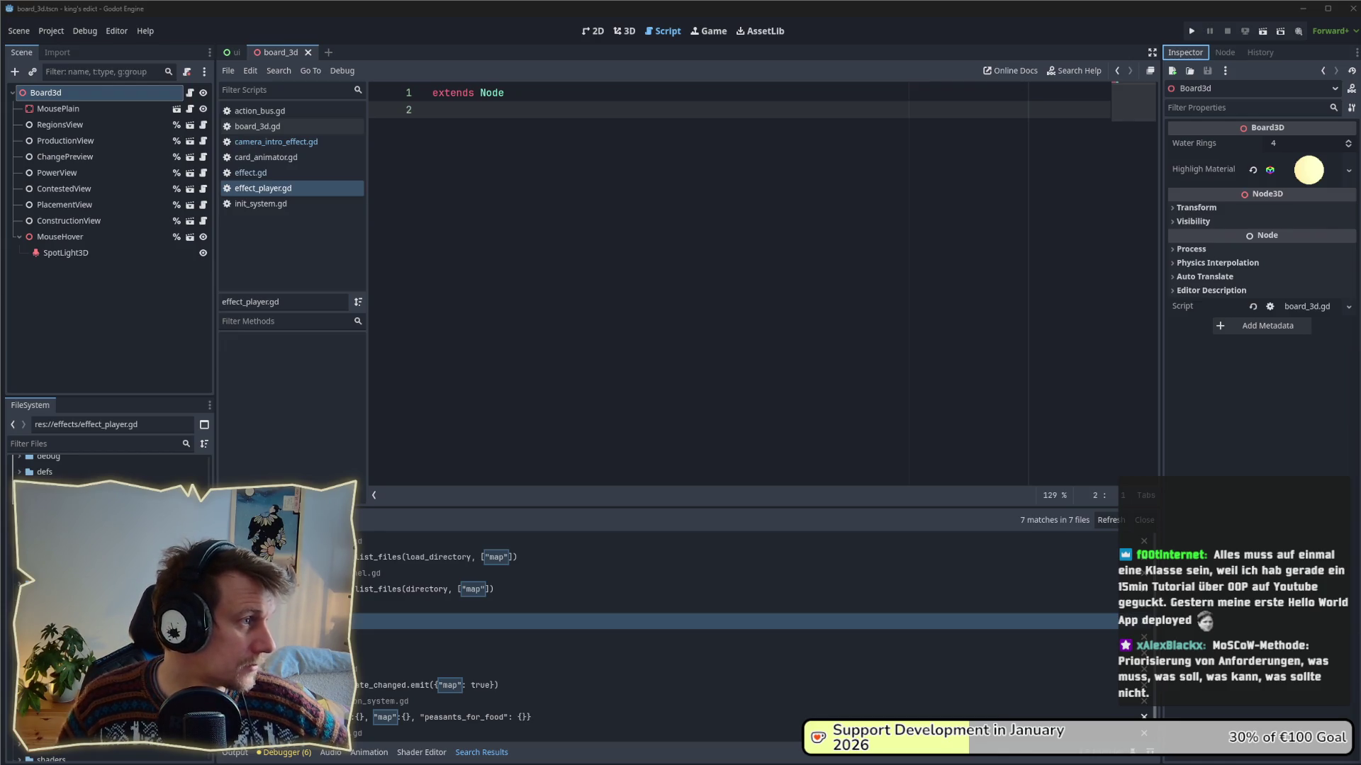
- Bring Obsidian forward and view the 0.0 Improvements note and 1.1 Cards Sketch canvas
key("alt+Tab")
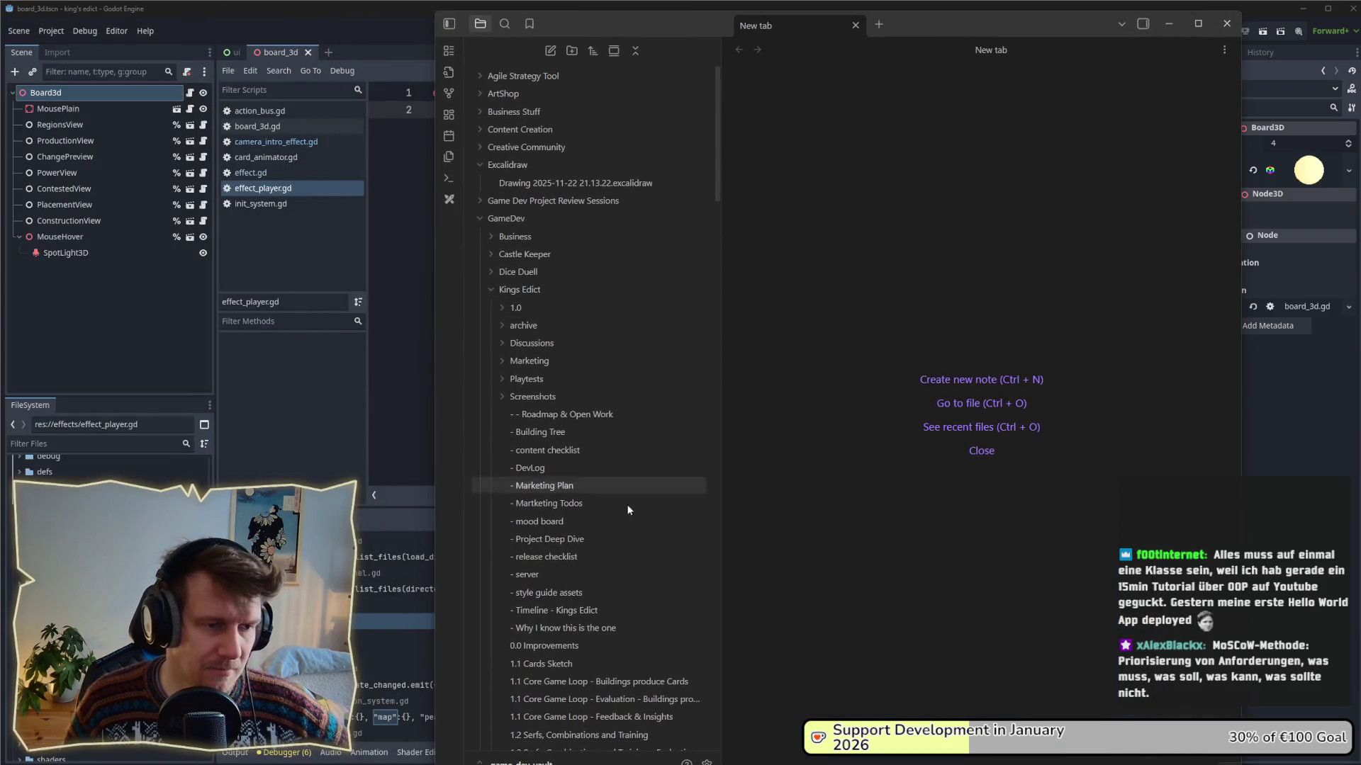
scroll(560, 426, "up", 3)
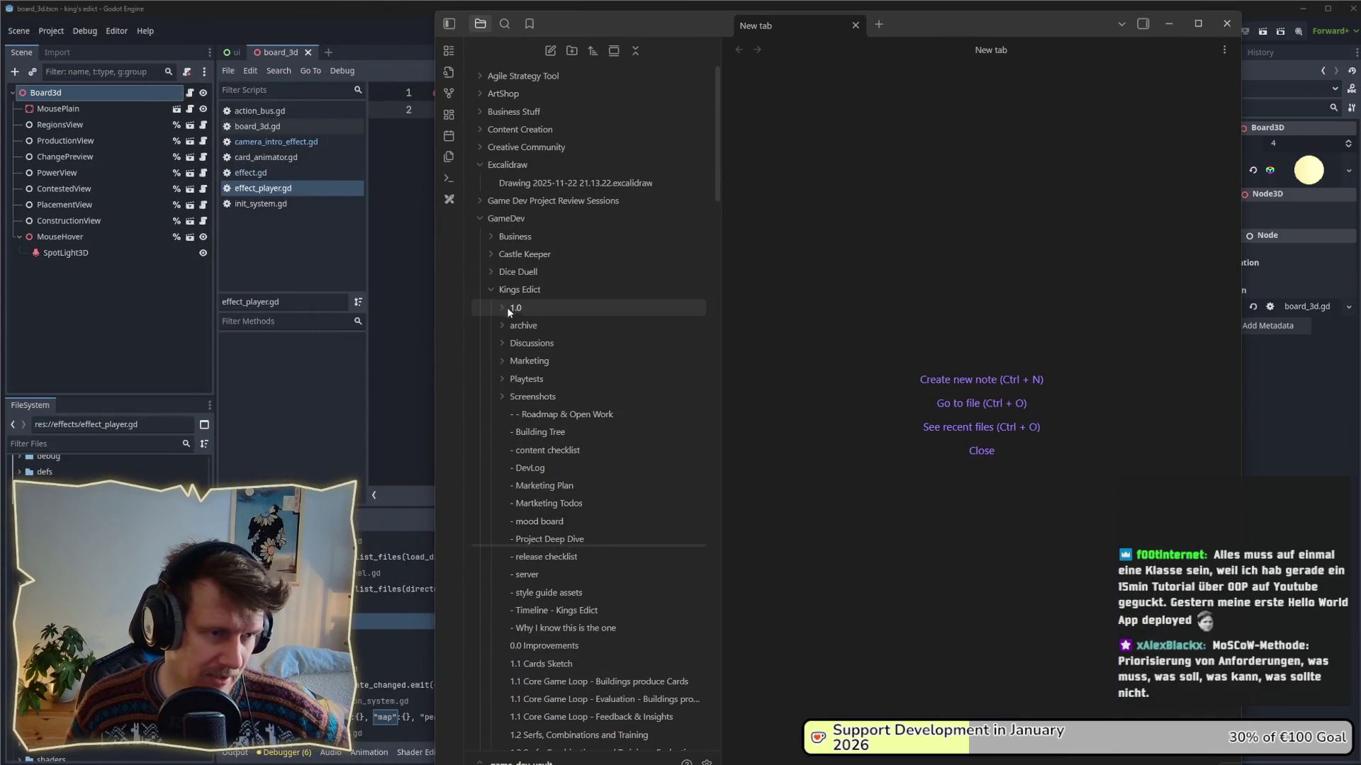
scroll(537, 430, "down", 2)
scroll(537, 431, "down", 2)
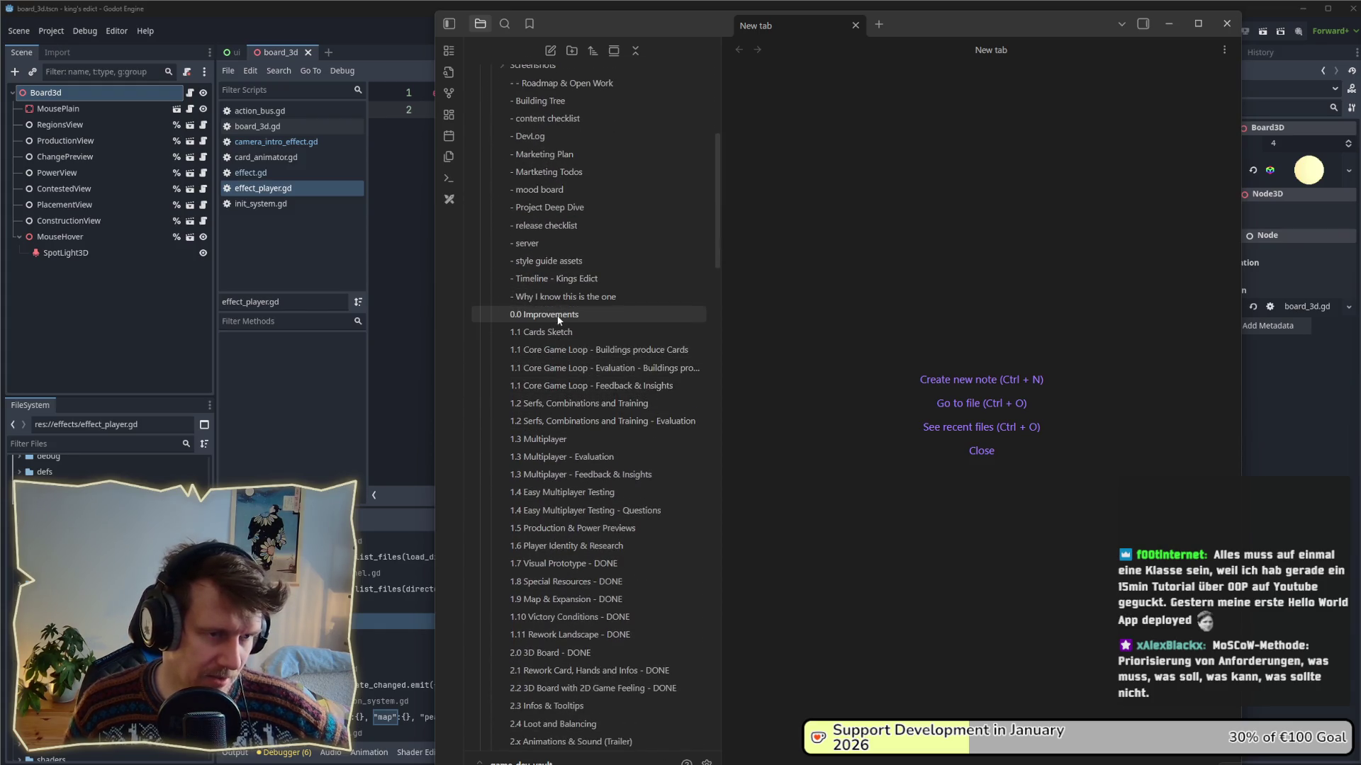
left_click(557, 314)
left_click(555, 332)
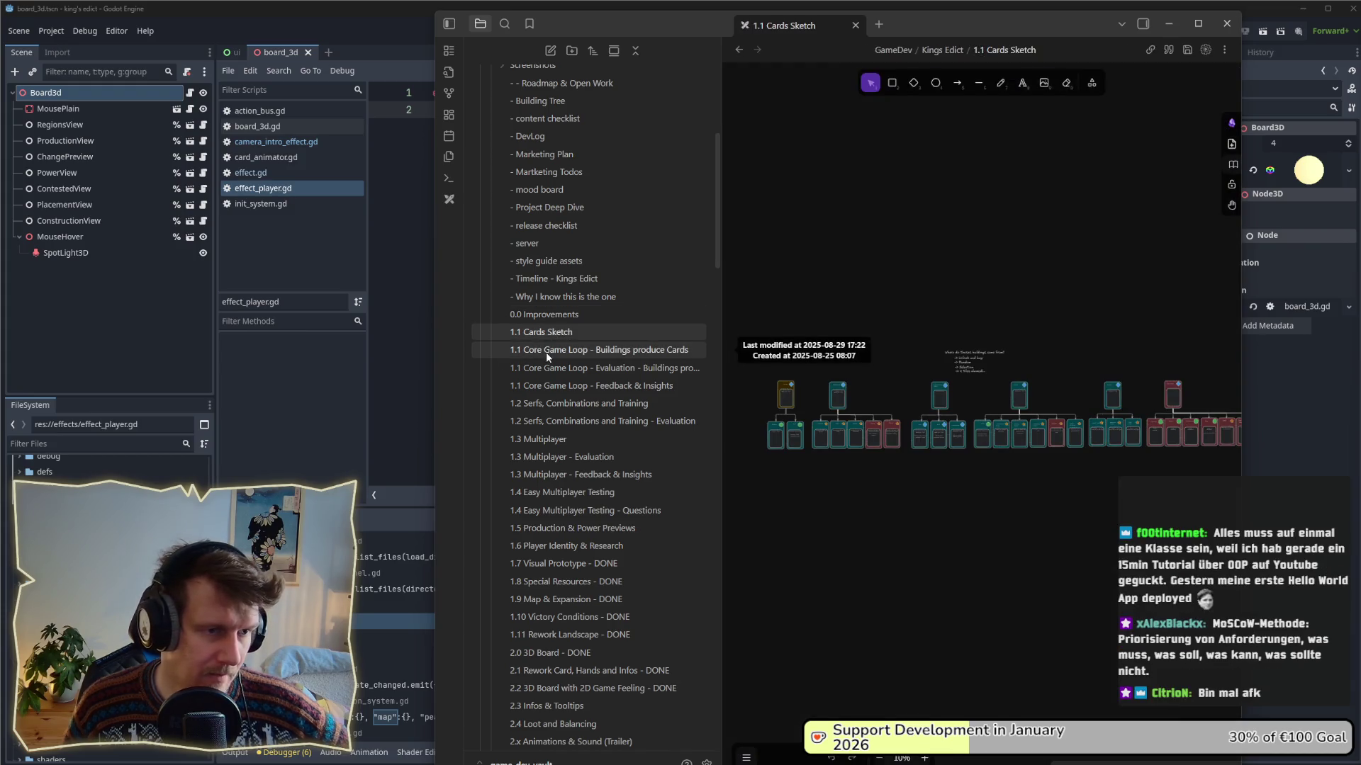
- Read the 1.1 Core Game Loop buildings, evaluation and feedback notes, then open 1.2 Serfs, Combinations and Training
left_click(545, 352)
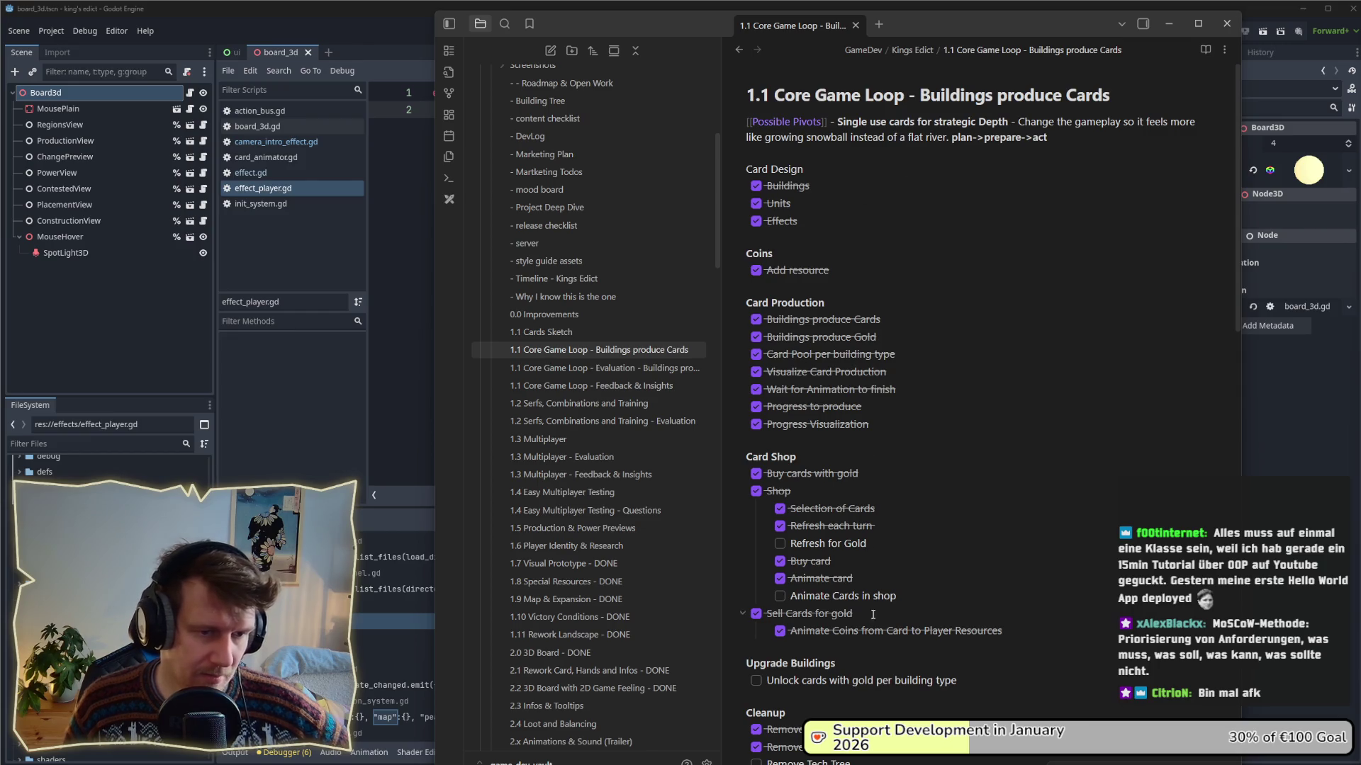
scroll(872, 622, "down", 4)
scroll(873, 623, "down", 4)
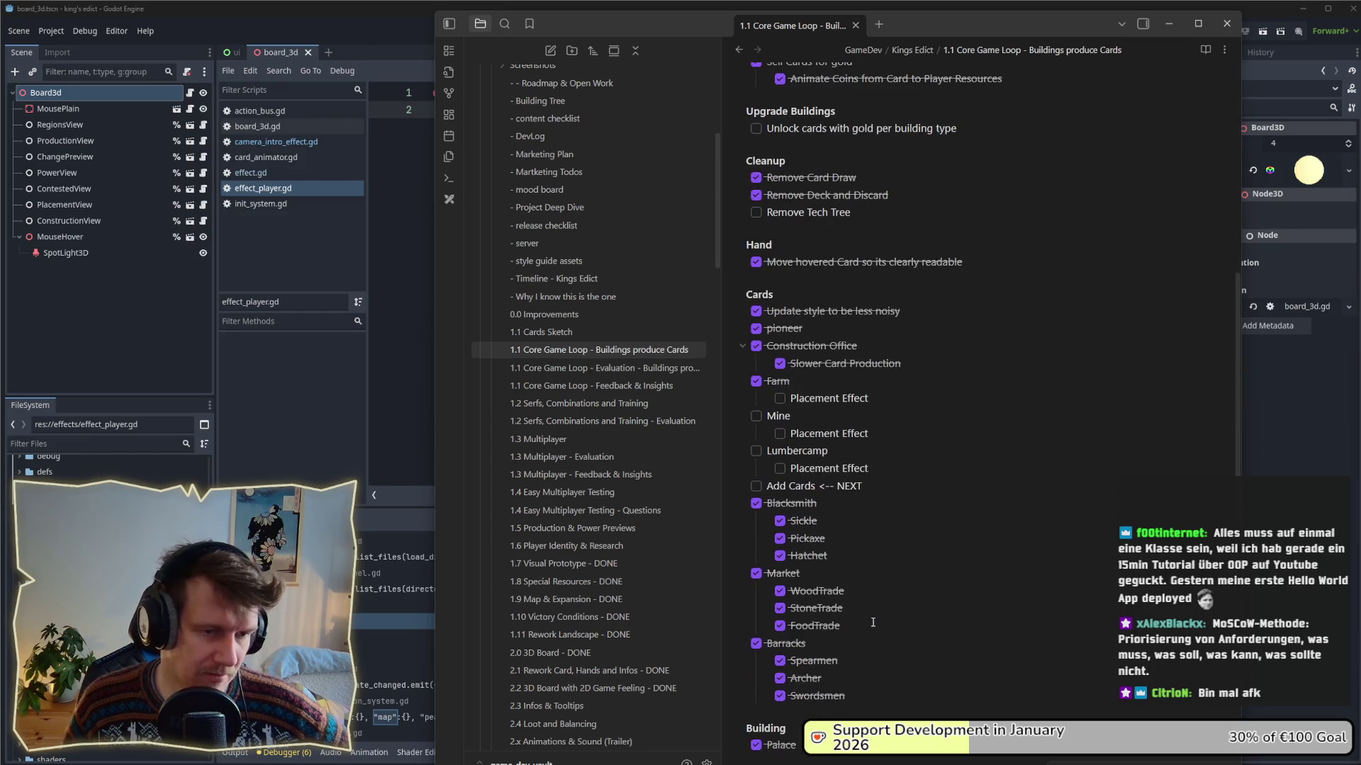
left_click(666, 366)
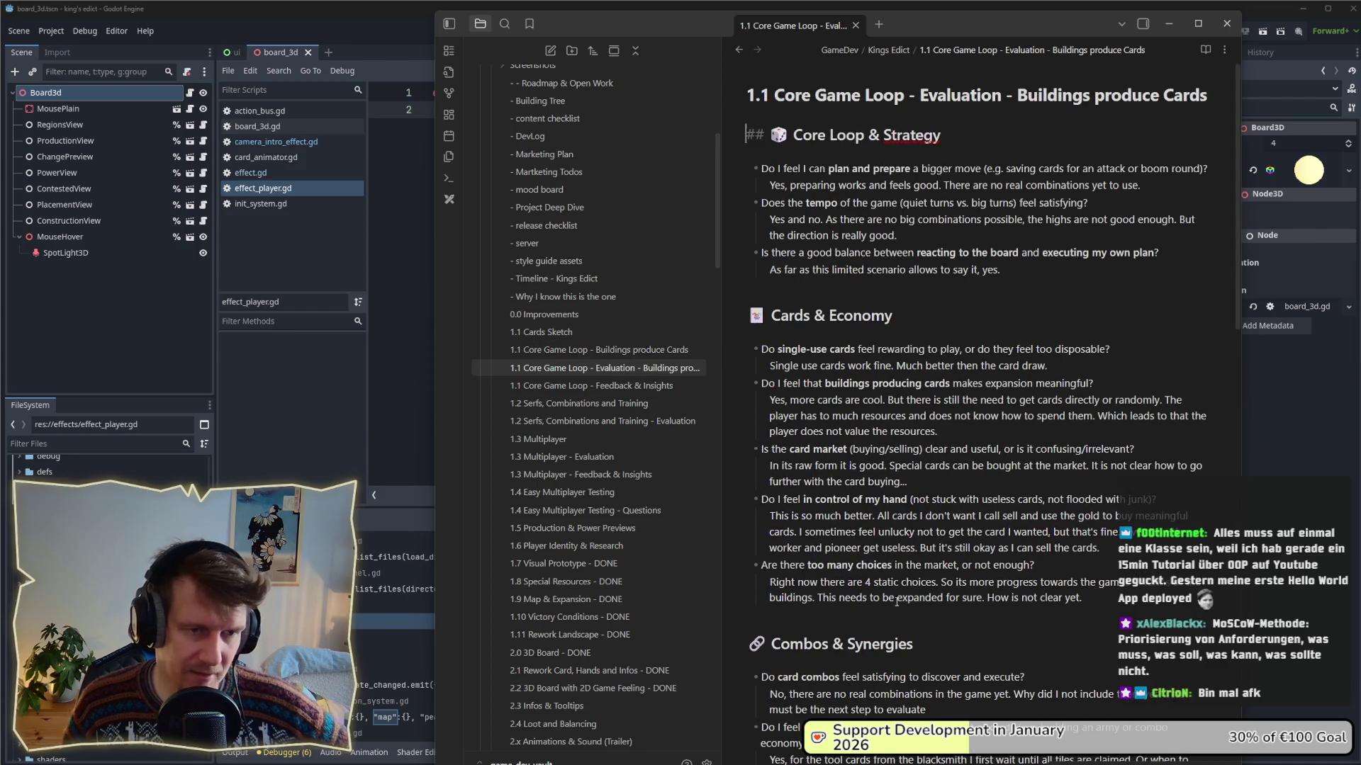
left_click(646, 386)
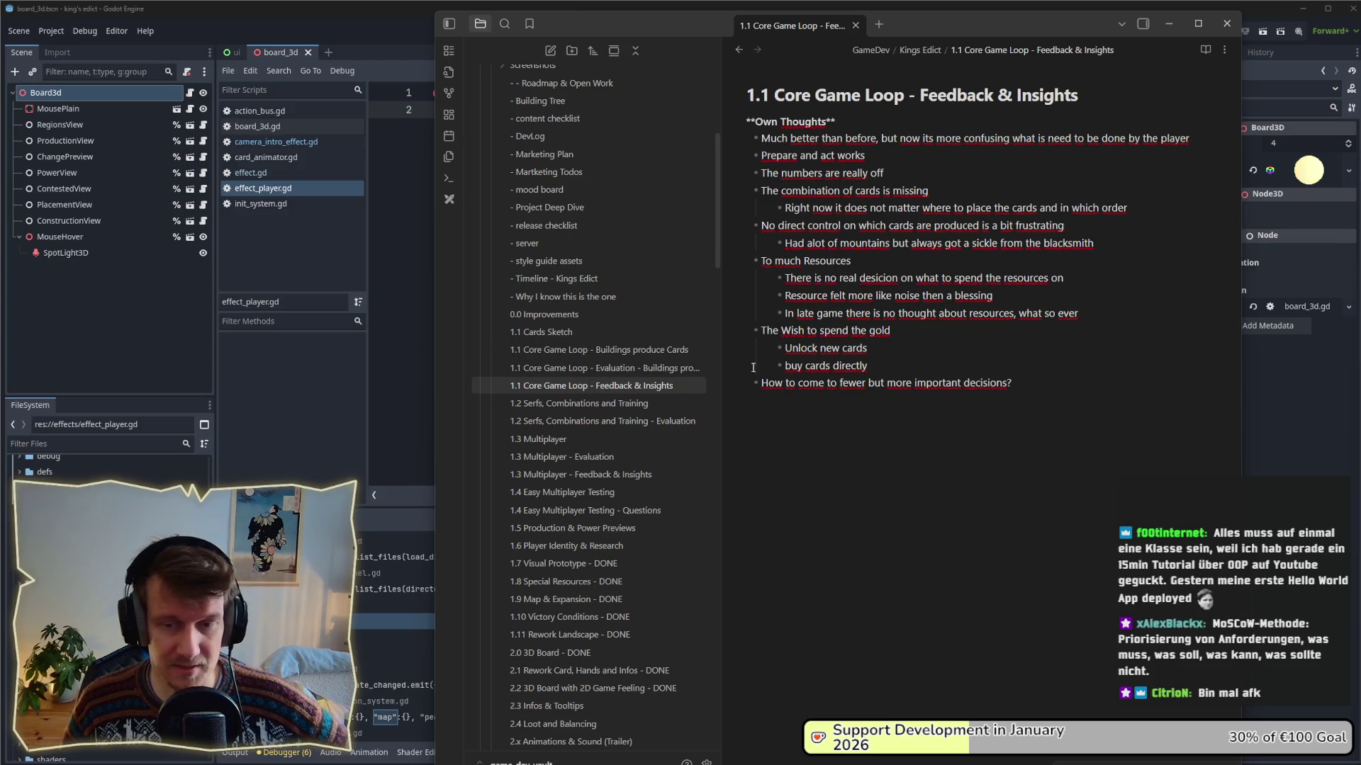
left_click(565, 403)
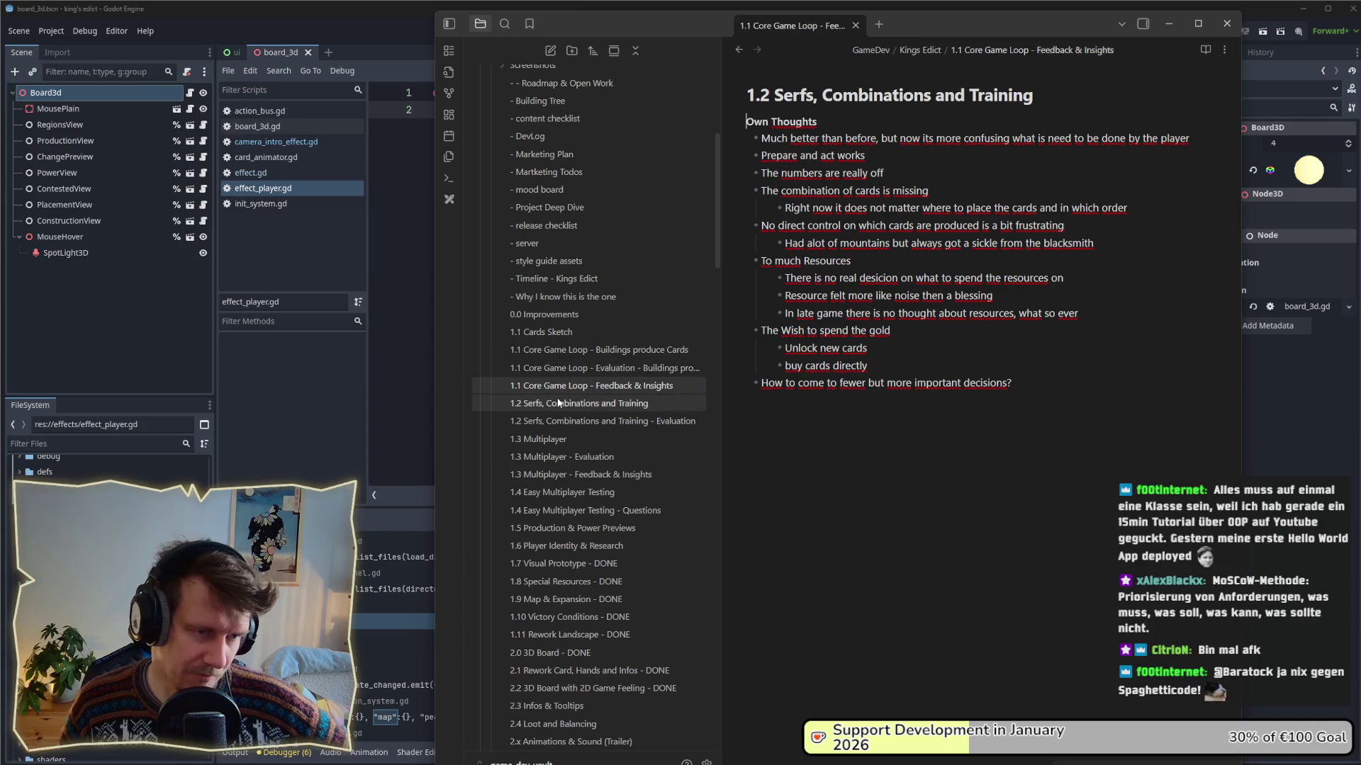
- Review the 1.2 evaluation note and the 1.3 Multiplayer notes and feedback
scroll(876, 167, "down", 10)
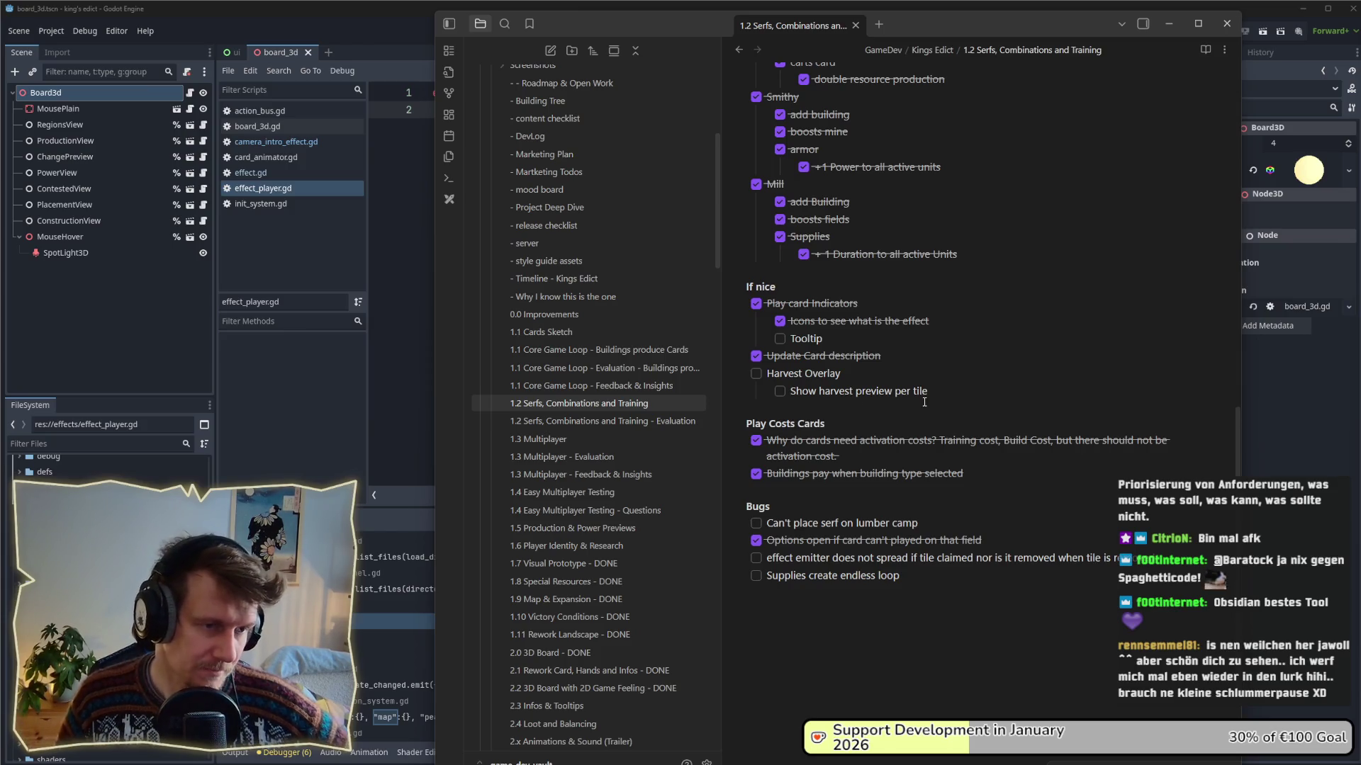
scroll(1072, 219, "up", 6)
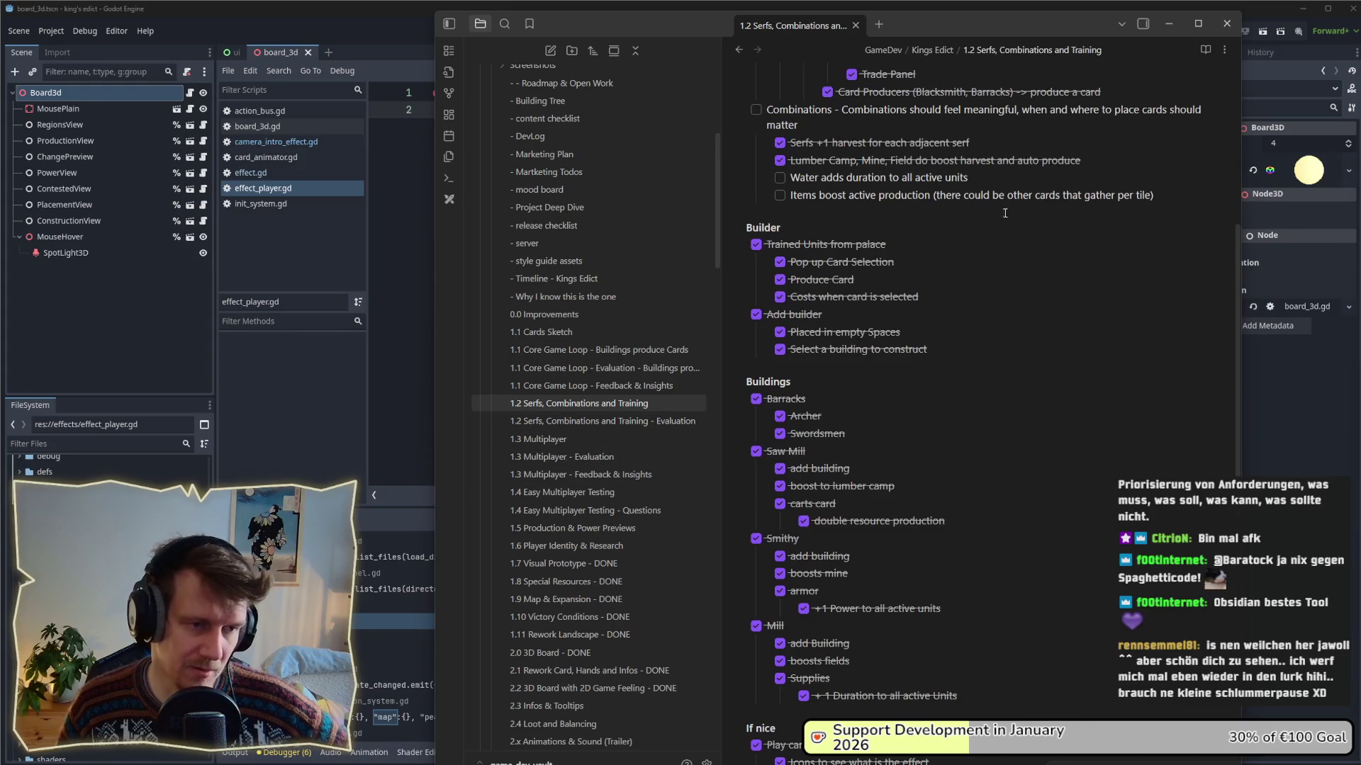
left_click(637, 422)
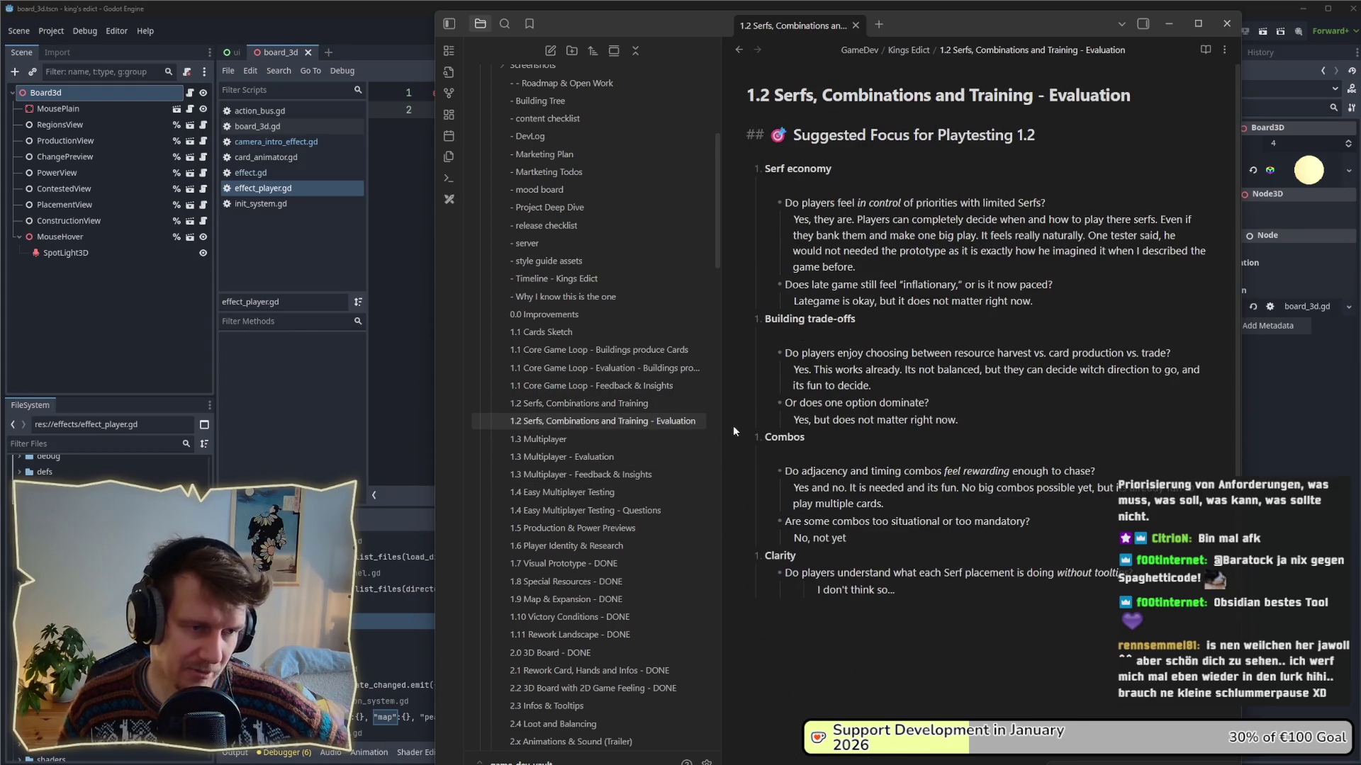
left_click(545, 440)
left_click(592, 472)
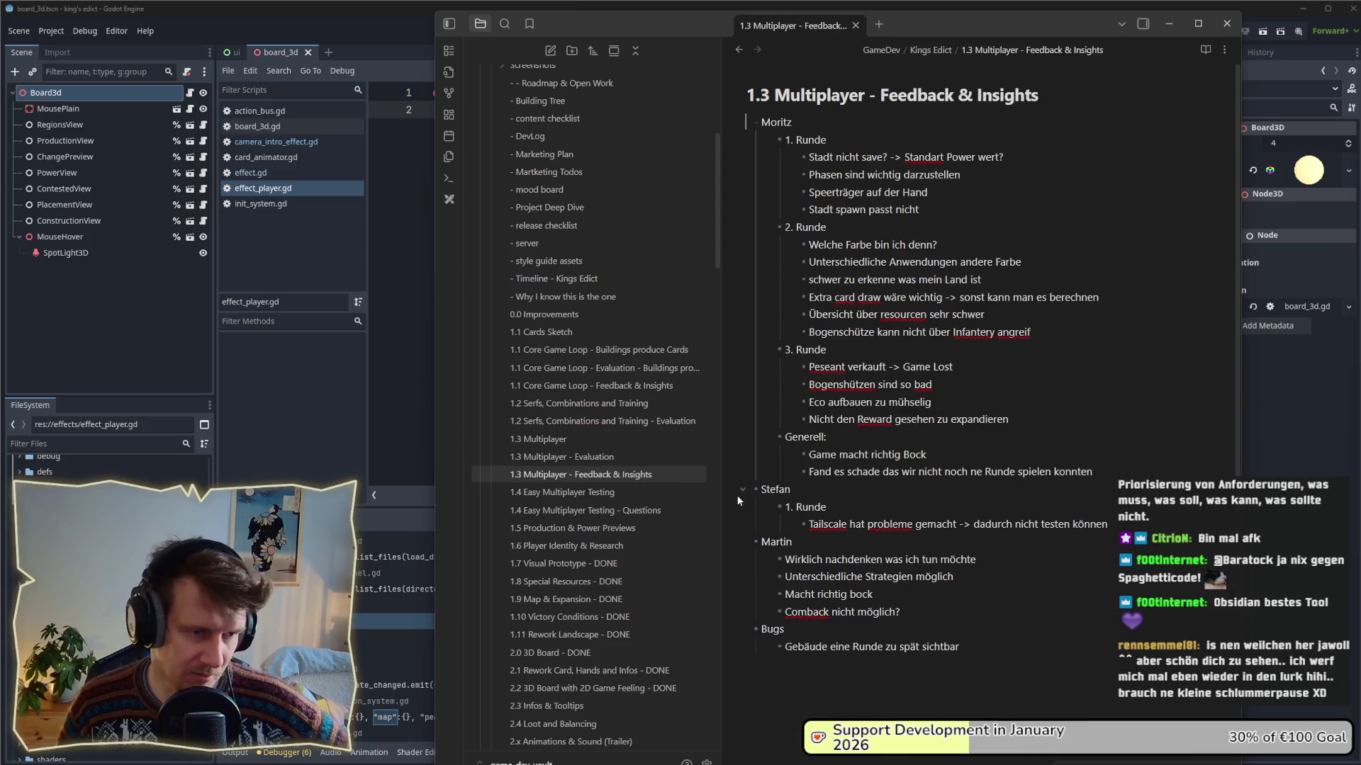
scroll(583, 494, "down", 3)
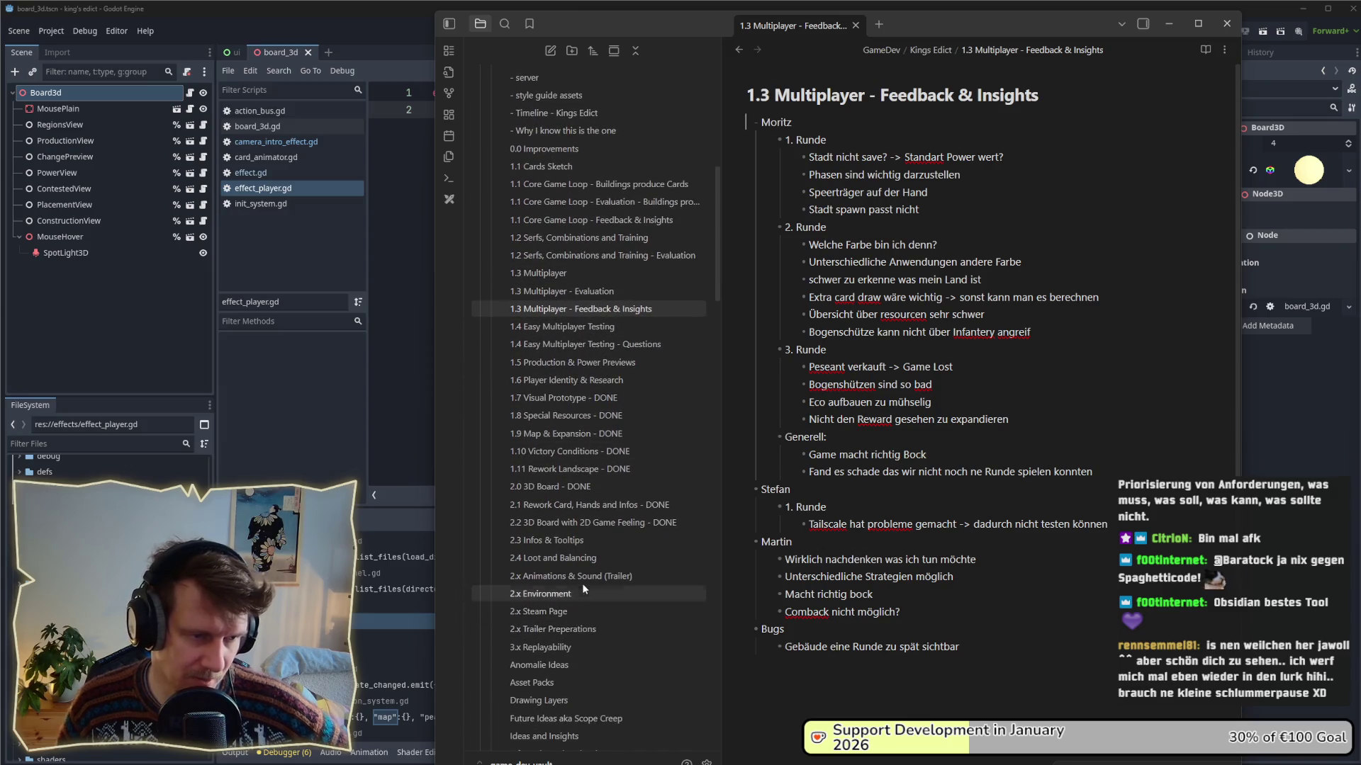
- Show the 2.3 Infos & Tooltips note, then move Obsidian aside to bring Godot forward
left_click(574, 540)
left_click(576, 522)
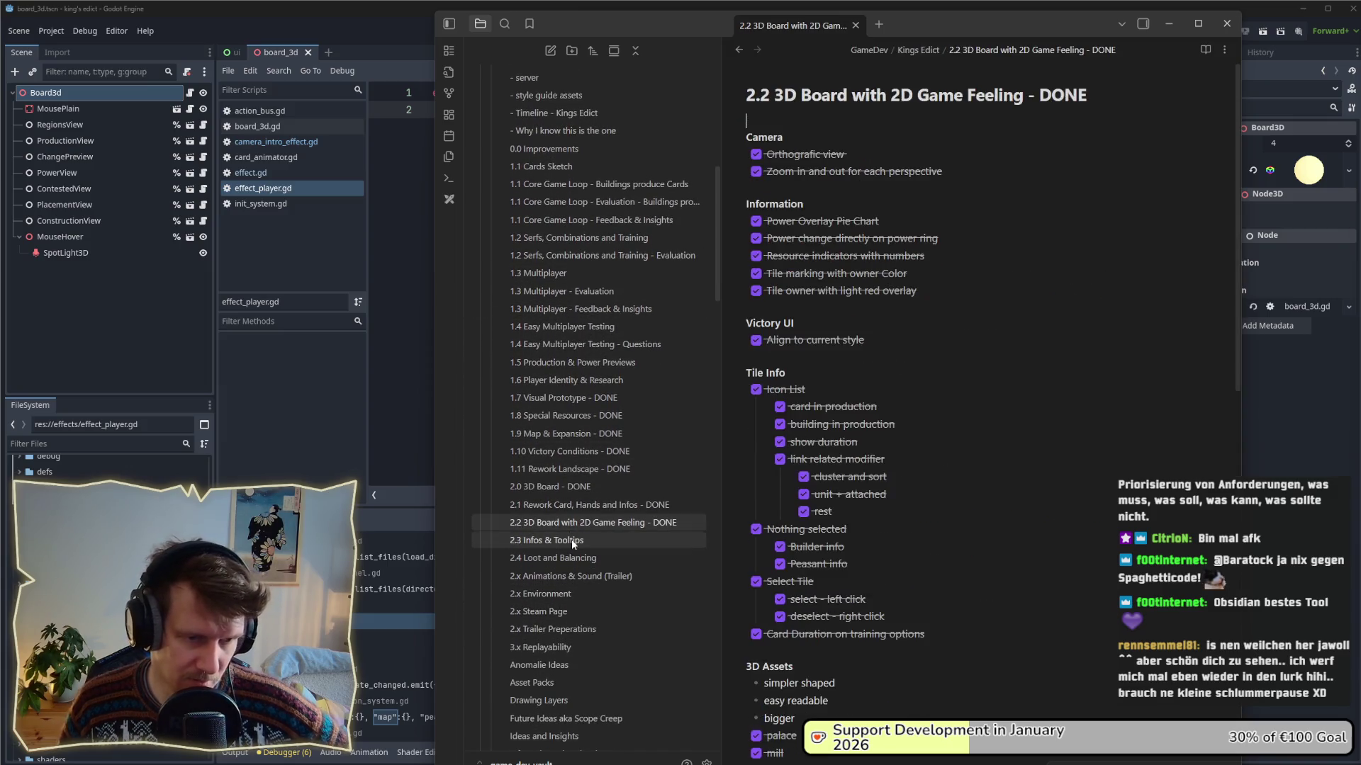
left_click(571, 540)
mouse_move(959, 16)
left_mouse_down()
mouse_move(334, 124)
mouse_move(4, 128)
left_mouse_up()
left_click(1218, 369)
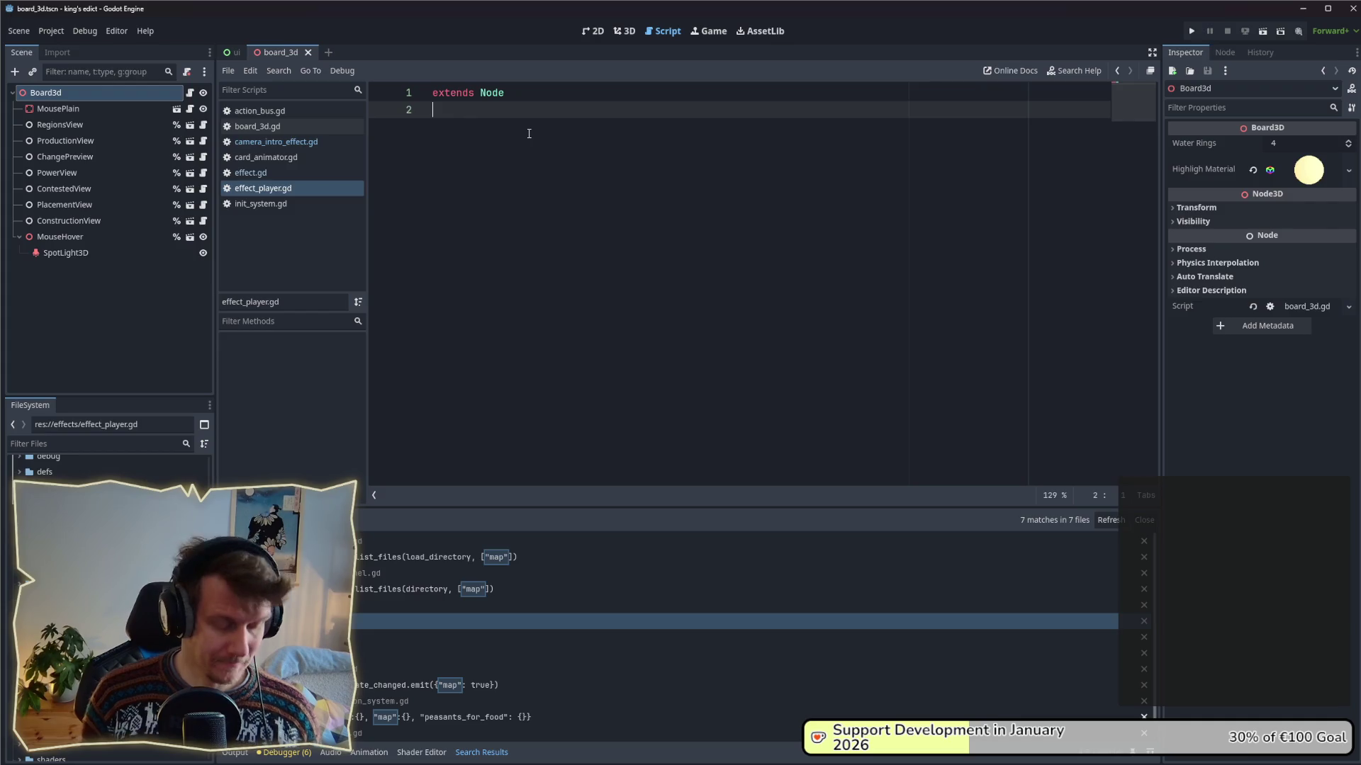
- Declare 'class_name EffectPlayer' at the top of effect_player.gd
type("class_na")
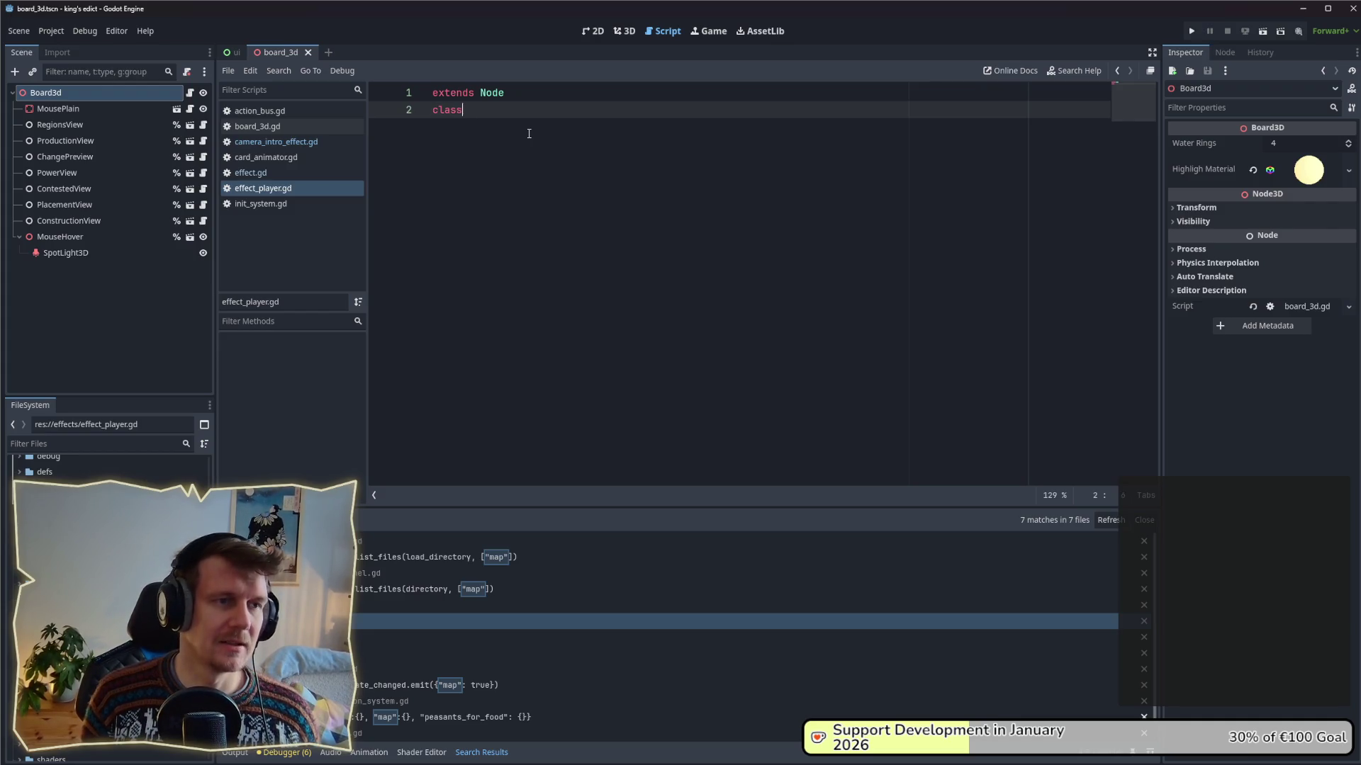
key("Return")
type("E")
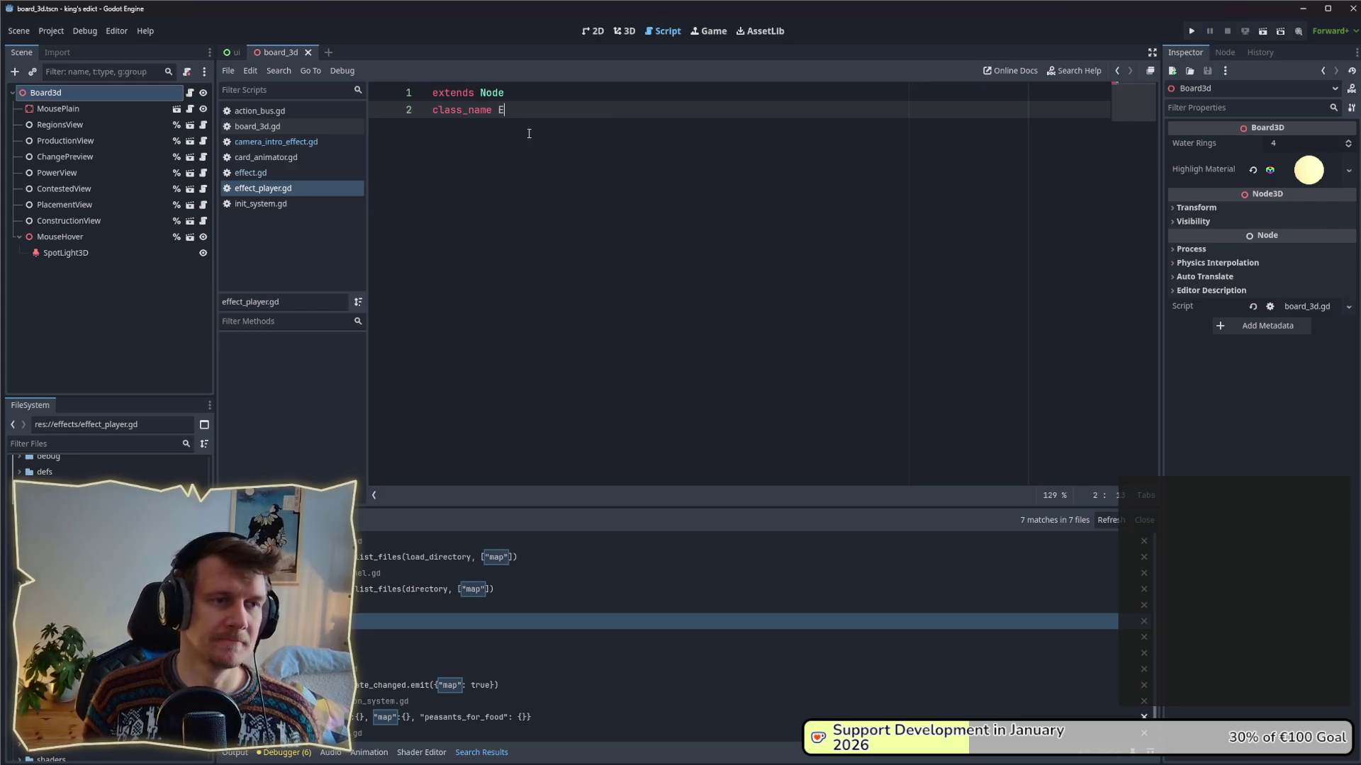
type("ffectPlayer")
key("ctrl+s")
key("Return")
key("Return")
type("@")
key("BackSpace")
type("@expot")
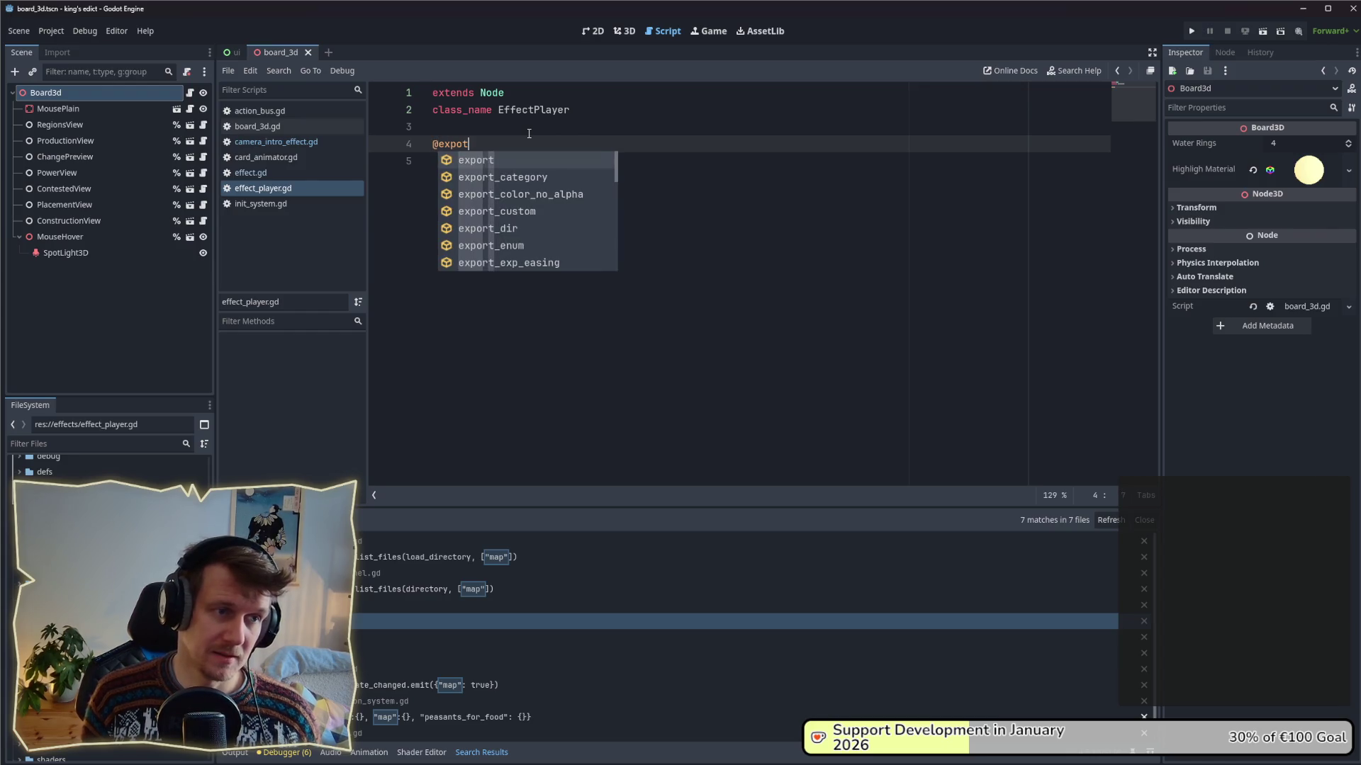
key("BackSpace")
type("rt var ")
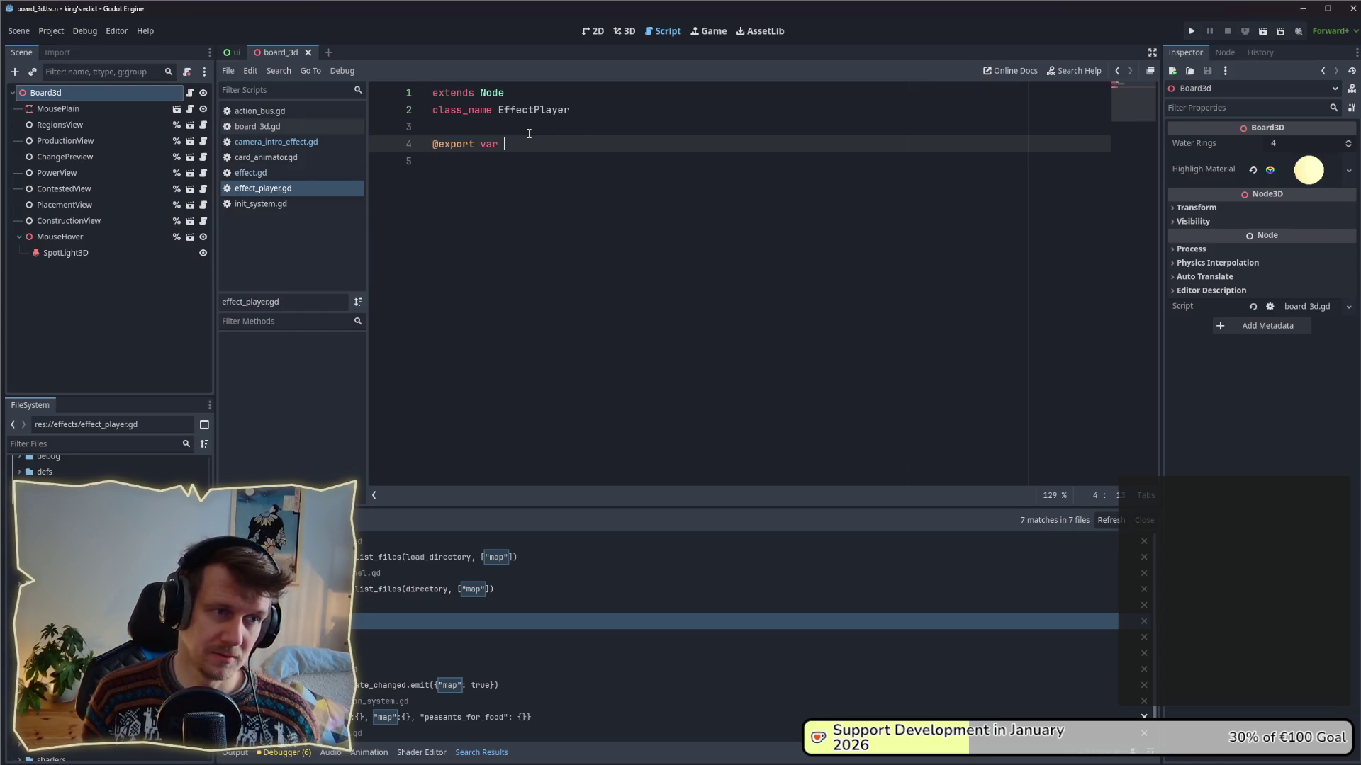
type("effects")
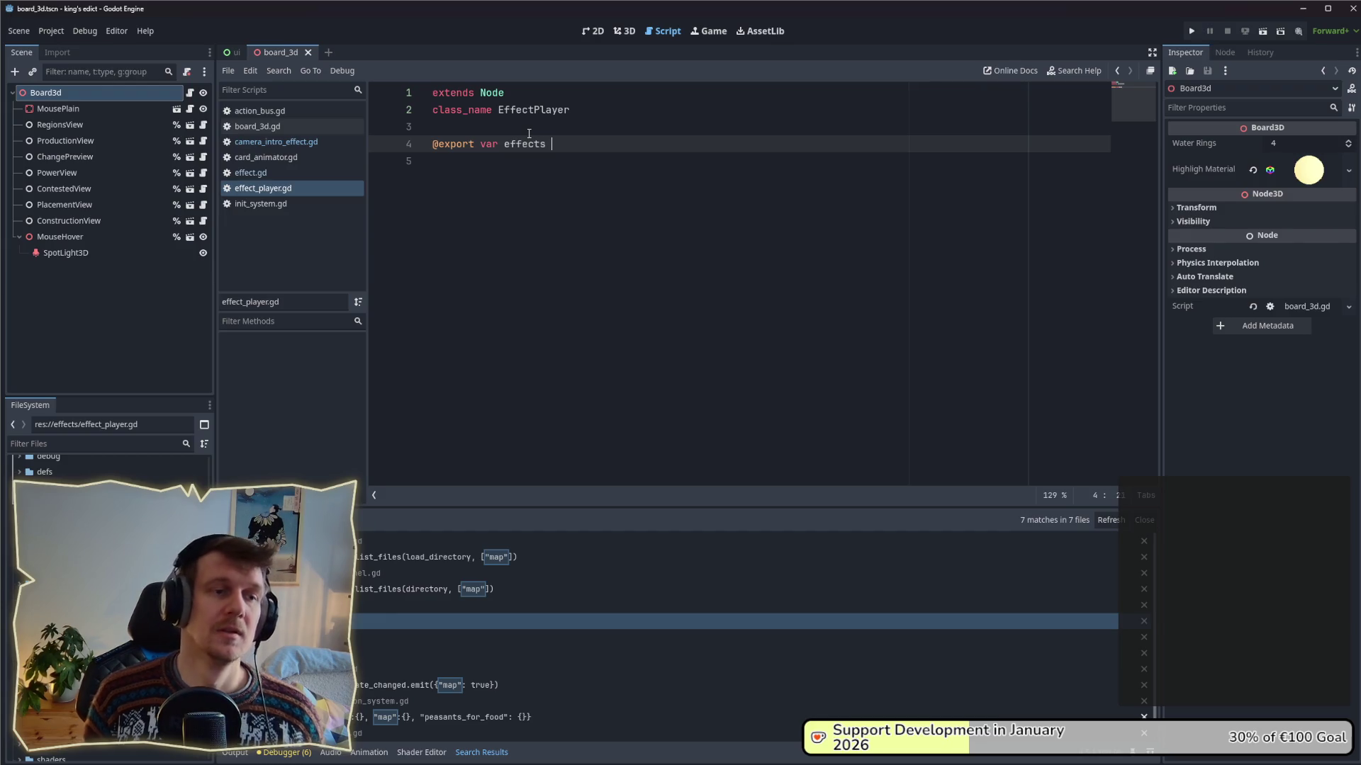
key("BackSpace")
type(": Array")
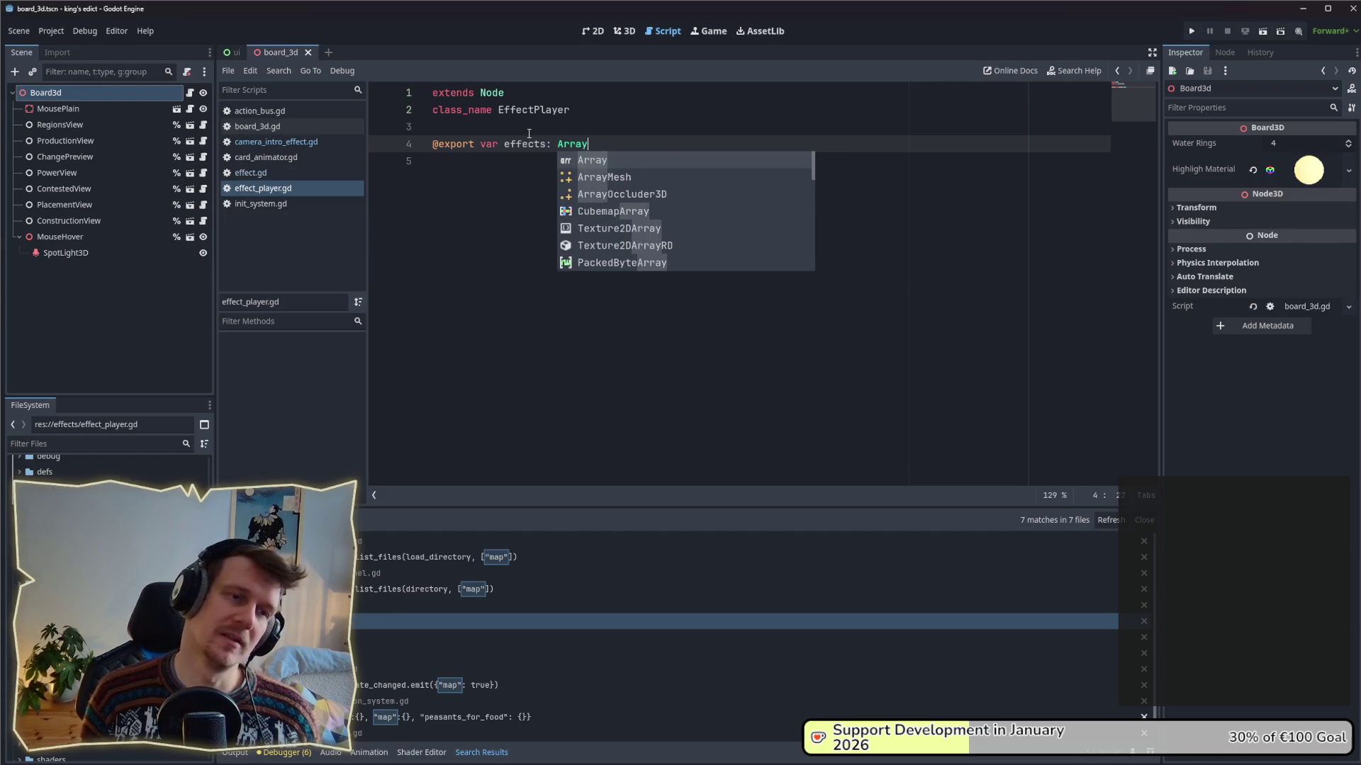
type("[Effect")
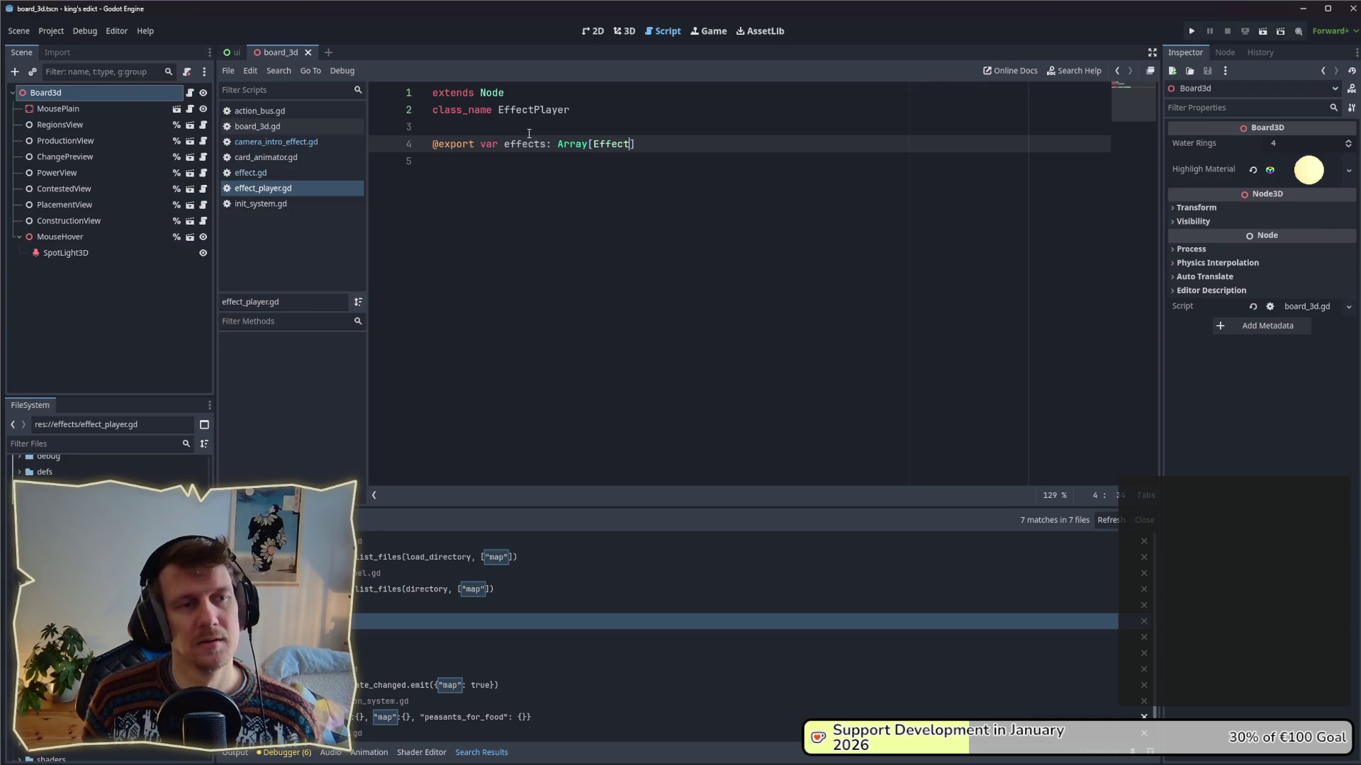
type("] = [")
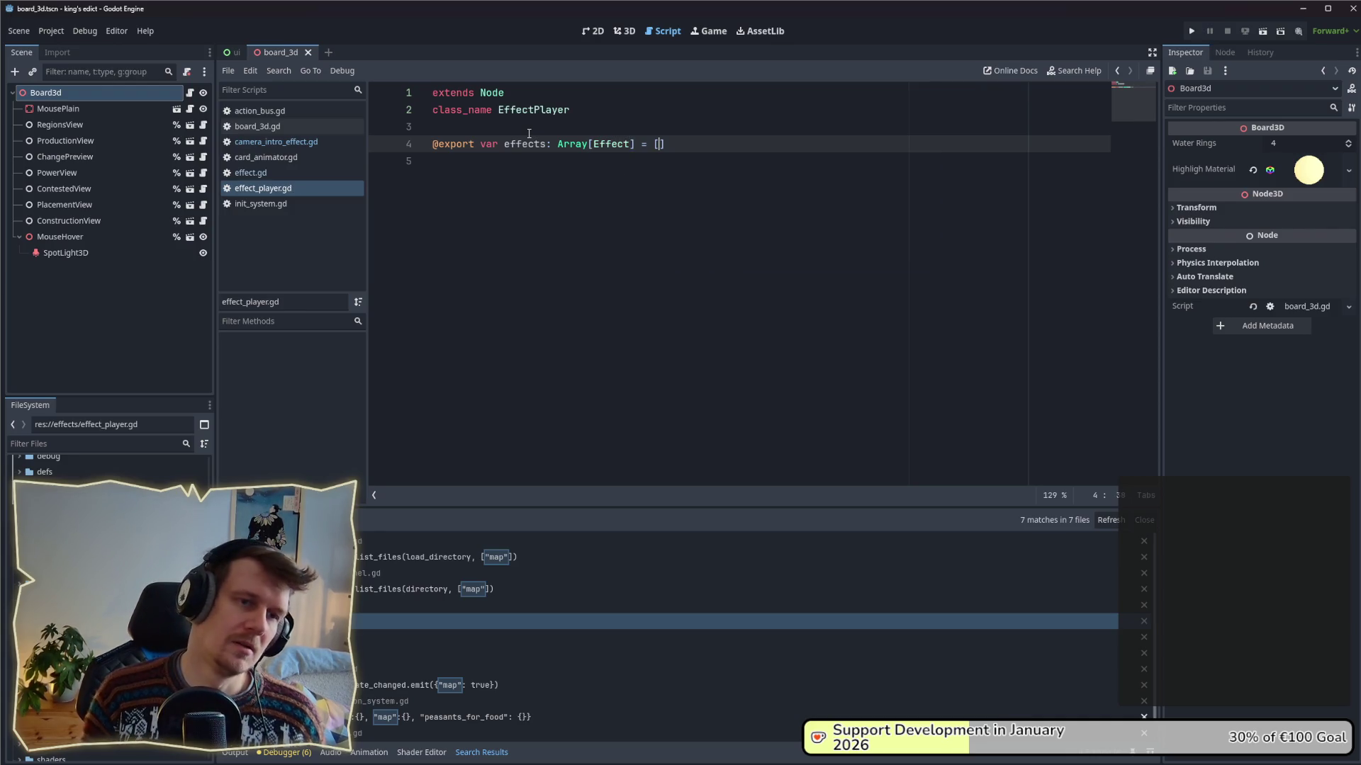
key("End")
key("Return")
key("Down")
key("BackSpace")
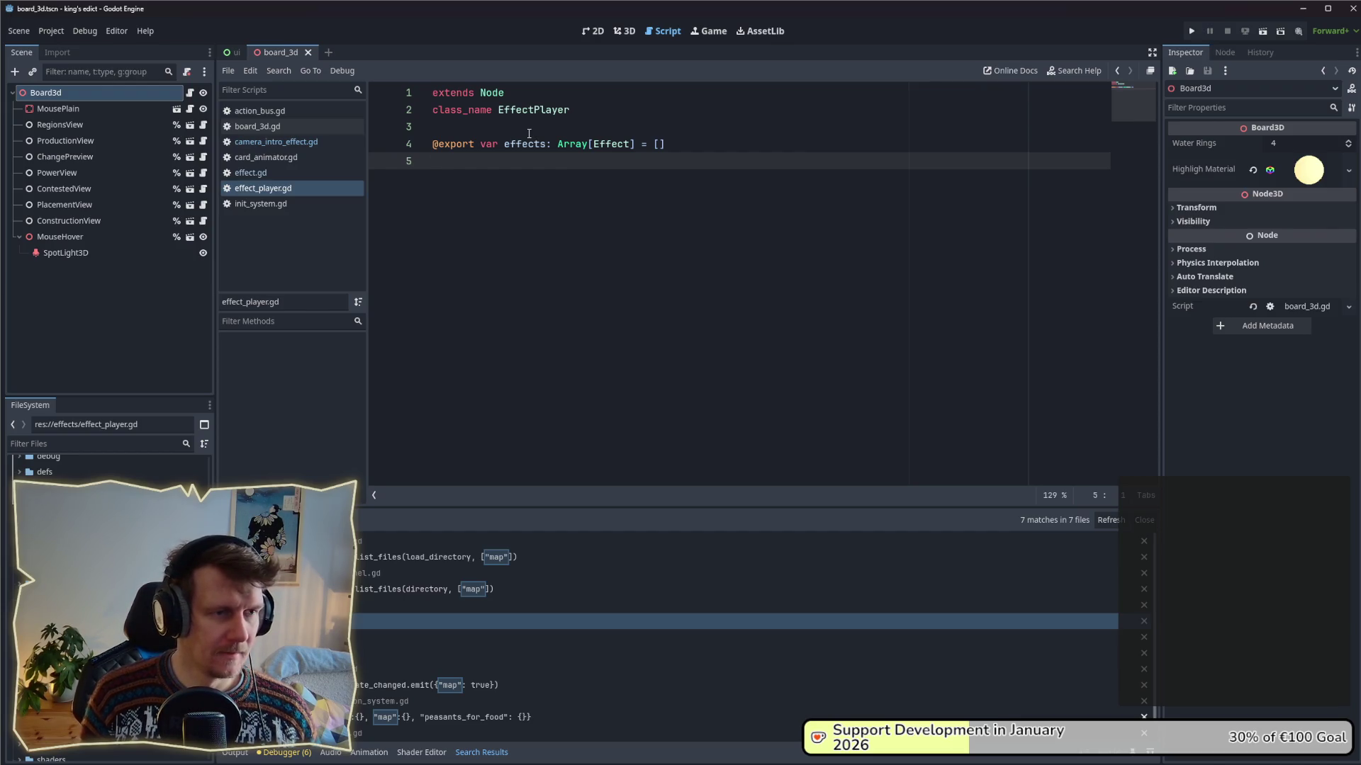
- Declare 'signal finish' with blank lines around it
key("Return")
type("signal finsi")
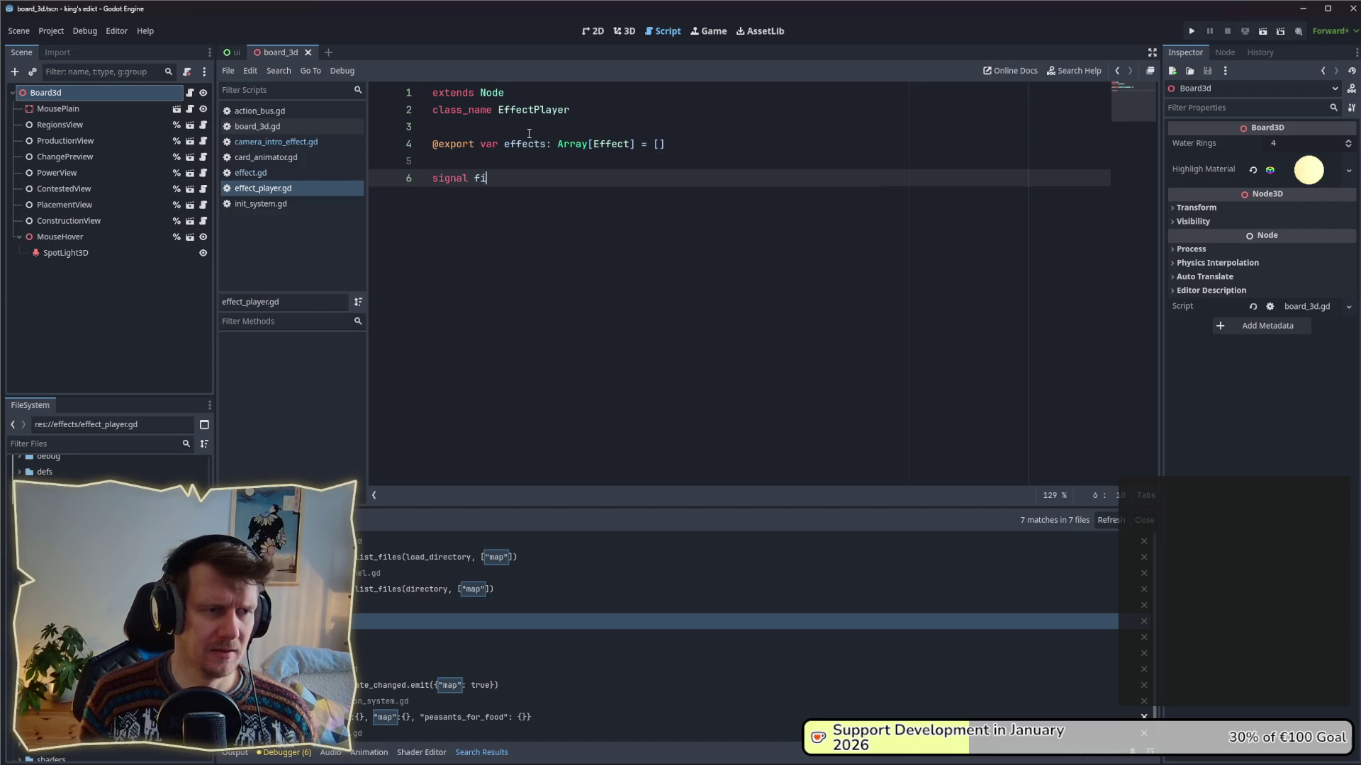
key("BackSpace")
key("BackSpace")
type("ih")
key("BackSpace")
type("sh")
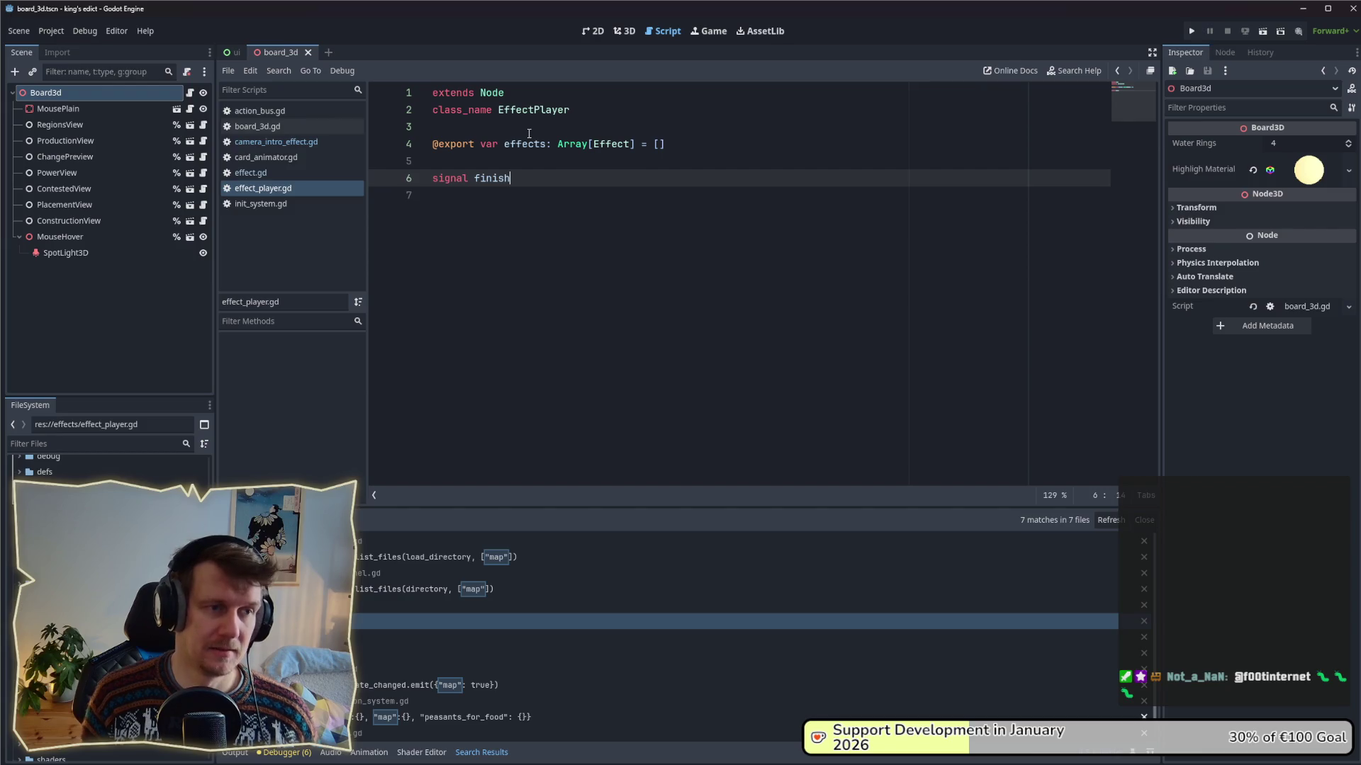
key("Return")
key("Return")
key("Up")
key("Up")
key("Up")
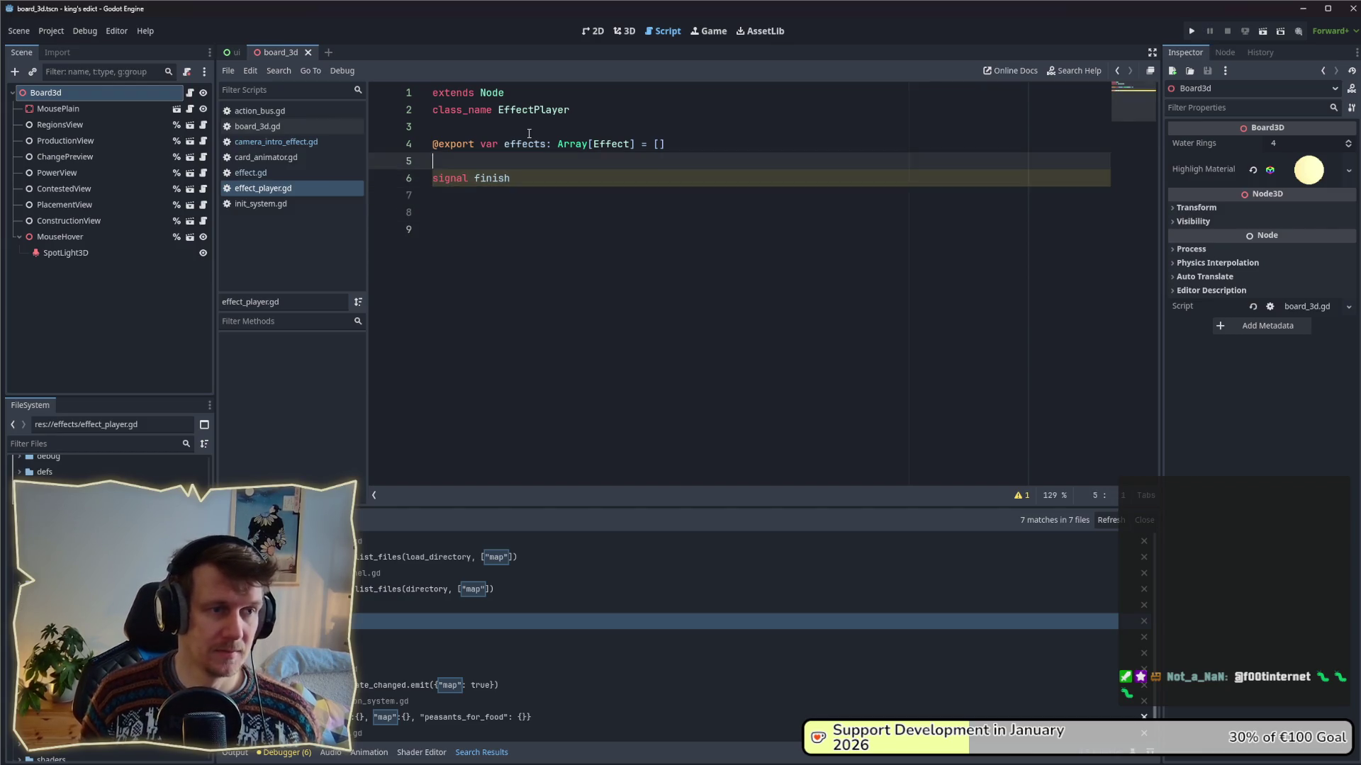
key("Return")
- Select the unused_signal warning-ignore line in effect.gd, then return to effect_player.gd near signal finish
left_click(277, 174)
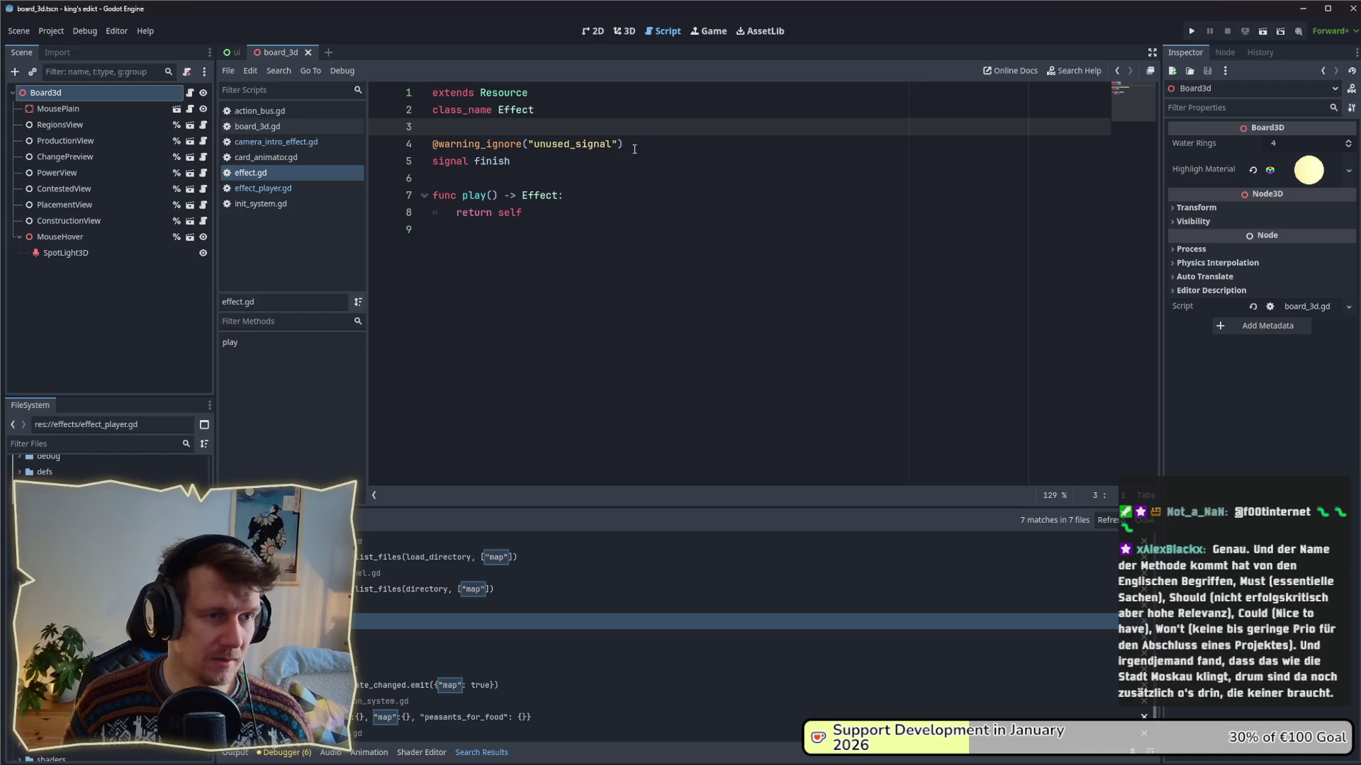
key("Down")
key("shift+End")
left_click(263, 188)
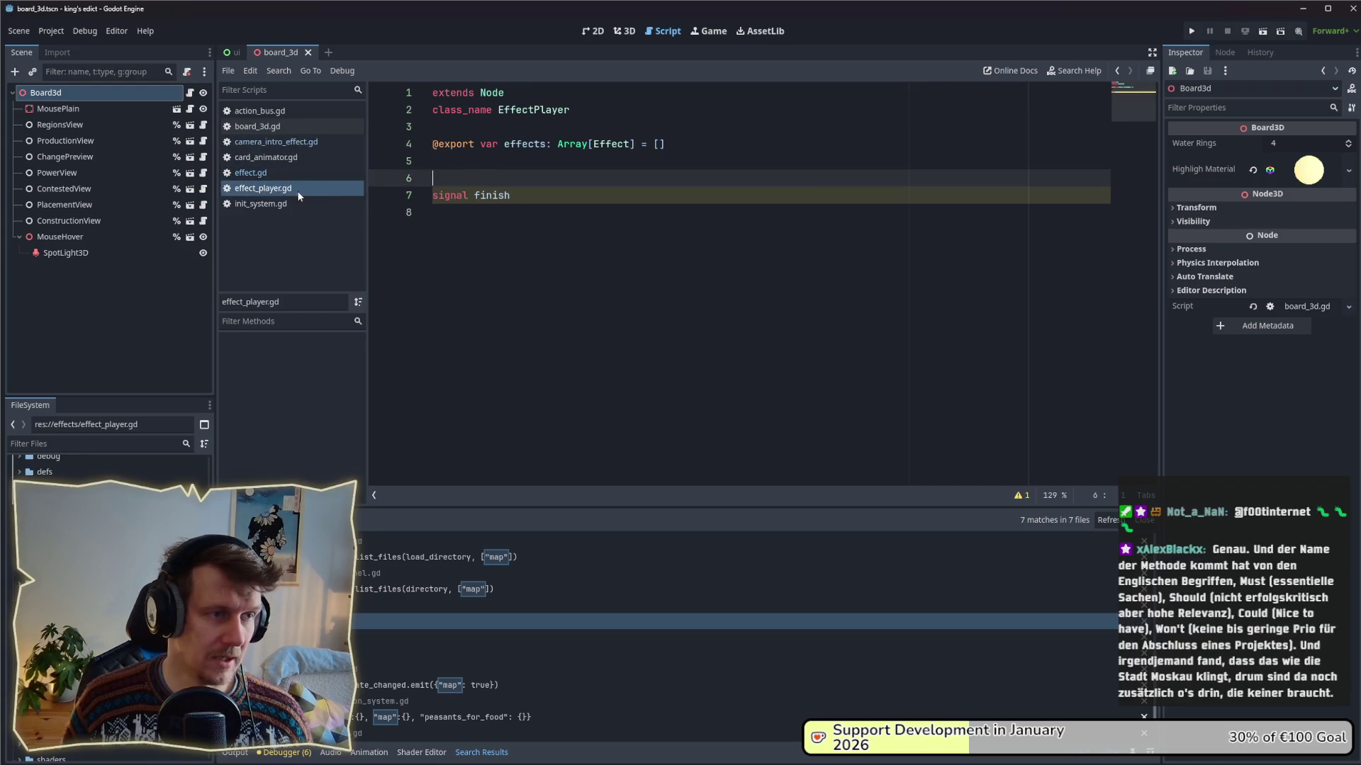
left_click(484, 226)
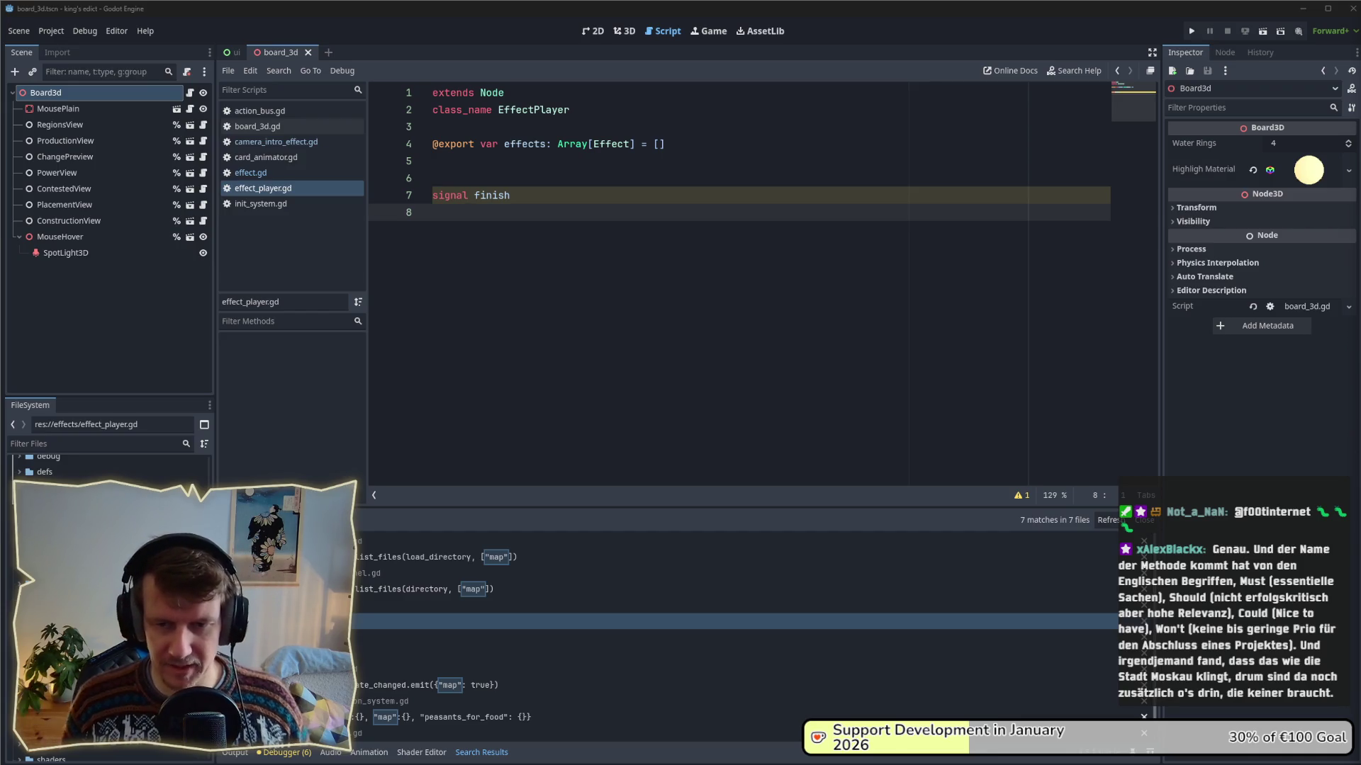
left_click(531, 178)
- Remove the blank line above signal finish, save, and begin 'func play(' on line 8
key("BackSpace")
left_click(530, 195)
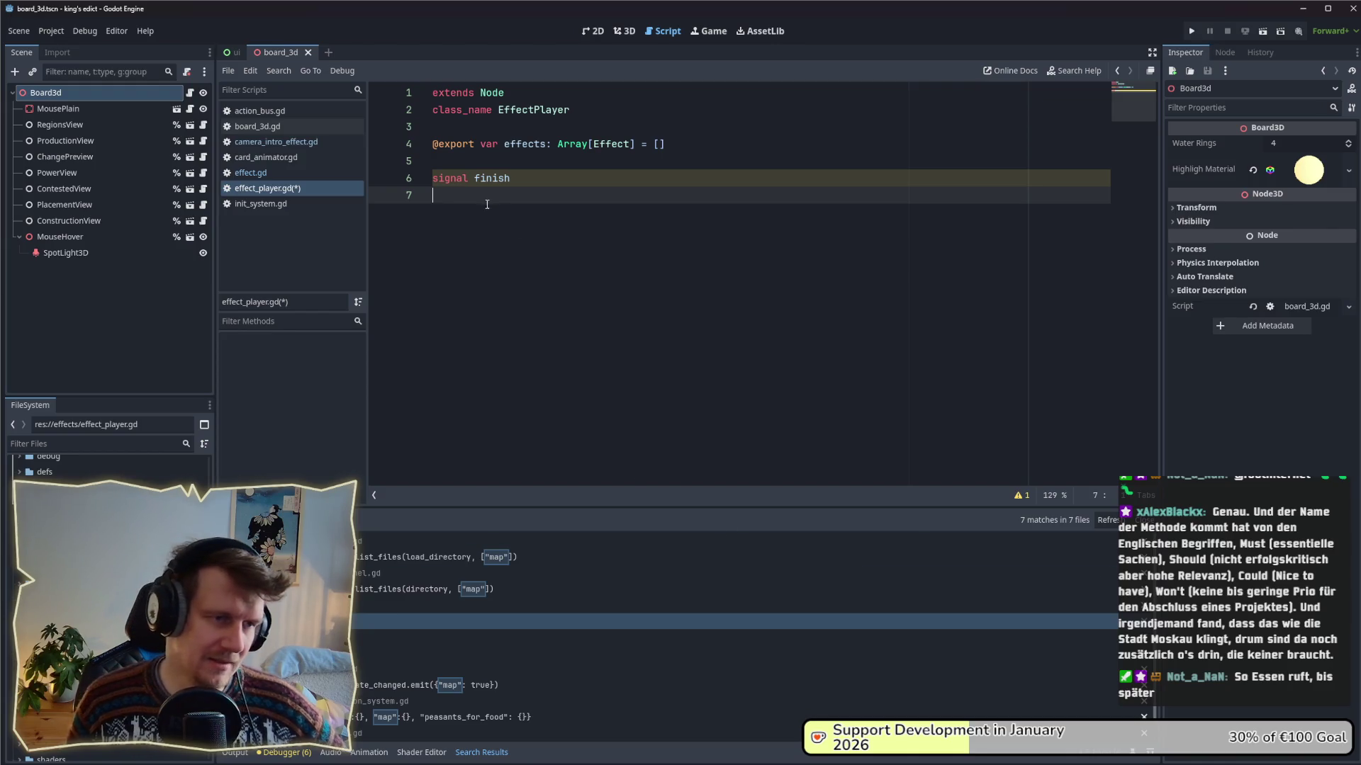
key("ctrl+s")
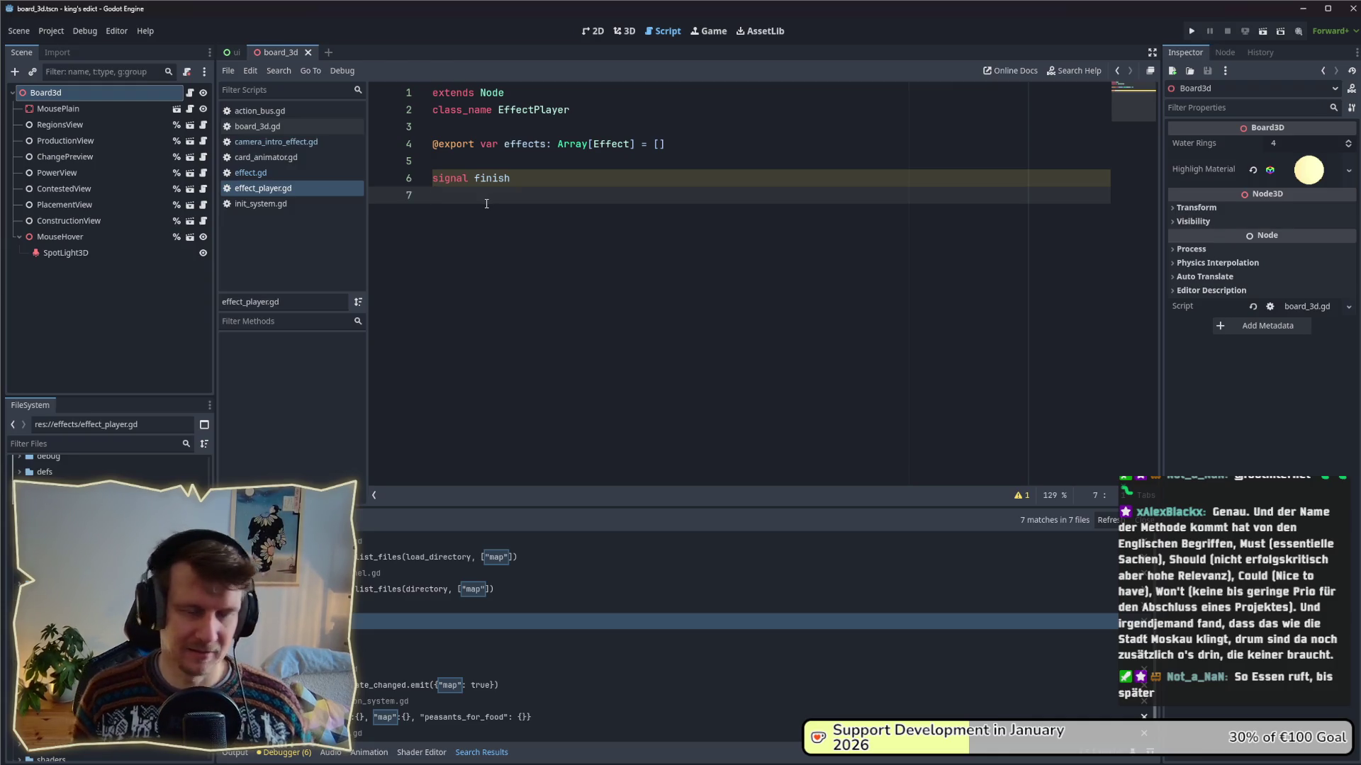
key("Return")
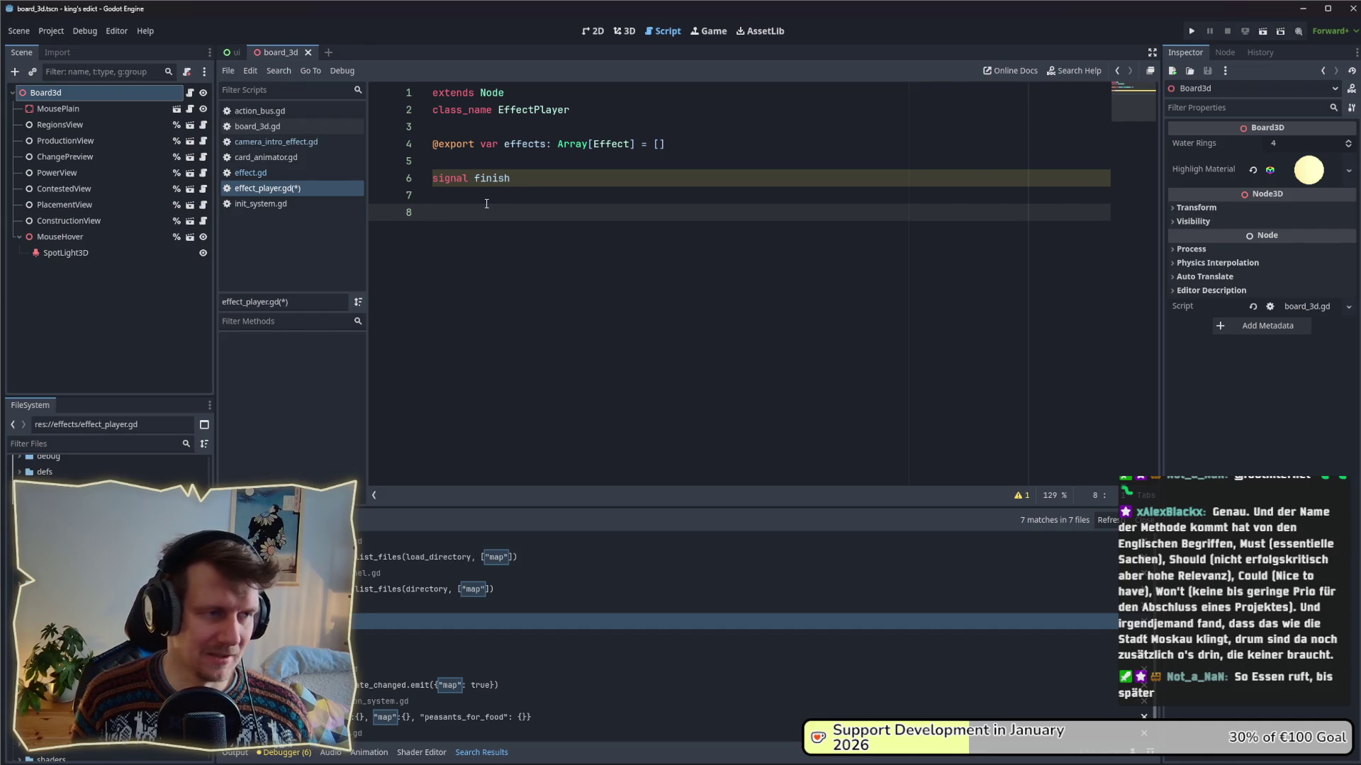
key("ctrl+z")
key("Return")
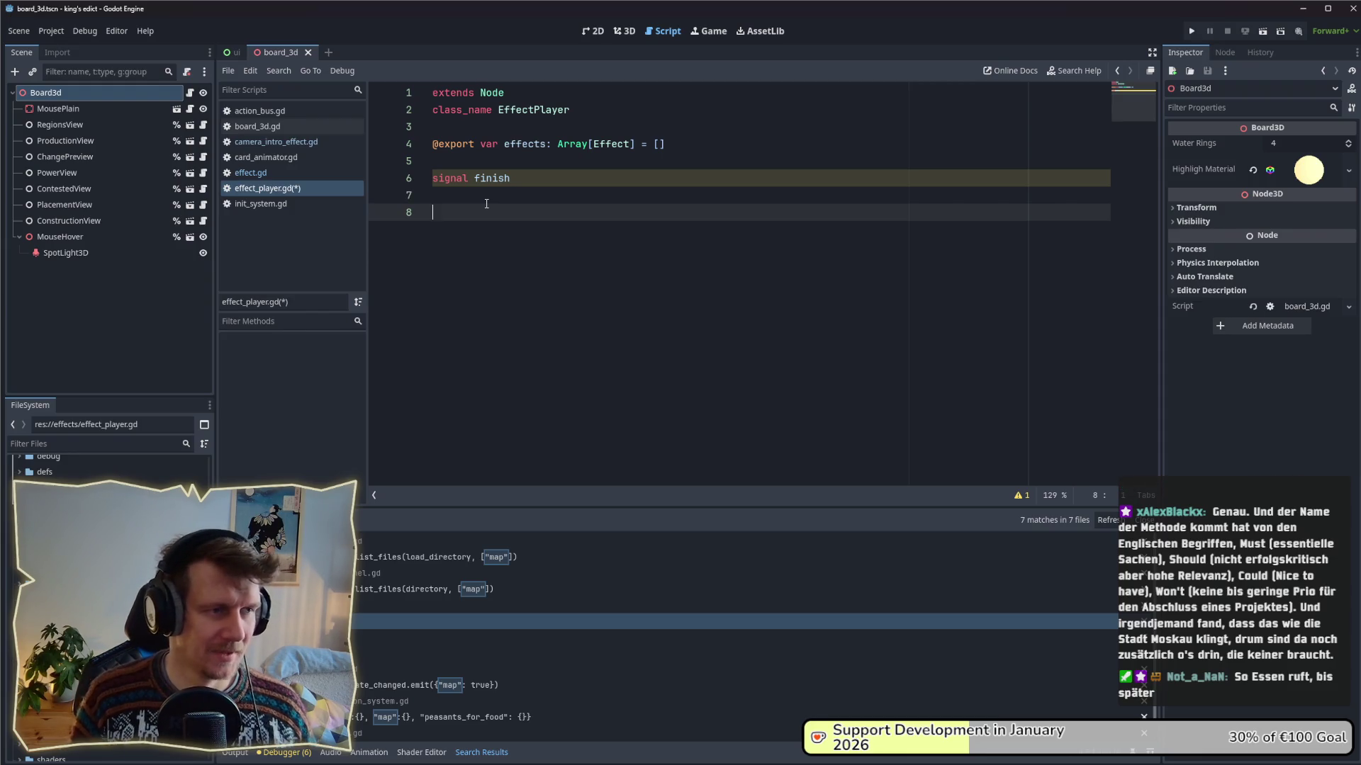
type("func play/(")
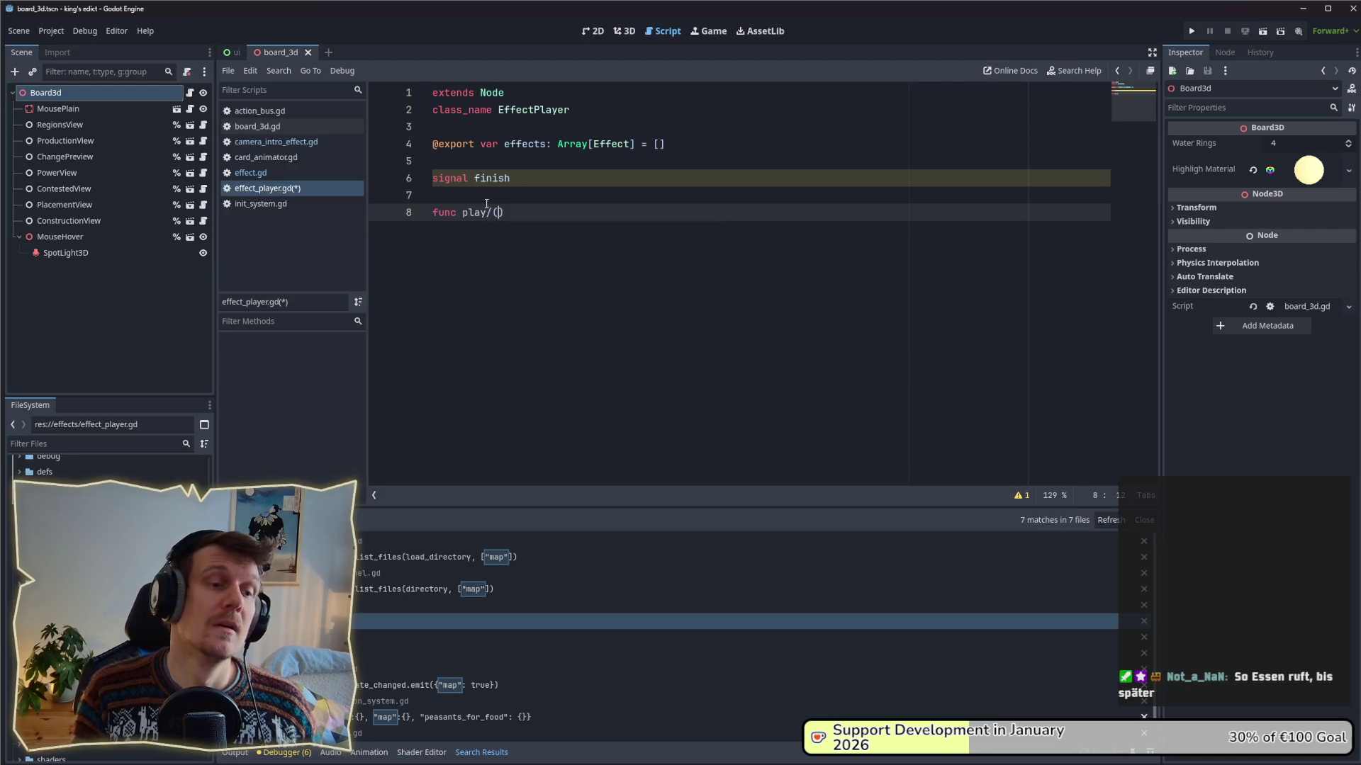
- Complete 'func play() -> void:' with a 'pass' body and save
key("BackSpace")
key("BackSpace")
type("()")
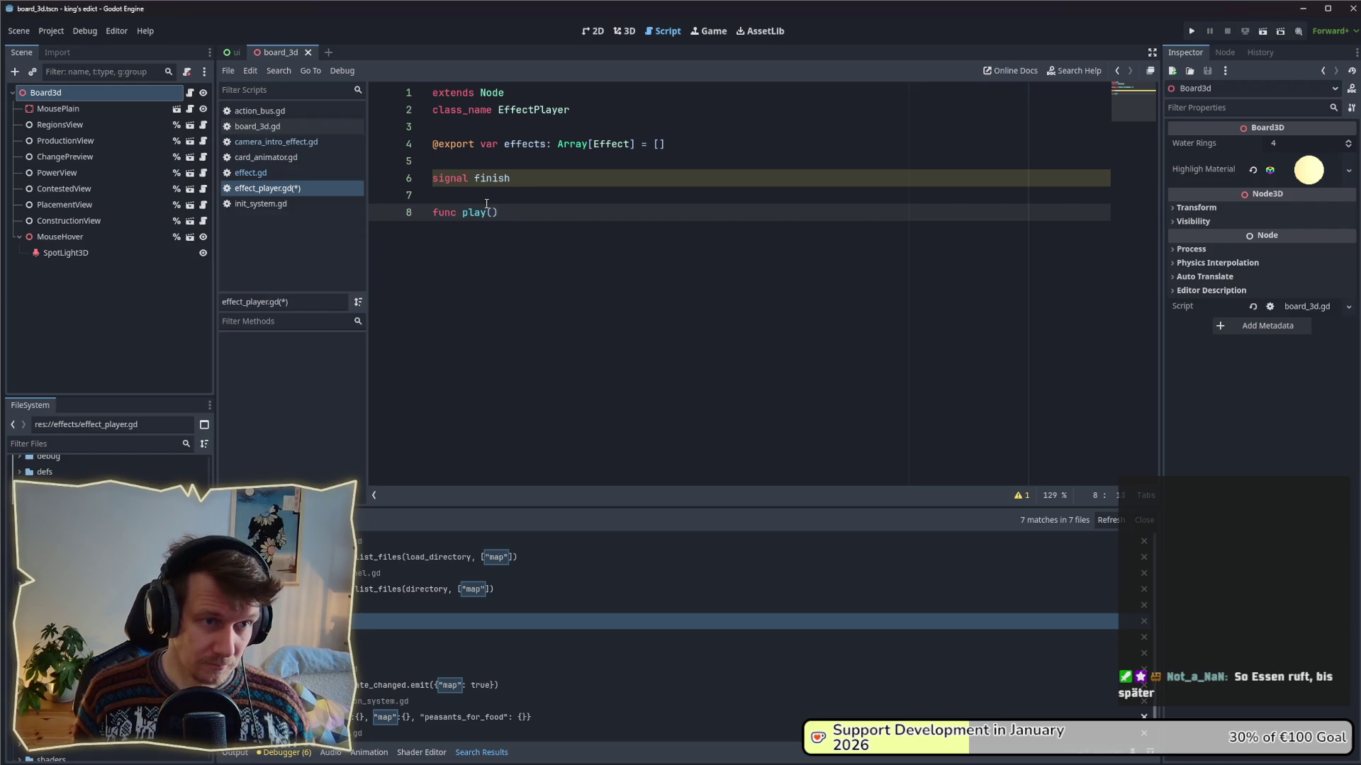
type(" -> void ")
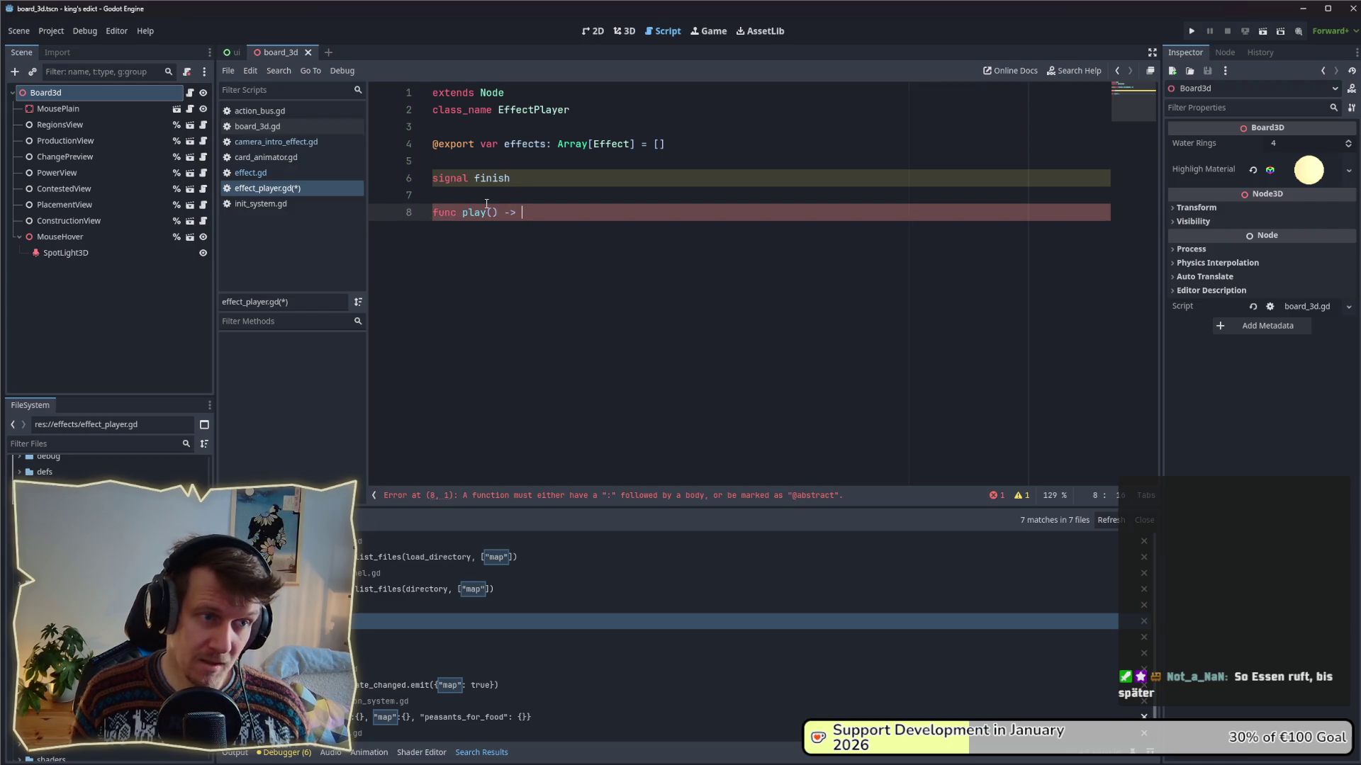
type(":")
key("Return")
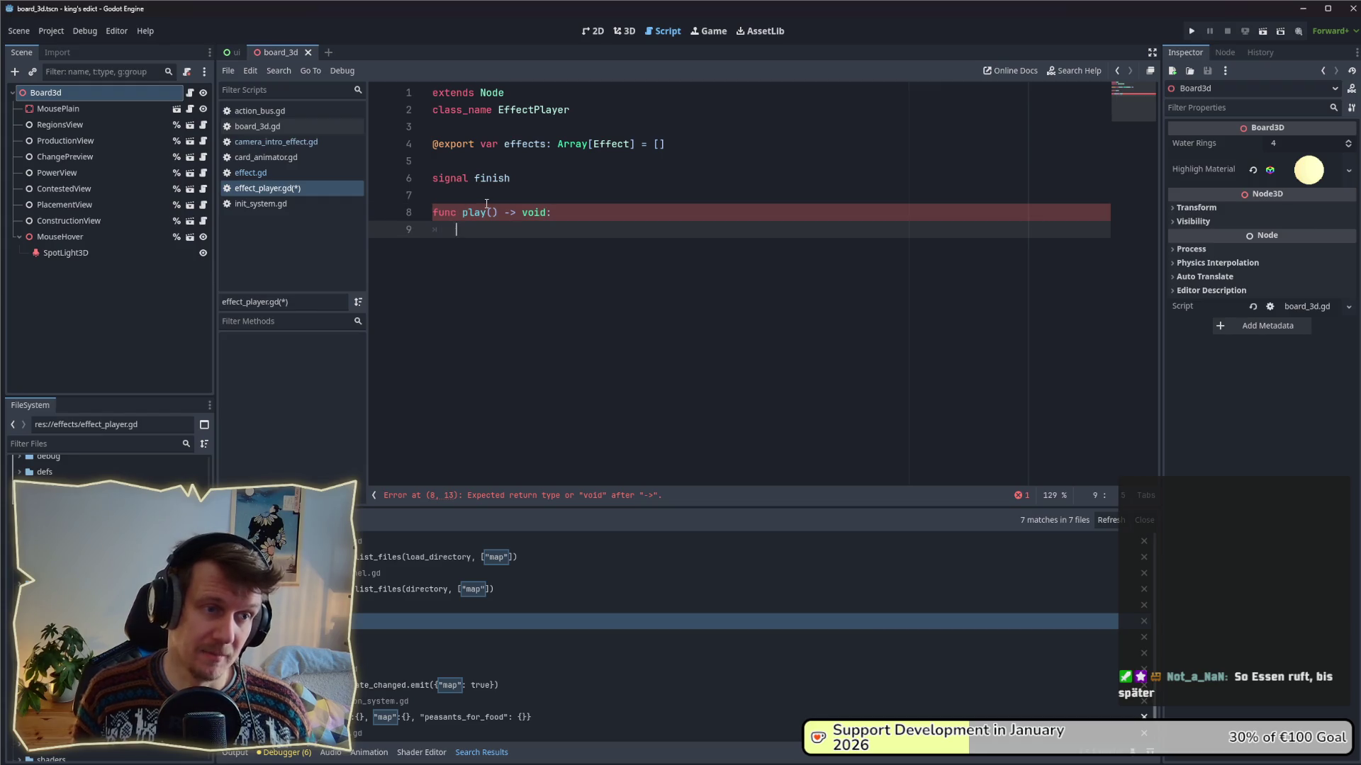
type("pass")
key("ctrl+s")
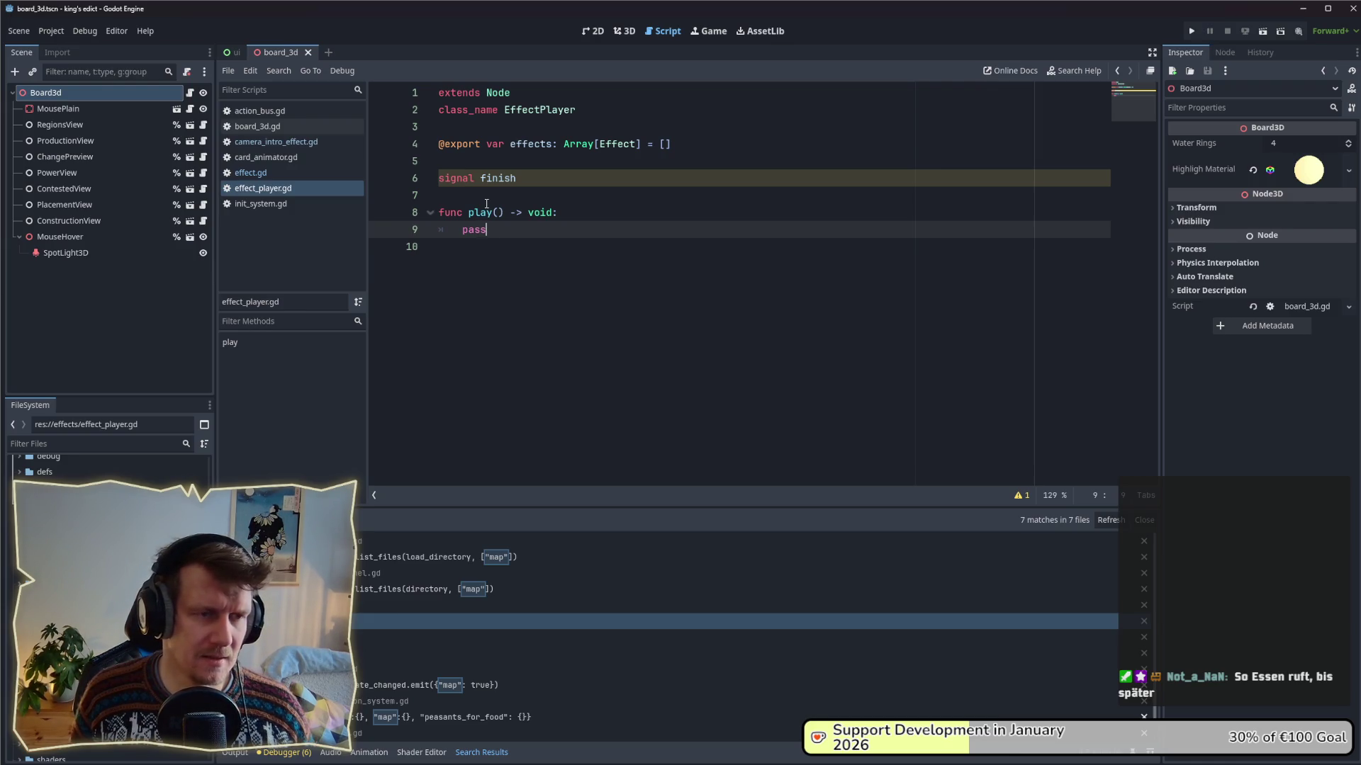
key("Up")
key("Up")
key("Up")
- Make room above signal finish and start typing 'var current_index' on line 6
key("Return")
key("Return")
key("Up")
type("si")
key("BackSpace")
key("BackSpace")
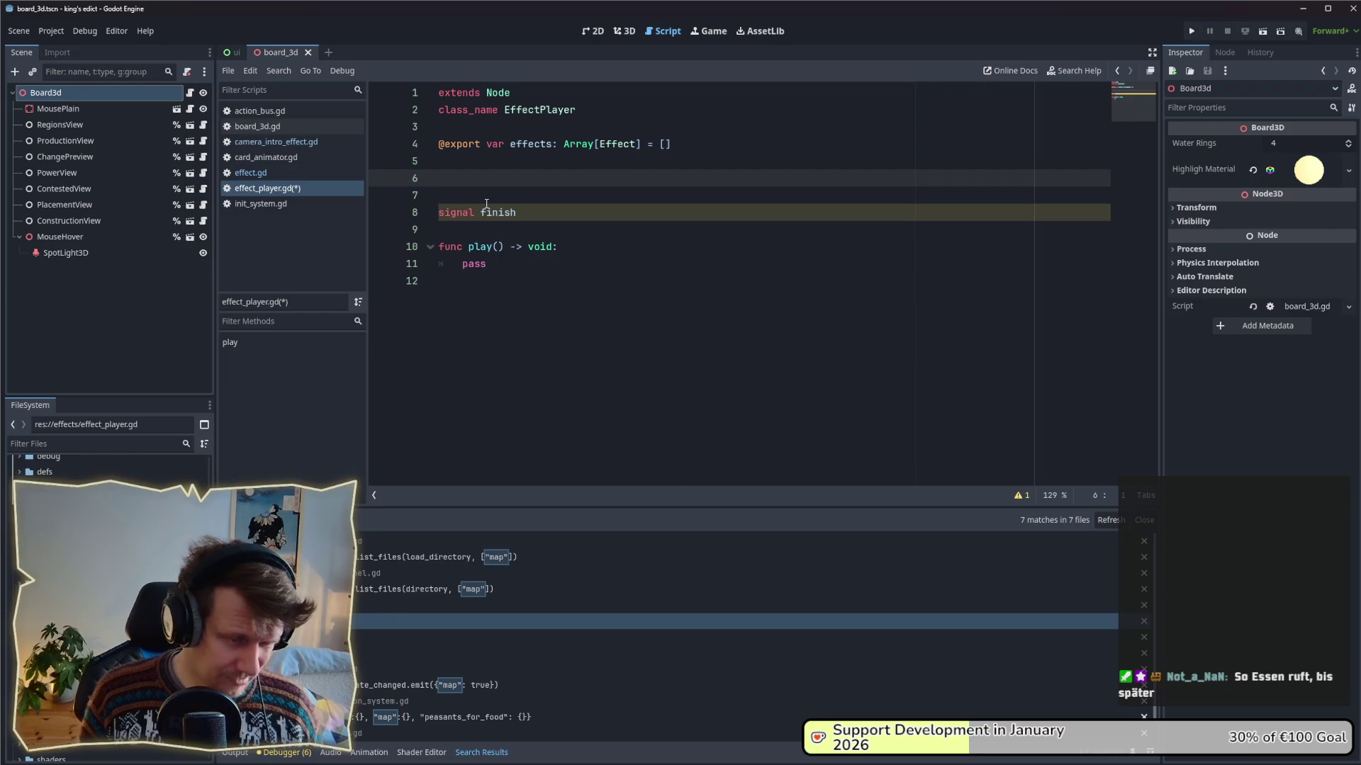
type("var inde")
key("BackSpace")
key("BackSpace")
key("BackSpace")
type("current_inds")
- Finish 'var current_index = 0', tidy the blank lines below signal finish, and save
key("BackSpace")
type("ex = 0")
key("ctrl+s")
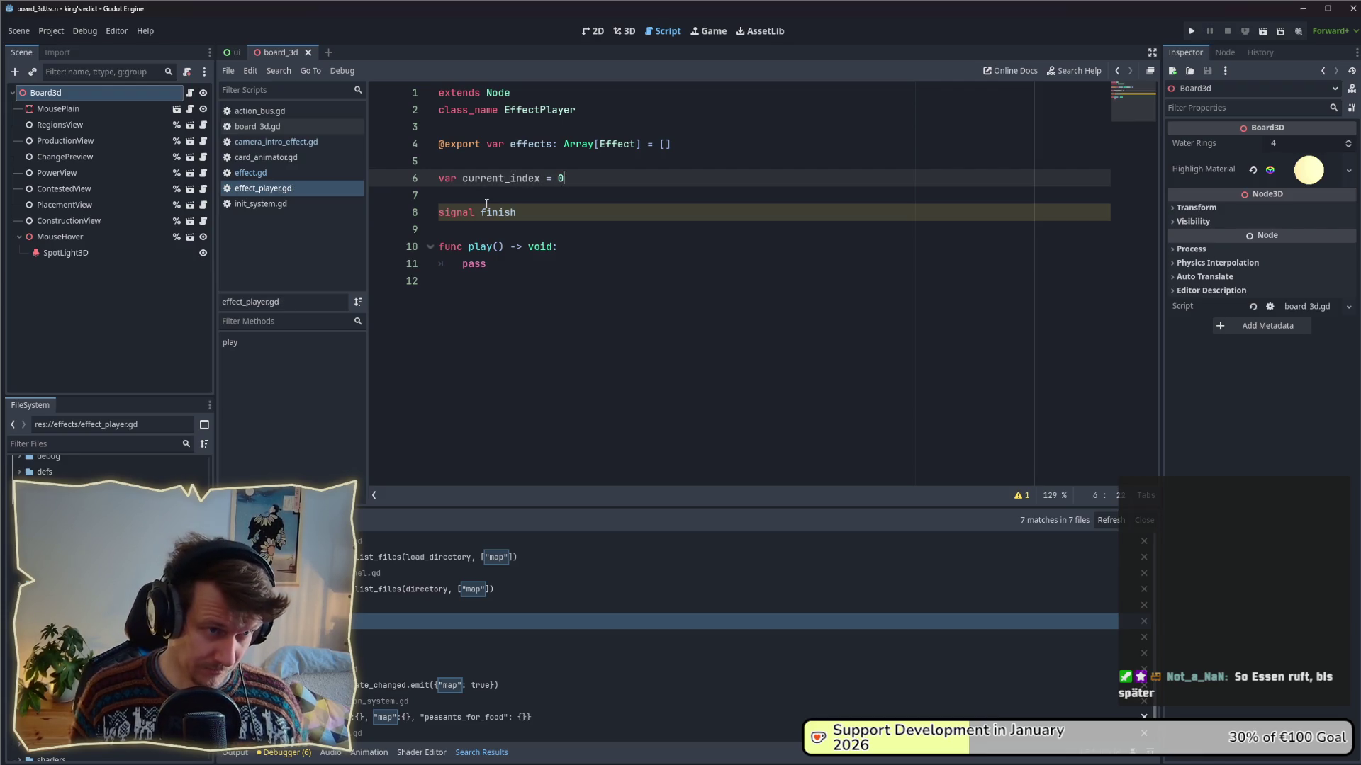
key("Down")
key("Down")
key("Down")
key("Return")
key("Return")
key("Return")
key("Up")
key("Up")
type("func")
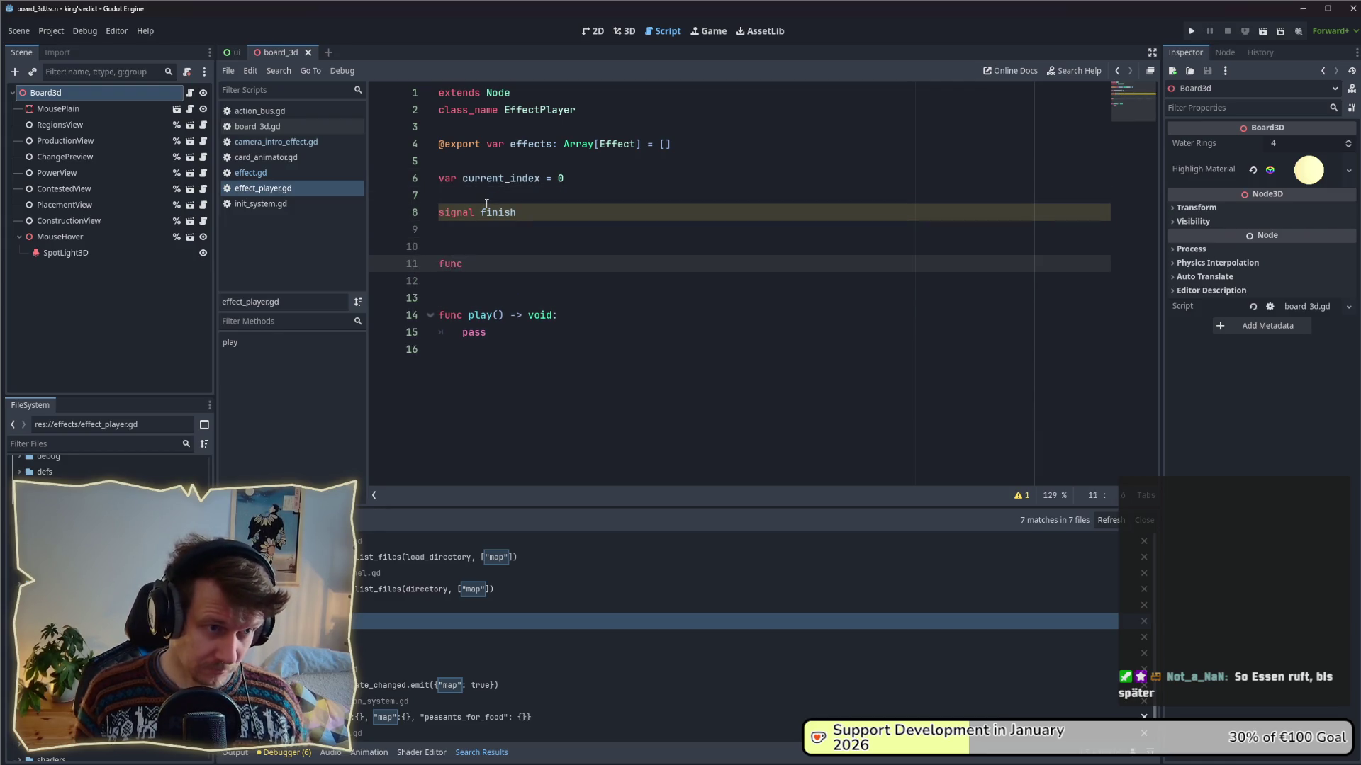
key("BackSpace")
key("BackSpace")
key("BackSpace")
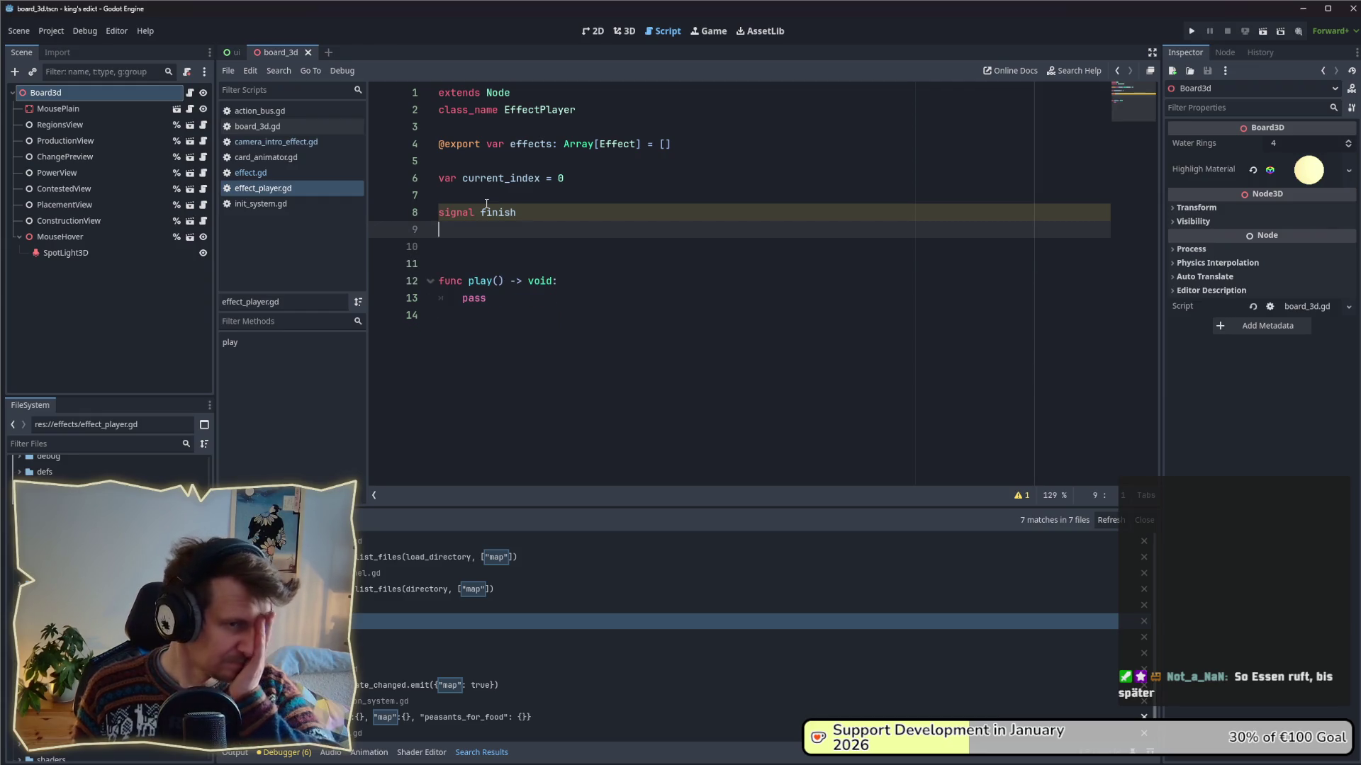
key("Delete")
key("Delete")
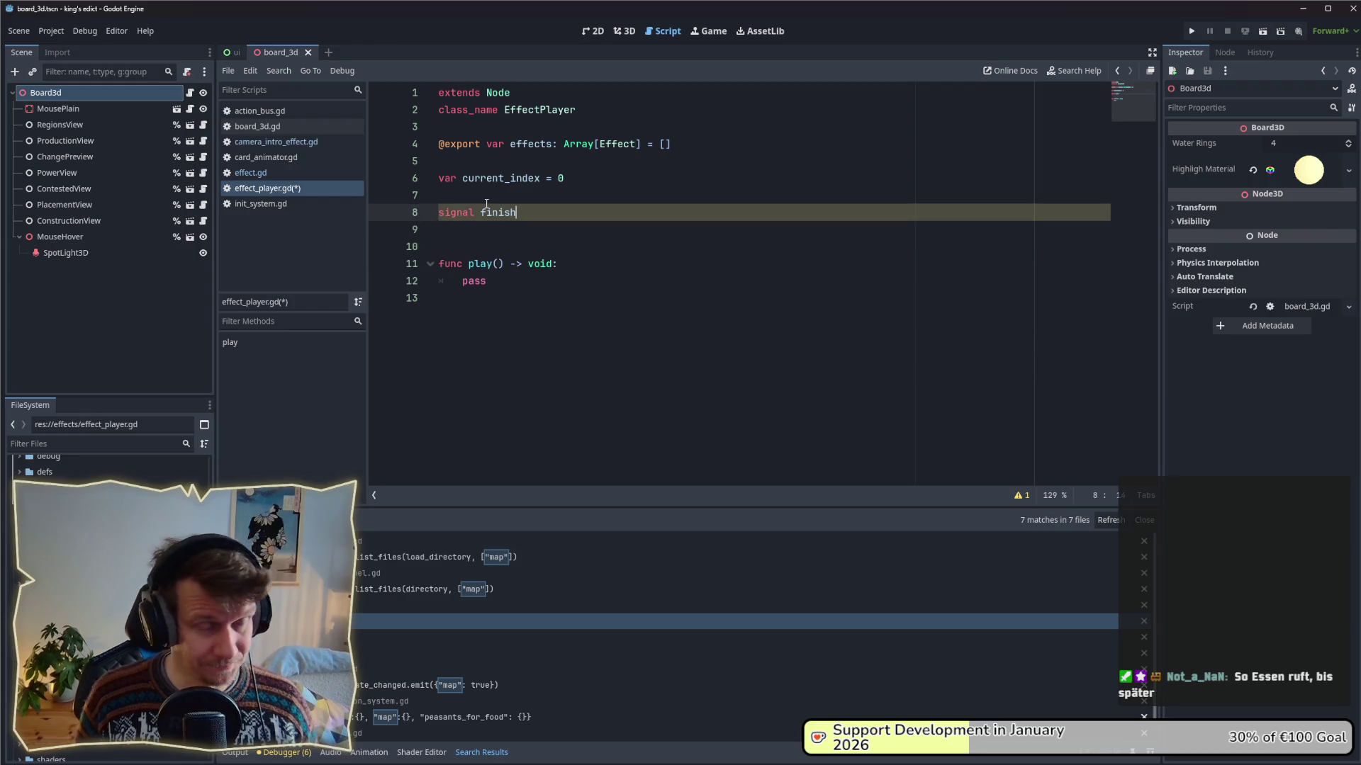
key("ctrl+s")
- Replace the pass in play() with a '_play_next()' call
key("Down")
key("Down")
key("Down")
key("Left")
key("BackSpace")
key("BackSpace")
key("BackSpace")
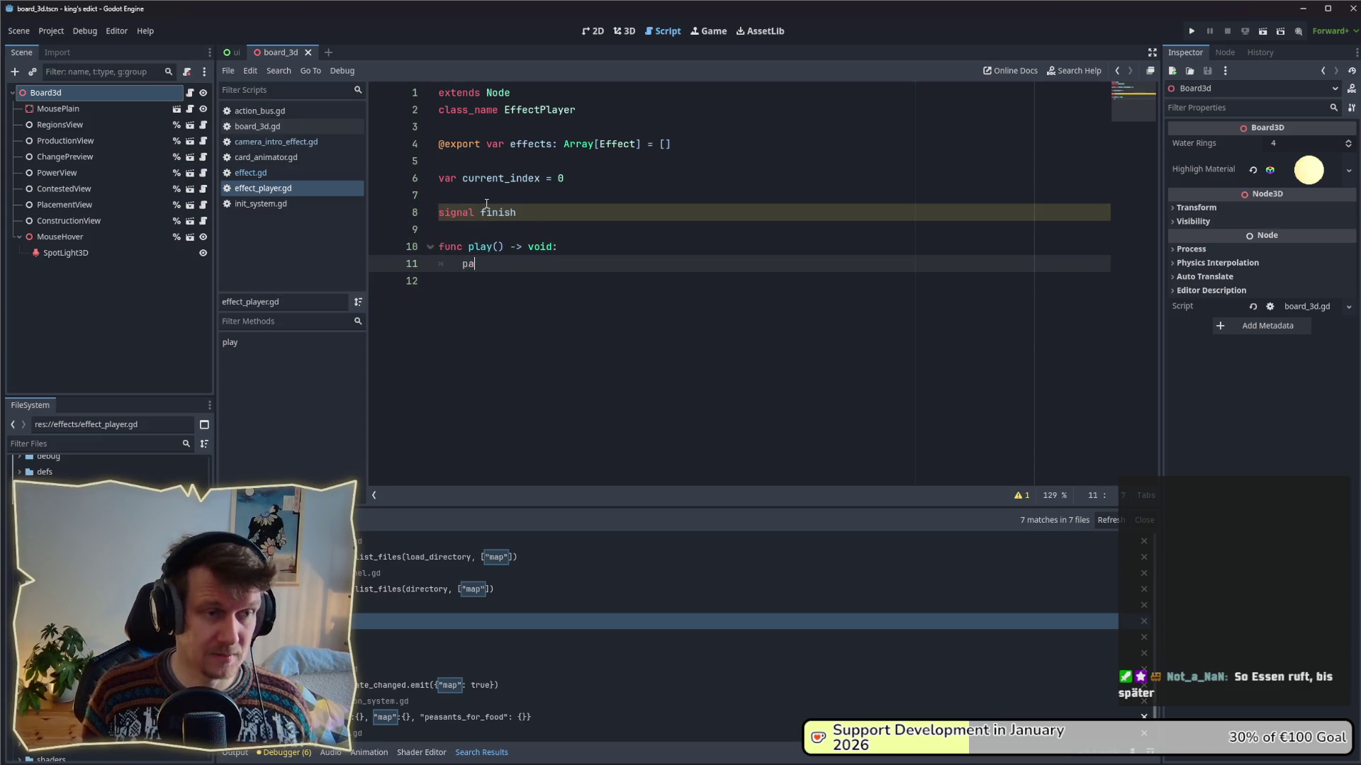
type("_p")
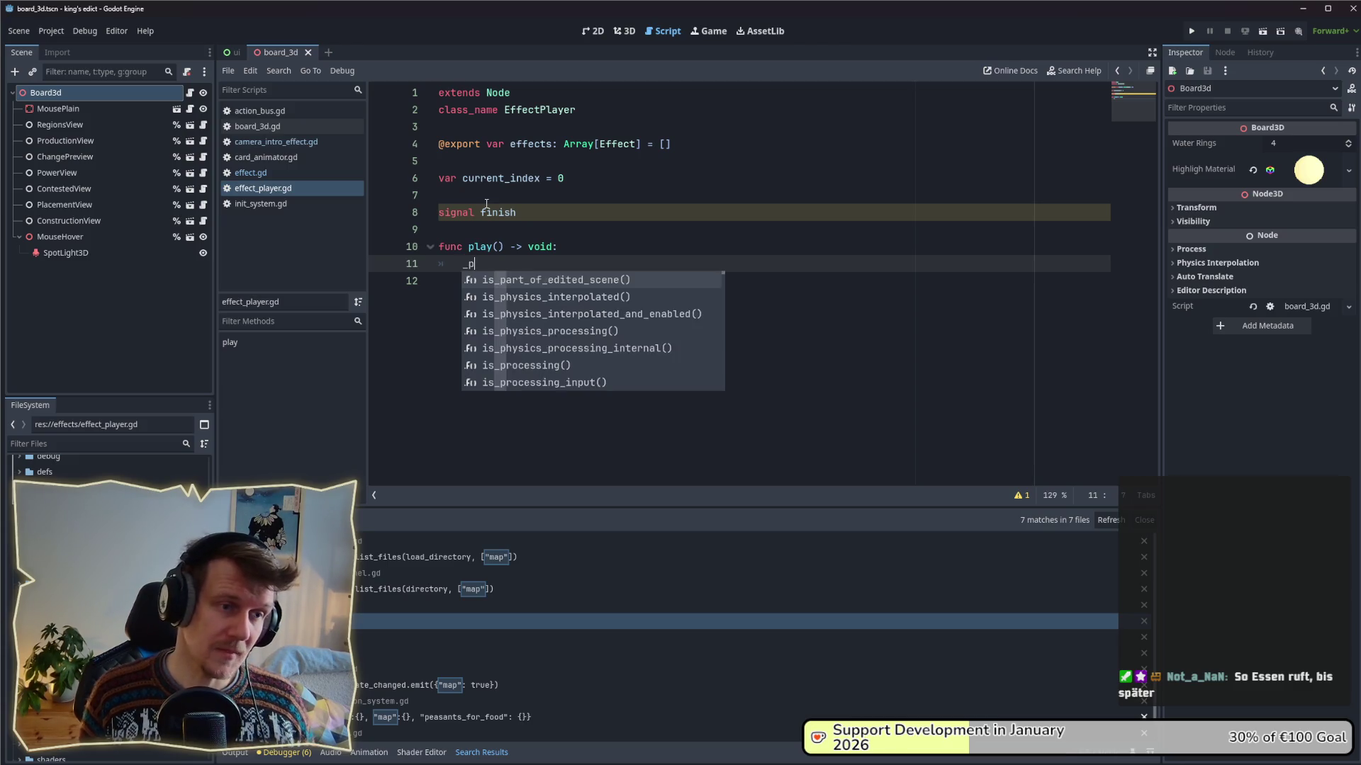
type("lay_next()")
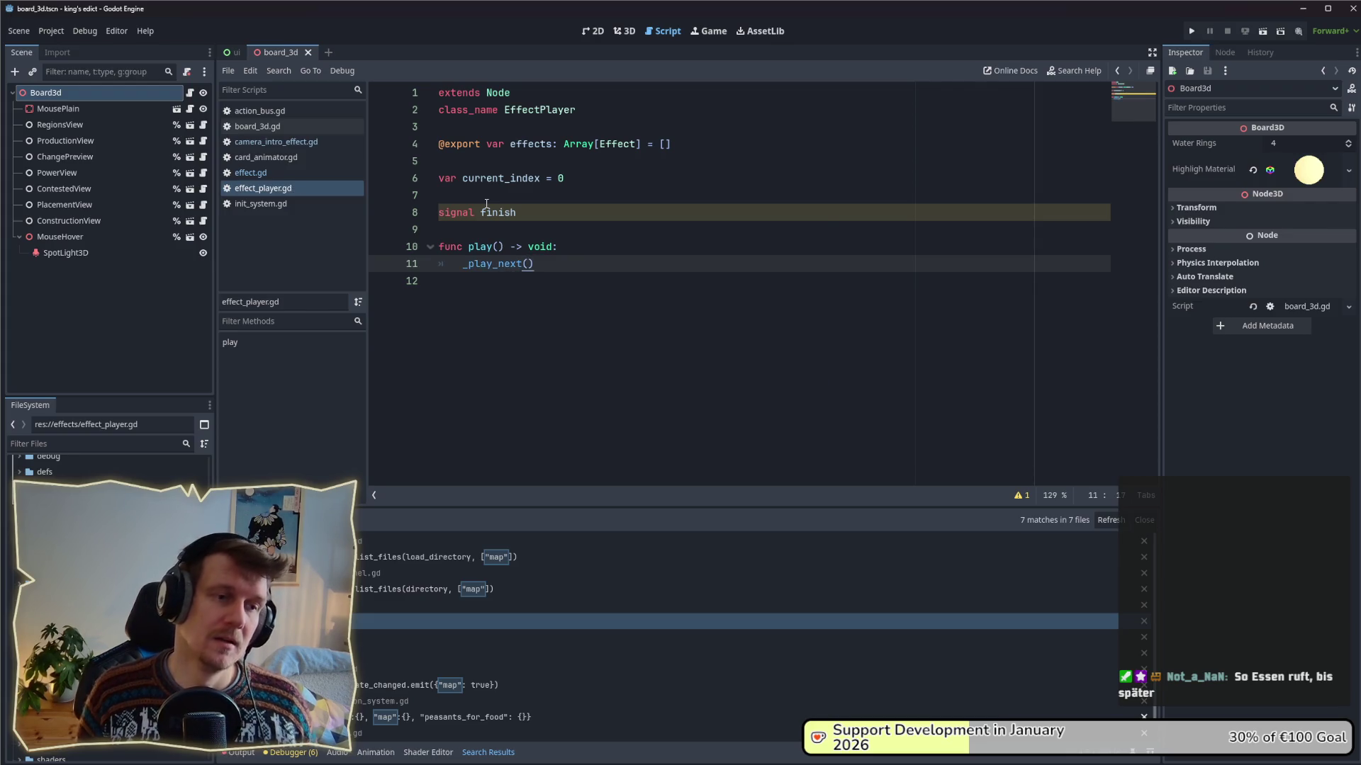
- Begin declaring 'var is_playing:' above signal finish
key("Up")
key("Up")
key("Up")
key("Return")
key("Return")
key("Up")
key("Up")
type("var is_playing:")
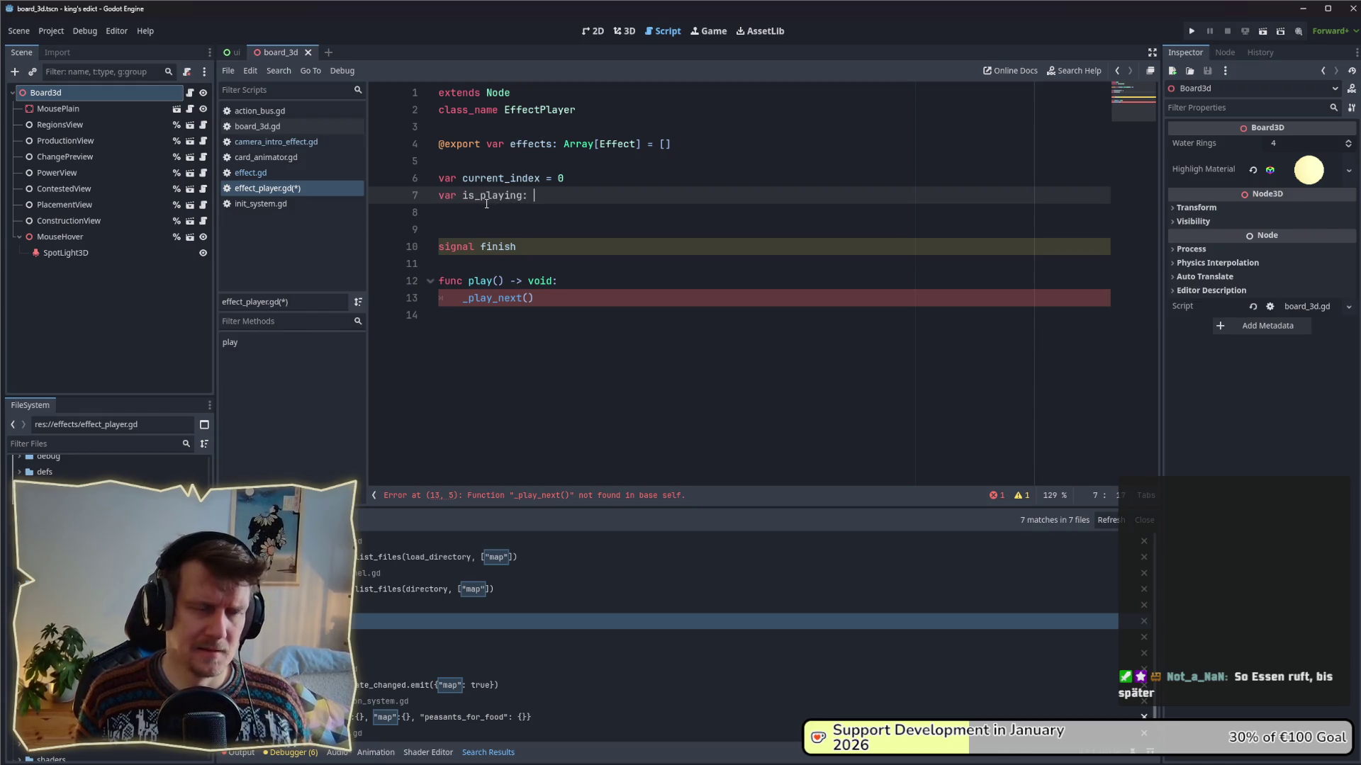
- Declare is_playing as 'bool = false' and type current_index as int
key("BackSpace")
key("BackSpace")
type("is_playing: b")
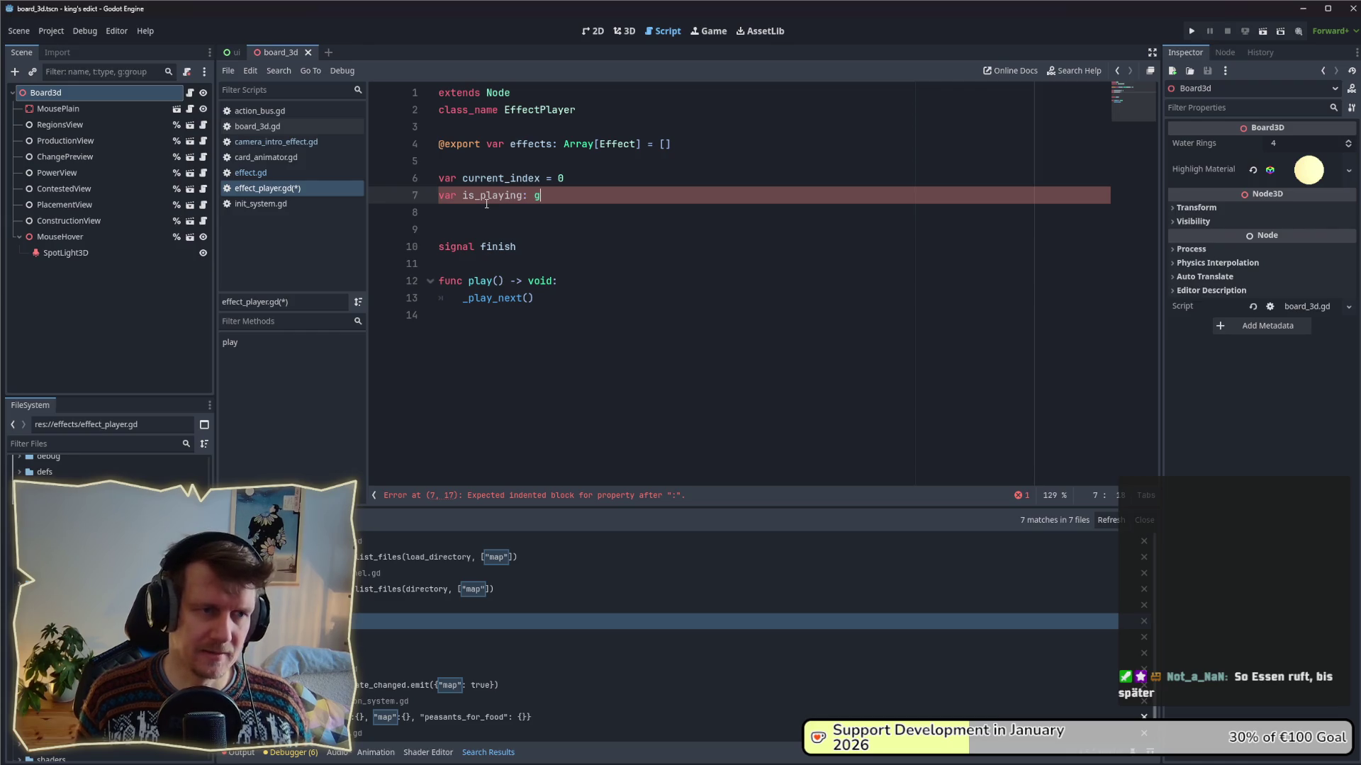
type("o")
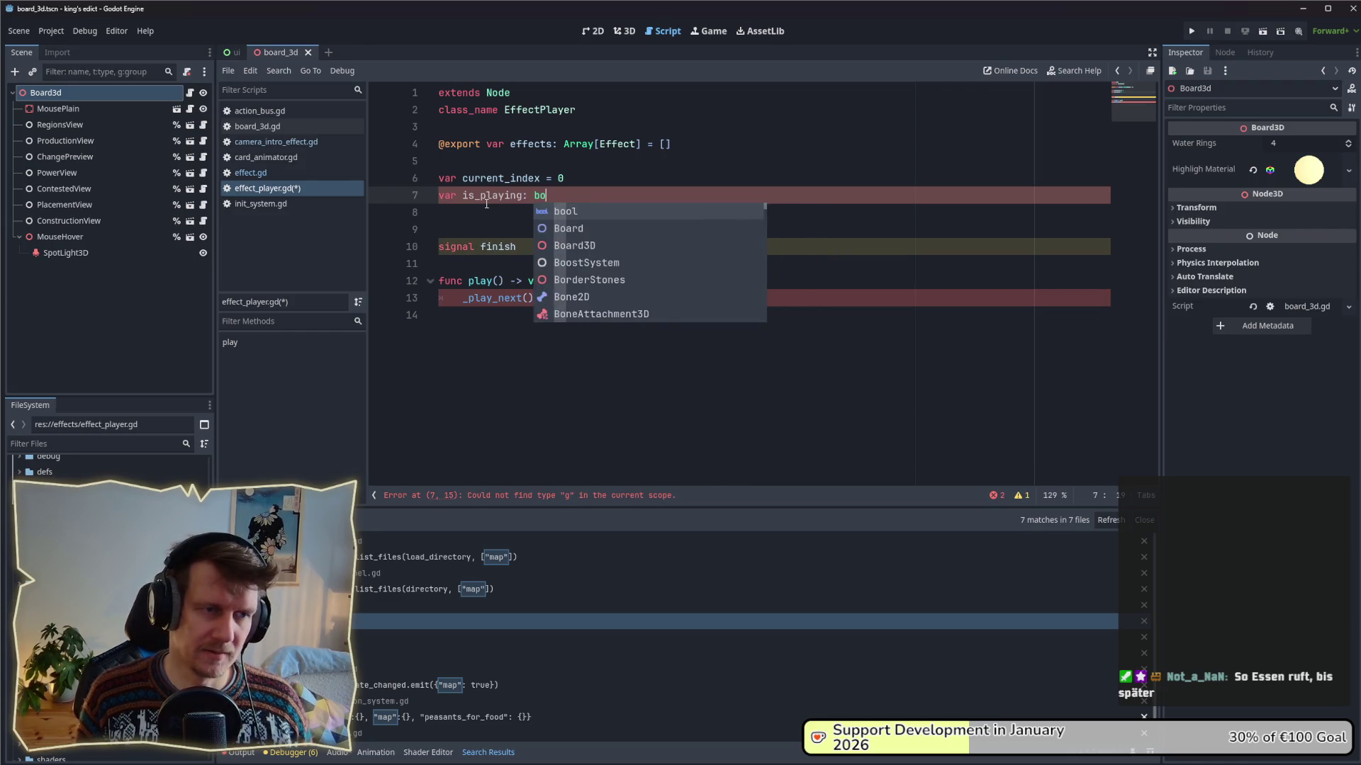
type("ol = false")
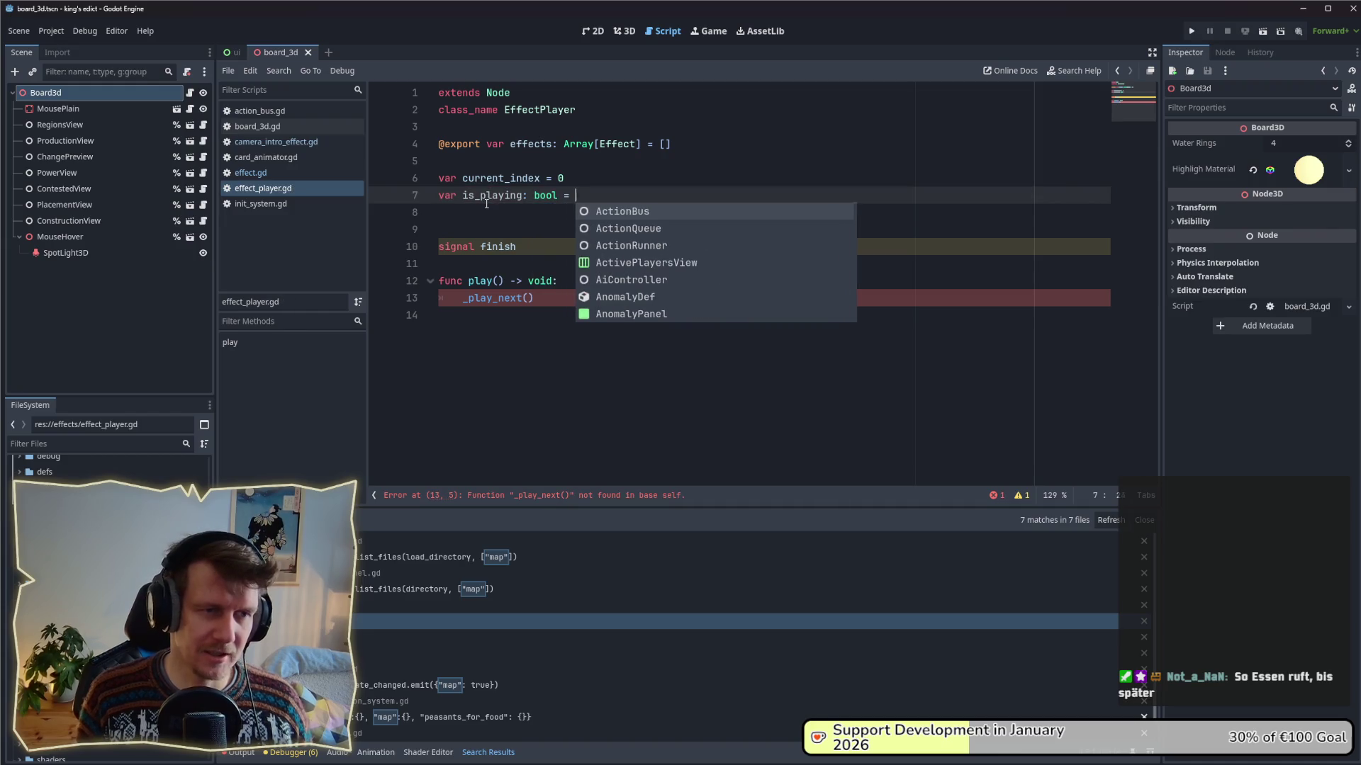
key("Escape")
key("Up")
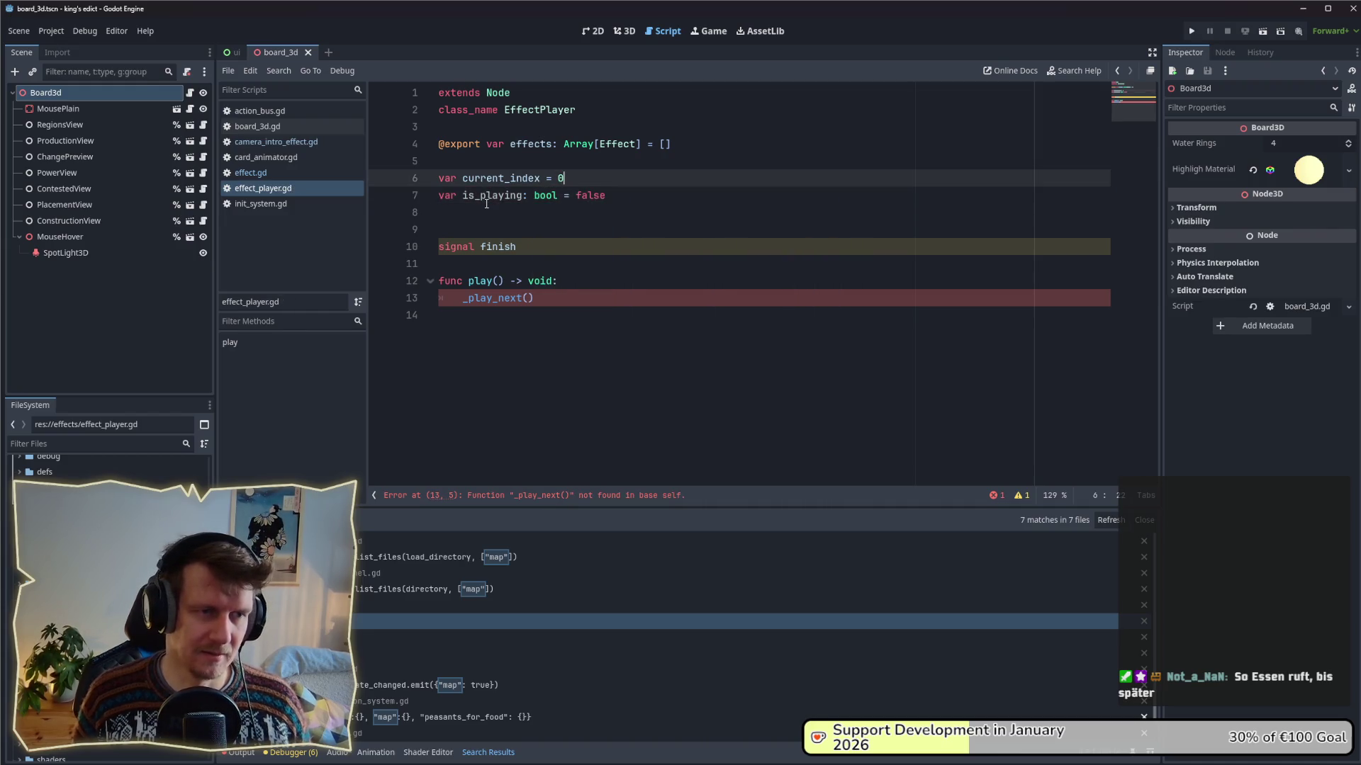
type(": ")
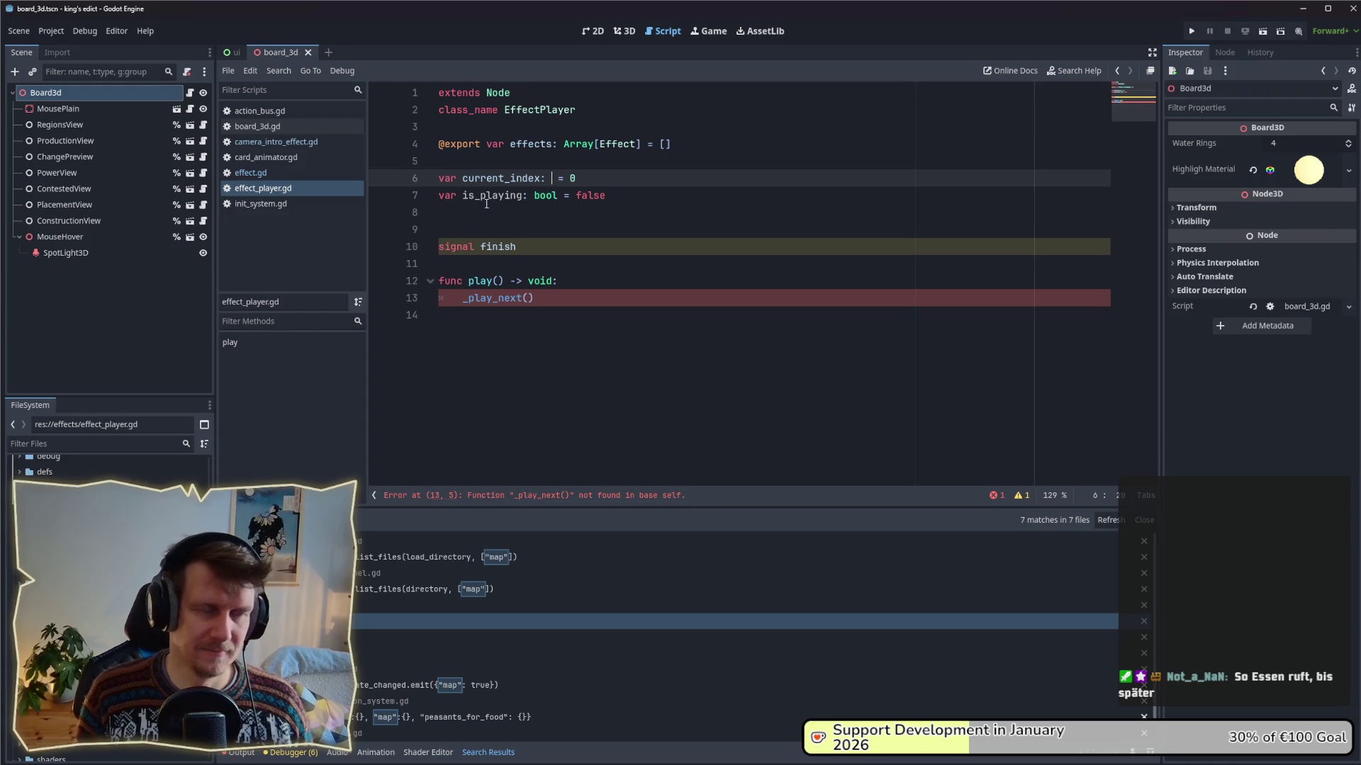
type("int")
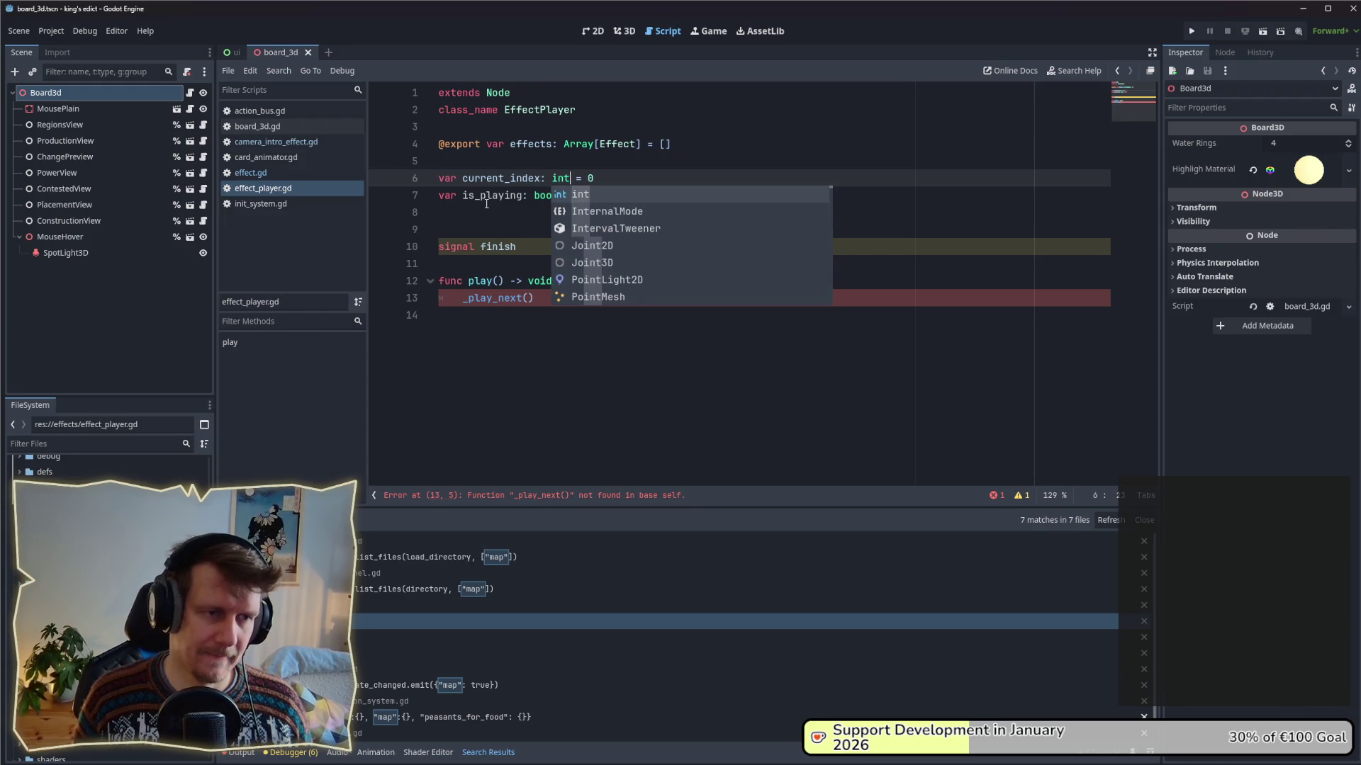
key("Escape")
key("Down")
key("Down")
key("Down")
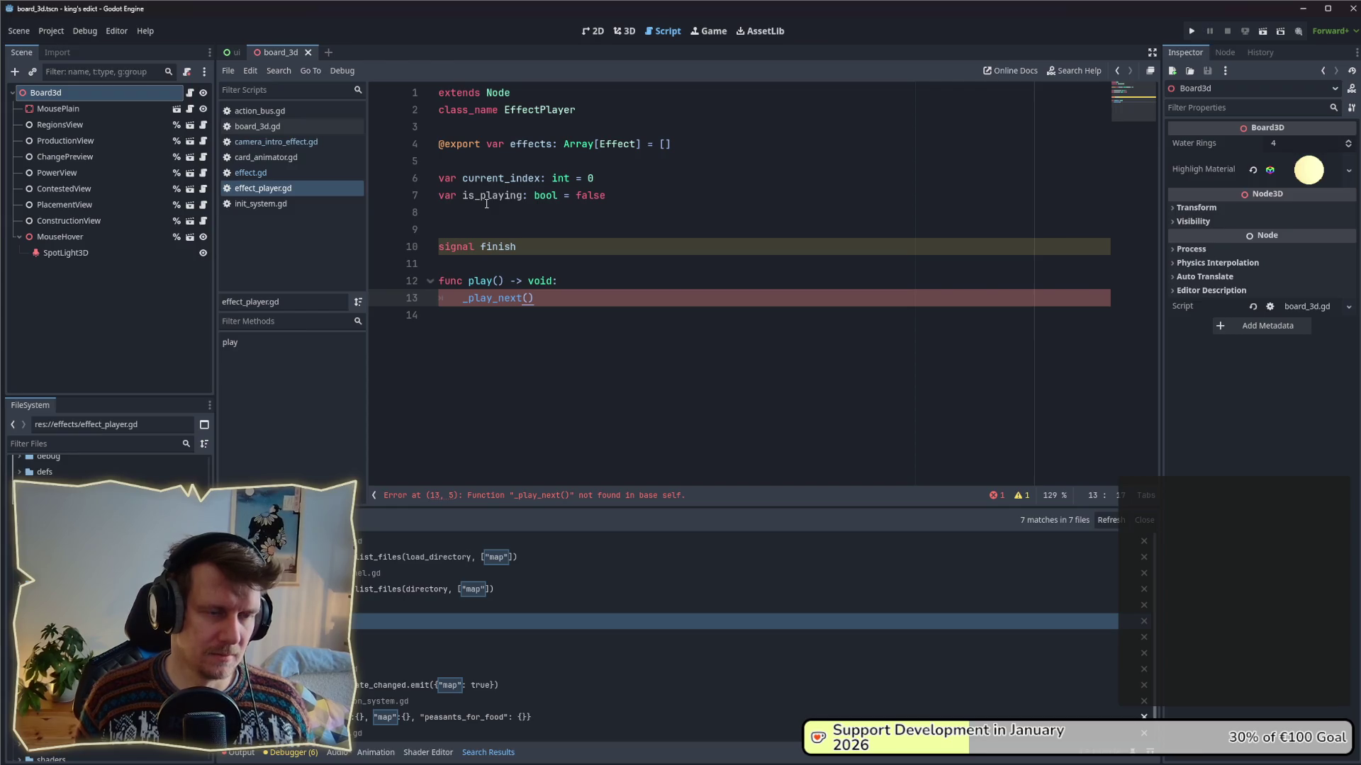
- Guard the _play_next() call in play() with 'if not is_playing:'
key("Up")
key("End")
key("Return")
type("if")
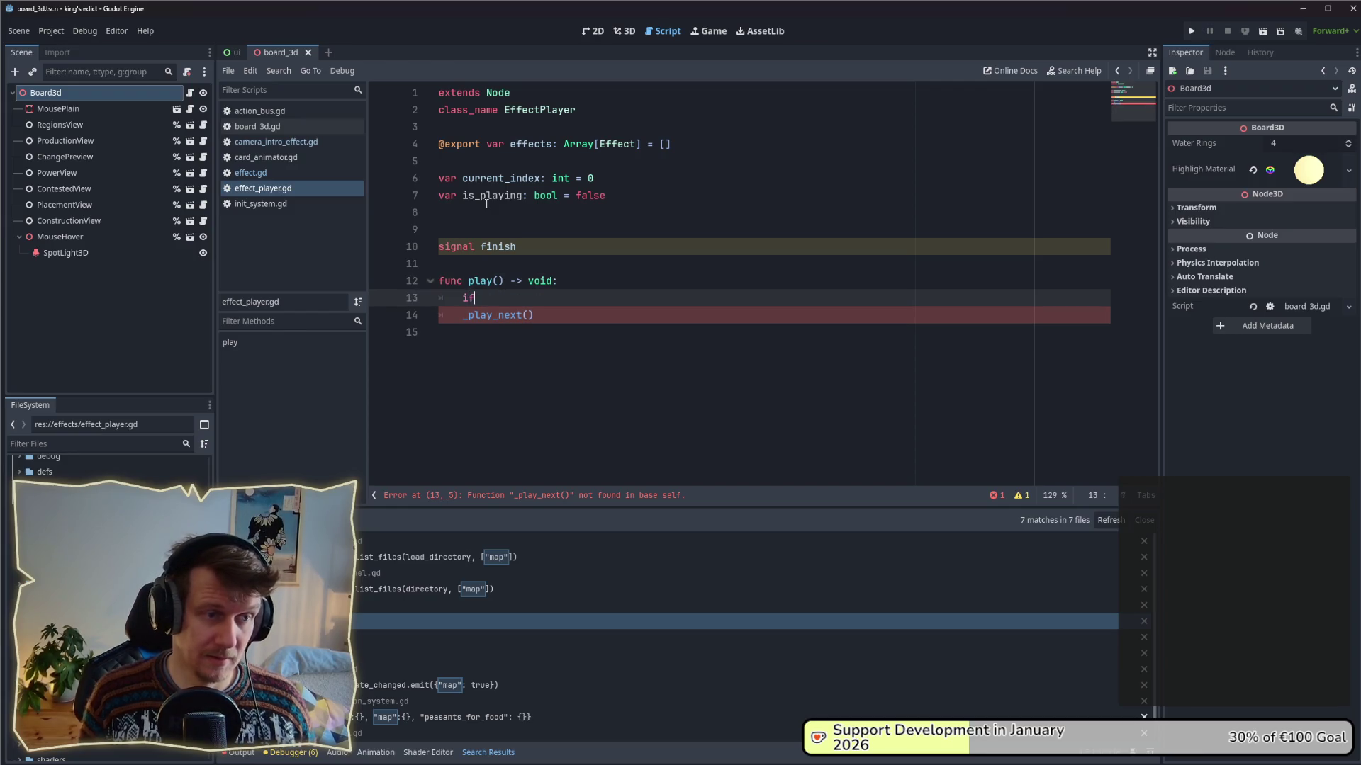
type(" not is")
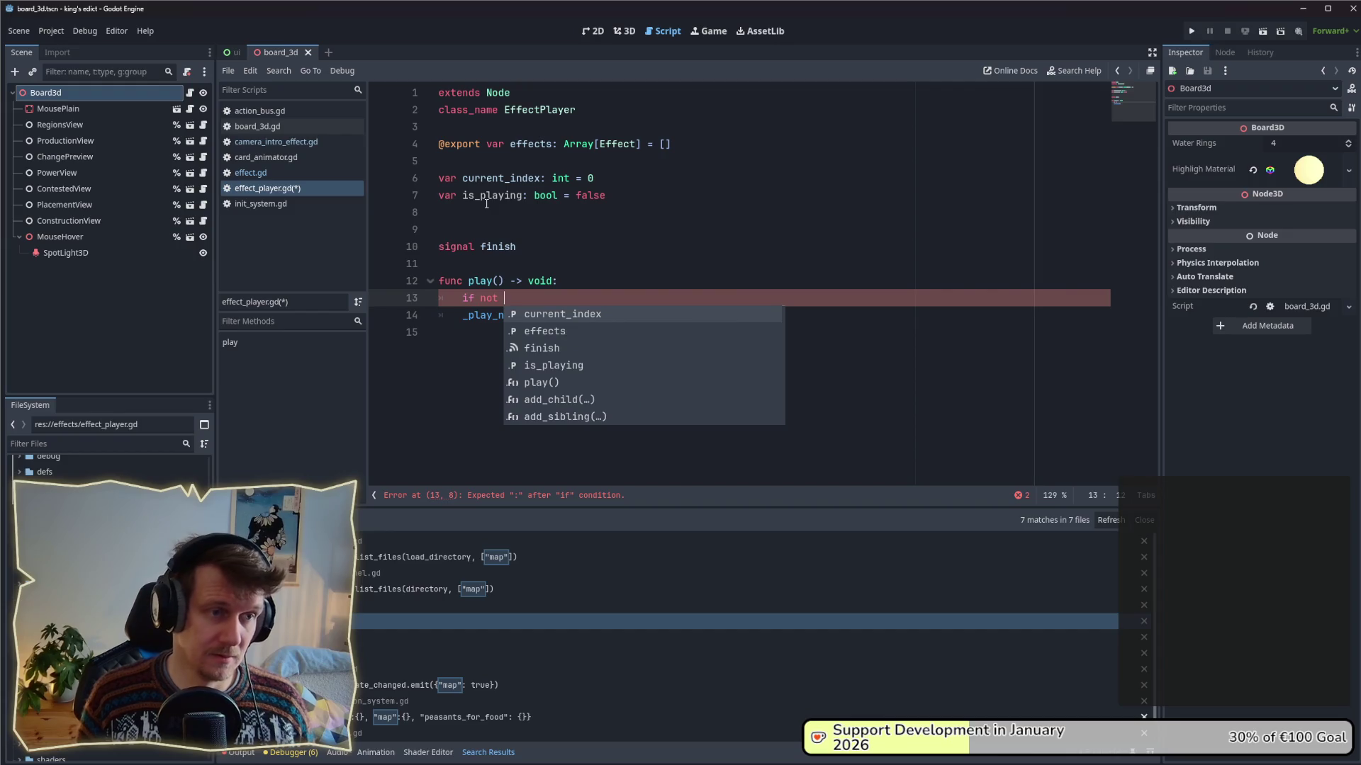
key("Return")
key("ctrl+BackSpace")
type("o")
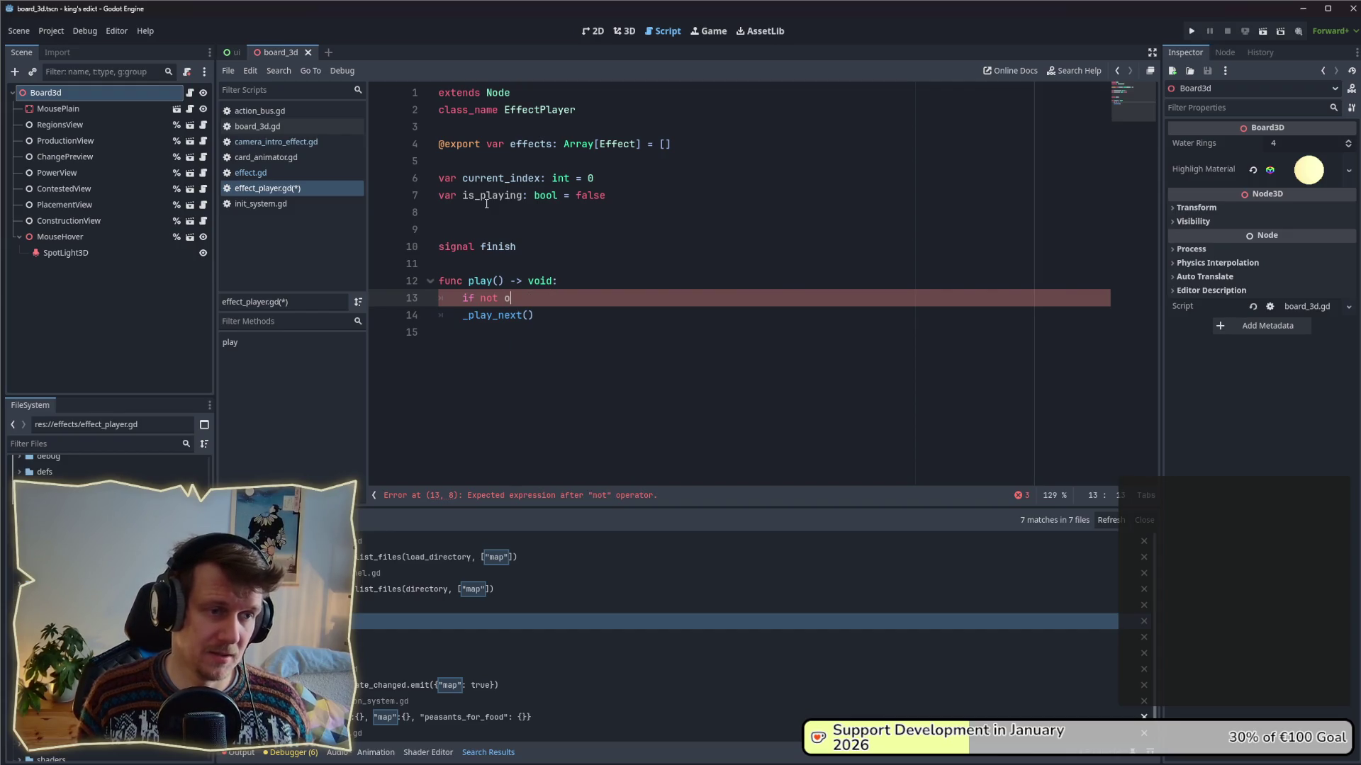
type("t is_playing:")
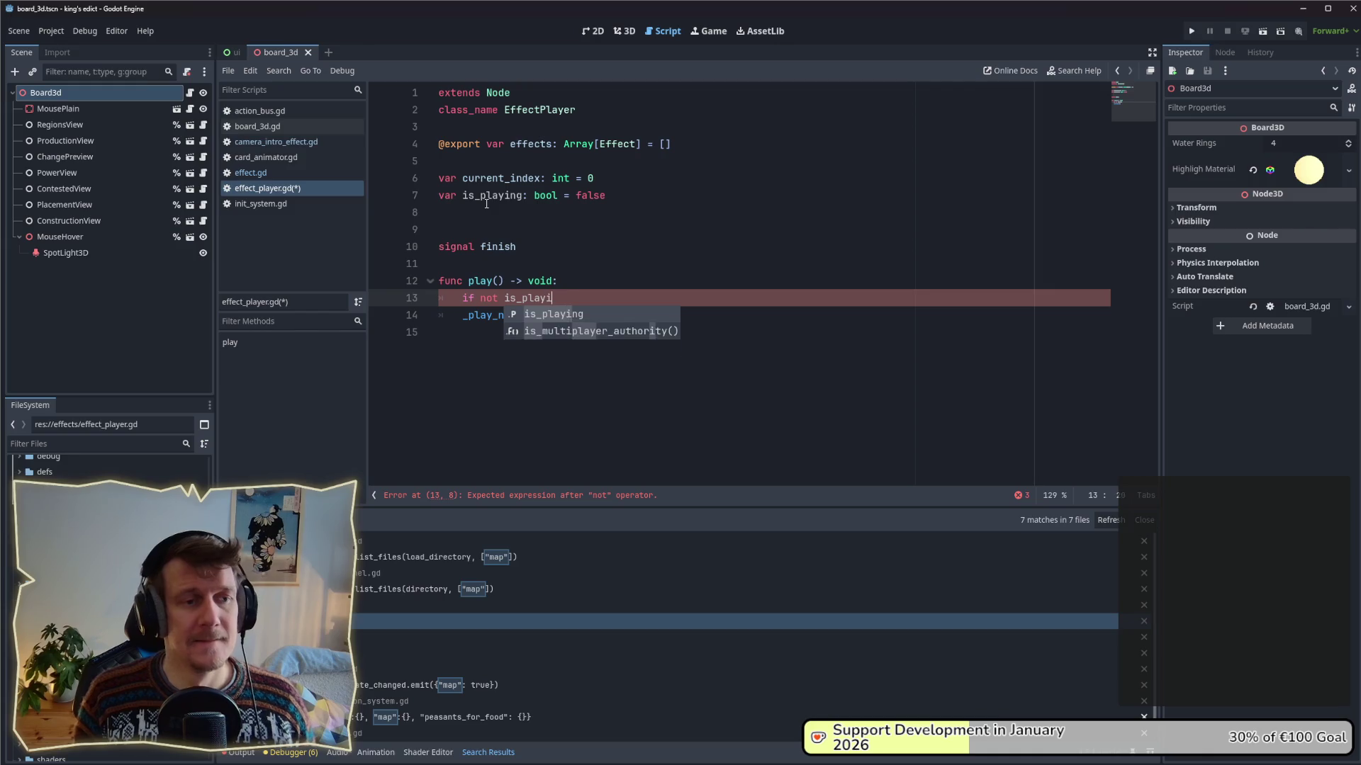
key("Down")
key("Home")
key("Tab")
- Add a blank line after play() and start 'func _play_next():'
key("Down")
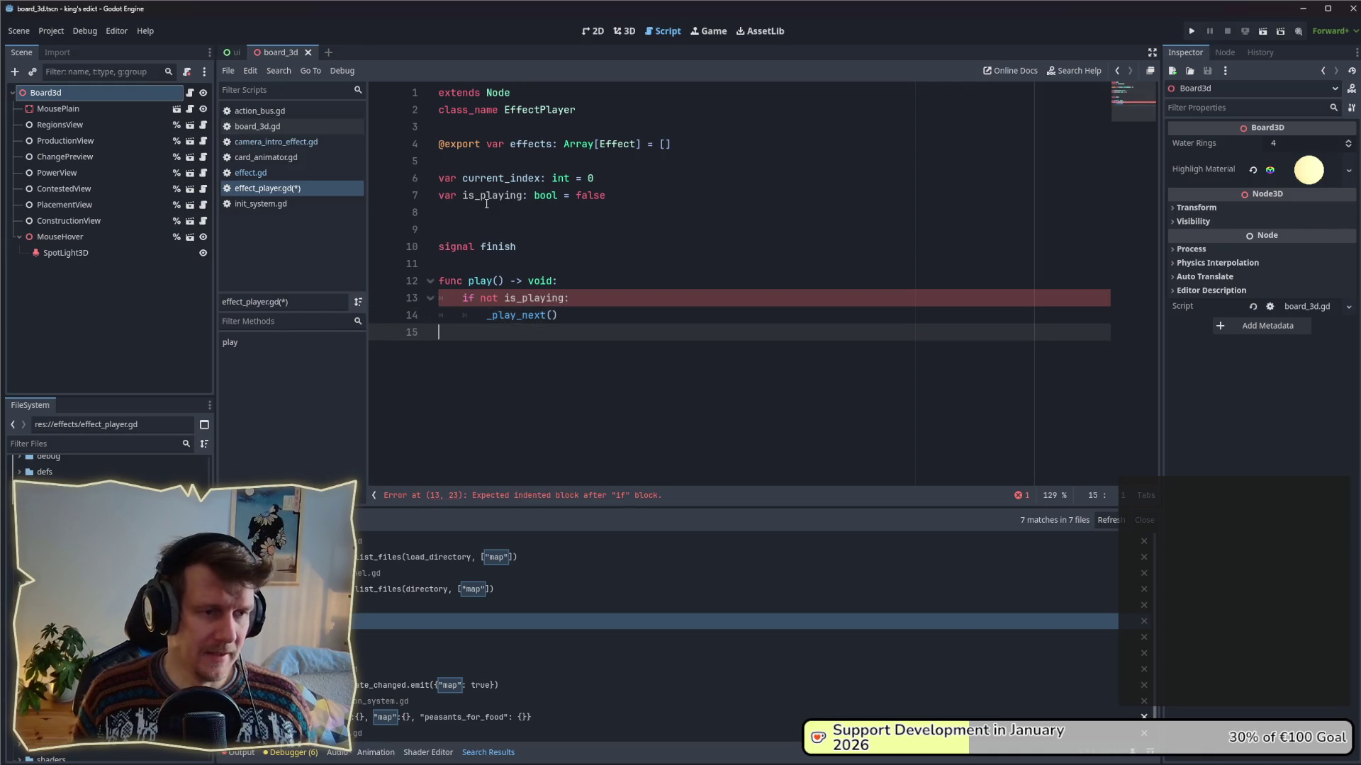
key("Return")
key("Return")
key("Up")
type("func ")
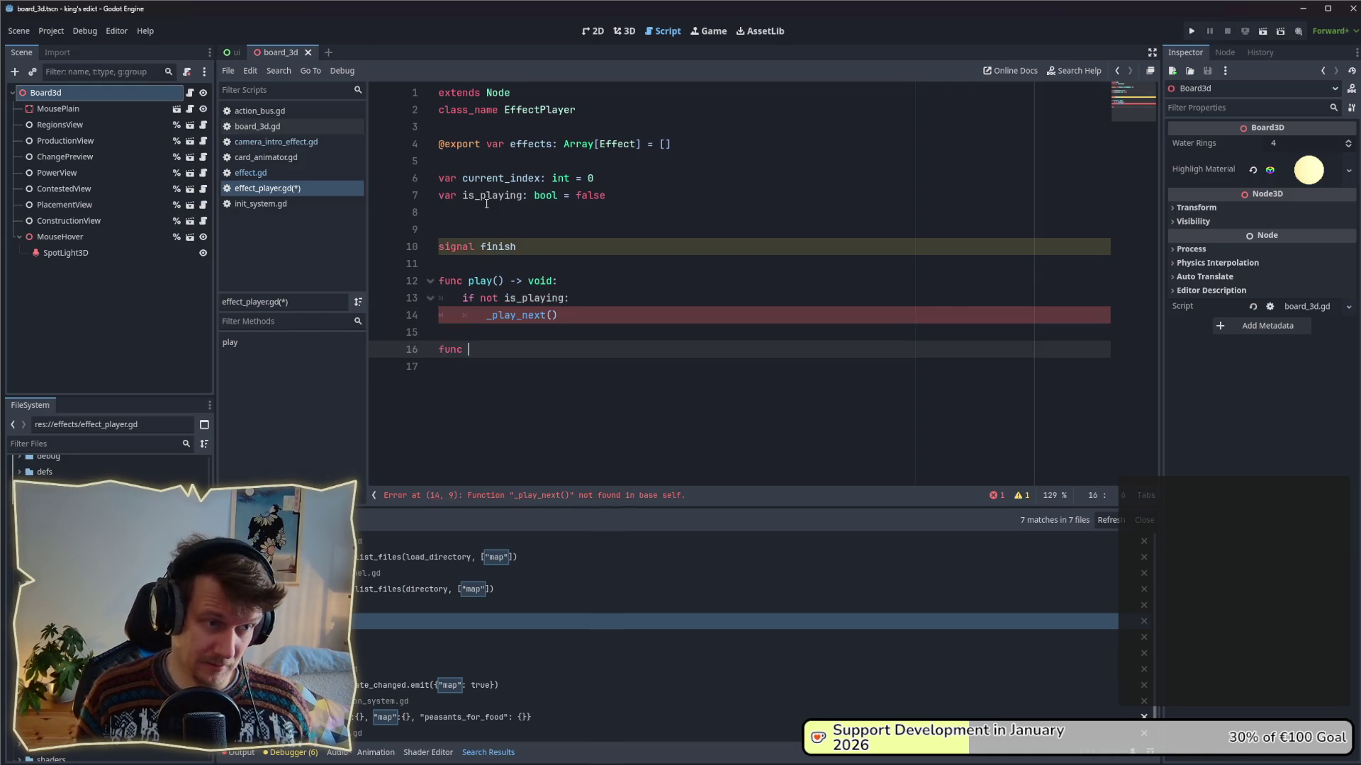
type("_player")
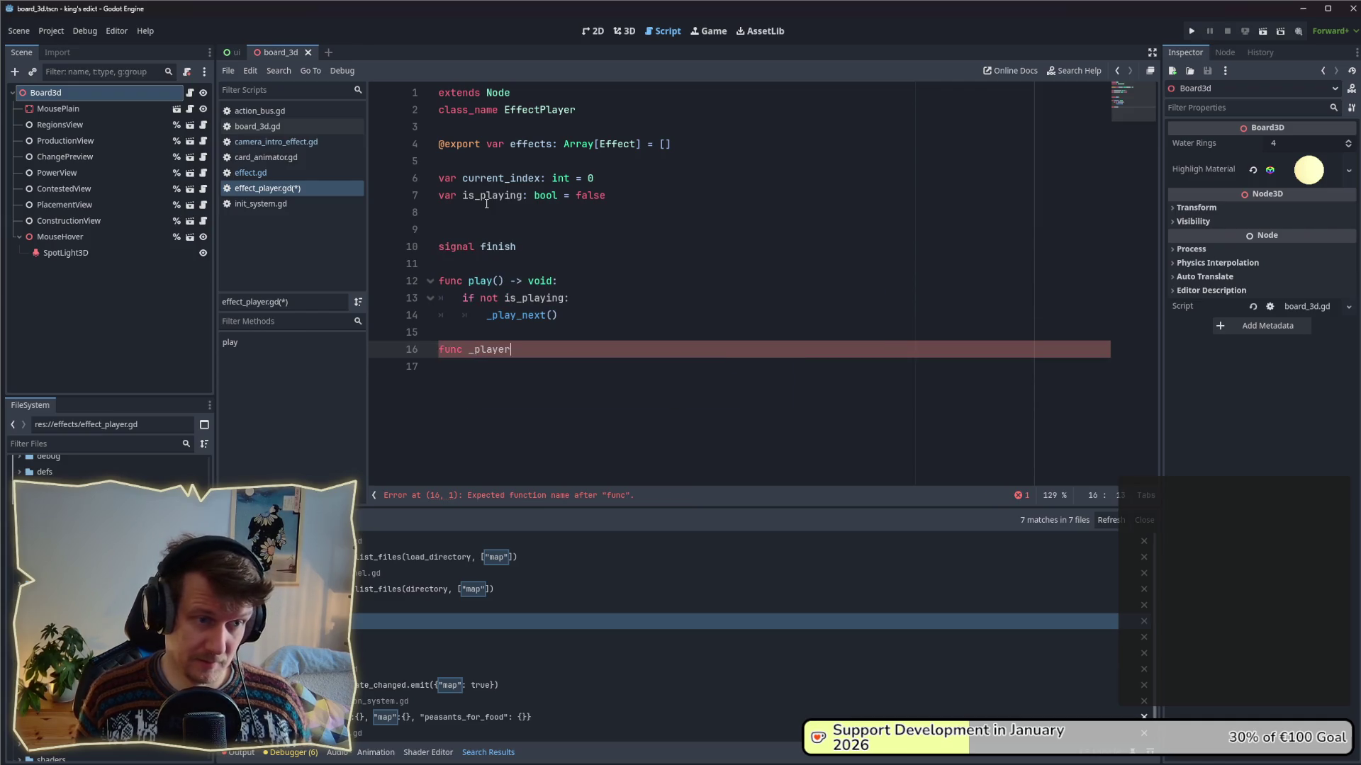
key("BackSpace")
key("BackSpace")
type("_next()")
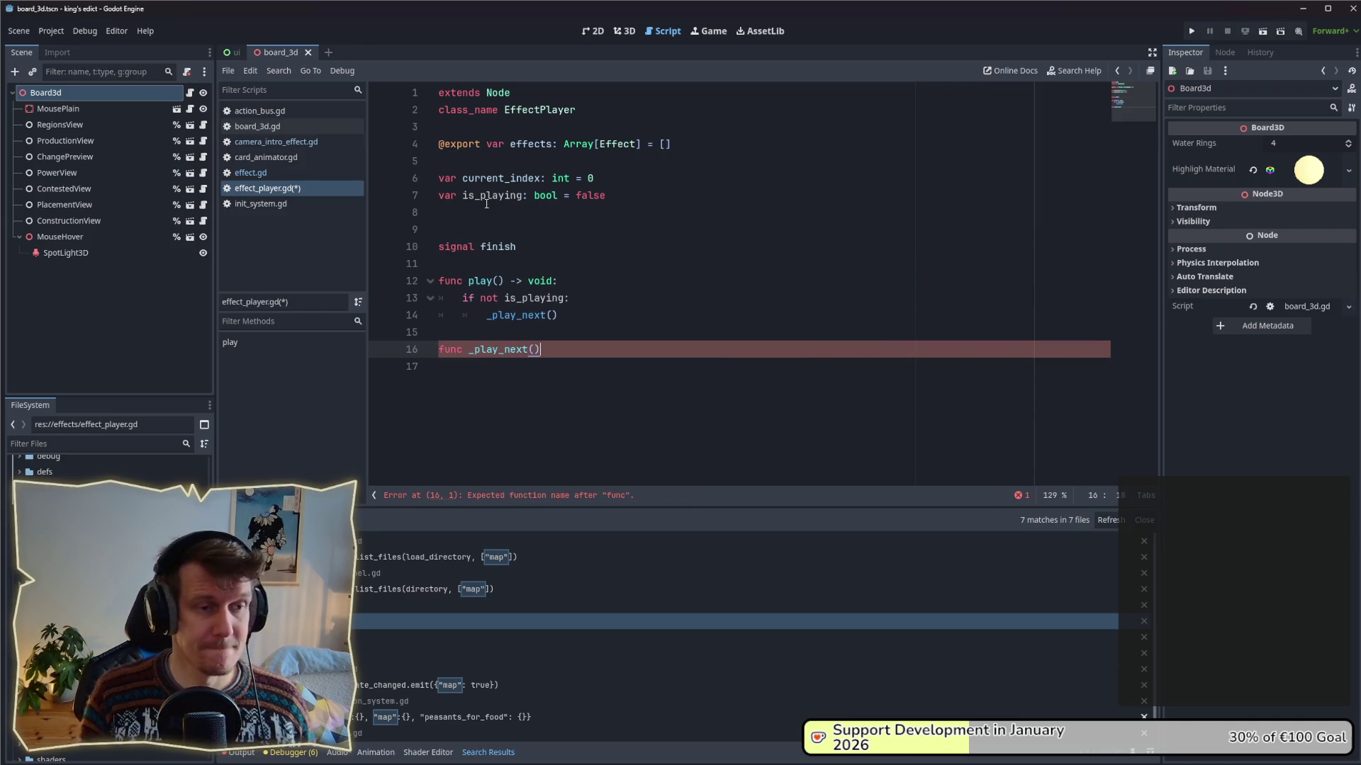
type(":")
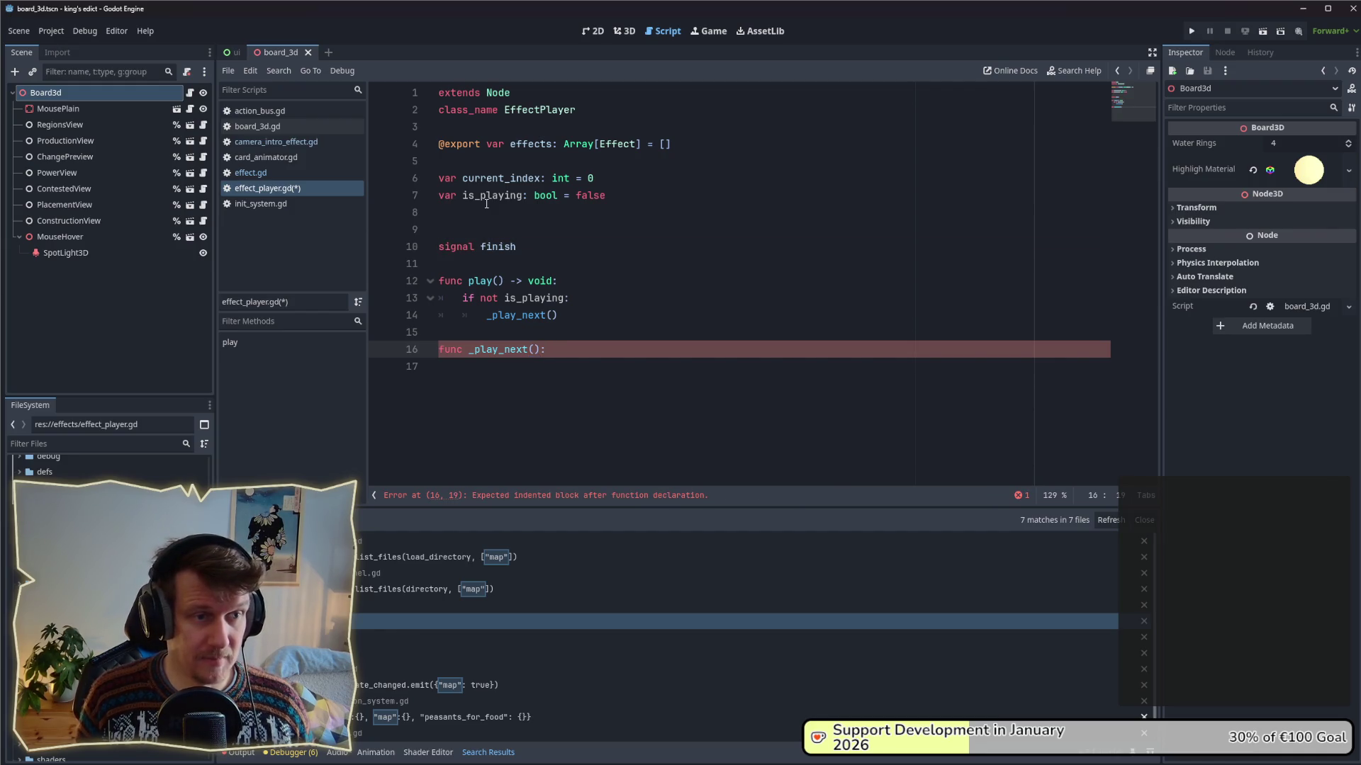
- Start current_index at -1 and make _play_next() do 'current_index += 1'
double_click(591, 178)
type("-1")
key("ctrl+s")
left_click(542, 370)
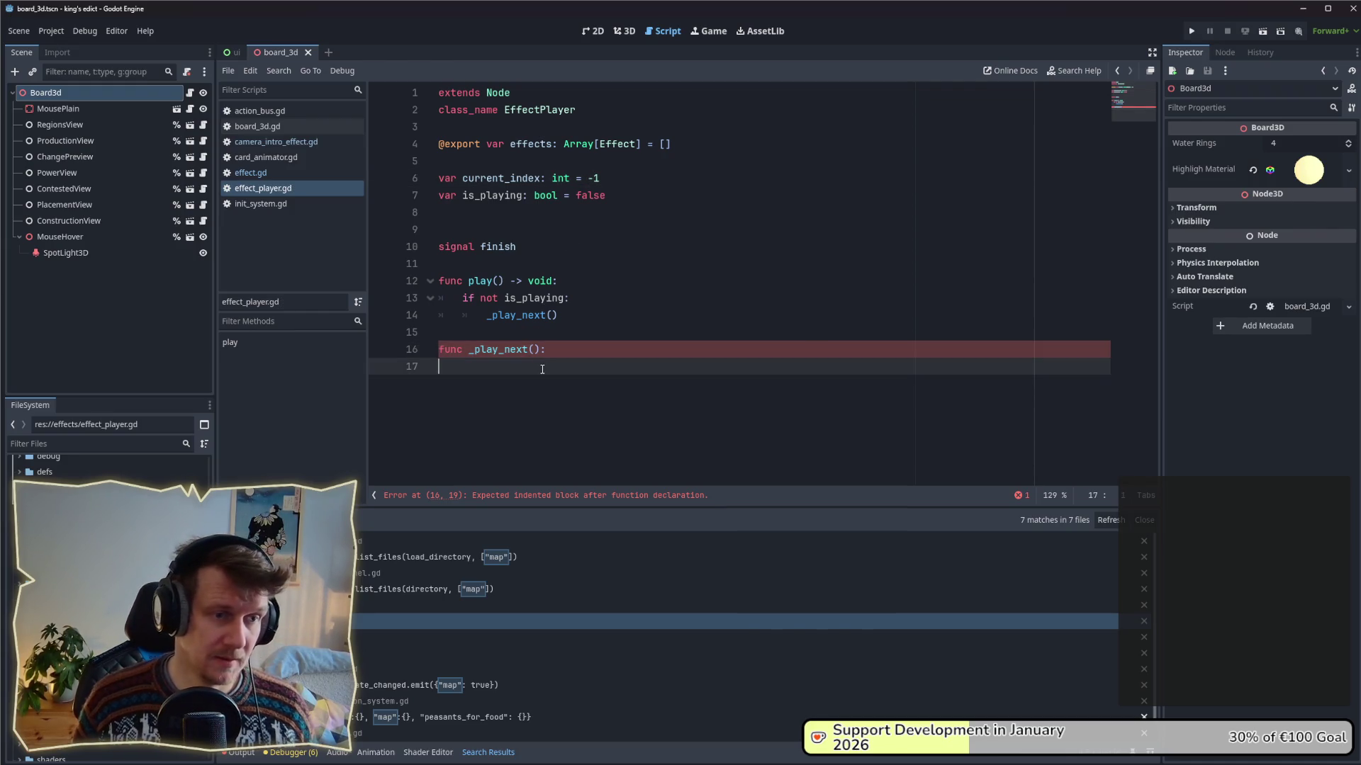
type("cu")
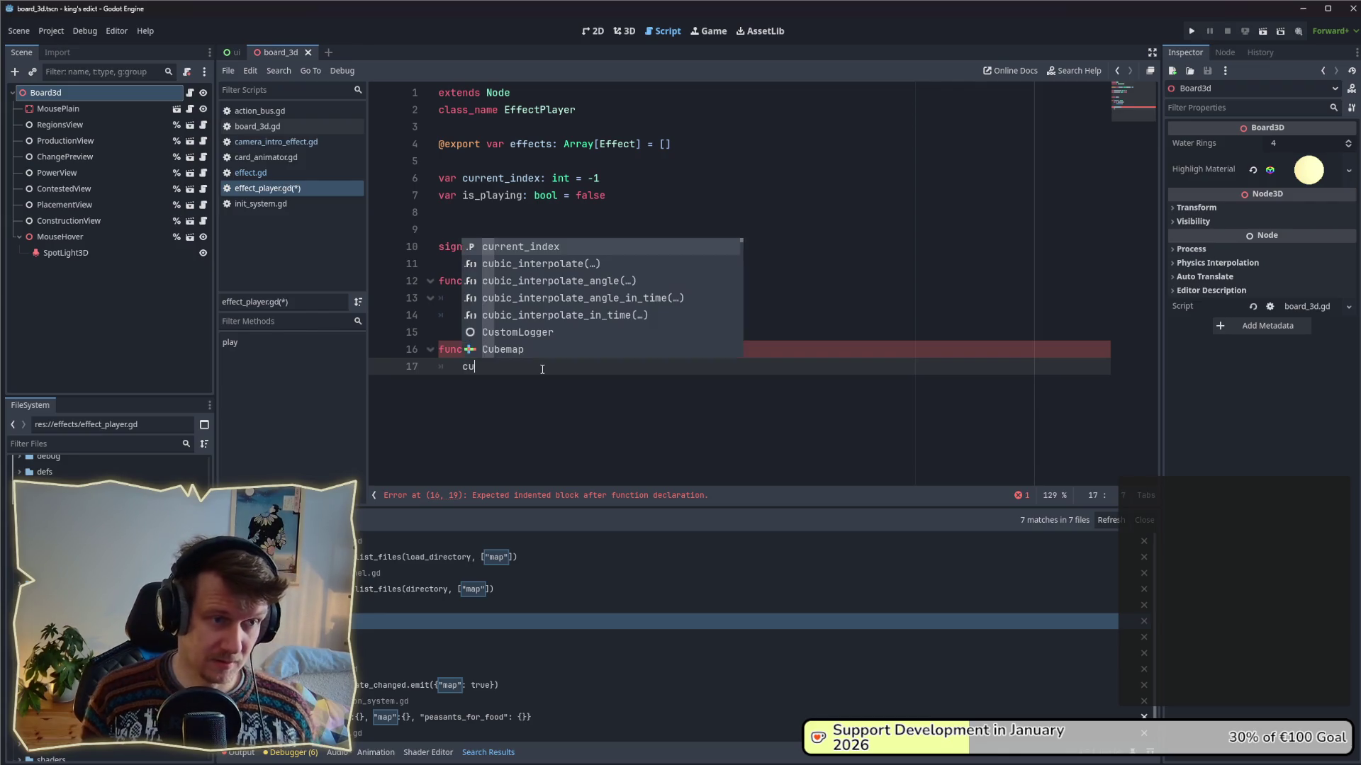
key("Return")
type("+=")
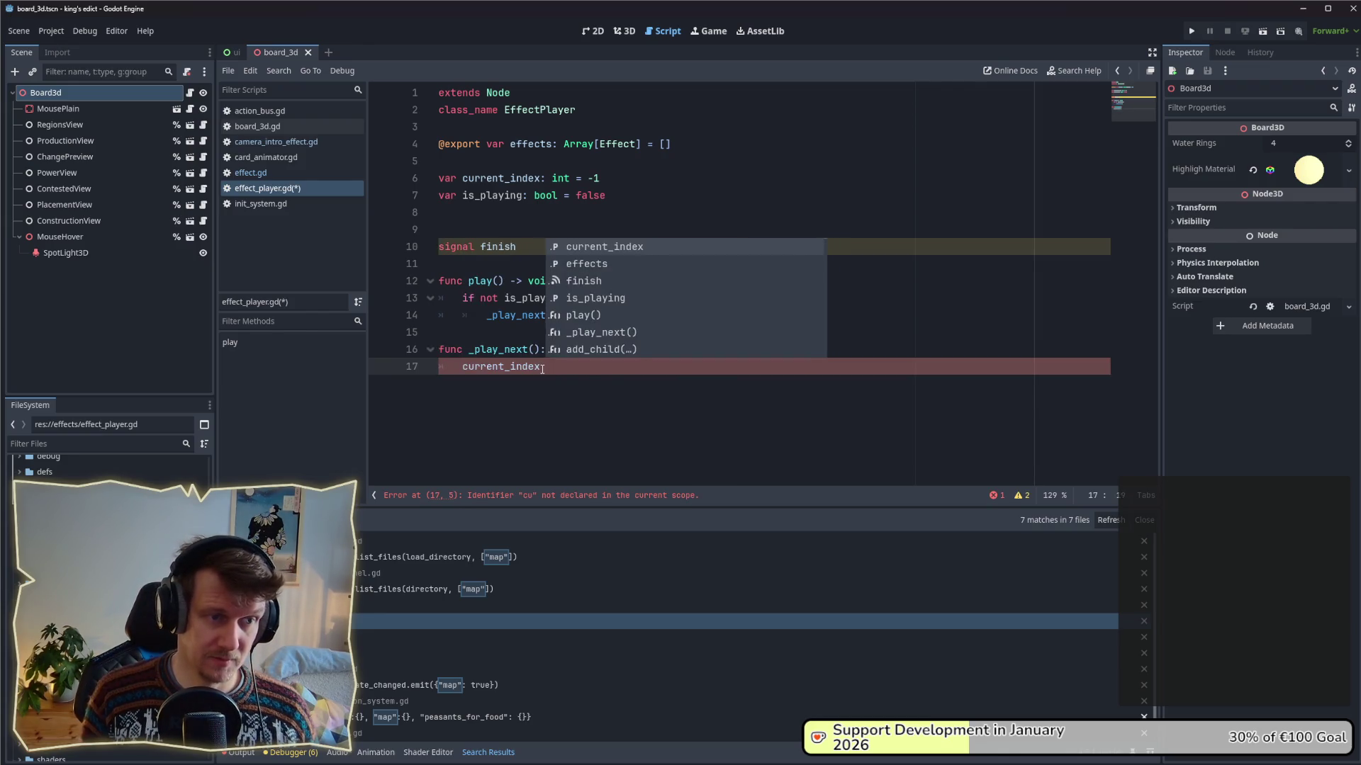
type(" 1")
key("Return")
- Add 'if current_index < effects.size():' in _play_next() and save
type("if current_in")
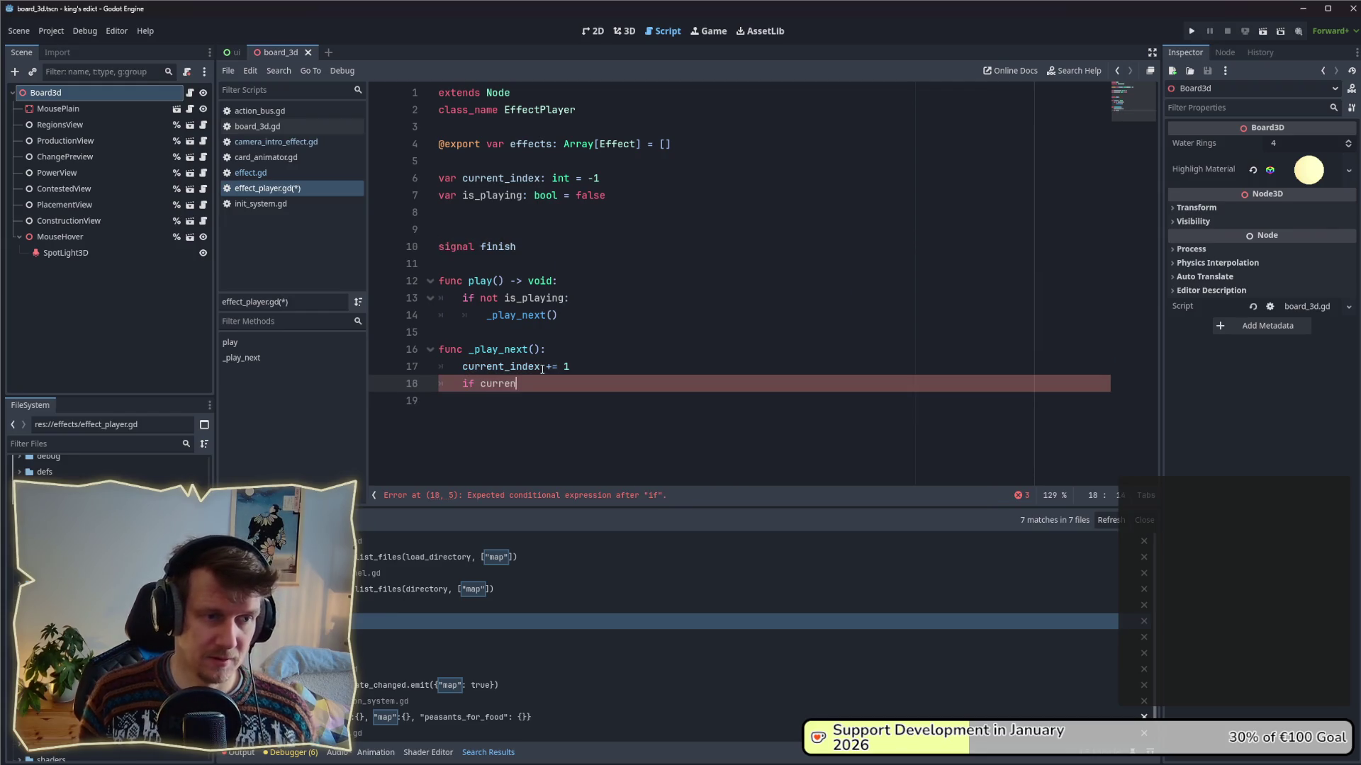
key("Return")
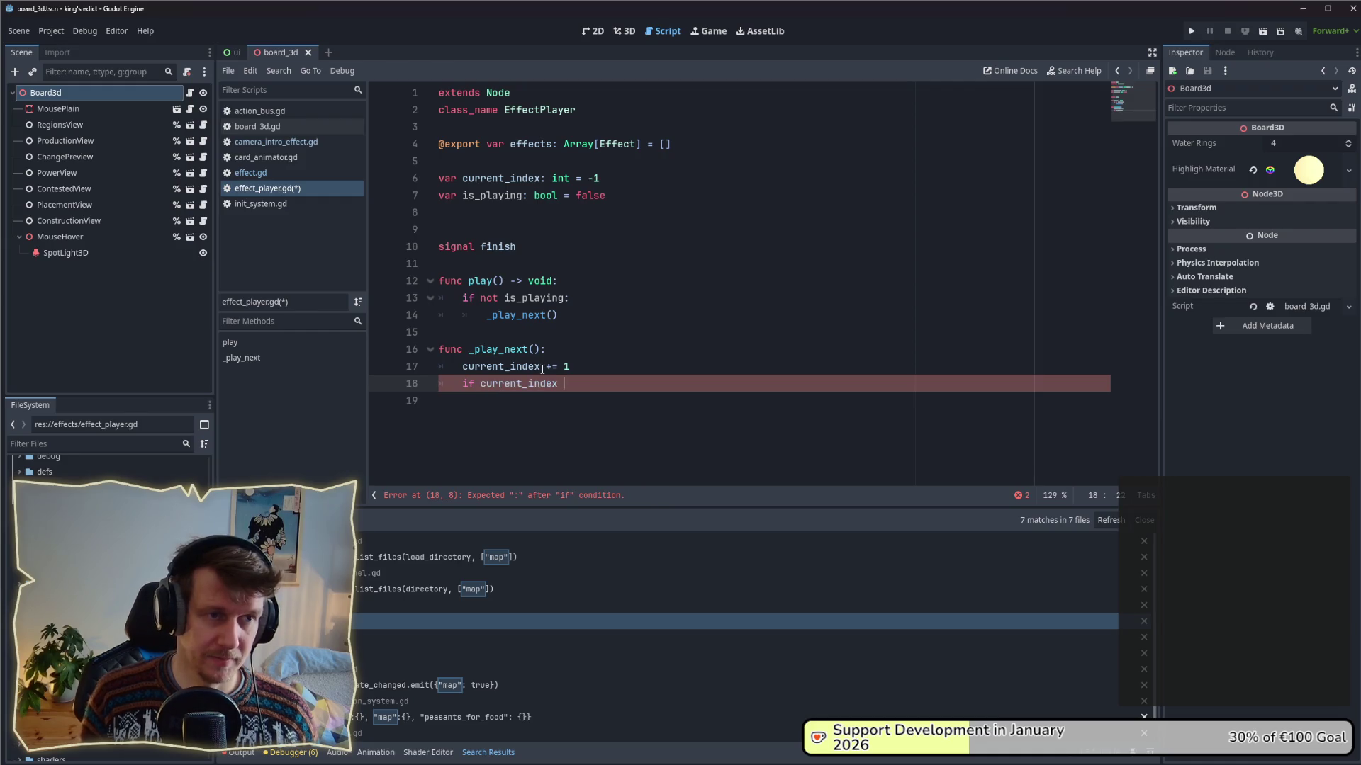
type("< ")
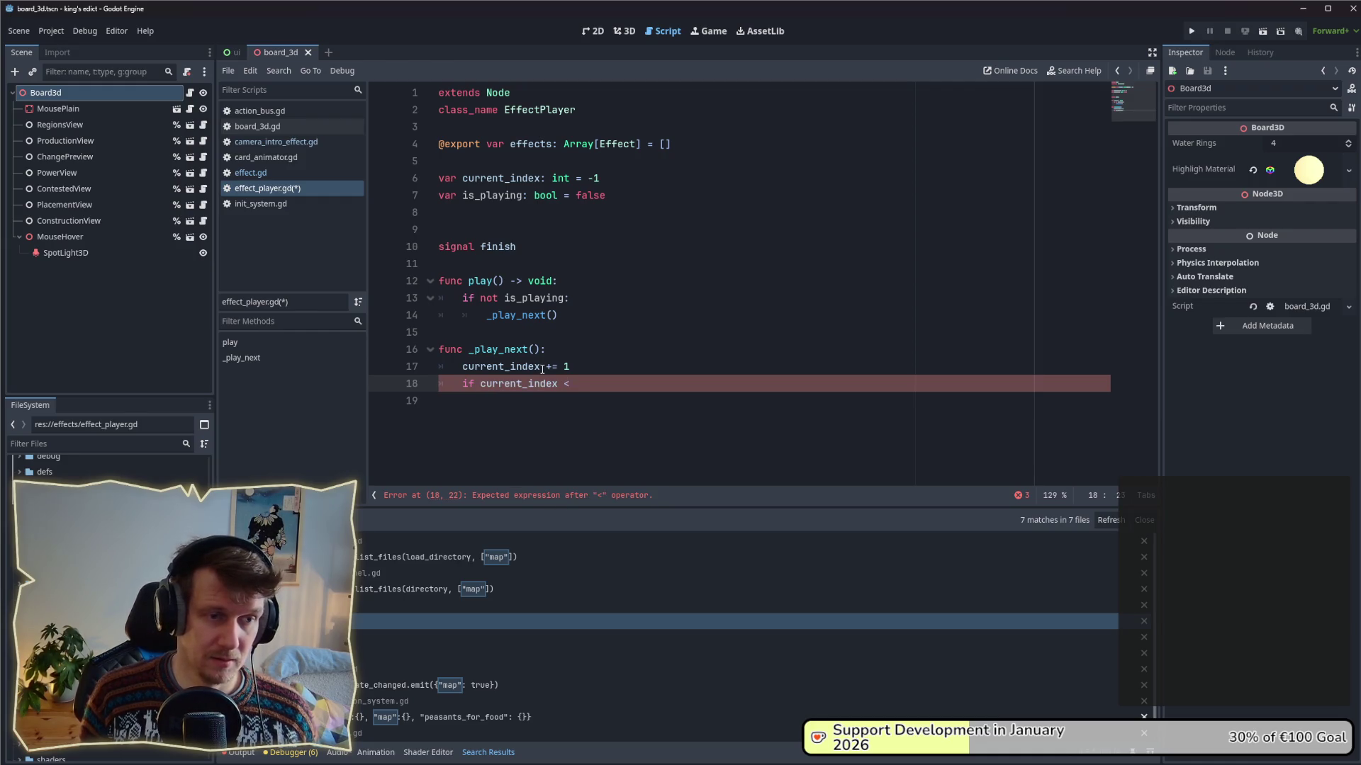
type("effects.siz")
key("Return")
type(":")
key("Return")
key("ctrl+s")
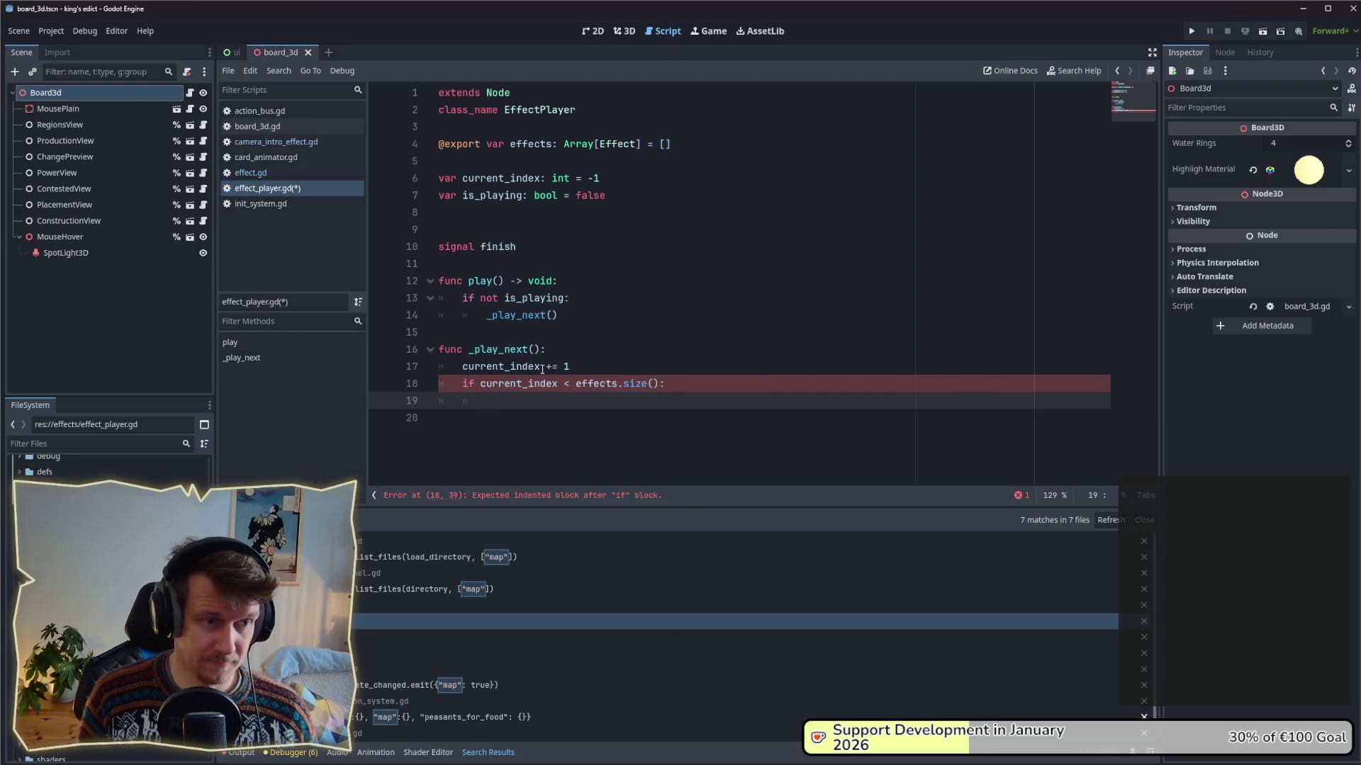
- Call effects[current_index].play() inside the if block of _play_next()
type("e")
key("Return")
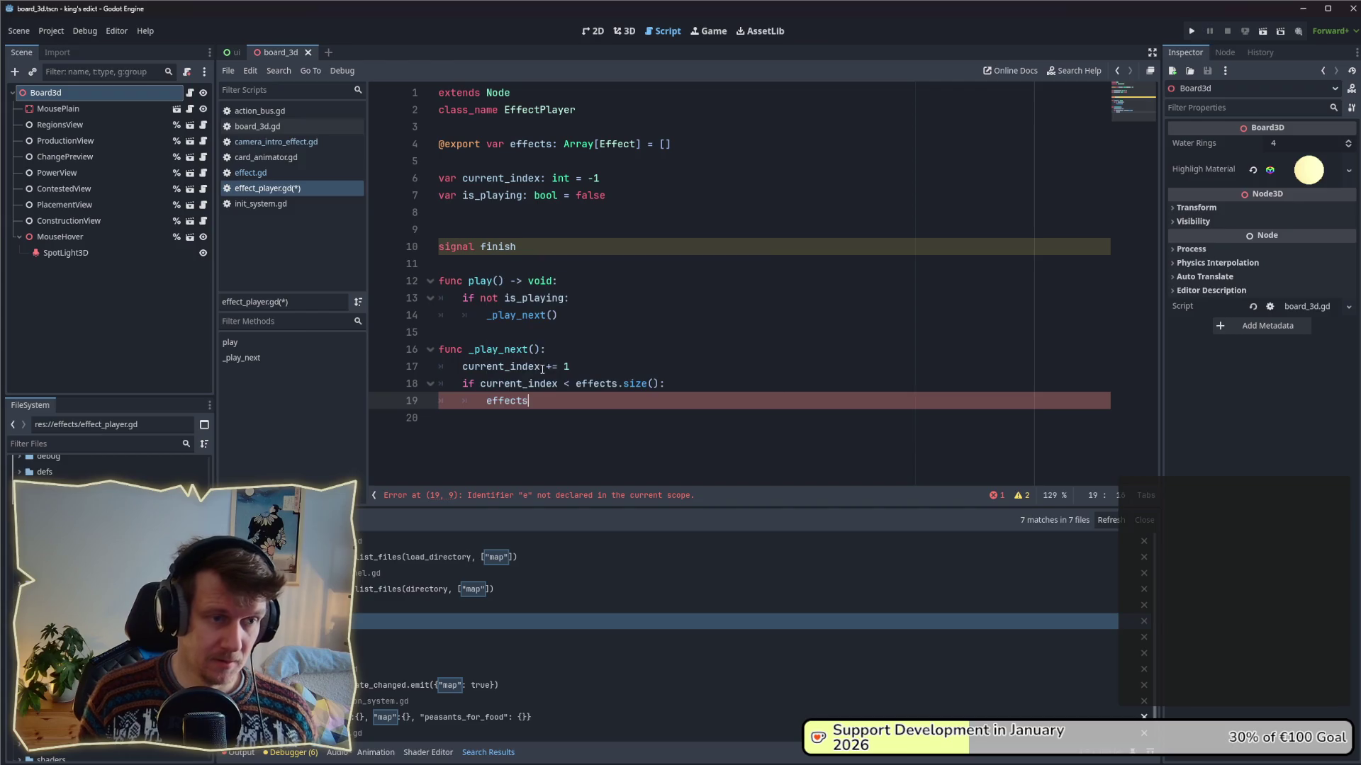
type("[curre")
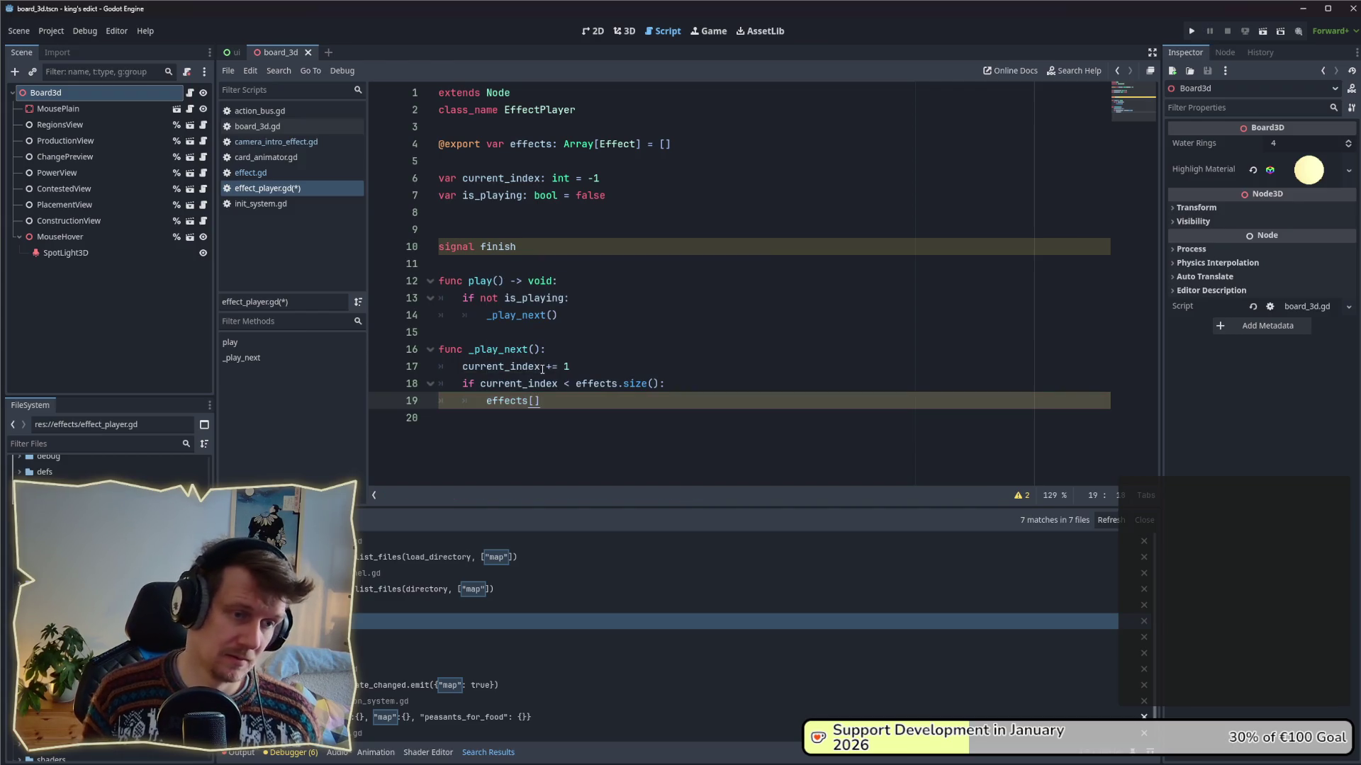
type("nt_index]")
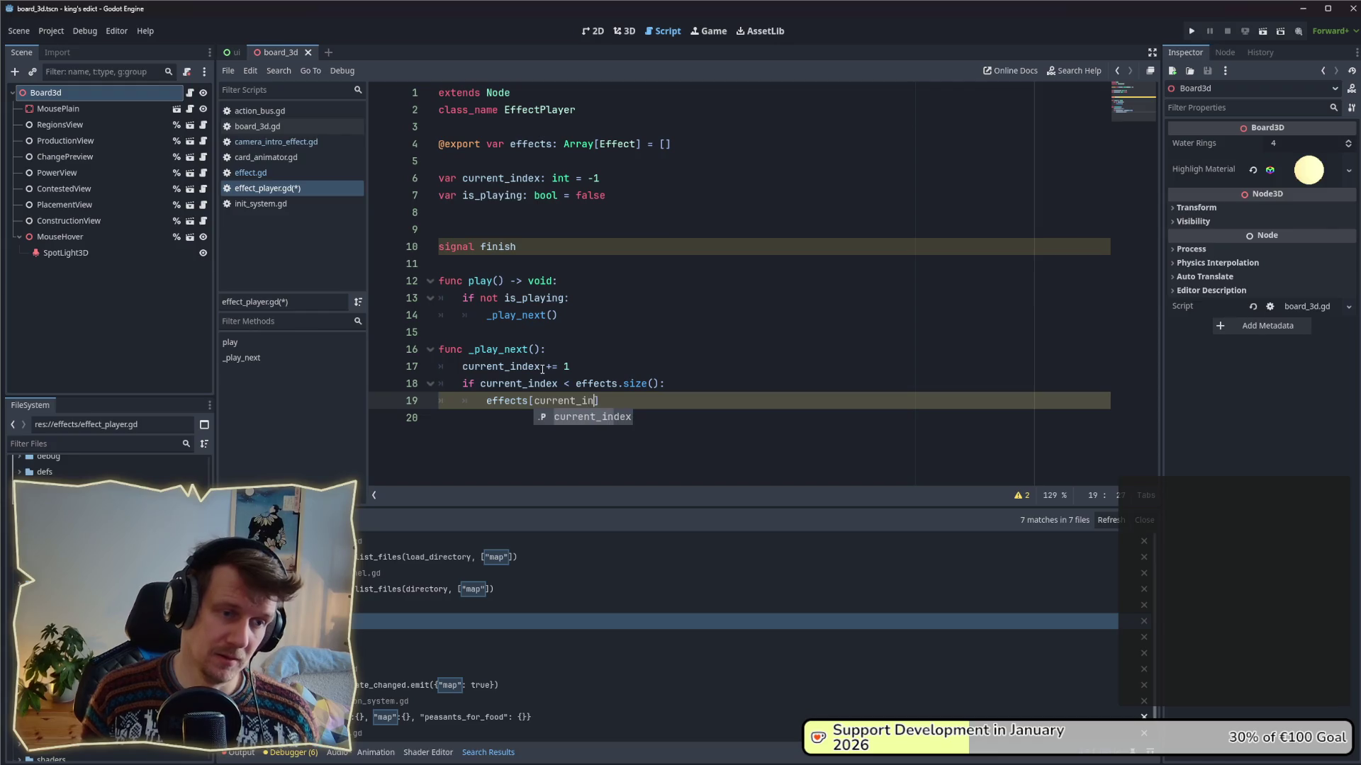
type(".")
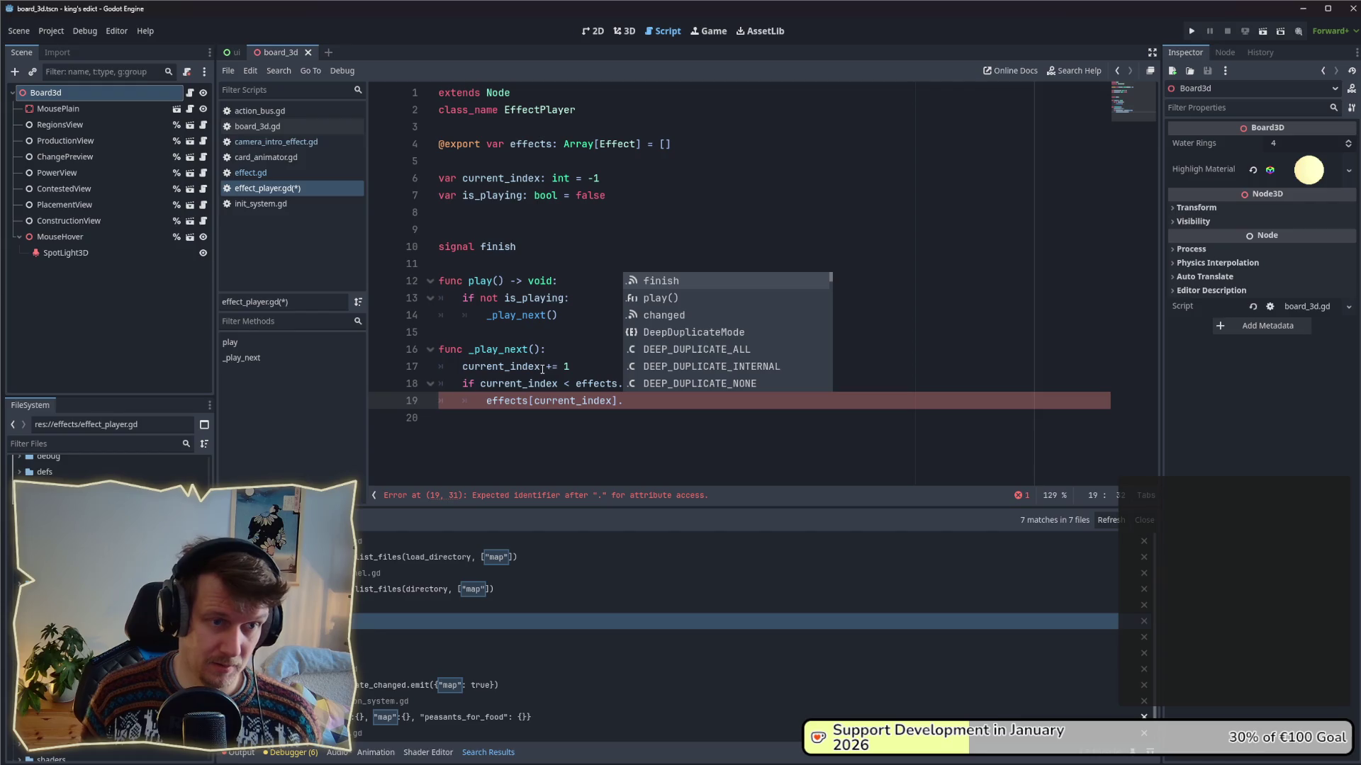
key("Down")
key("Return")
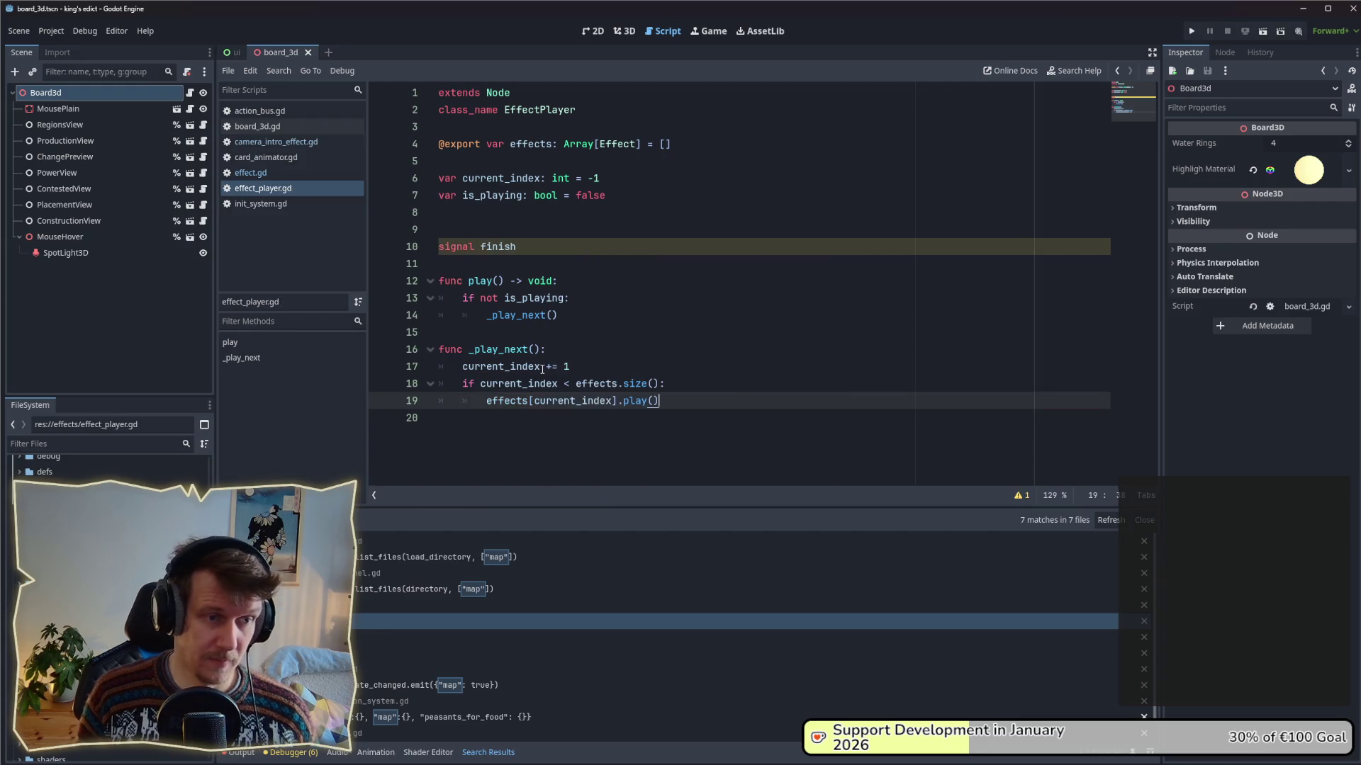
key("Return")
- Add an else branch that calls finish.emit()
type("else:")
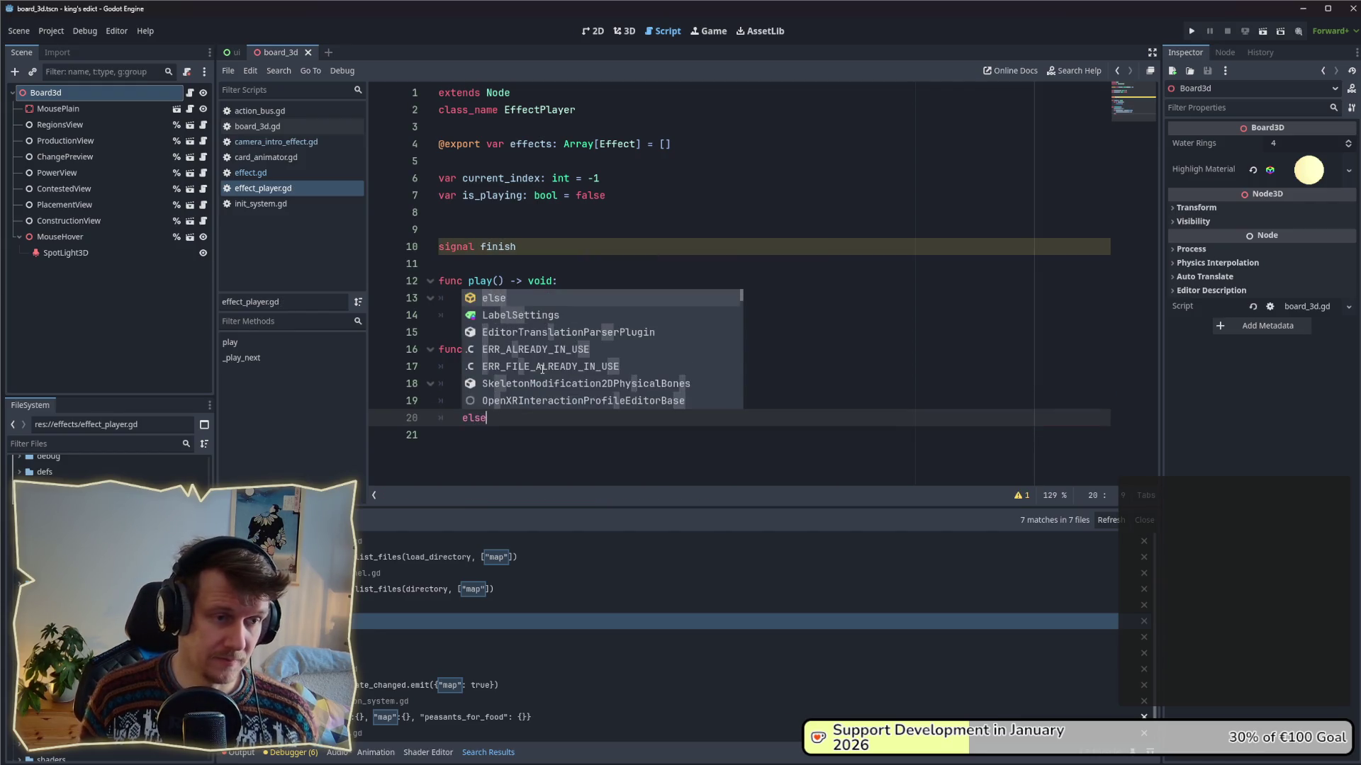
key("Return")
type("fini")
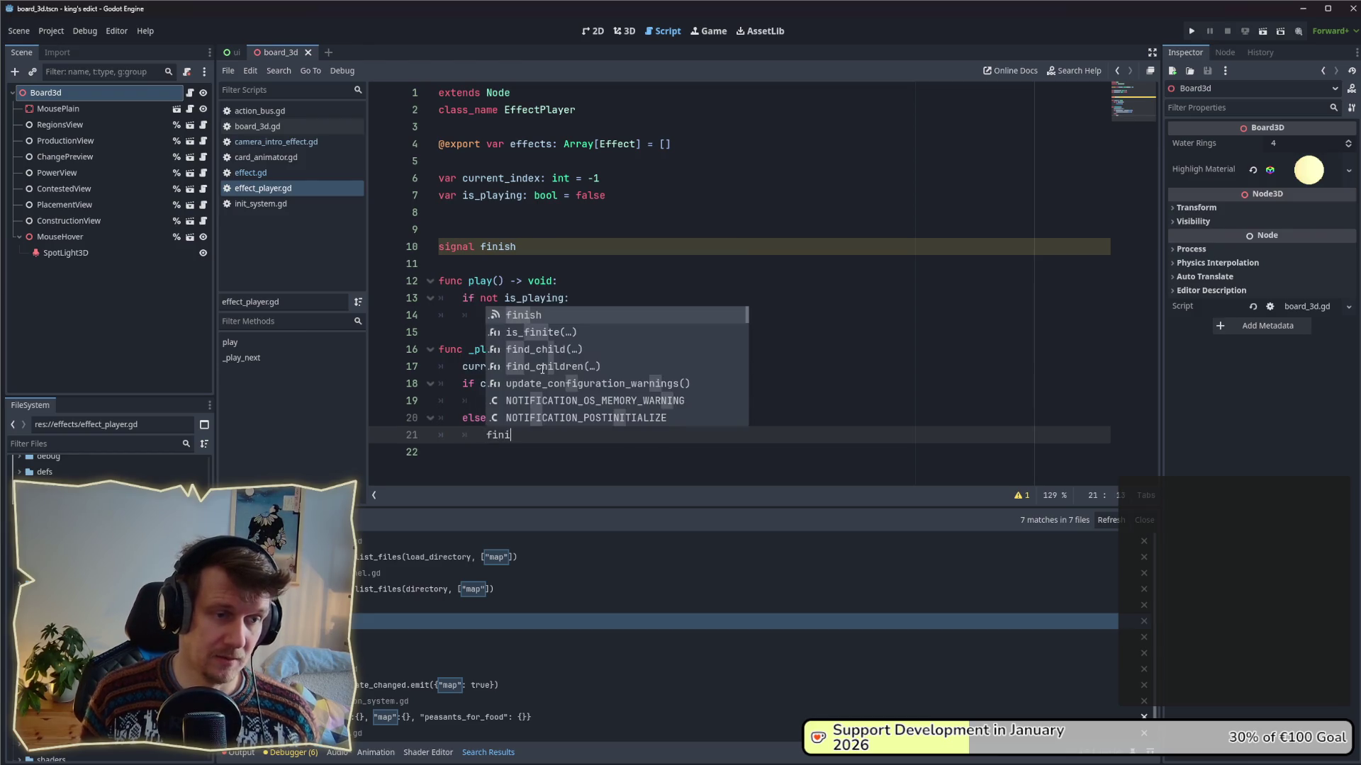
type("sh.emit()")
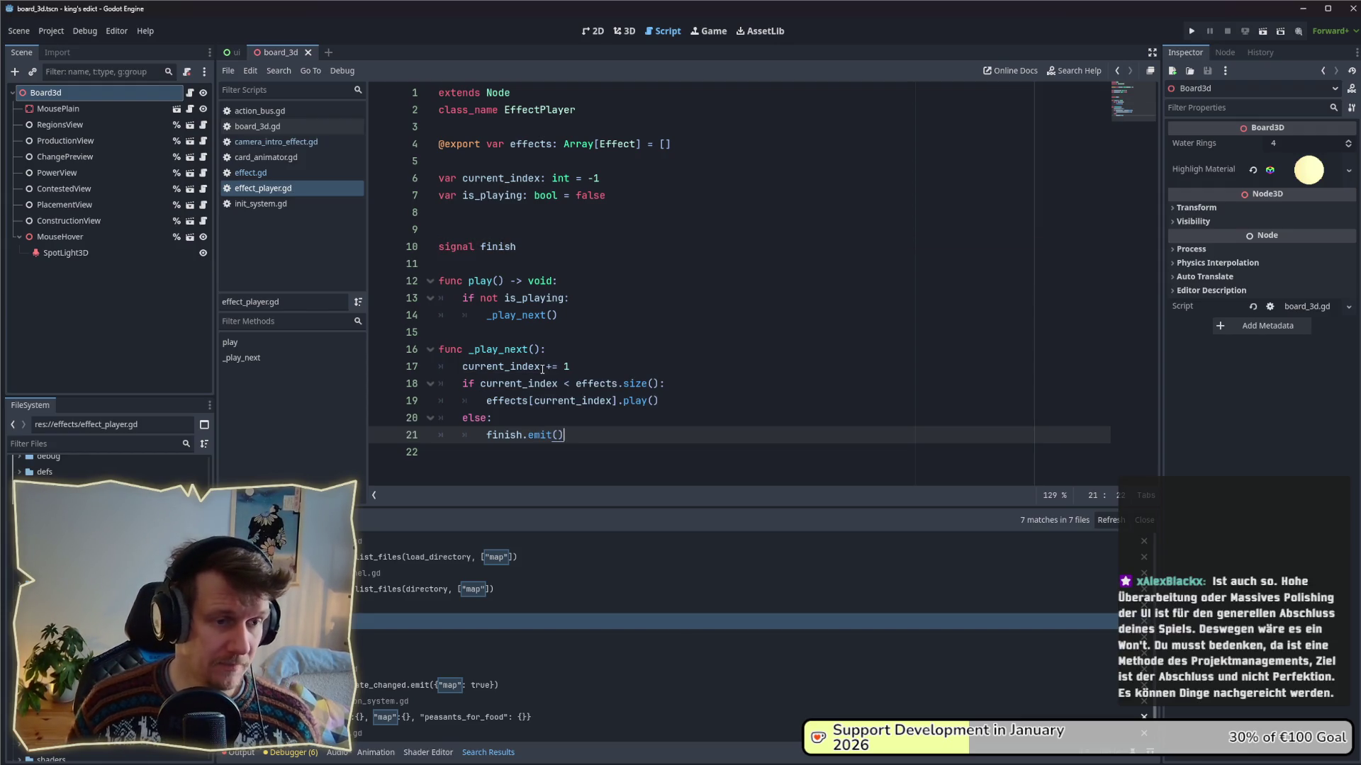
left_click(683, 394)
- Above the play() call, start a line referencing effects[current_index].finish
key("Return")
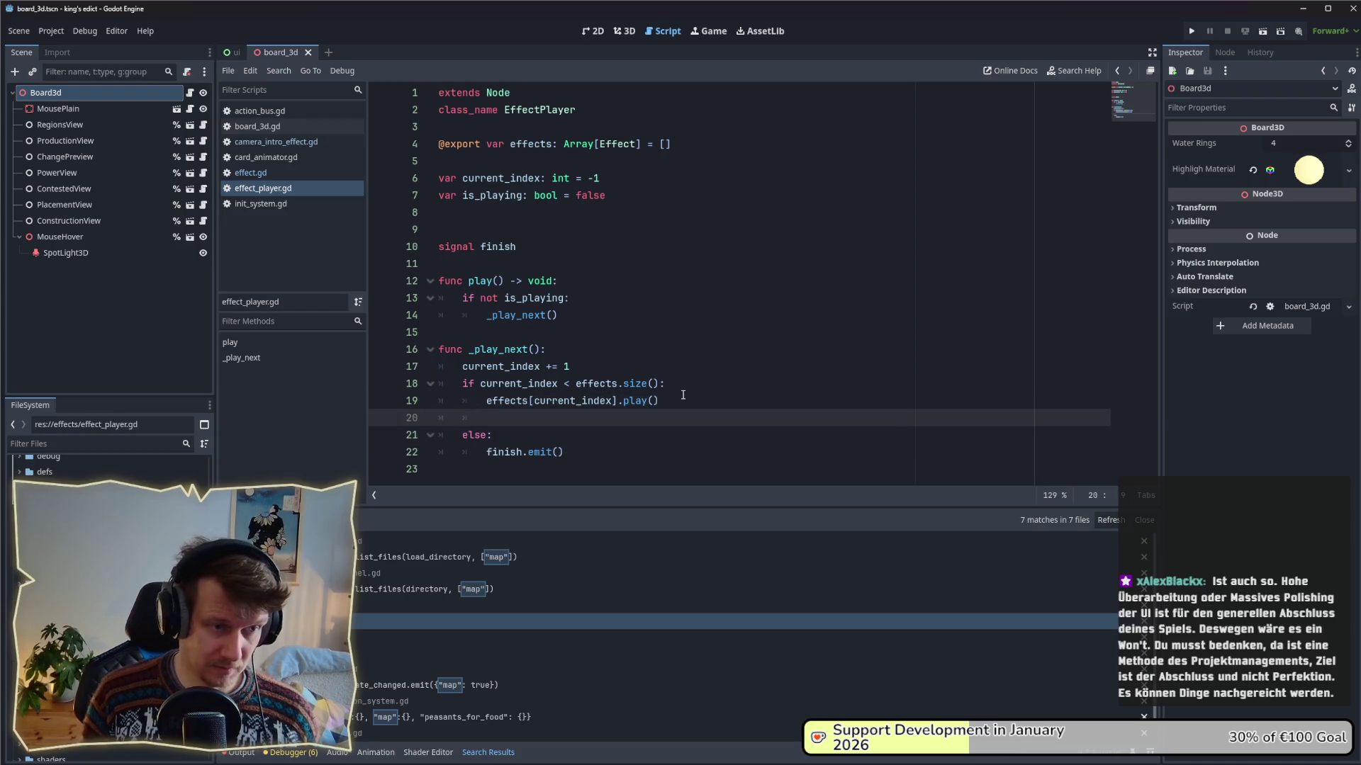
key("BackSpace")
key("BackSpace")
key("Up")
key("End")
key("Return")
type("effects")
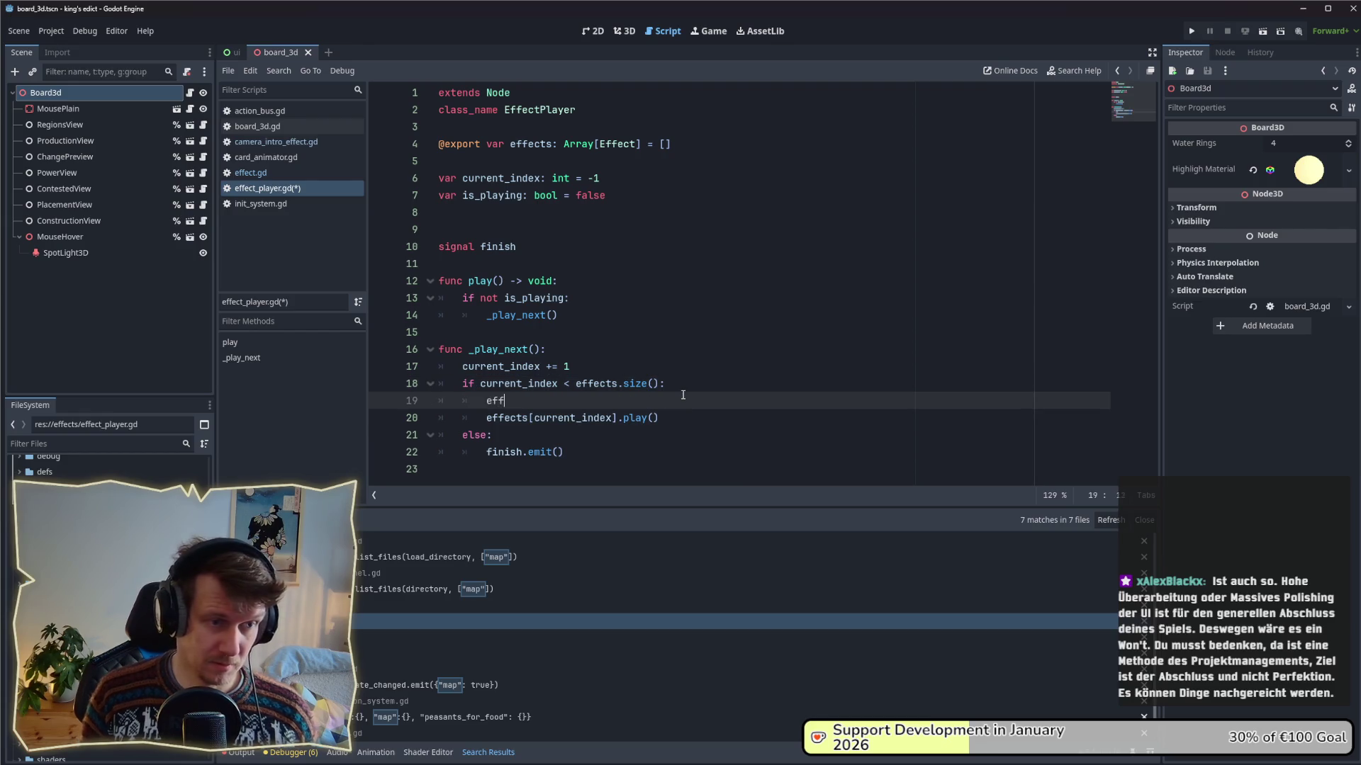
key("Escape")
type("[curret")
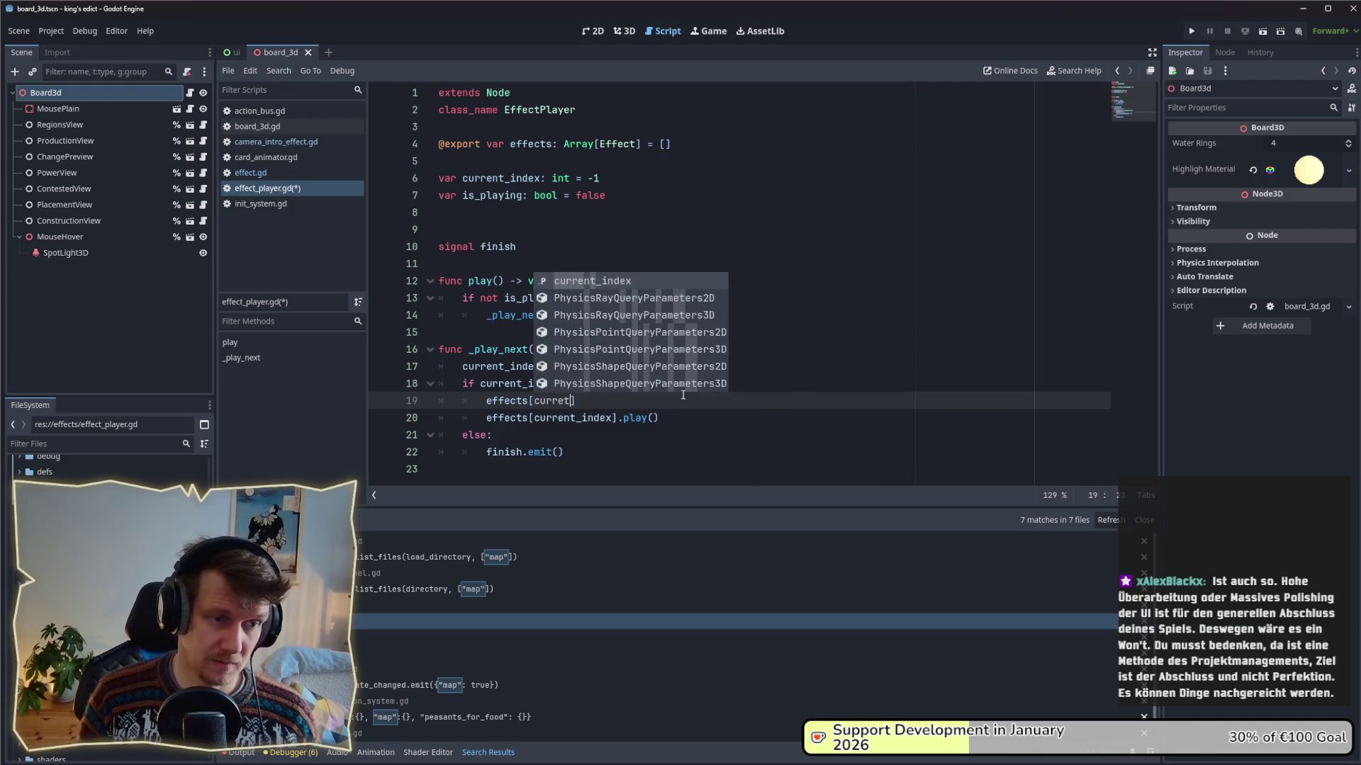
key("Return")
key("Right")
type(".finish.")
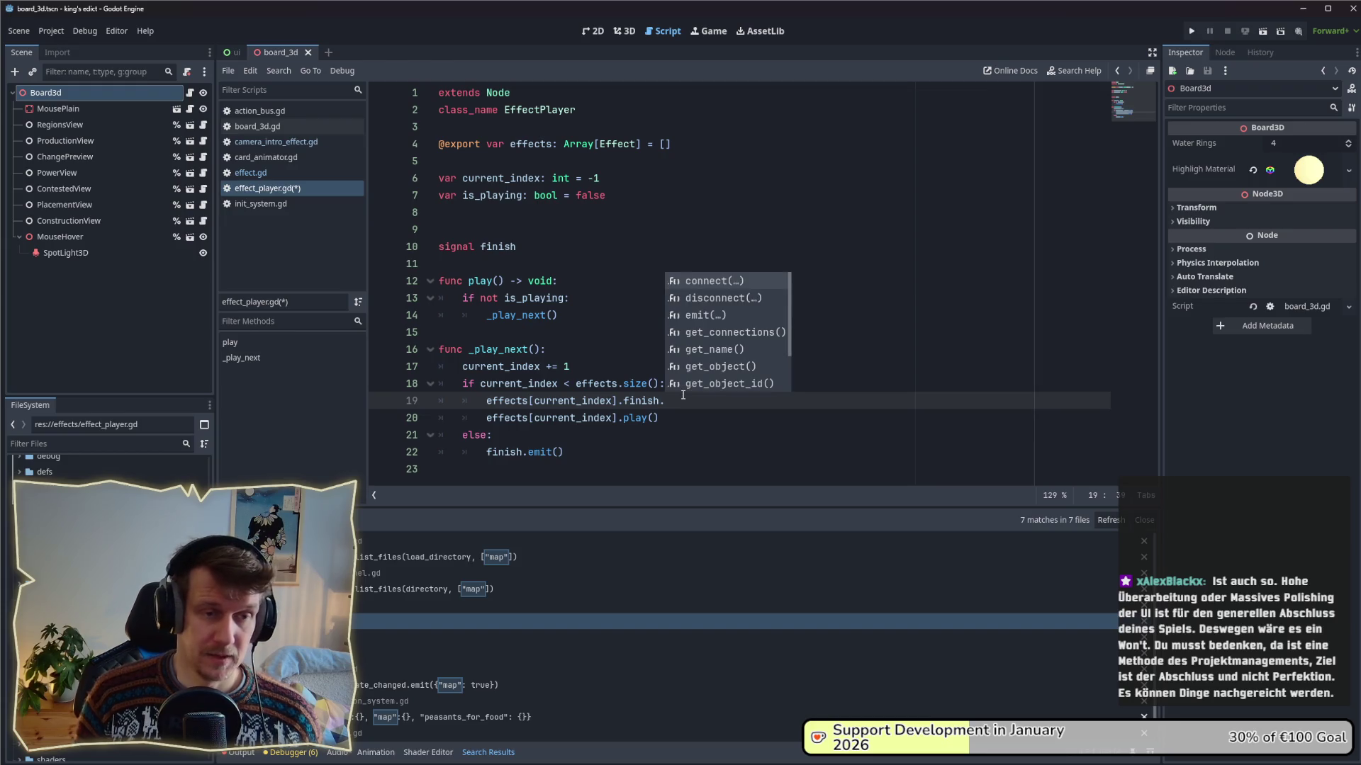
- Complete it as finish.connect(_play_next) and save the script
key("Return")
type("p")
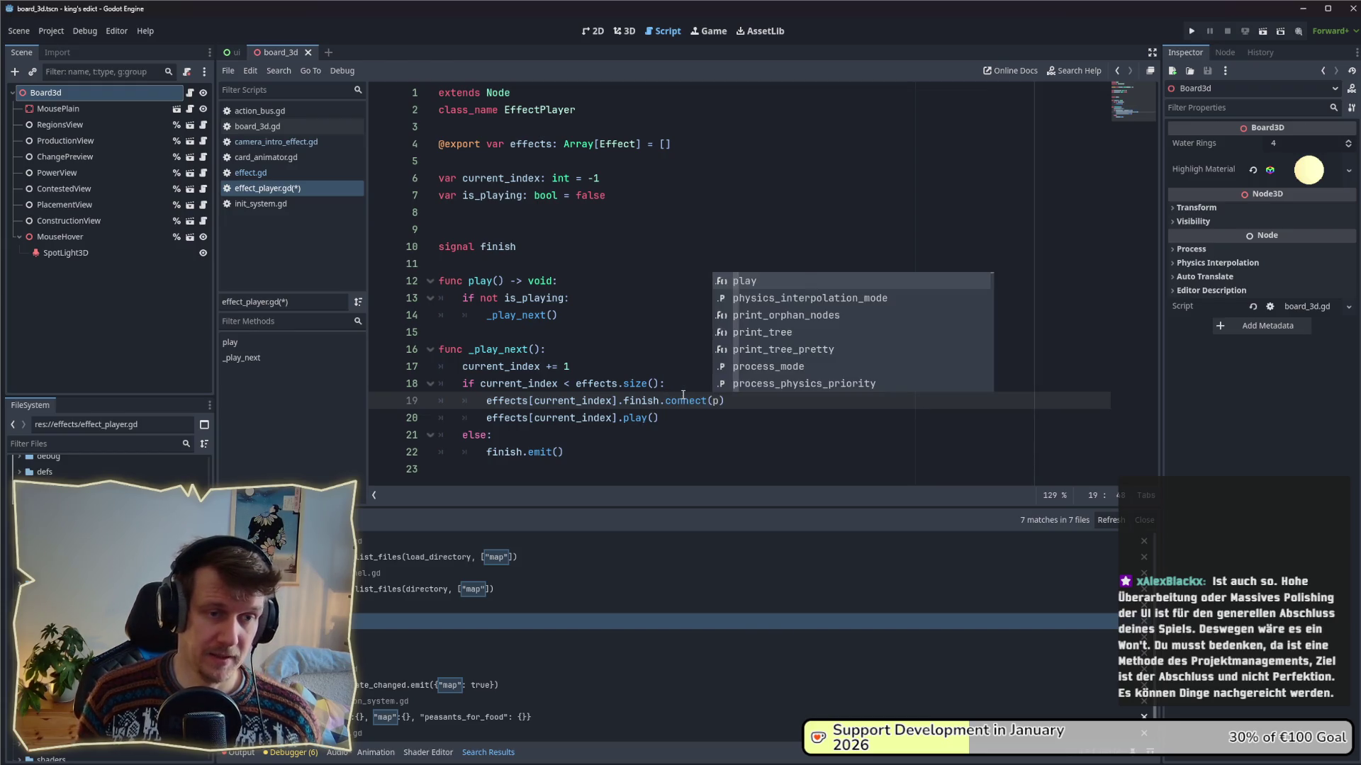
key("BackSpace")
type("_pl")
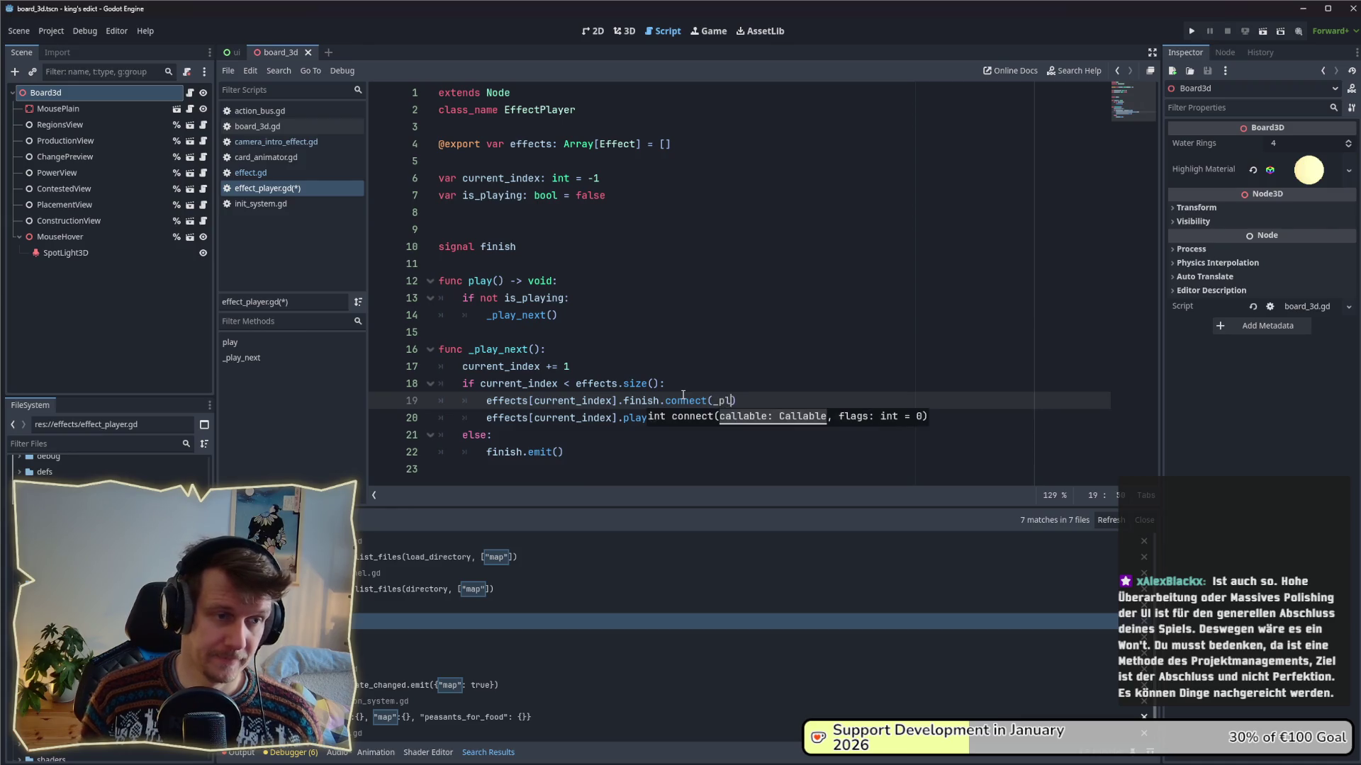
type("ay")
key("Return")
key("ctrl+s")
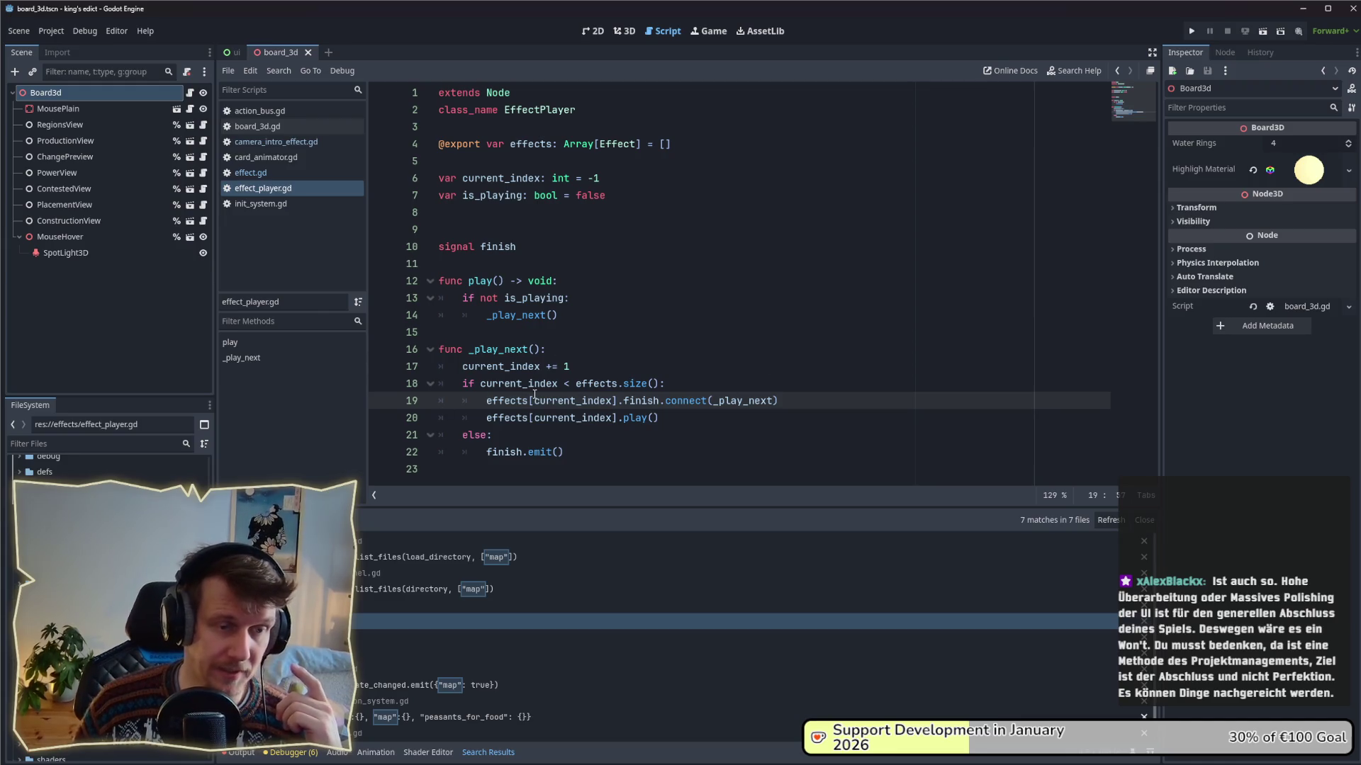
- Remove the blank line above the signal finish declaration
mouse_move(535, 395)
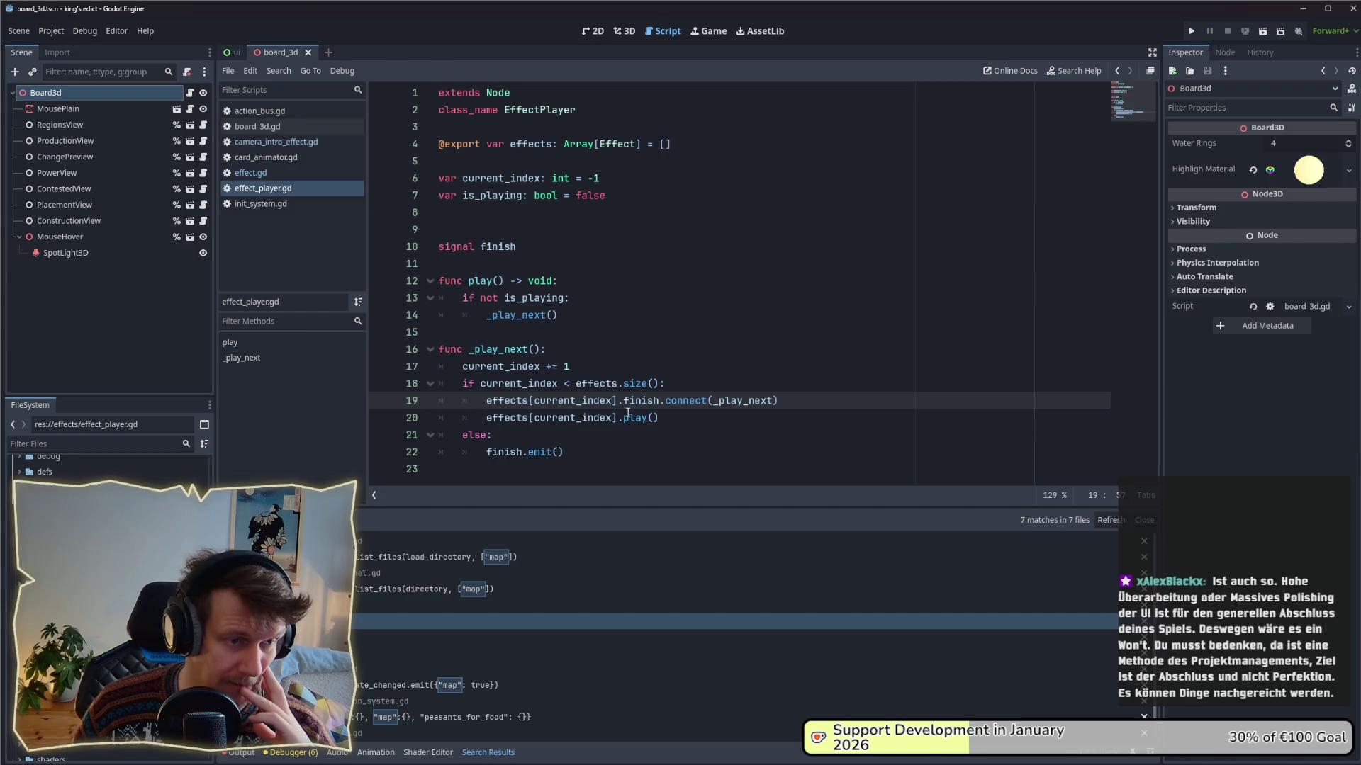
left_click(570, 452)
mouse_move(570, 453)
left_mouse_down()
mouse_move(464, 453)
mouse_move(486, 452)
left_mouse_up()
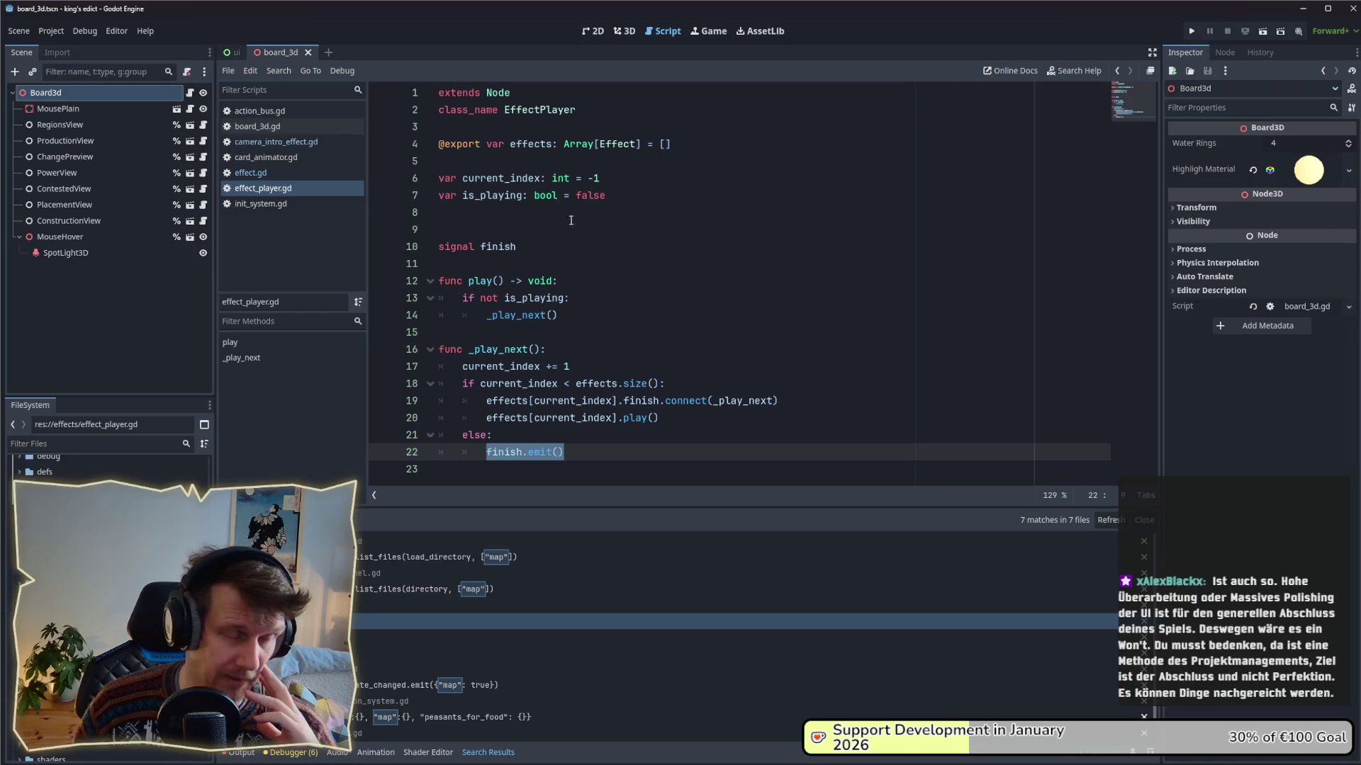
left_click(602, 268)
left_click(508, 245)
key("Home")
key("BackSpace")
- Leave effect_player.gd and open the base Effect script, effect.gd
left_click(633, 243)
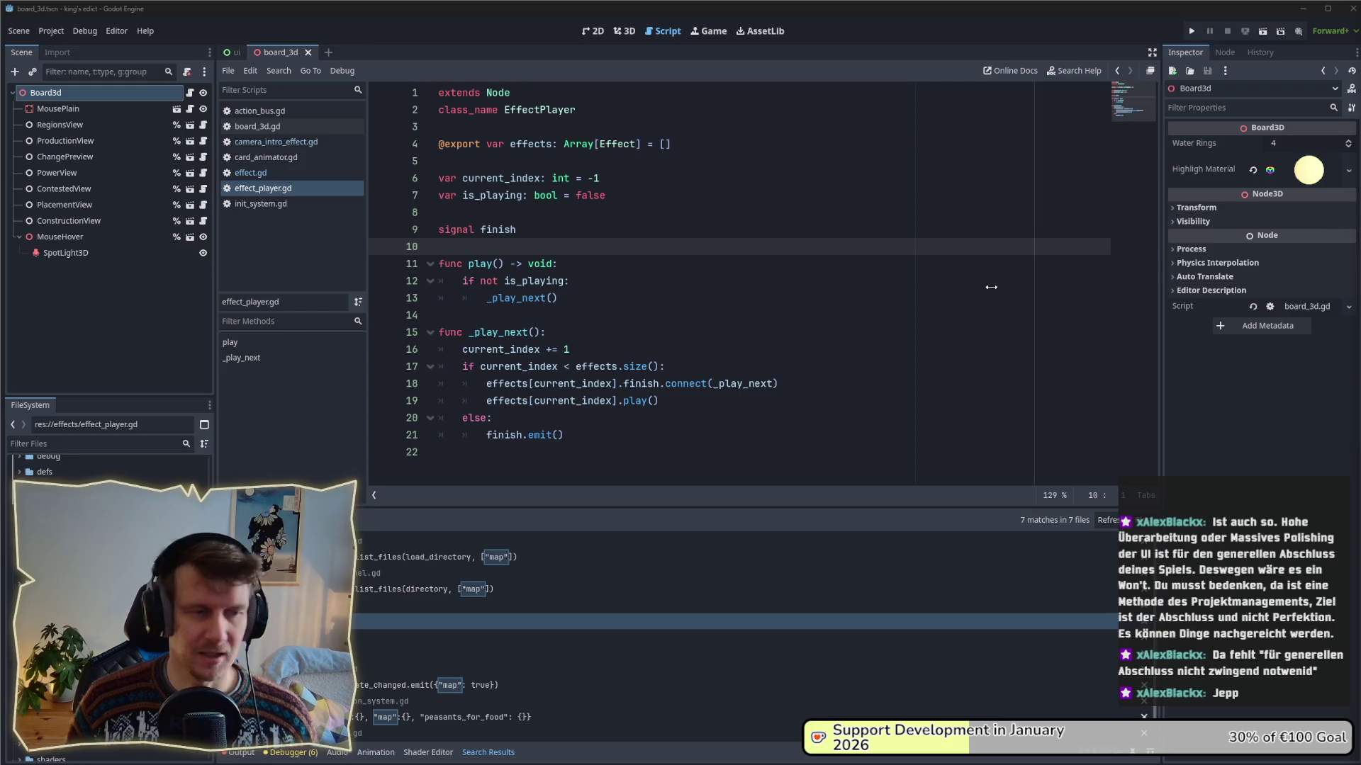
left_click(559, 318)
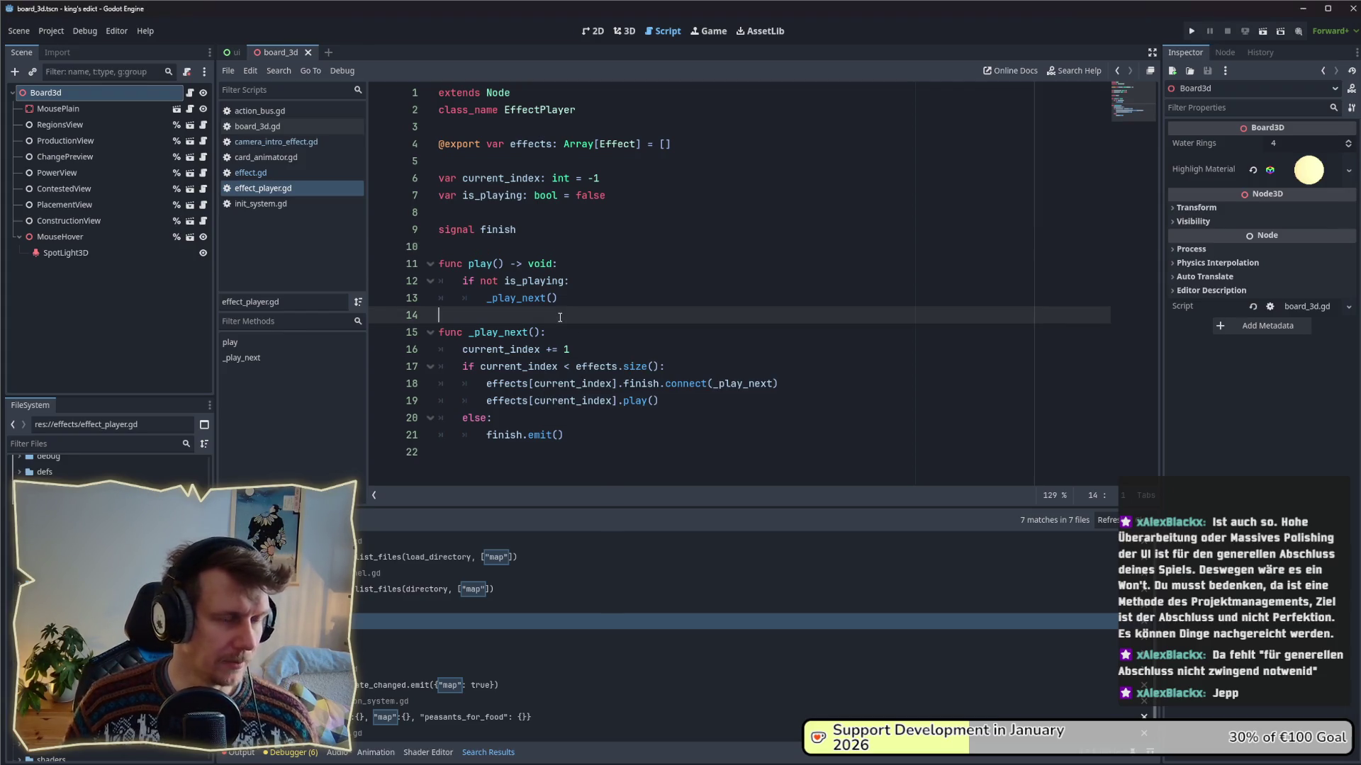
left_click(340, 173)
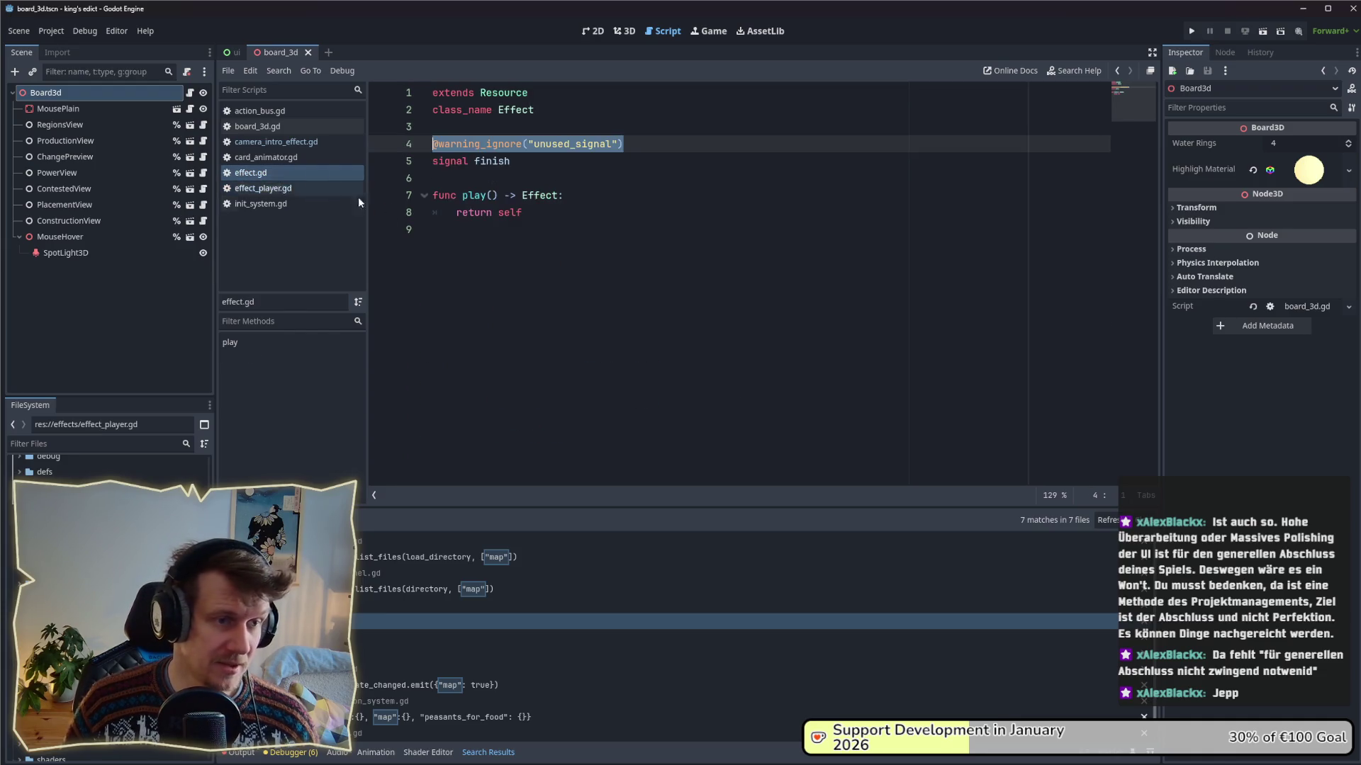
- Open camera_intro_effect.gd and compare its new() and play() stubs against effect_player.gd
left_click(326, 142)
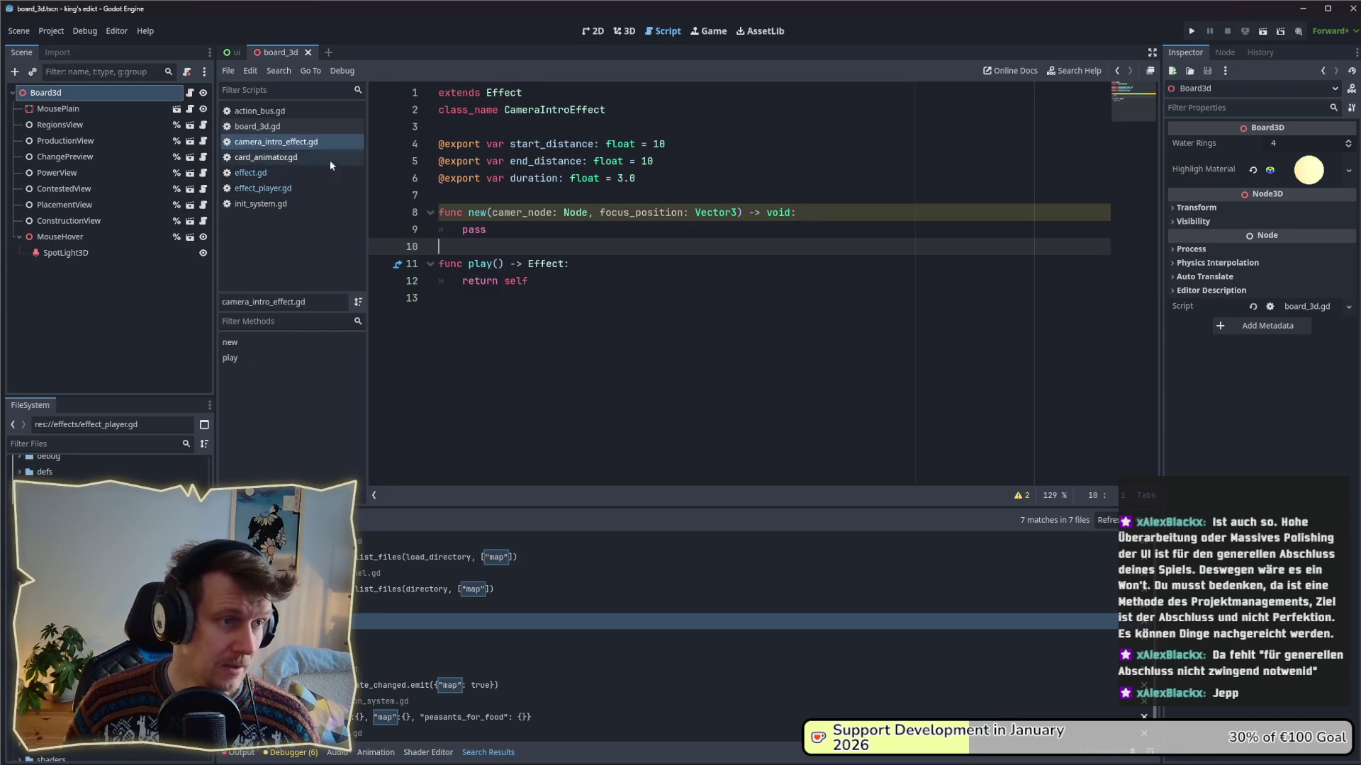
key("super")
left_click(547, 240)
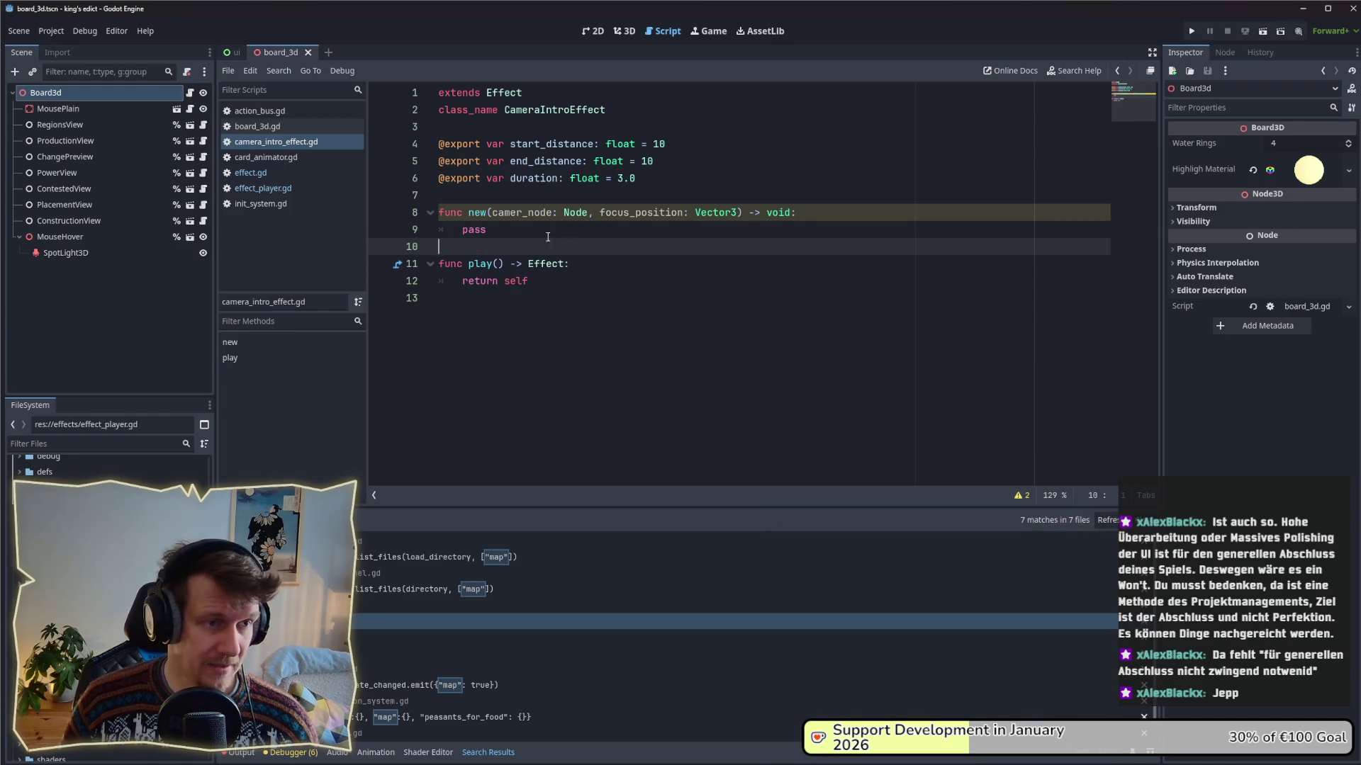
left_click(283, 187)
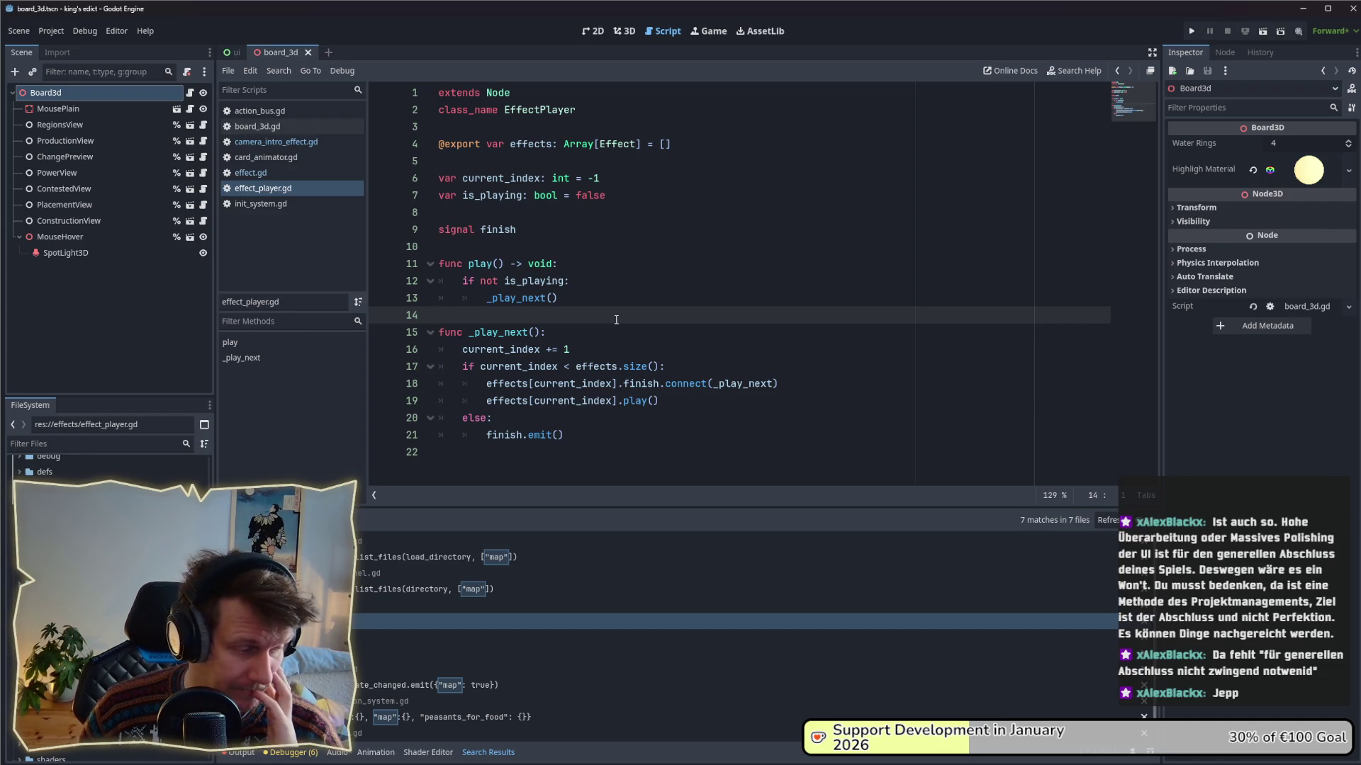
left_click(272, 142)
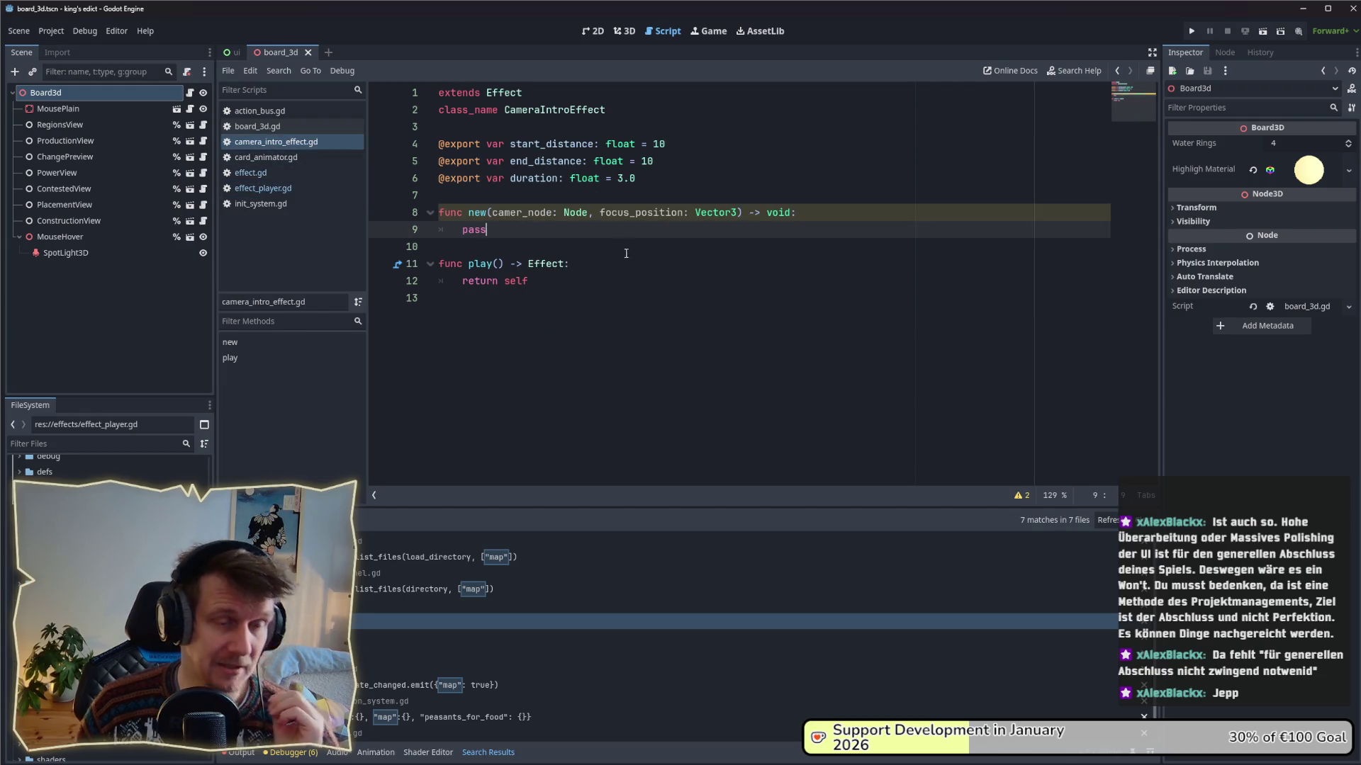
left_click(610, 239)
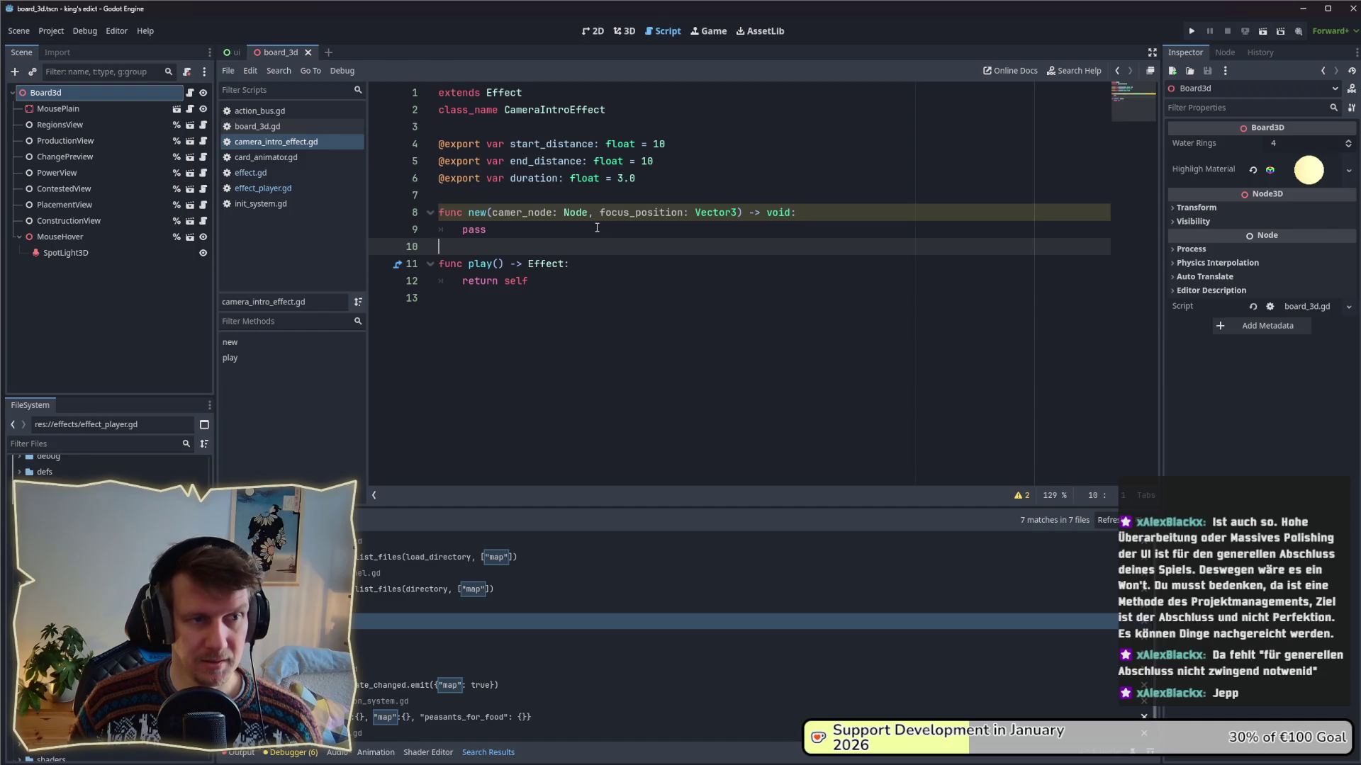
left_click(597, 228)
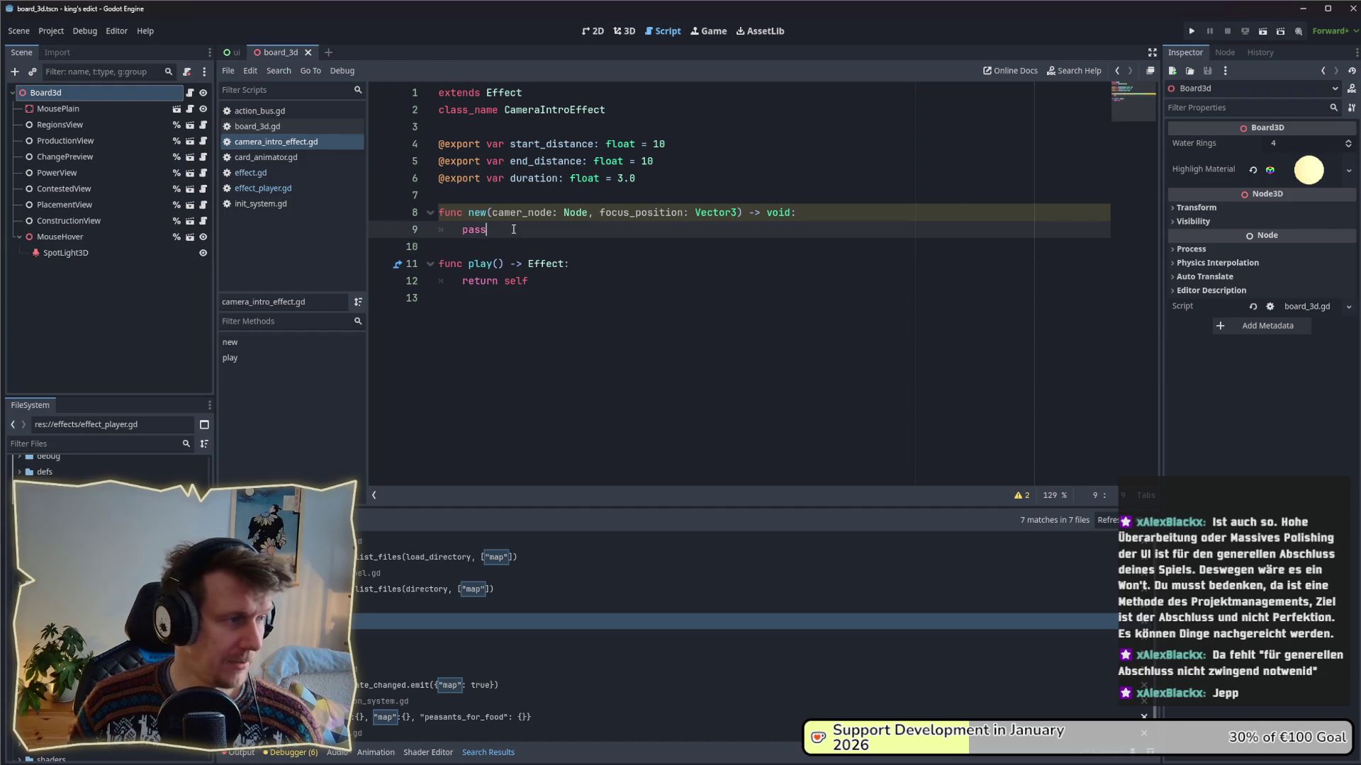
left_click(588, 245)
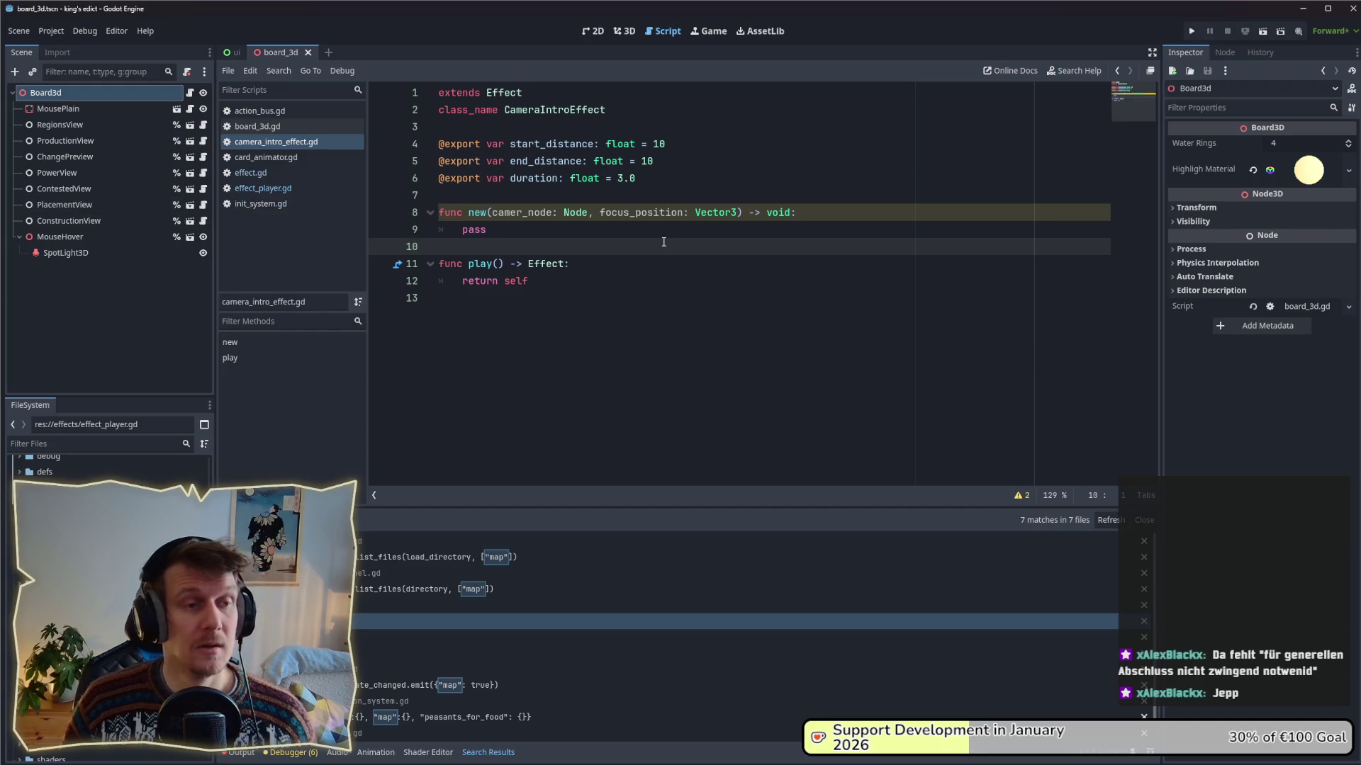
left_click(84, 445)
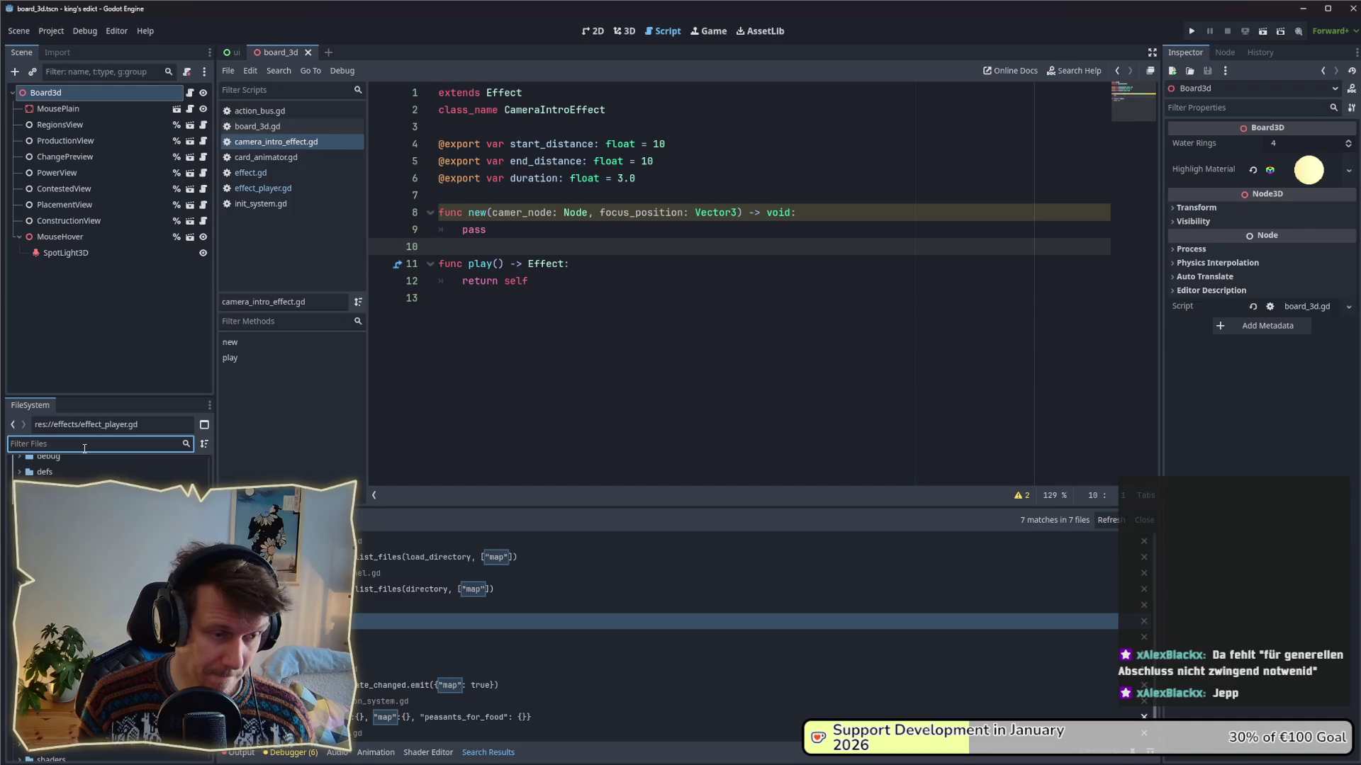
- Filter files for 'init', open init_system.gd, and read through apply_init_infos()
type("init")
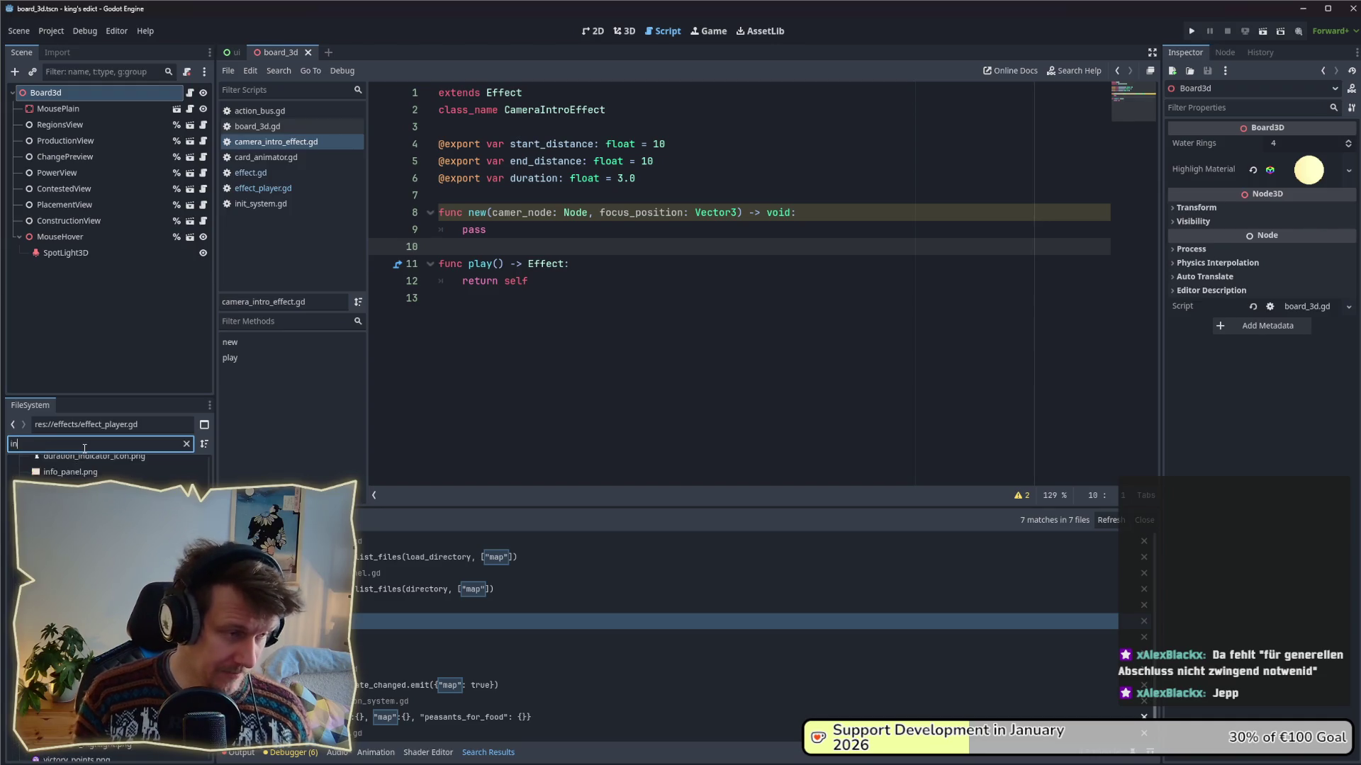
key("Down")
key("Return")
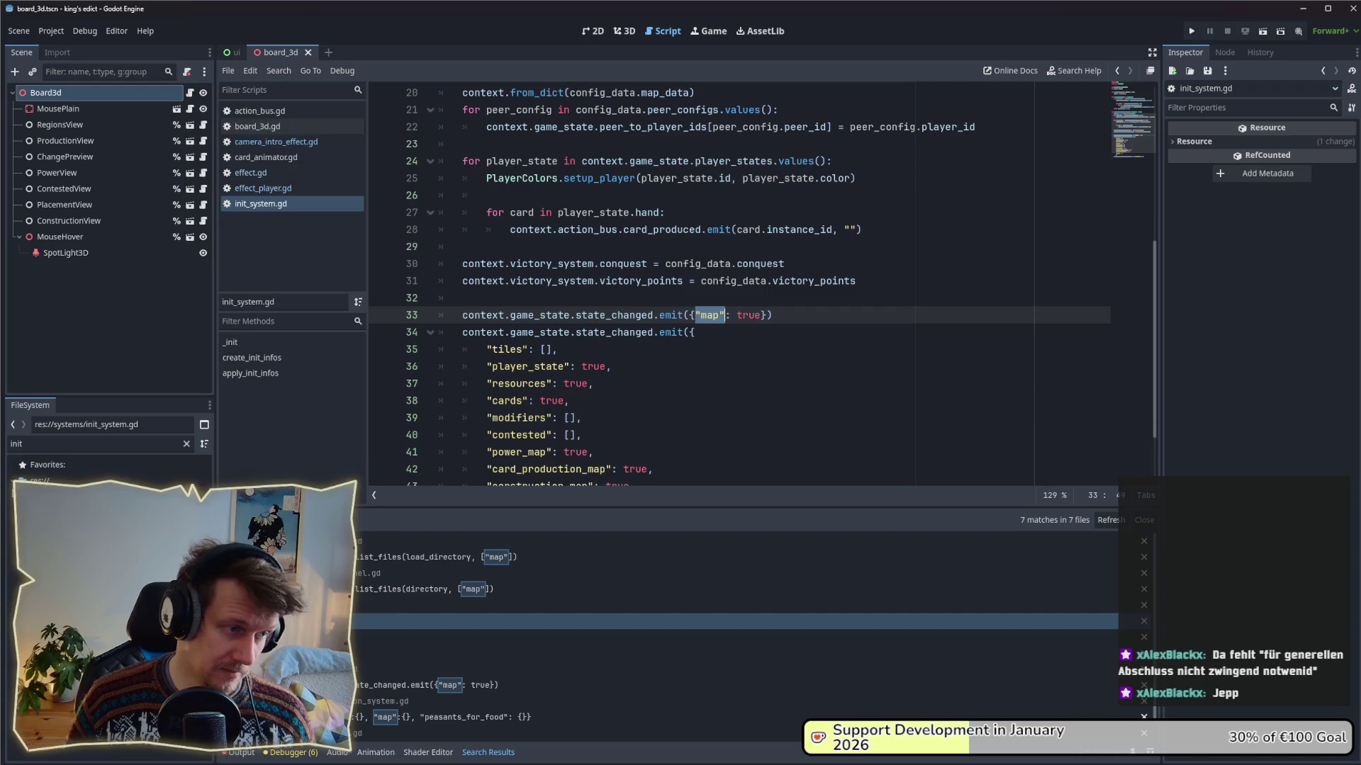
scroll(620, 474, "up", 2)
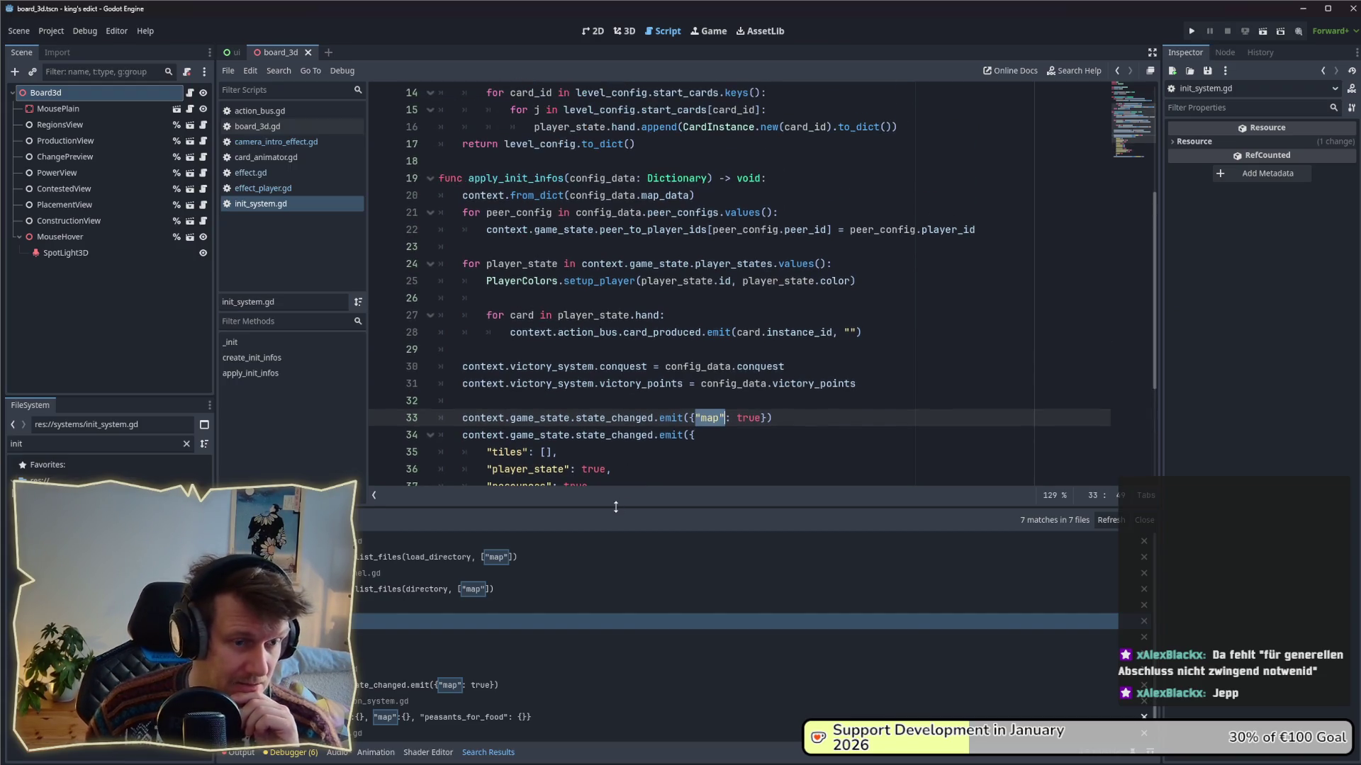
left_click_drag(469, 178, 757, 178)
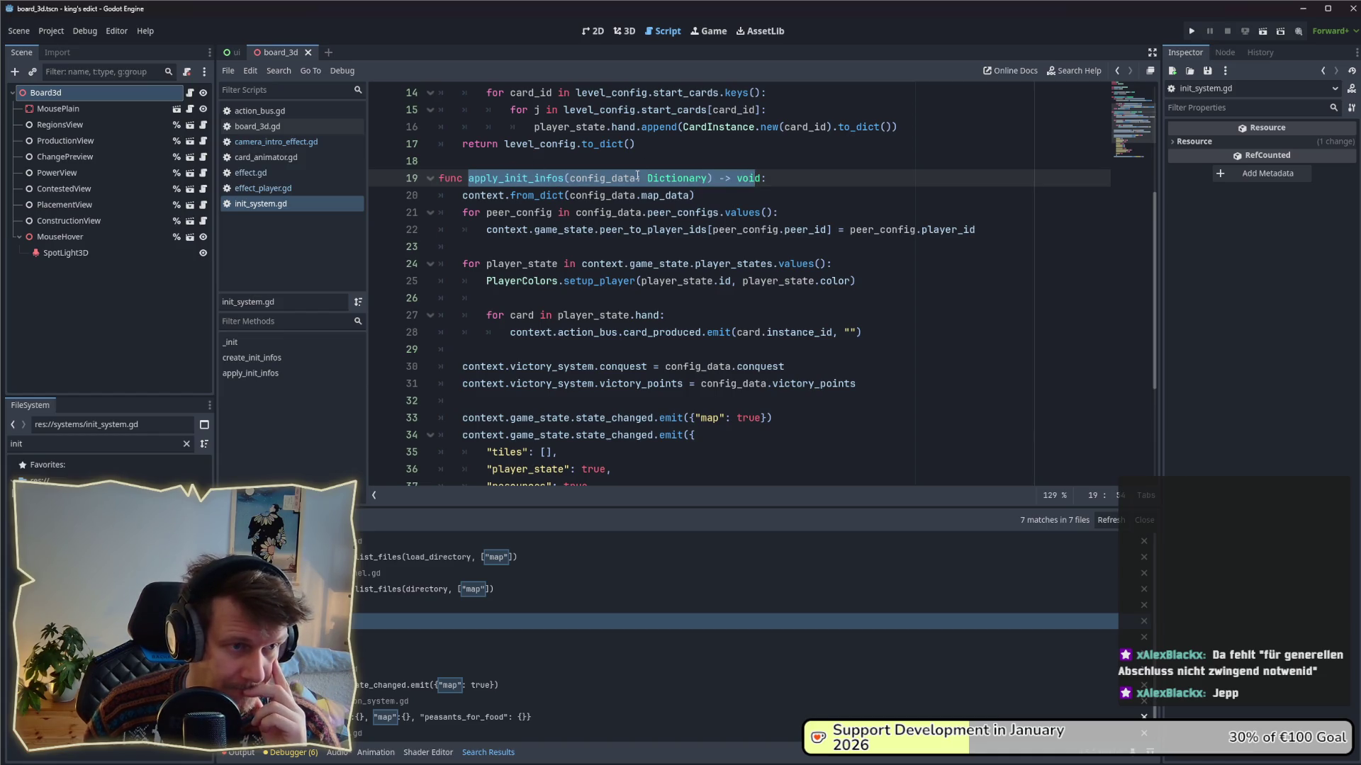
scroll(638, 175, "up", 4)
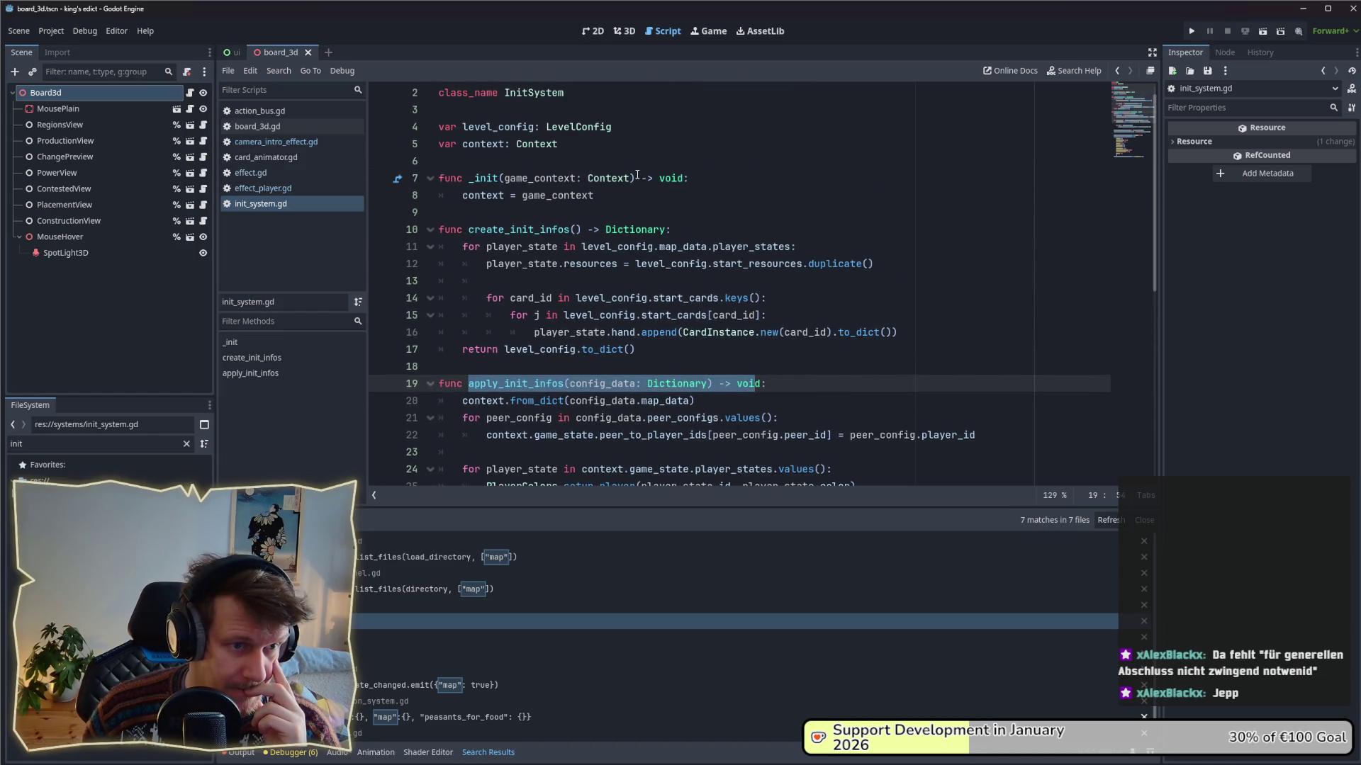
scroll(637, 175, "down", 4)
scroll(638, 244, "down", 4)
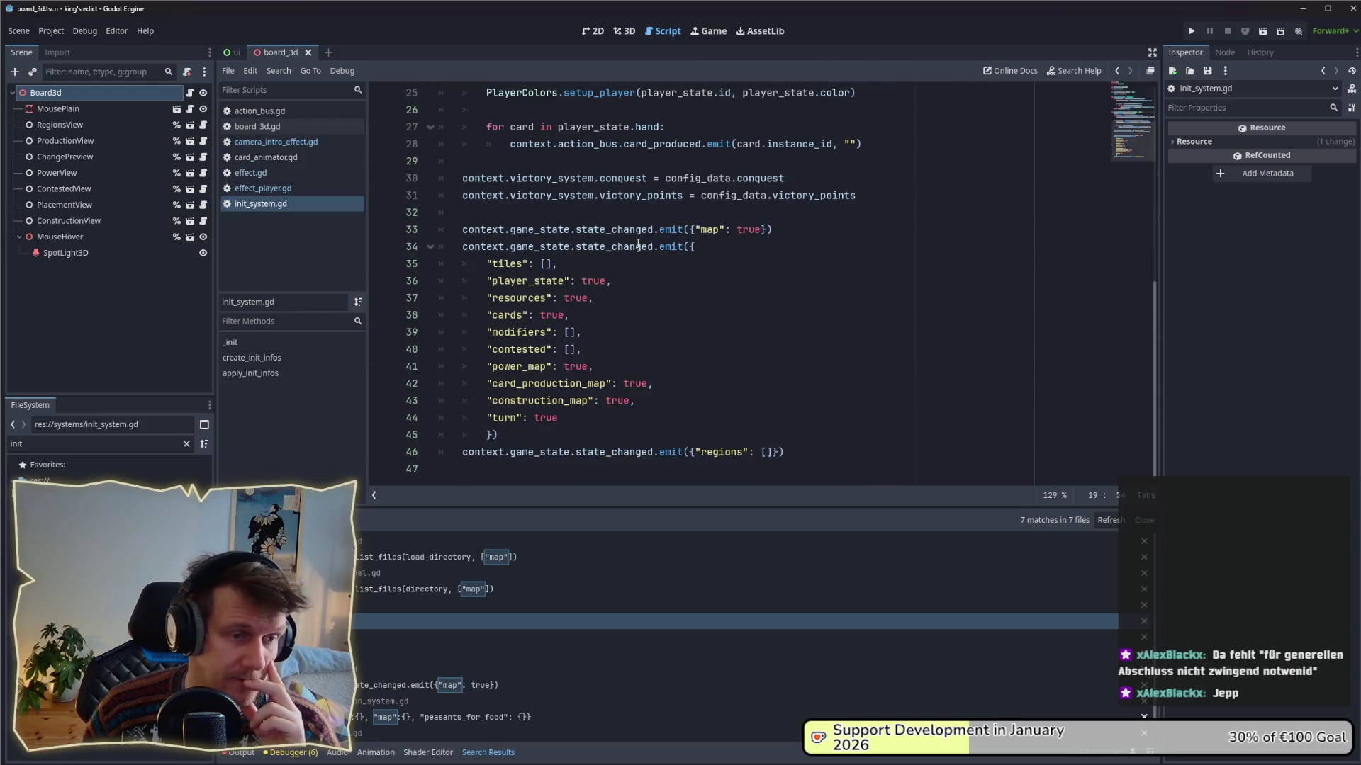
scroll(638, 244, "up", 1)
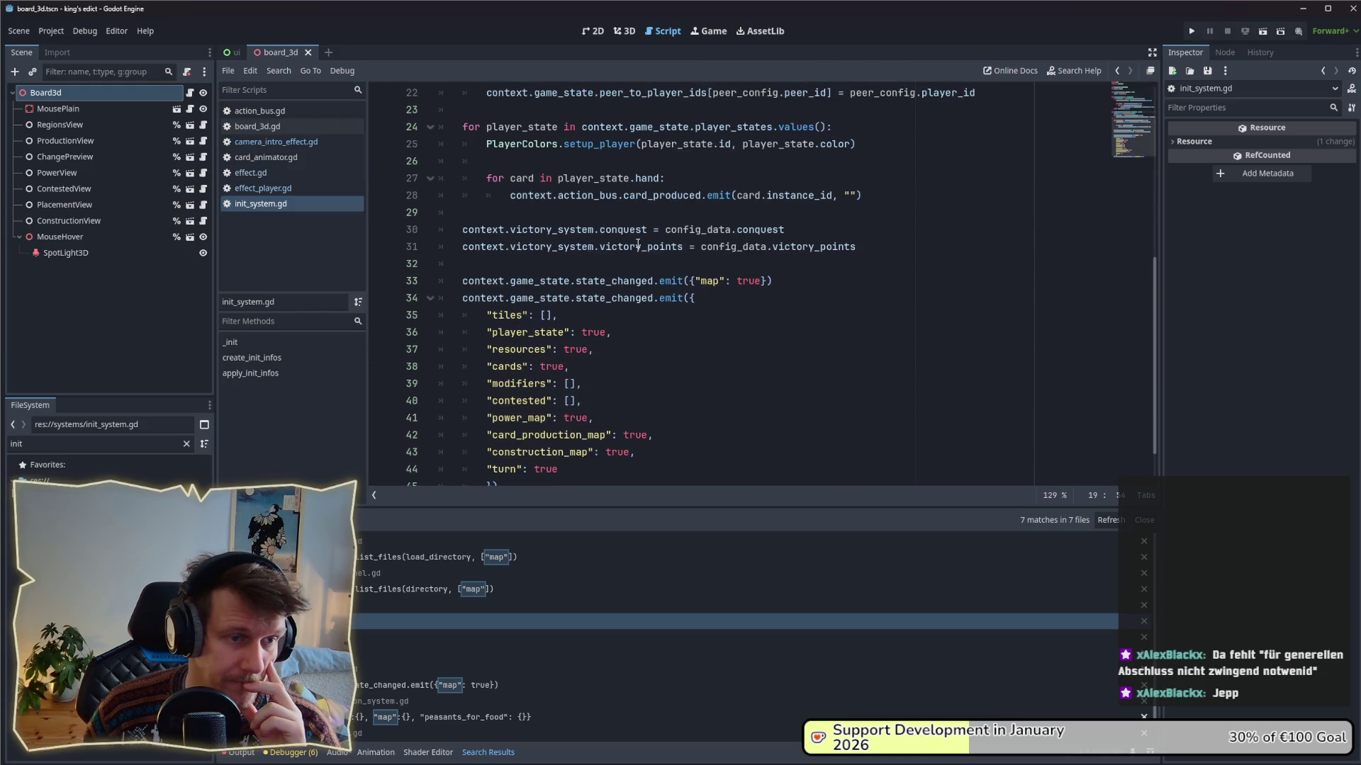
scroll(637, 244, "up", 1)
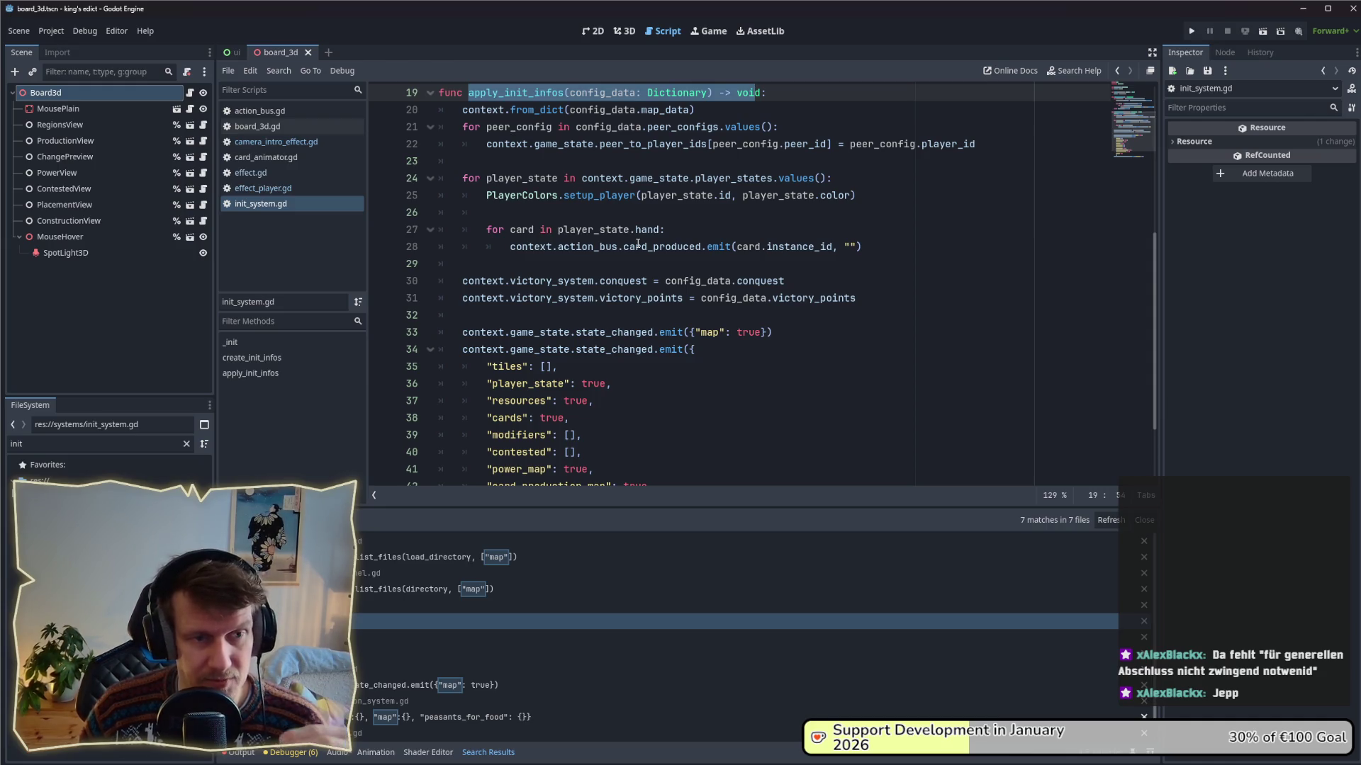
mouse_move(602, 291)
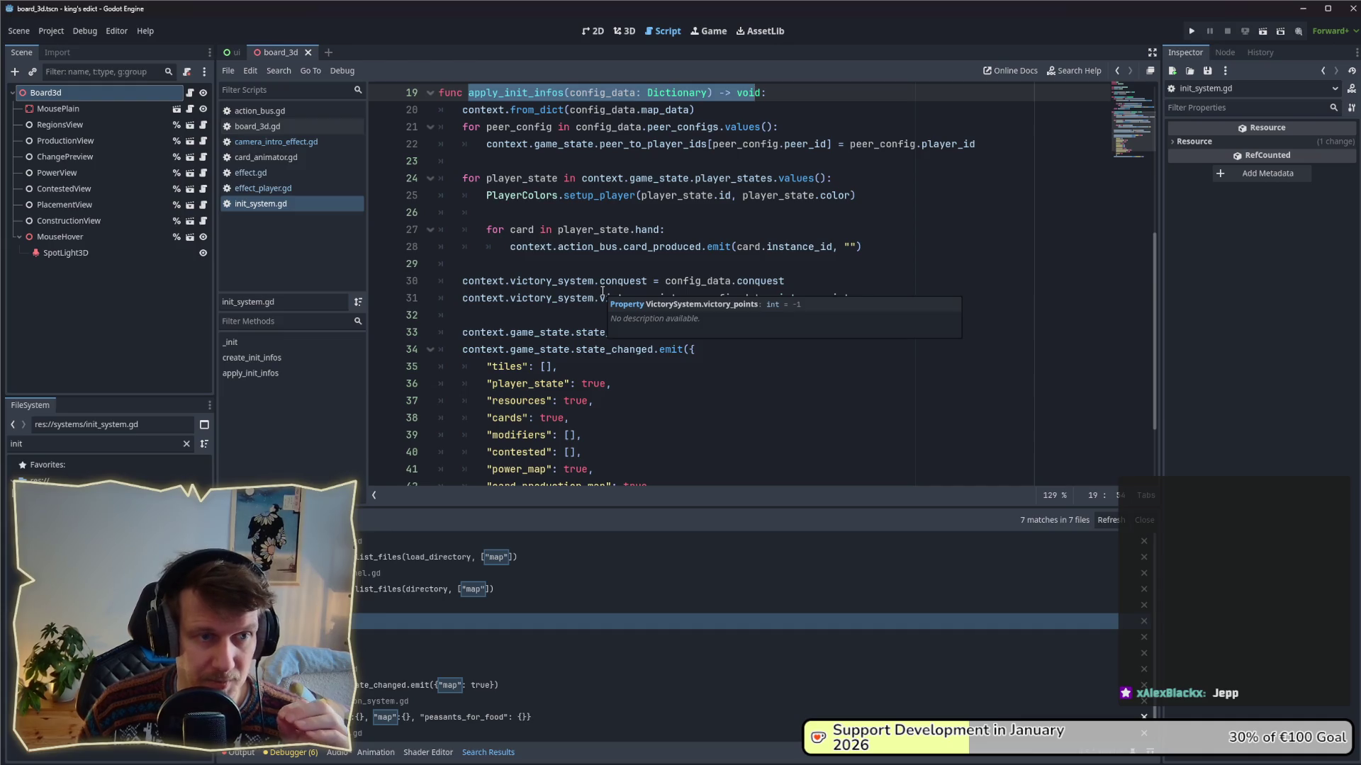
scroll(602, 291, "down", 2)
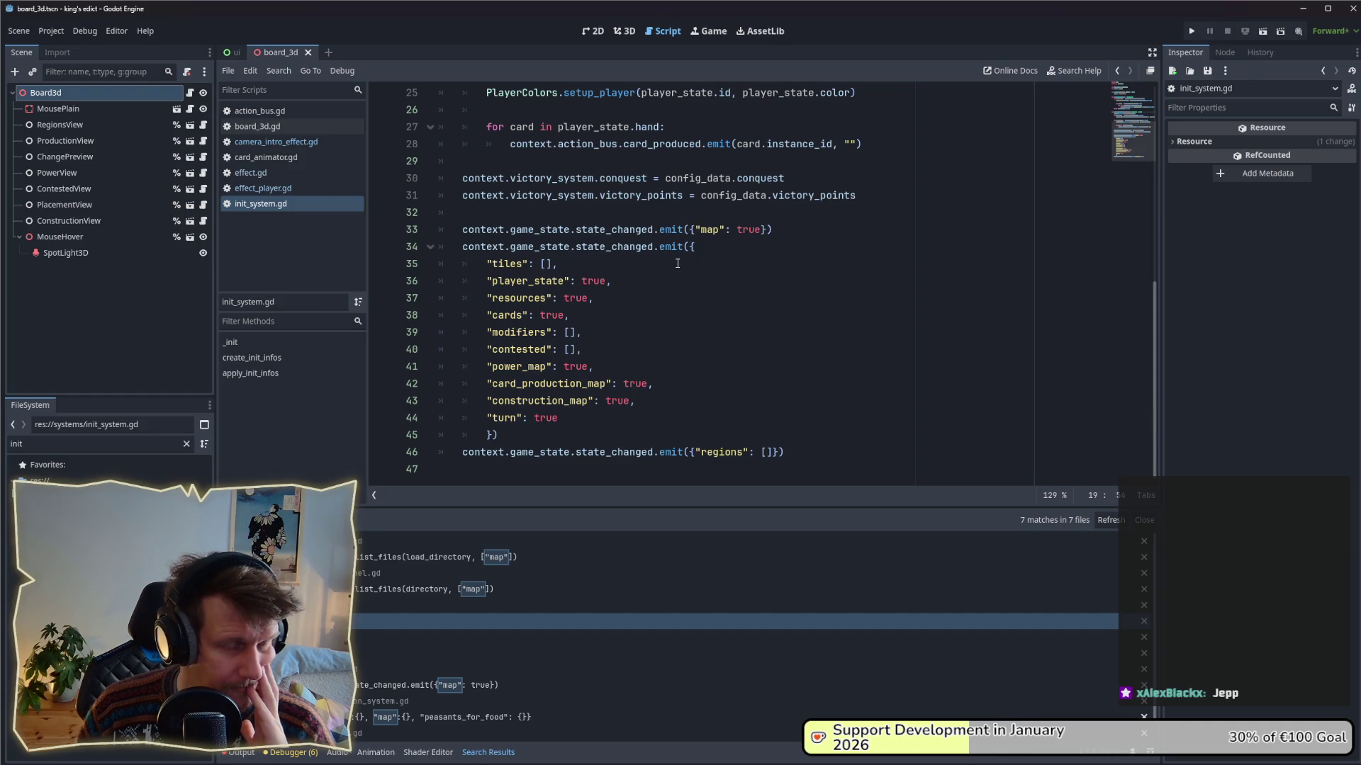
scroll(678, 263, "up", 1)
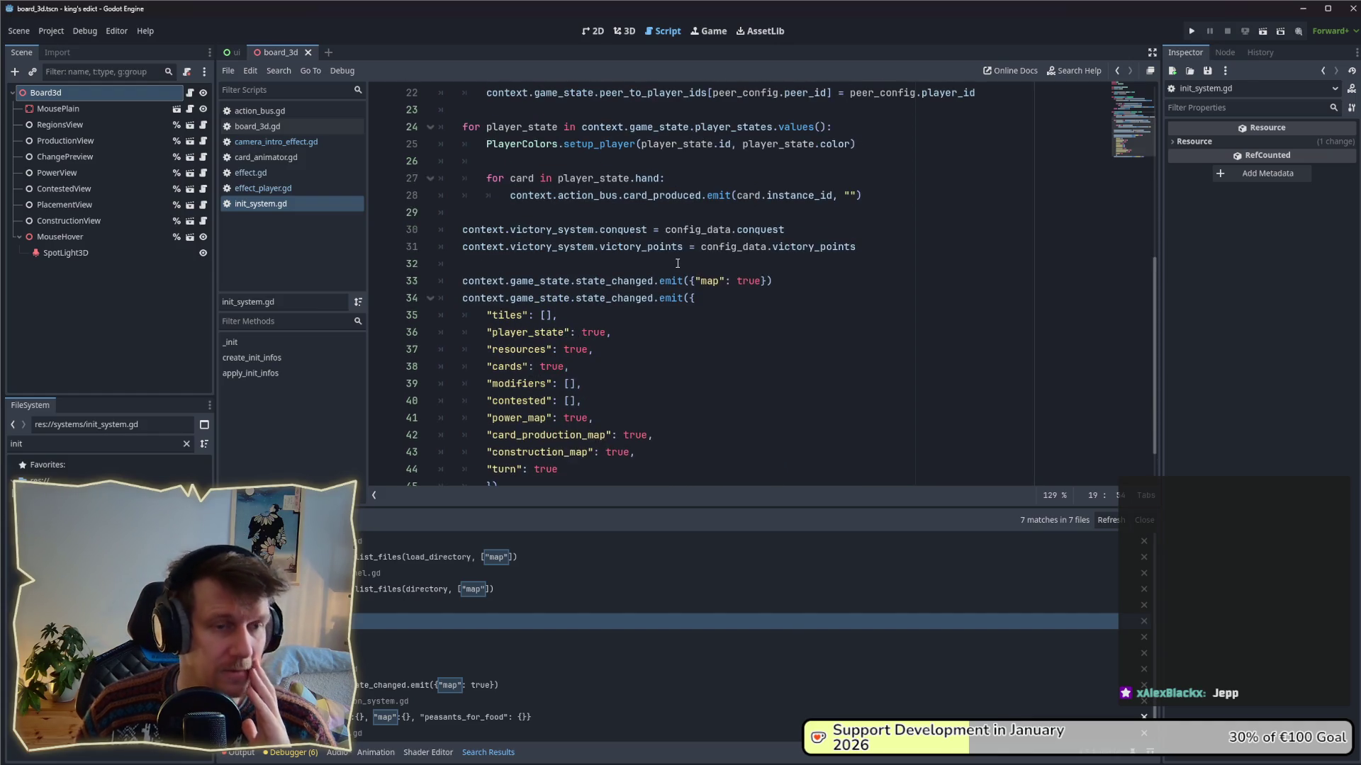
scroll(663, 286, "up", 1)
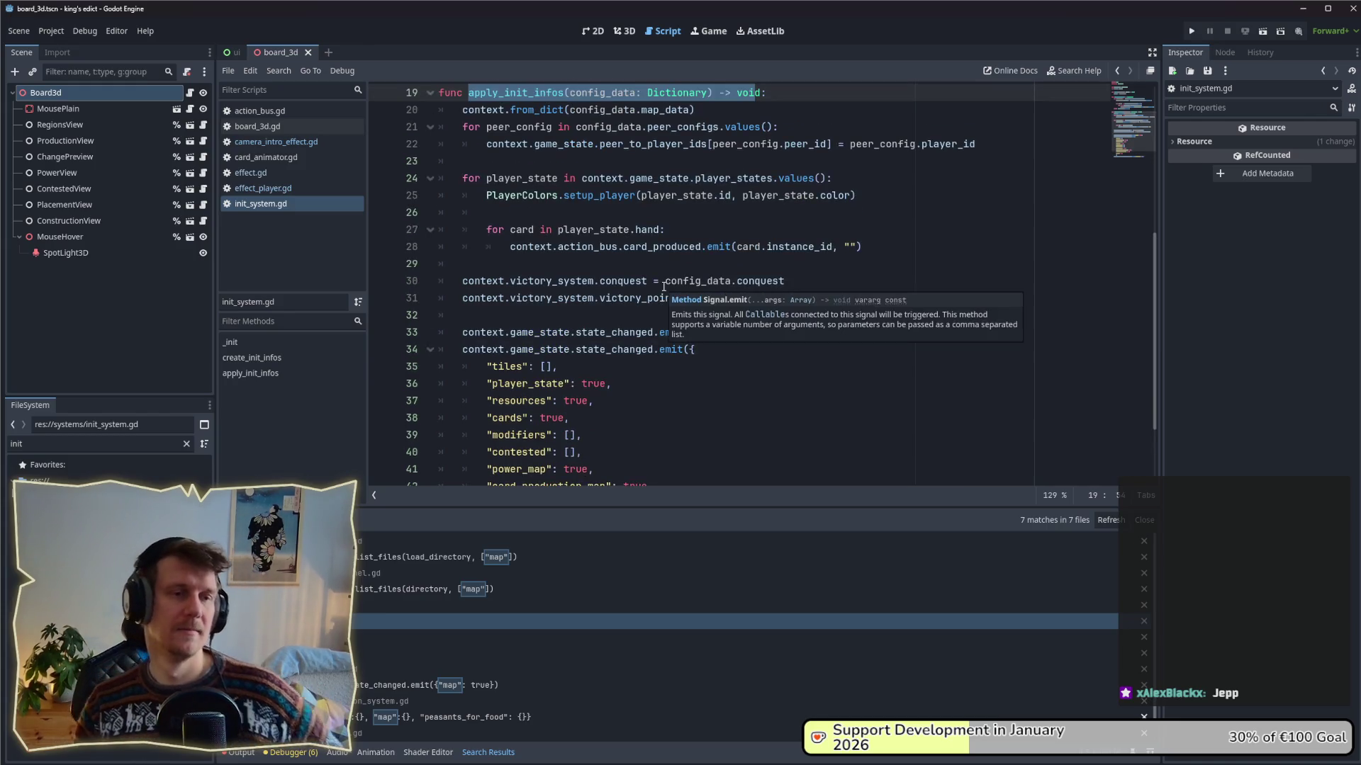
left_click(634, 314)
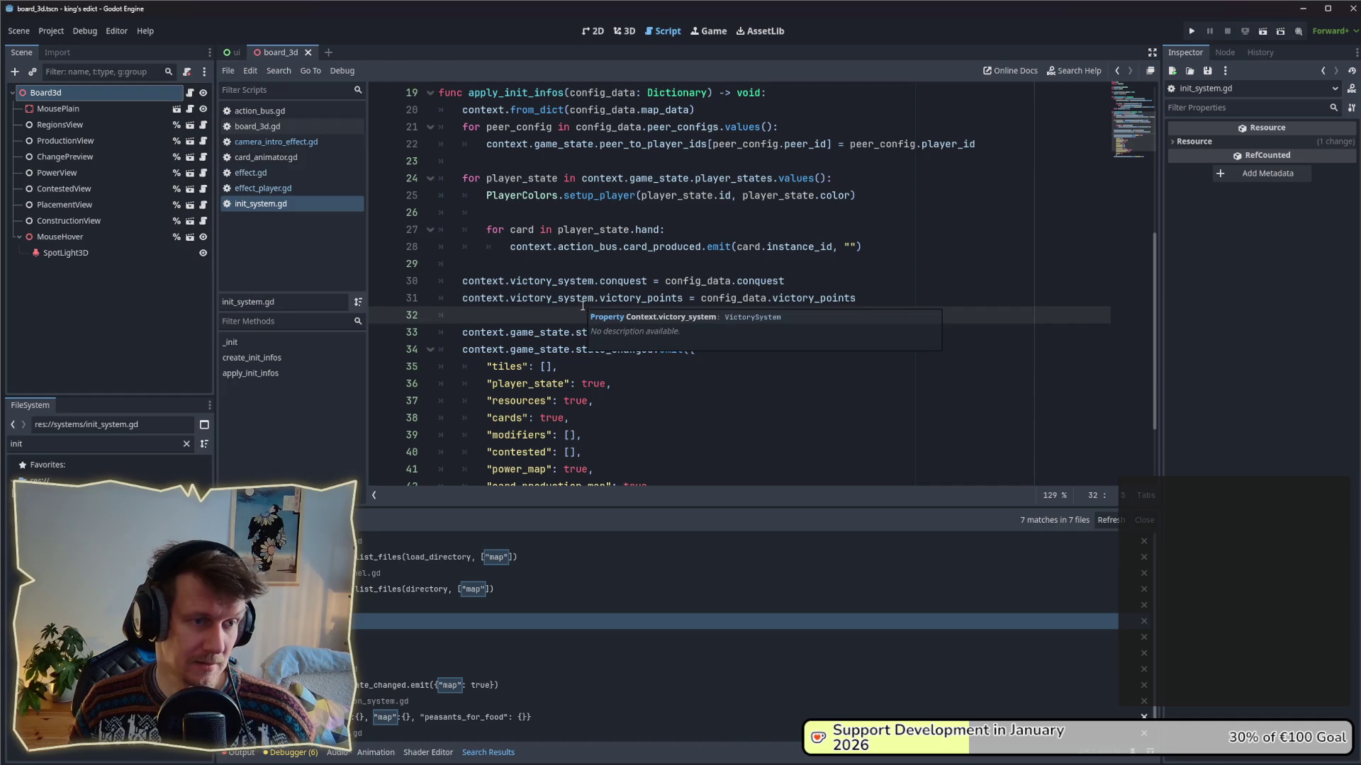
- Select the state_changed.emit({"map": true}) call on line 33, then open board_3d.gd
double_click(569, 333)
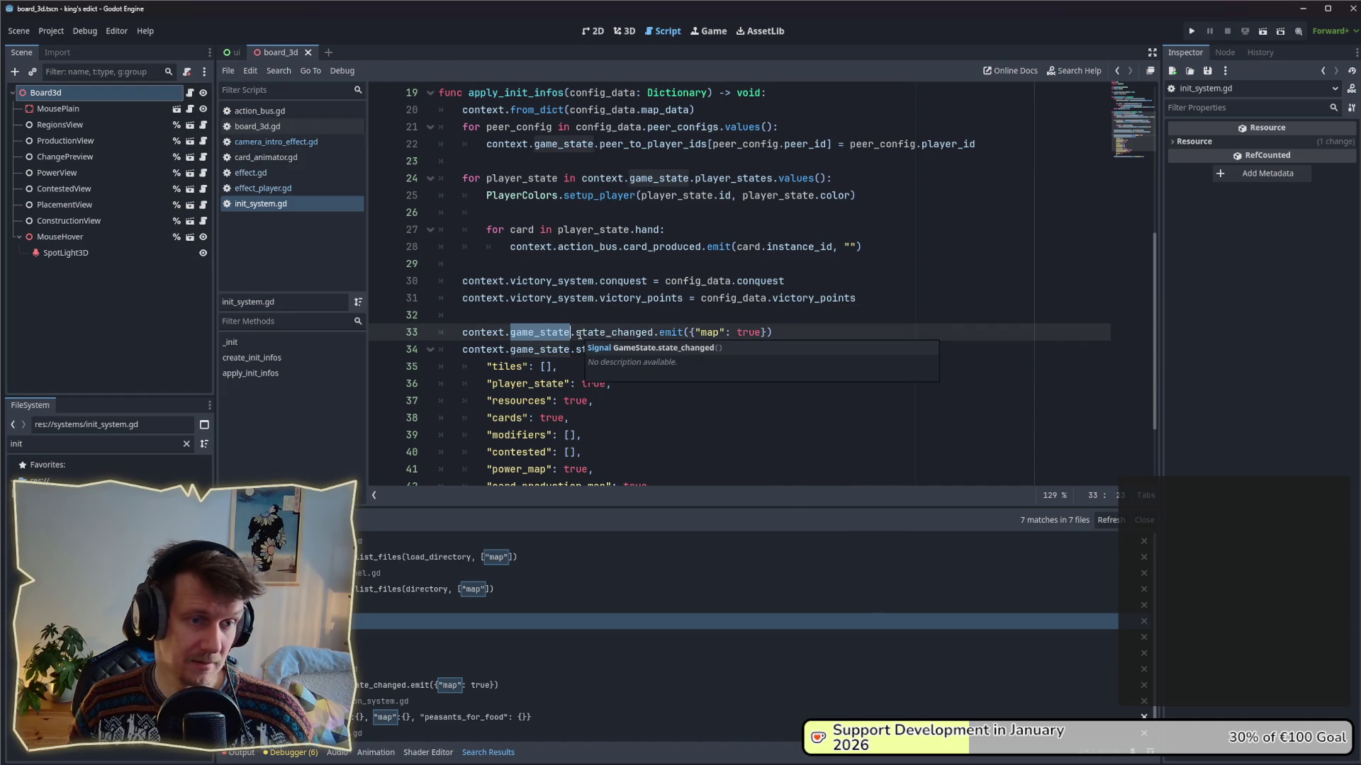
left_click(603, 304)
left_click_drag(771, 333, 462, 333)
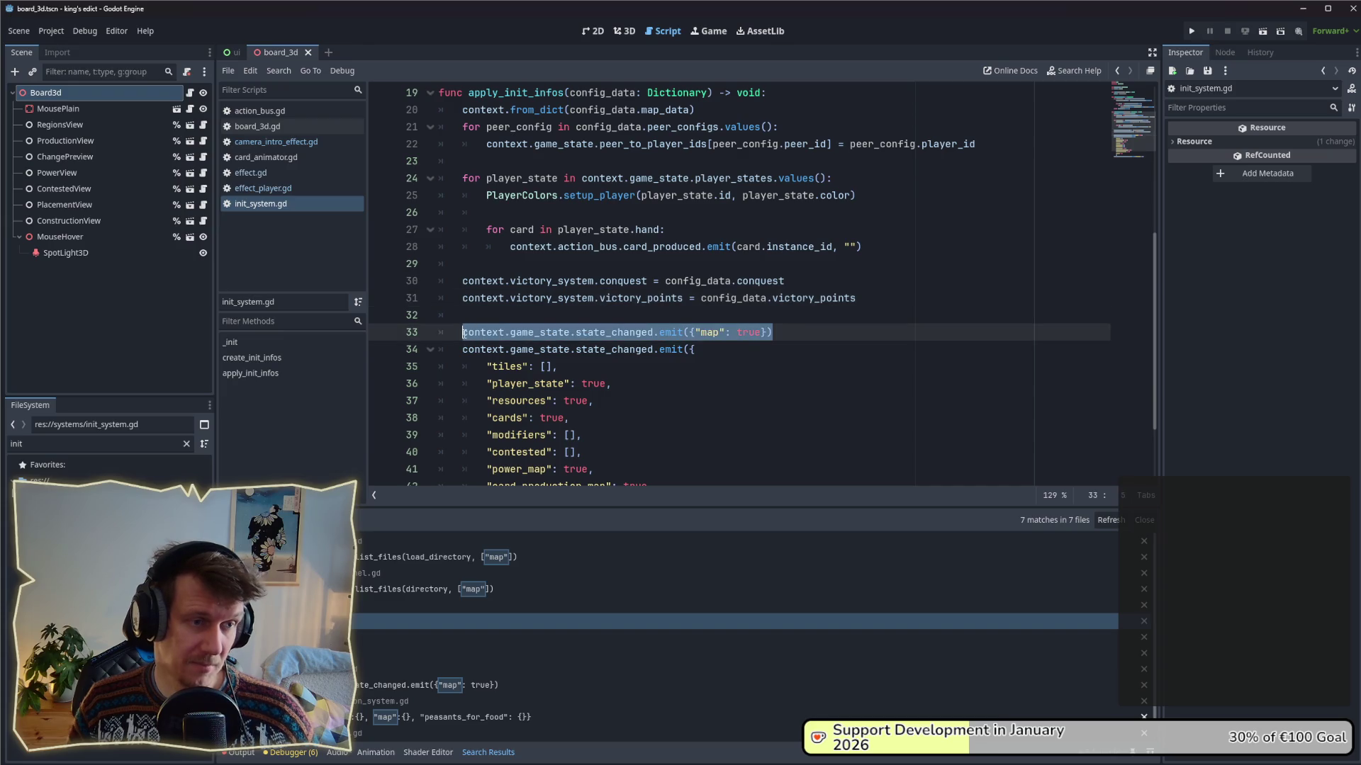
left_click(710, 346)
left_click_drag(784, 335, 642, 335)
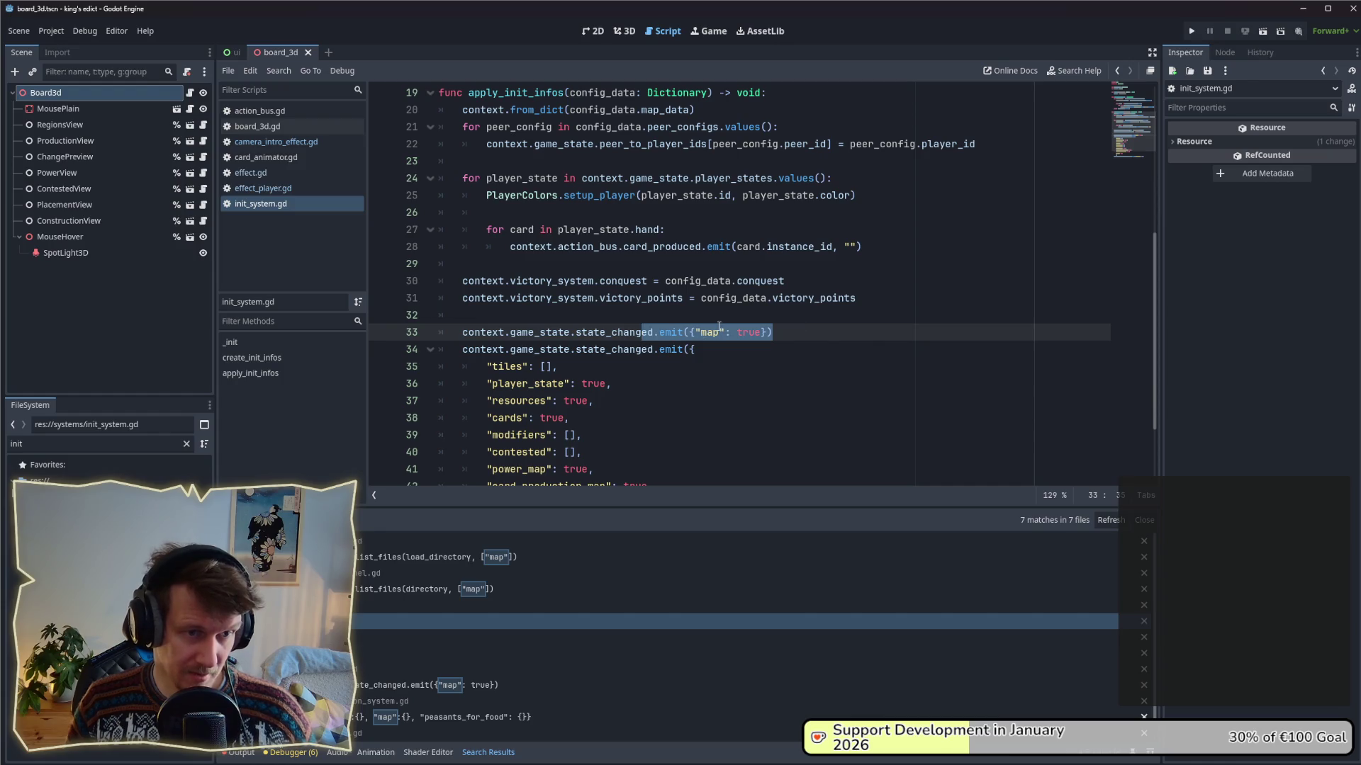
left_click(283, 127)
scroll(575, 332, "down", 3)
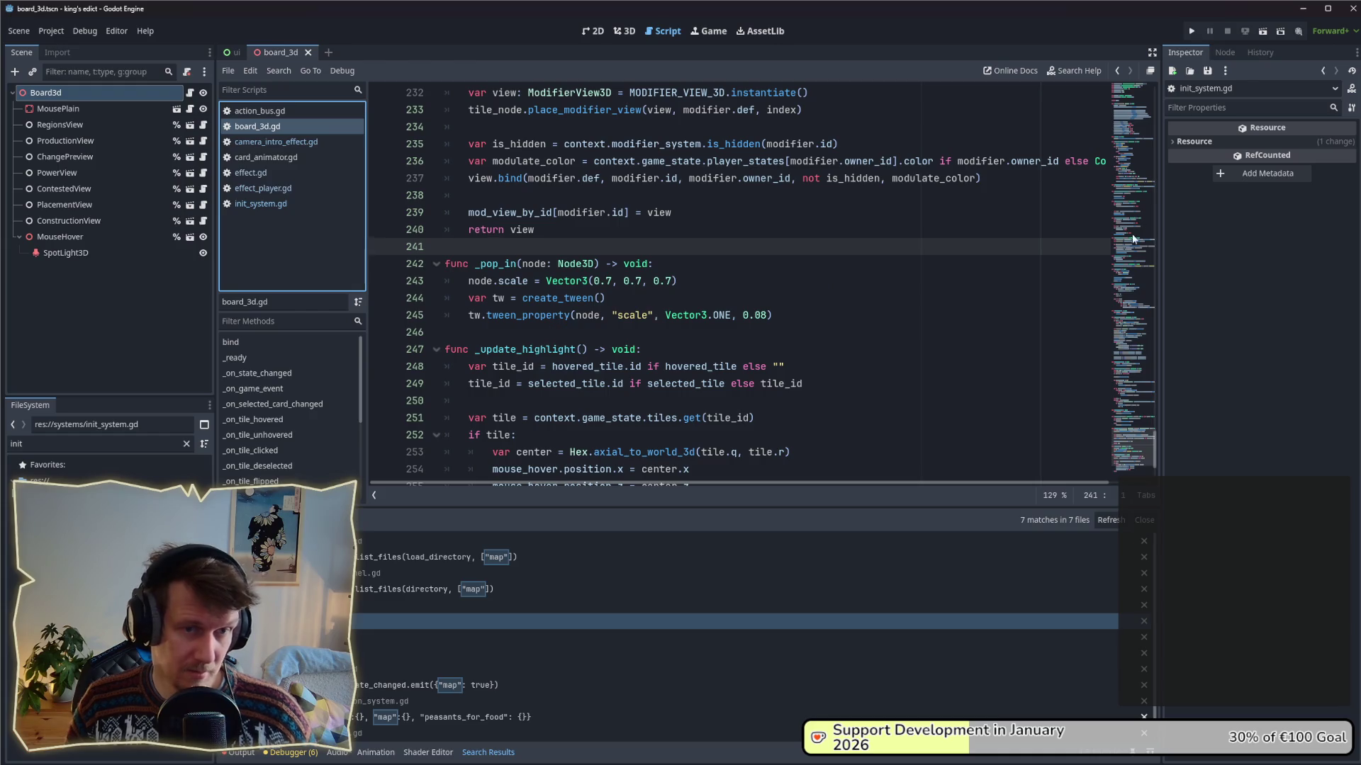
- Inspect board_3d.gd's _on_state_changed handler and its fill_board() call on line 60
left_click(295, 371)
scroll(615, 299, "down", 1)
left_click(573, 263)
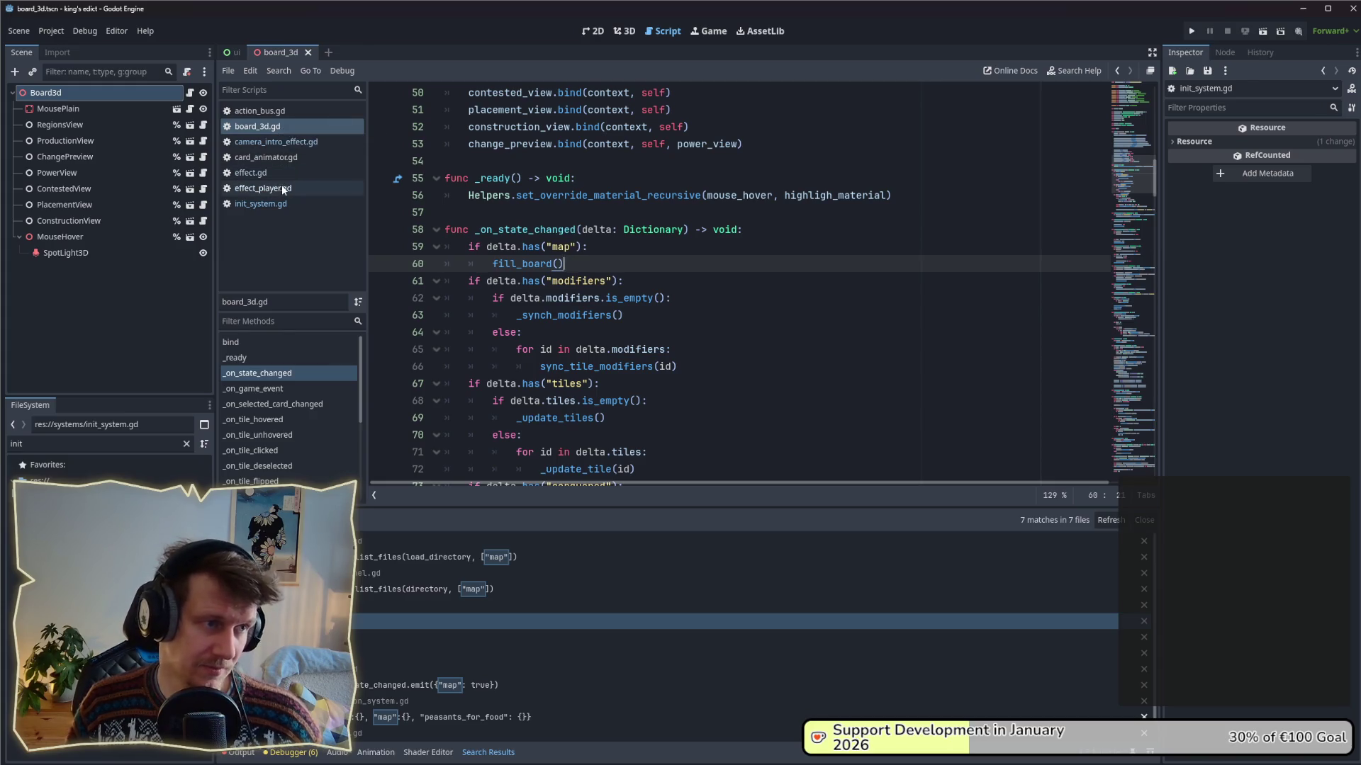
- Return to init_system.gd and clear the FileSystem filter
left_click(288, 203)
scroll(638, 283, "down", 2)
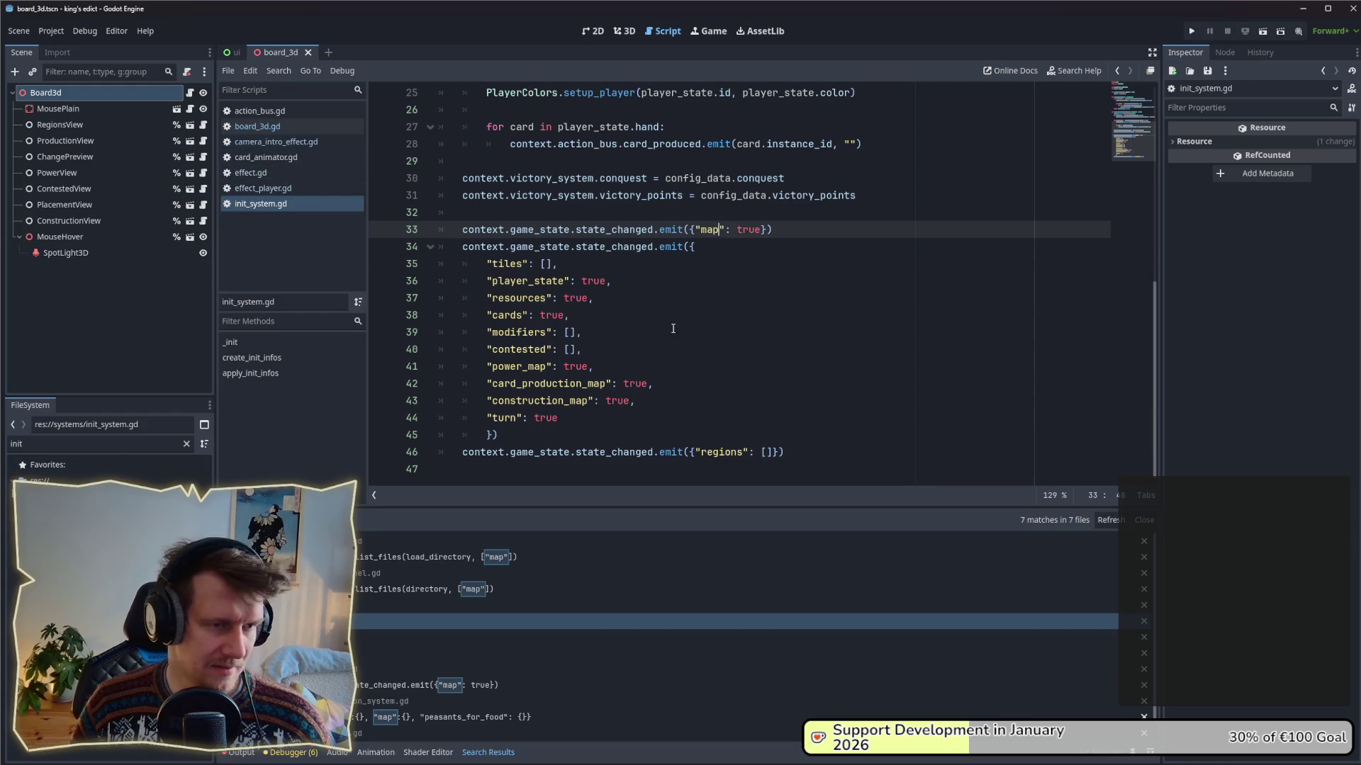
key("Down")
key("Down")
key("Down")
left_click(15, 444)
key("ctrl+a")
key("BackSpace")
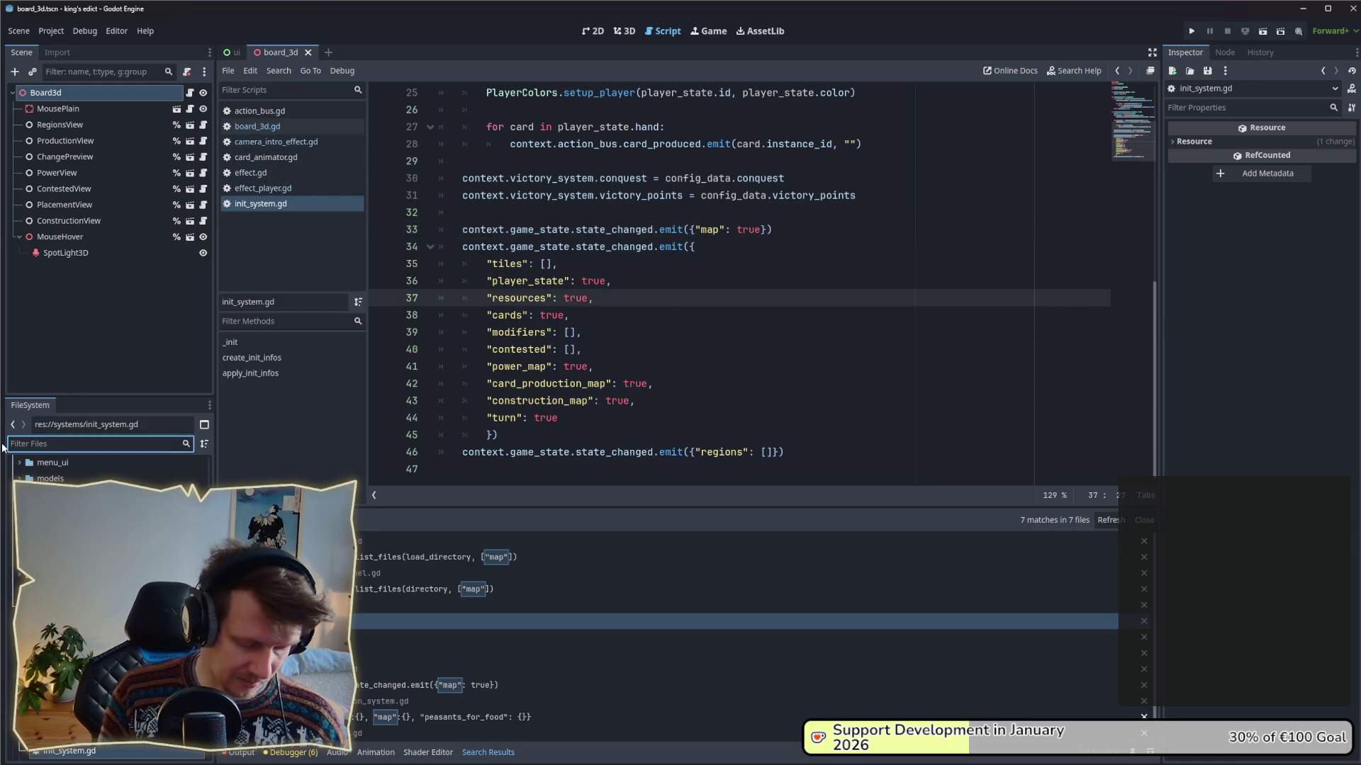
- Filter the FileSystem for 'prod' and open production_system.gd
type("prod")
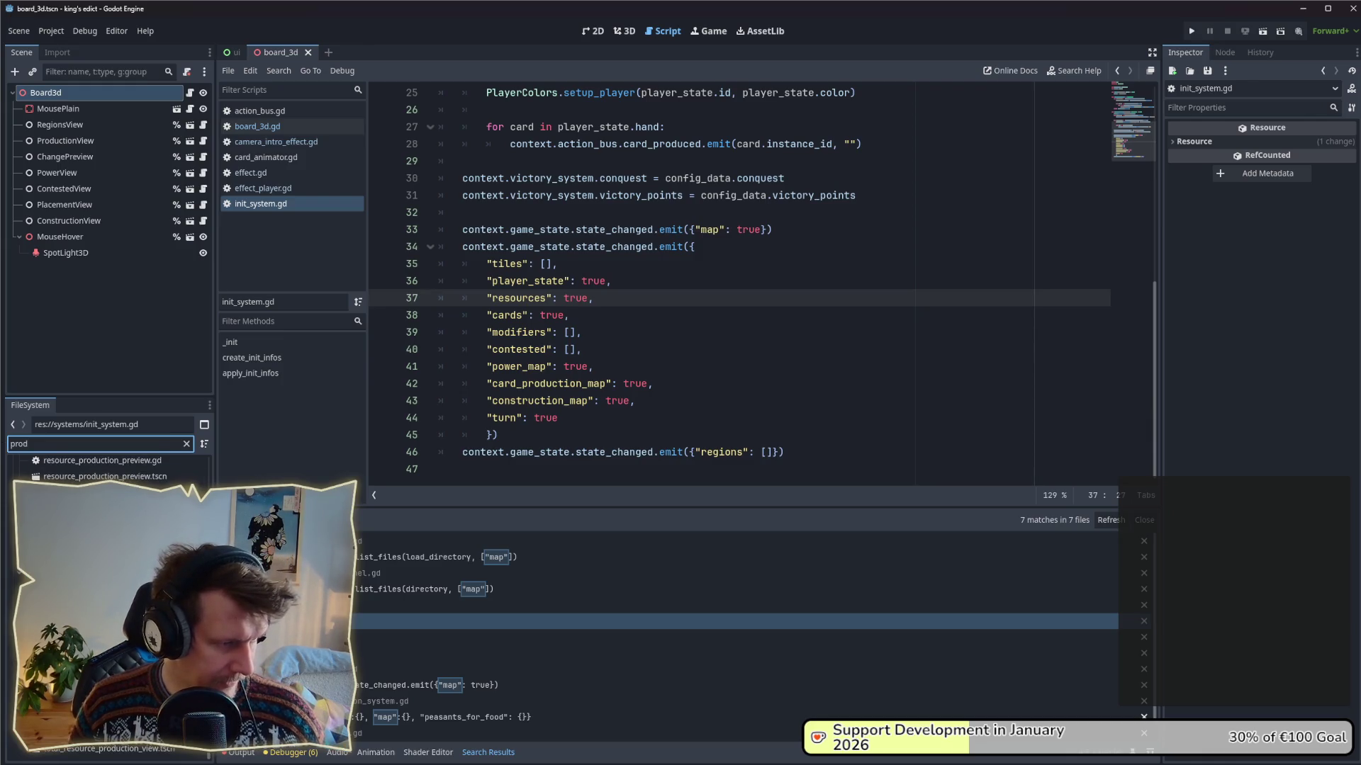
double_click(106, 524)
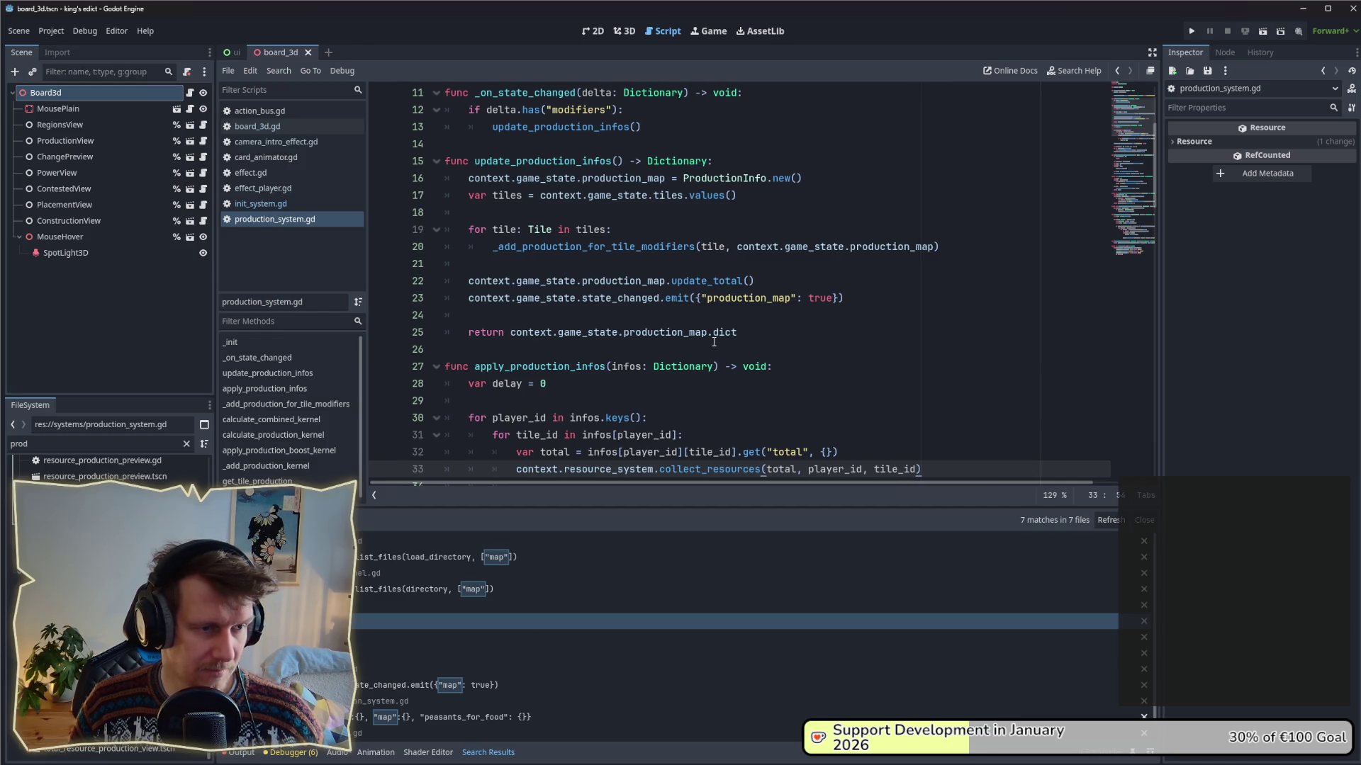
scroll(714, 343, "down", 3)
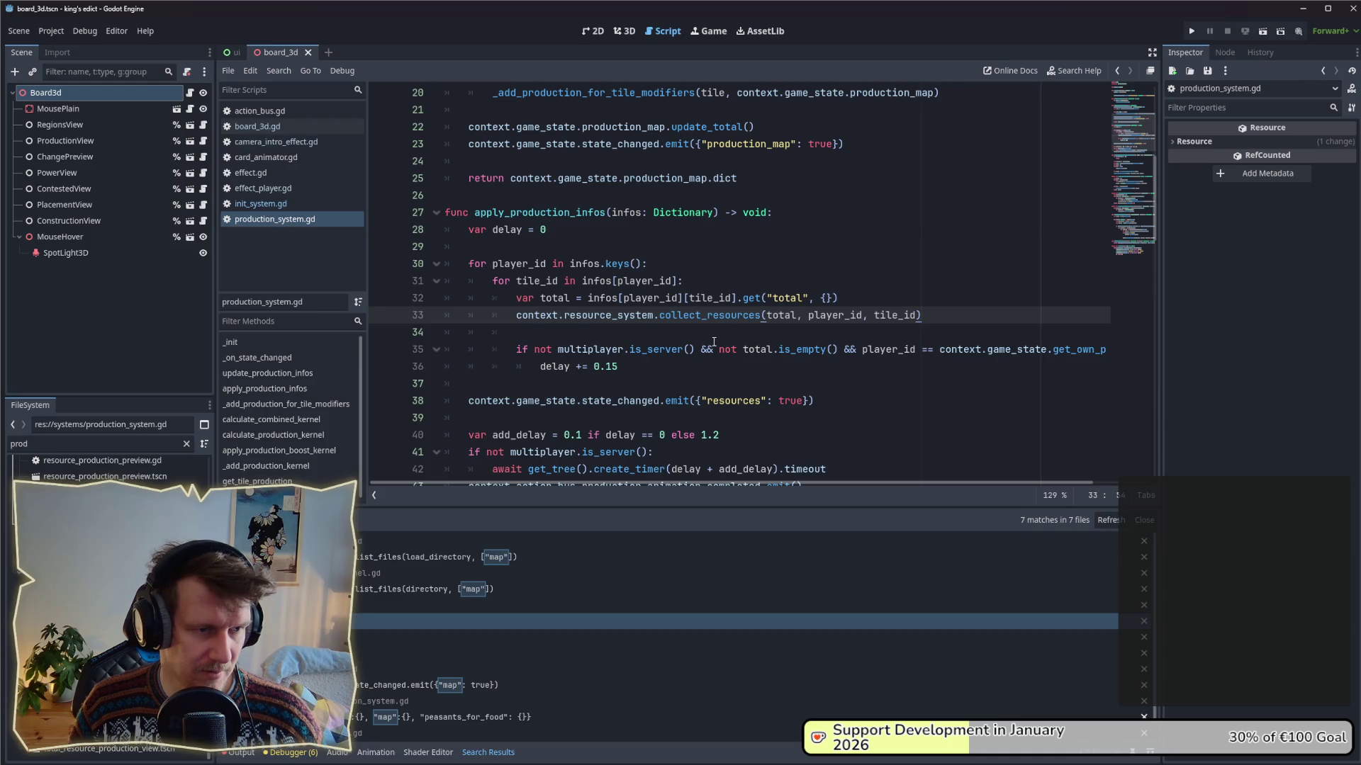
- Select and inspect the delay condition on lines 35–36 of apply_production_infos
left_click_drag(689, 370, 518, 350)
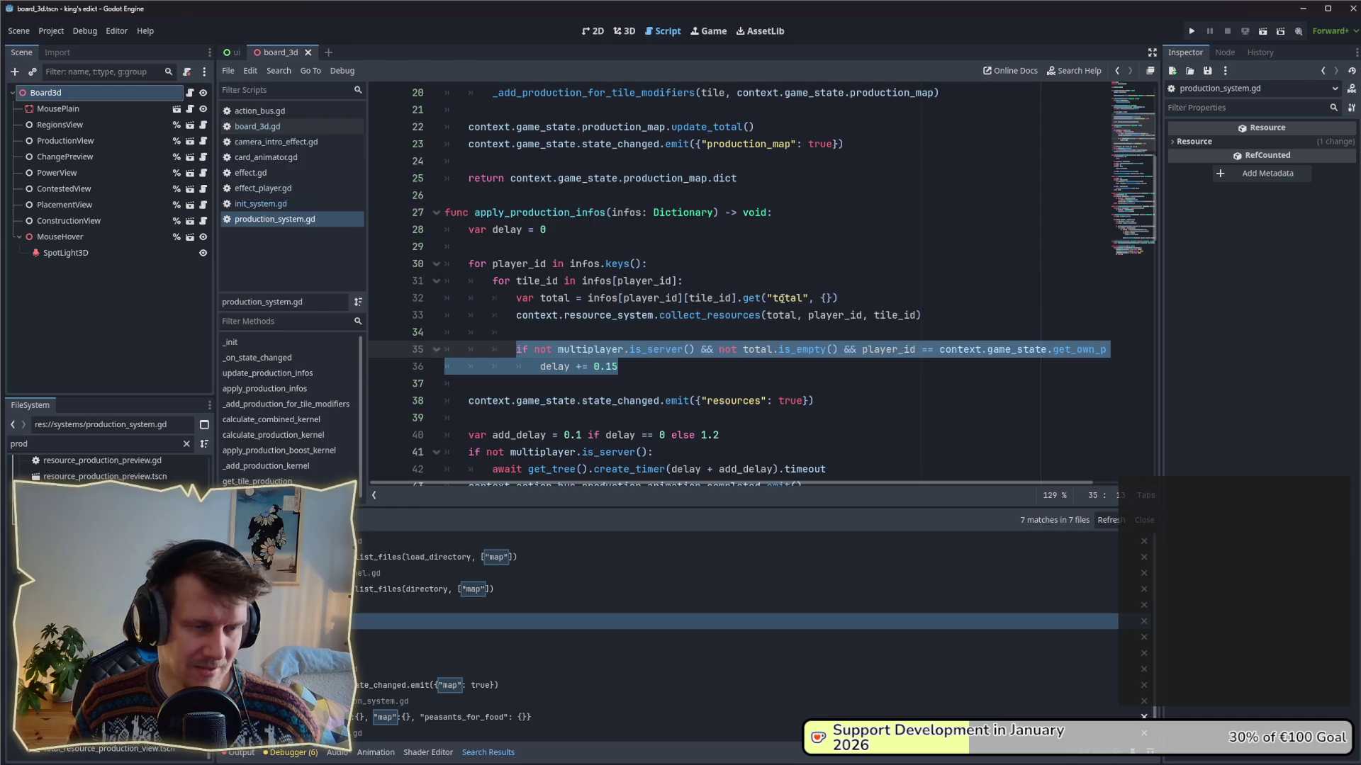
scroll(588, 315, "up", 3)
scroll(587, 315, "down", 3)
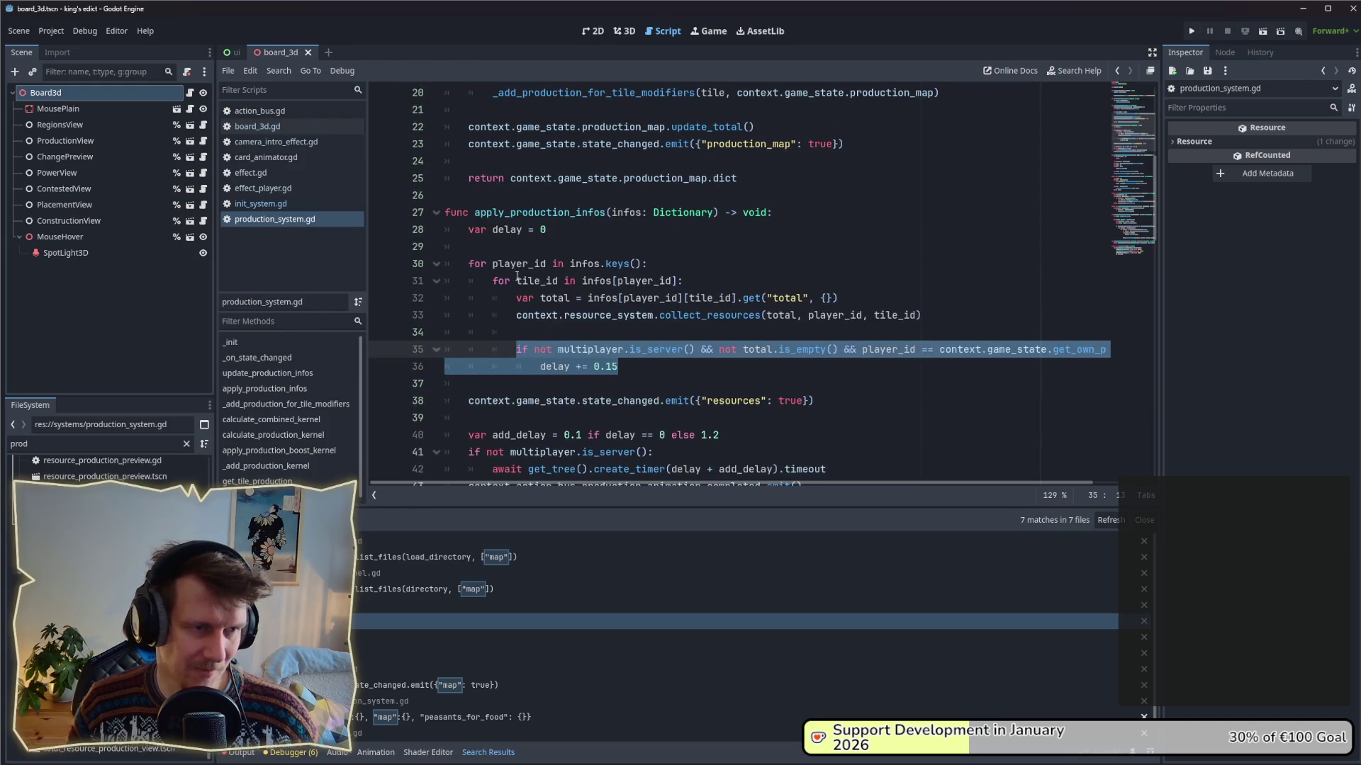
left_click_drag(618, 367, 516, 351)
left_click(793, 368)
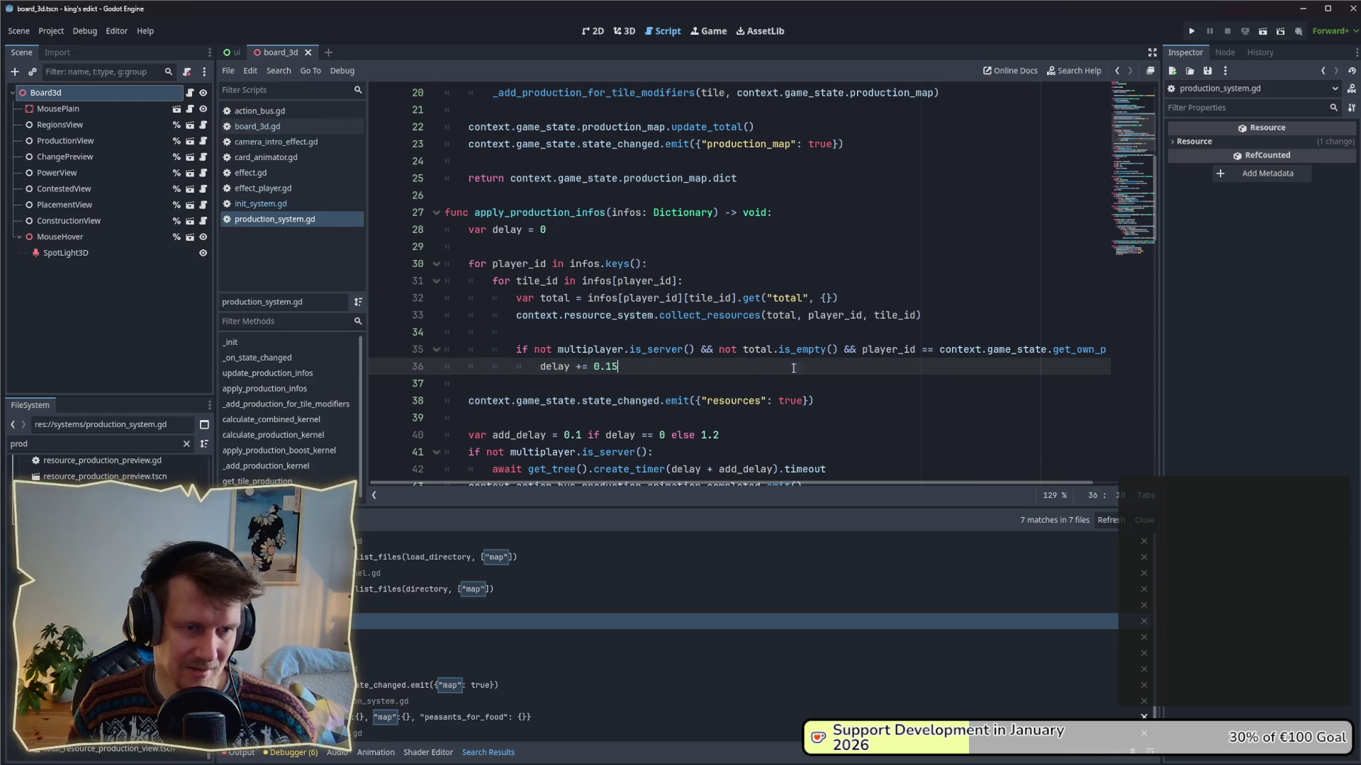
mouse_move(620, 367)
left_mouse_down()
mouse_move(564, 367)
mouse_move(547, 350)
left_mouse_up()
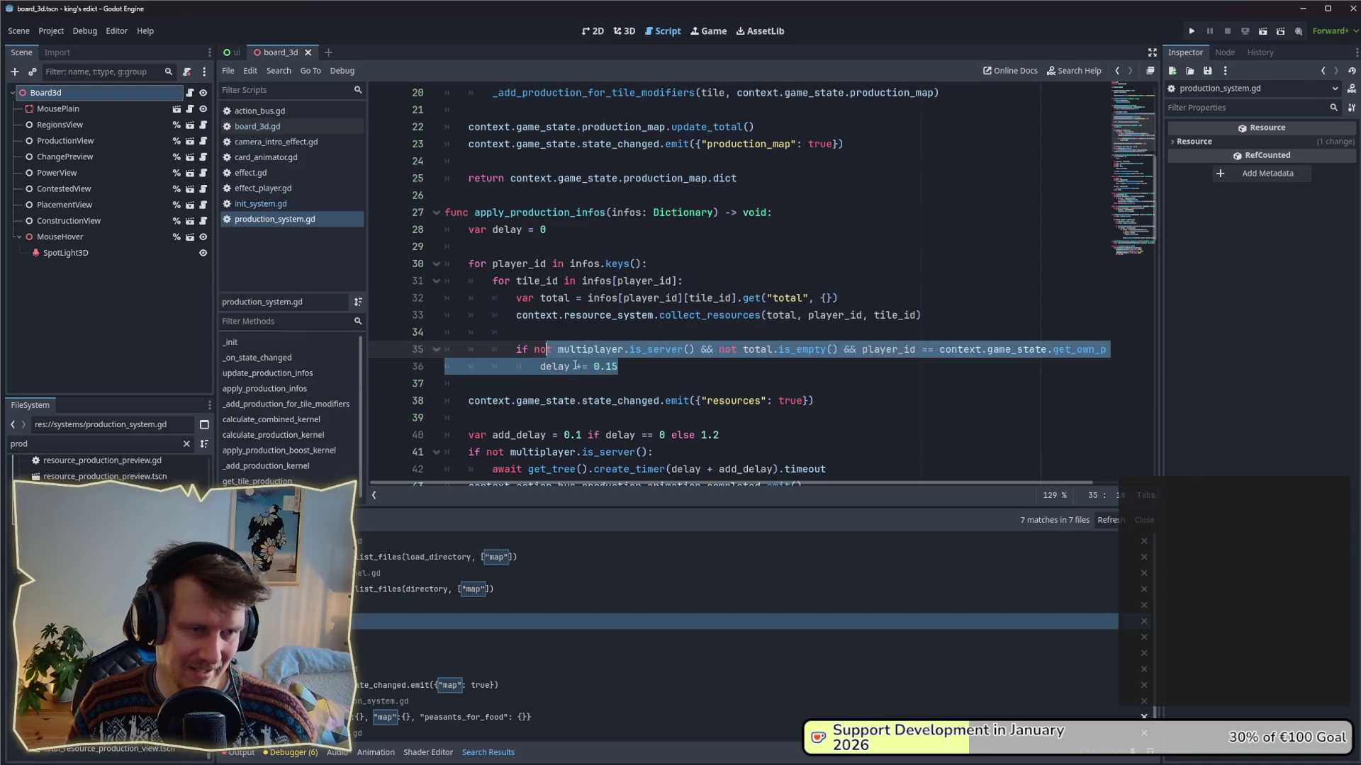
scroll(575, 366, "down", 2)
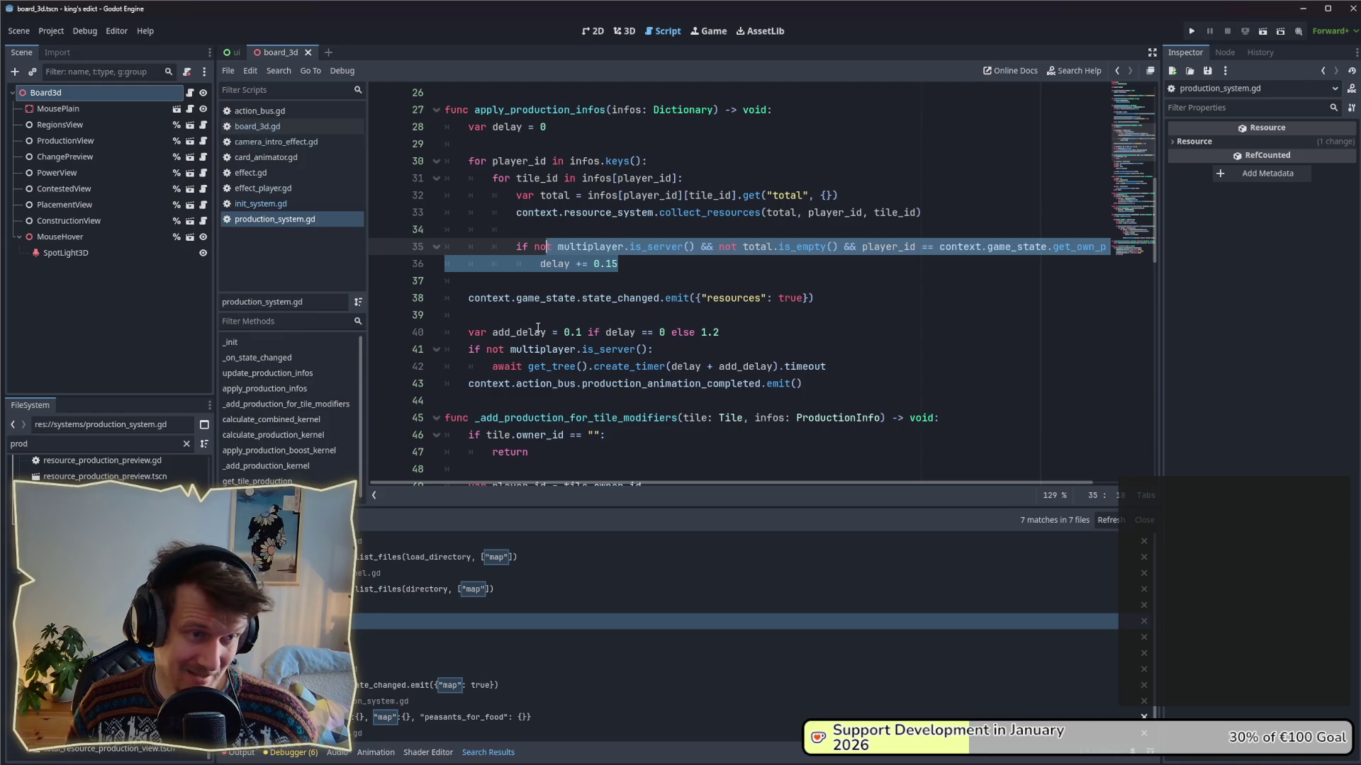
left_click(676, 354)
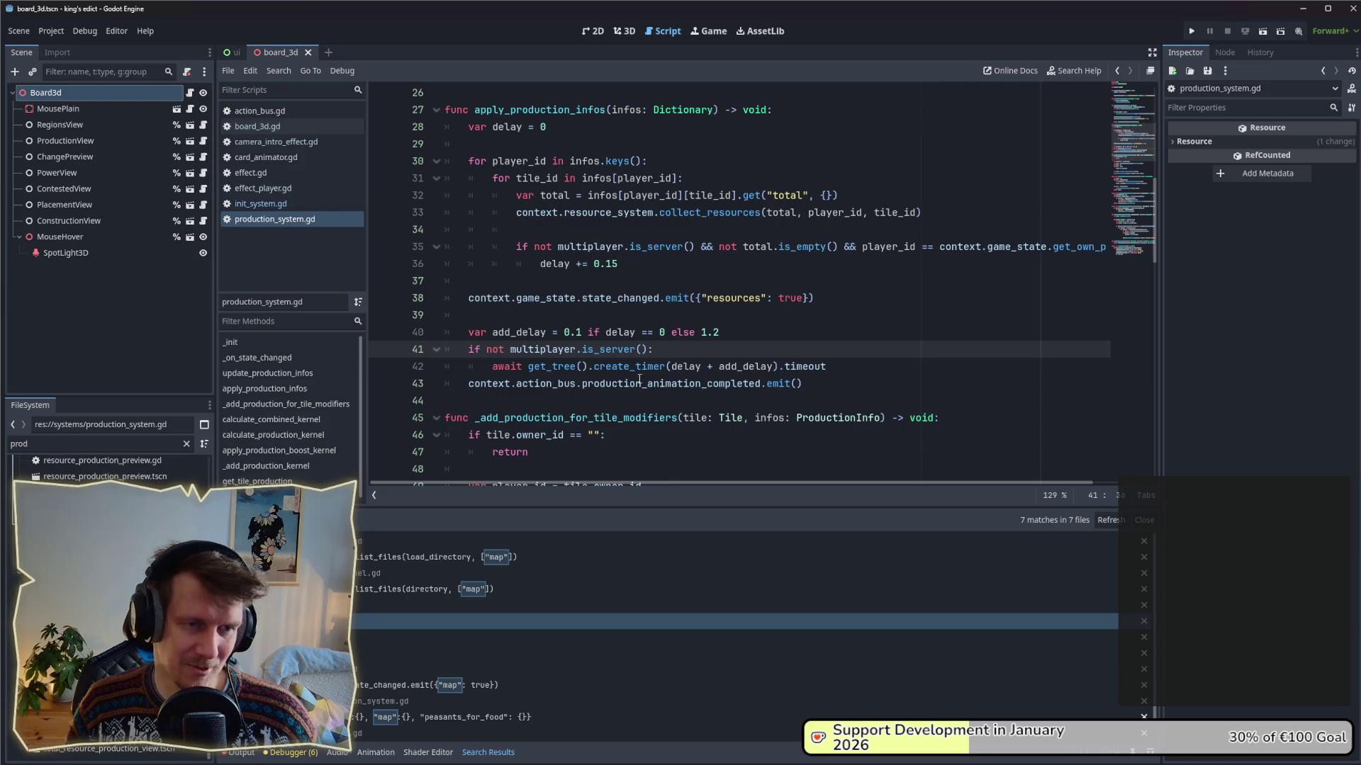
- Switch to the Excalidraw trailer-script sketch window
mouse_move(679, 387)
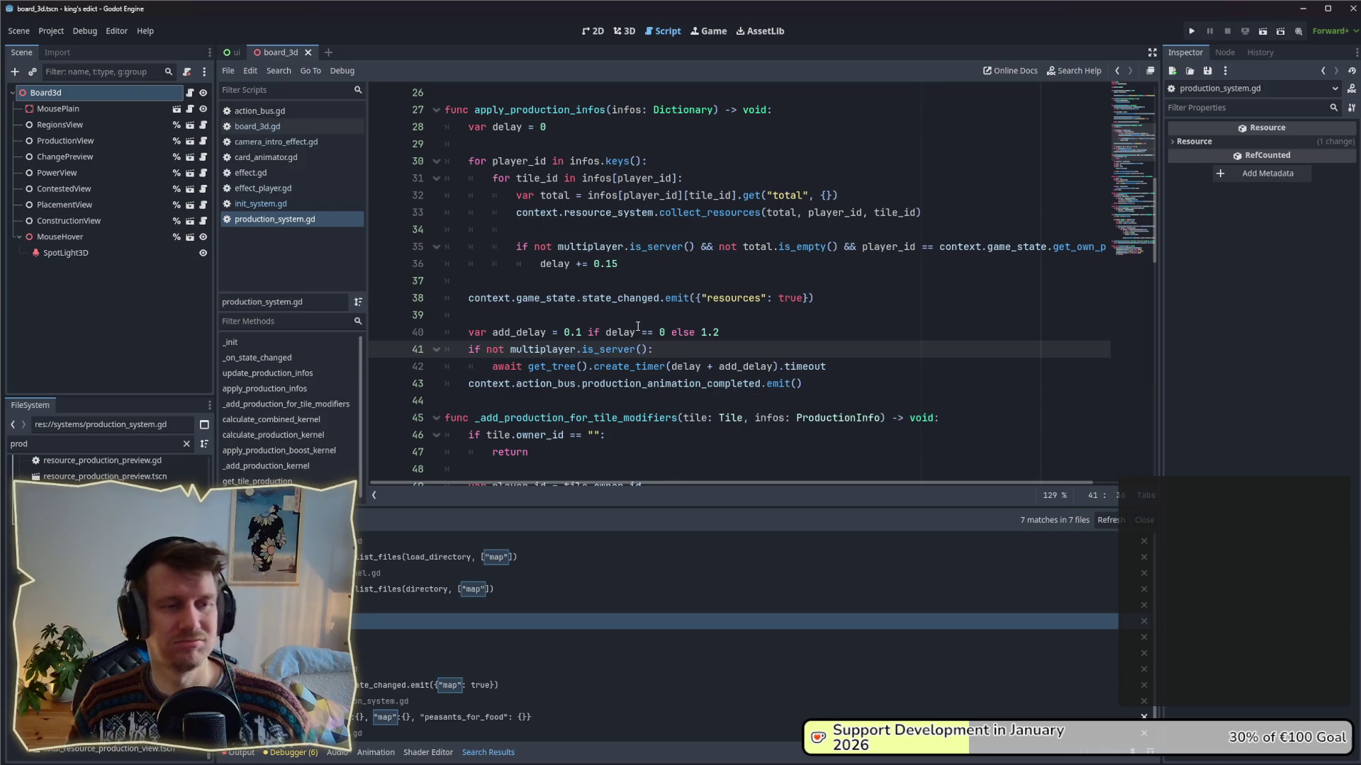
mouse_move(638, 326)
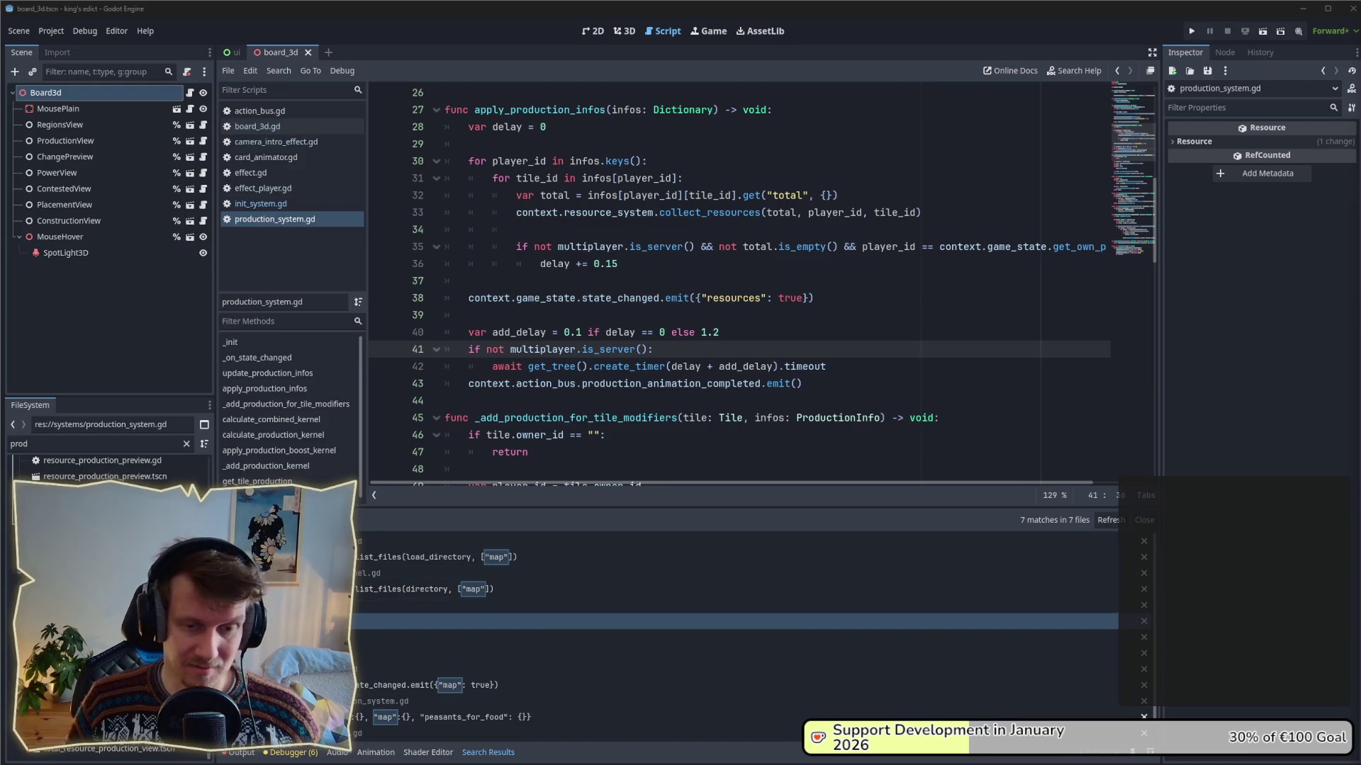
key("alt+Tab")
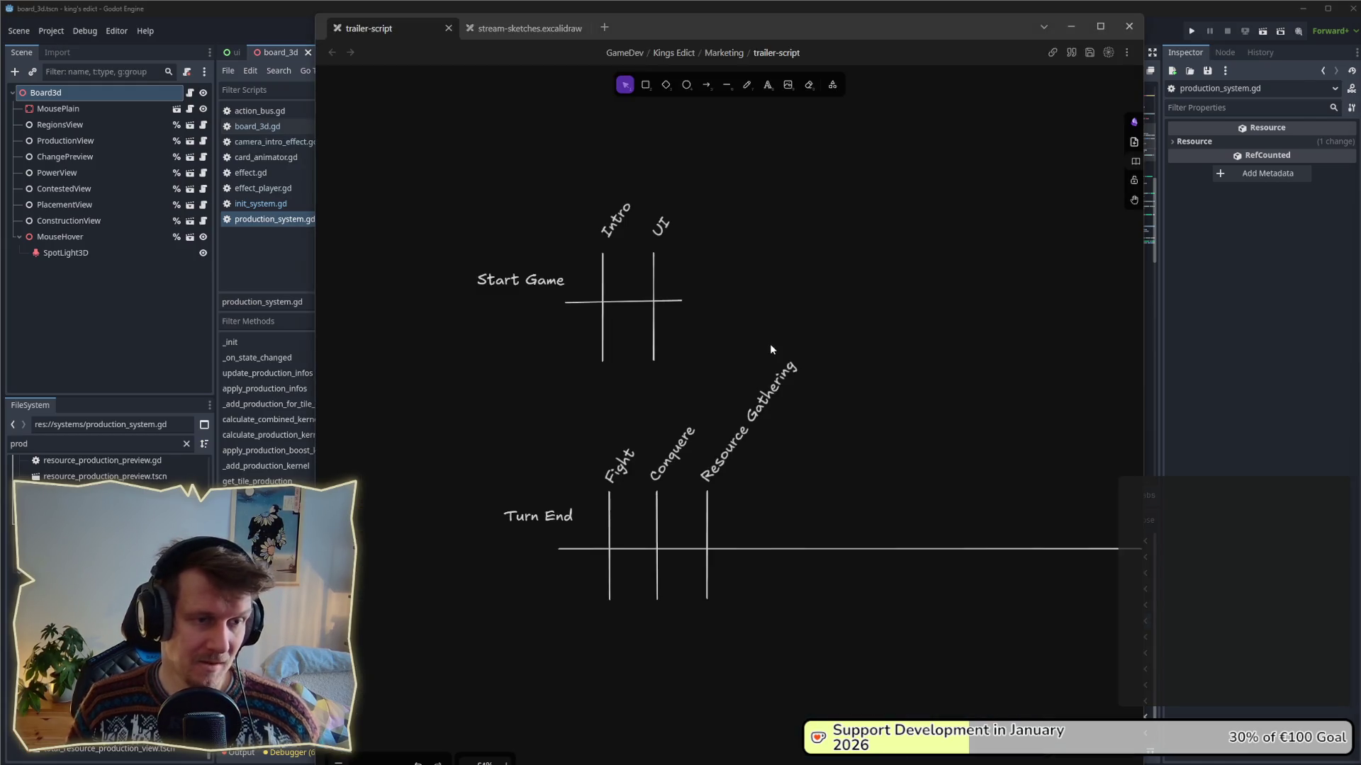
- Draw a rectangle labelled InitSystem
scroll(706, 323, "up", 2)
left_click(645, 85)
left_click_drag(490, 243, 666, 351)
double_click(666, 348)
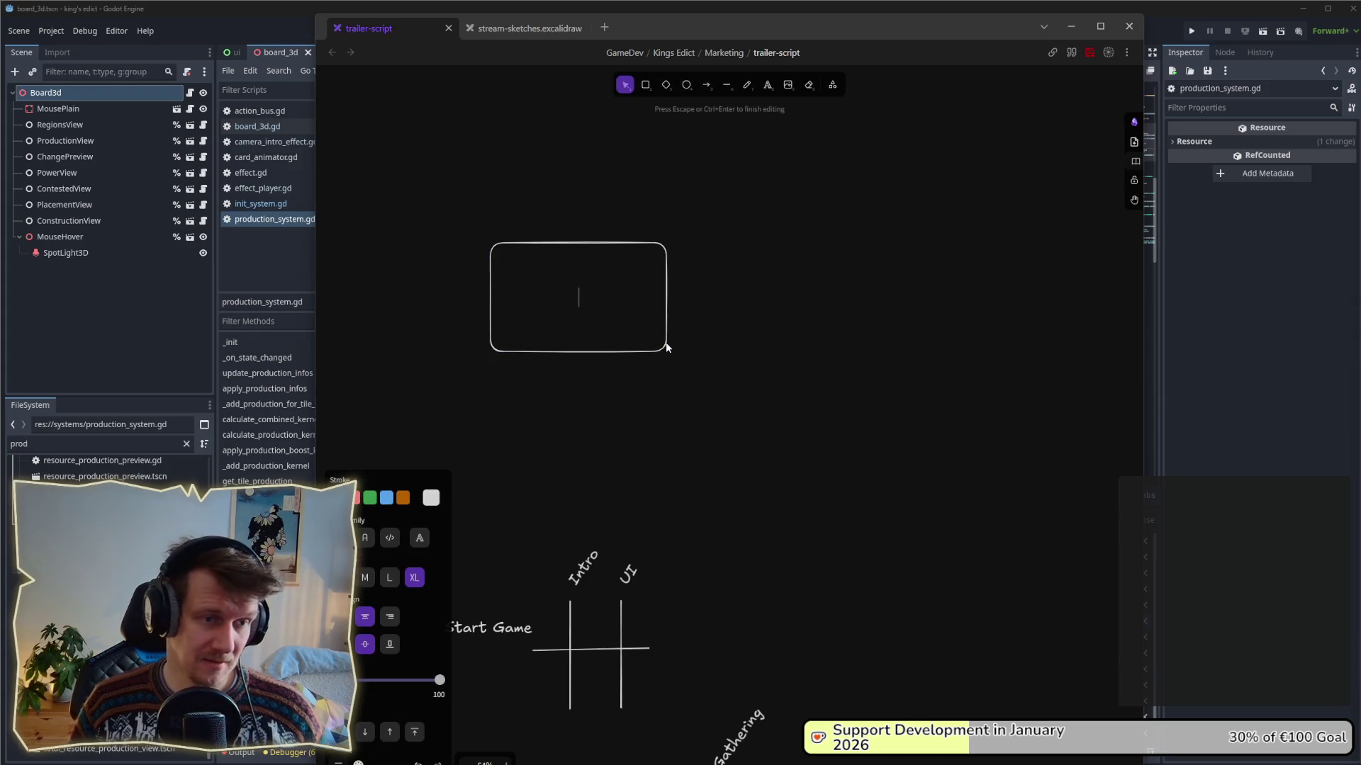
type("Intr")
key("BackSpace")
key("BackSpace")
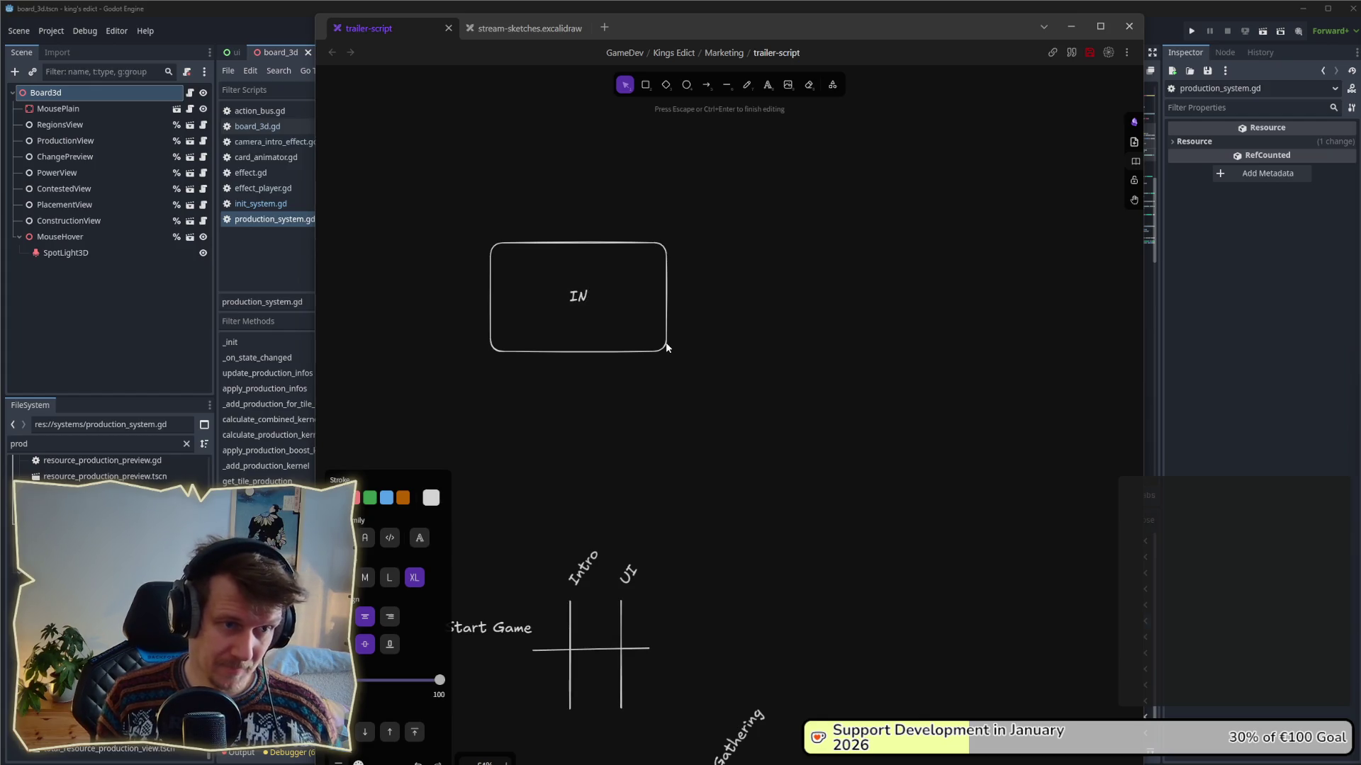
type("itSy")
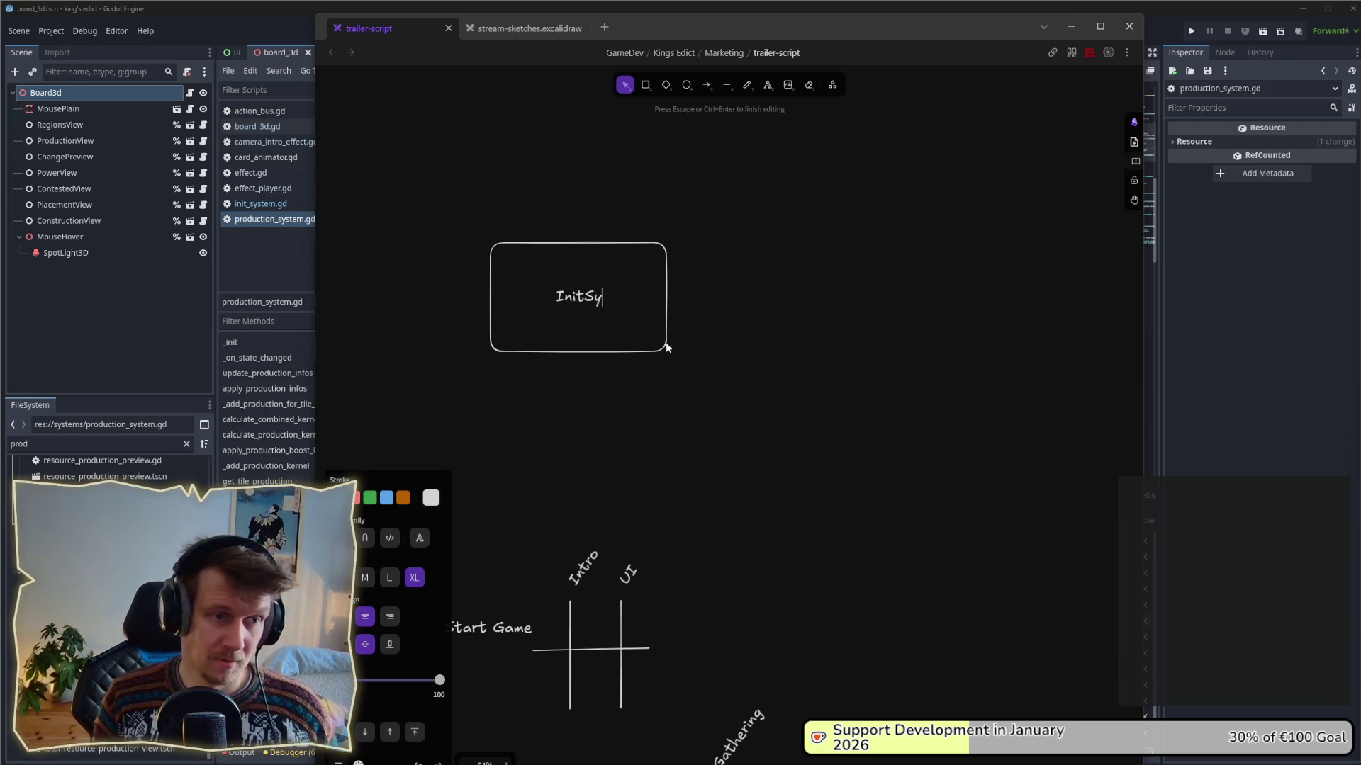
type("stem")
left_click(717, 296)
- Draw an arrow pointing straight up from the top of the InitSystem box
left_click(705, 84)
left_click_drag(641, 194, 648, 127)
scroll(665, 236, "up", 1)
mouse_move(640, 220)
left_mouse_down()
mouse_move(642, 268)
mouse_move(644, 231)
left_mouse_up()
left_click(674, 173)
left_click(649, 235)
left_click(751, 205)
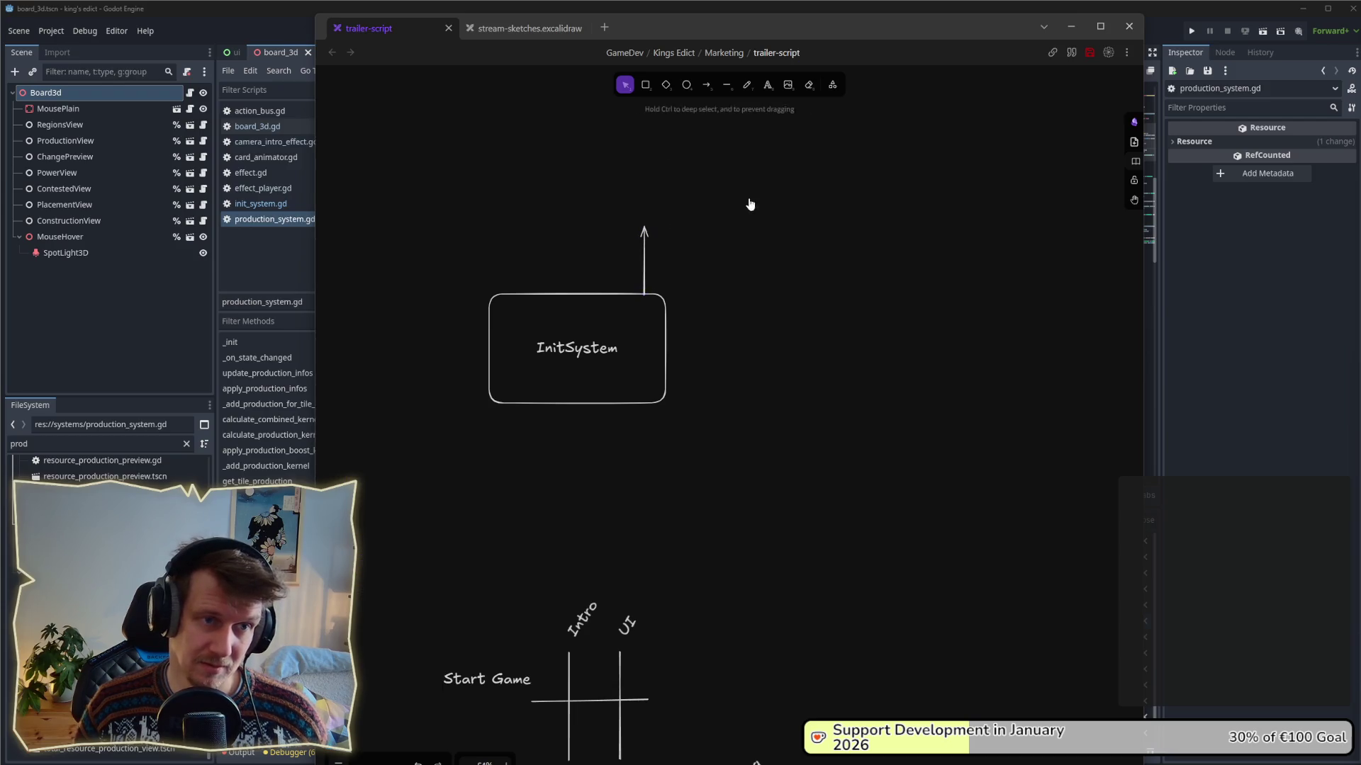
- Add a 'GameState.state_changed' text label at the arrow's tip
double_click(667, 218)
type("St")
key("BackSpace")
key("BackSpace")
type("Game S")
key("BackSpace")
key("BackSpace")
key("BackSpace")
type("GameState")
left_click(797, 195)
left_click_drag(708, 225, 696, 213)
left_click(720, 241)
left_click(697, 213)
left_click(720, 241)
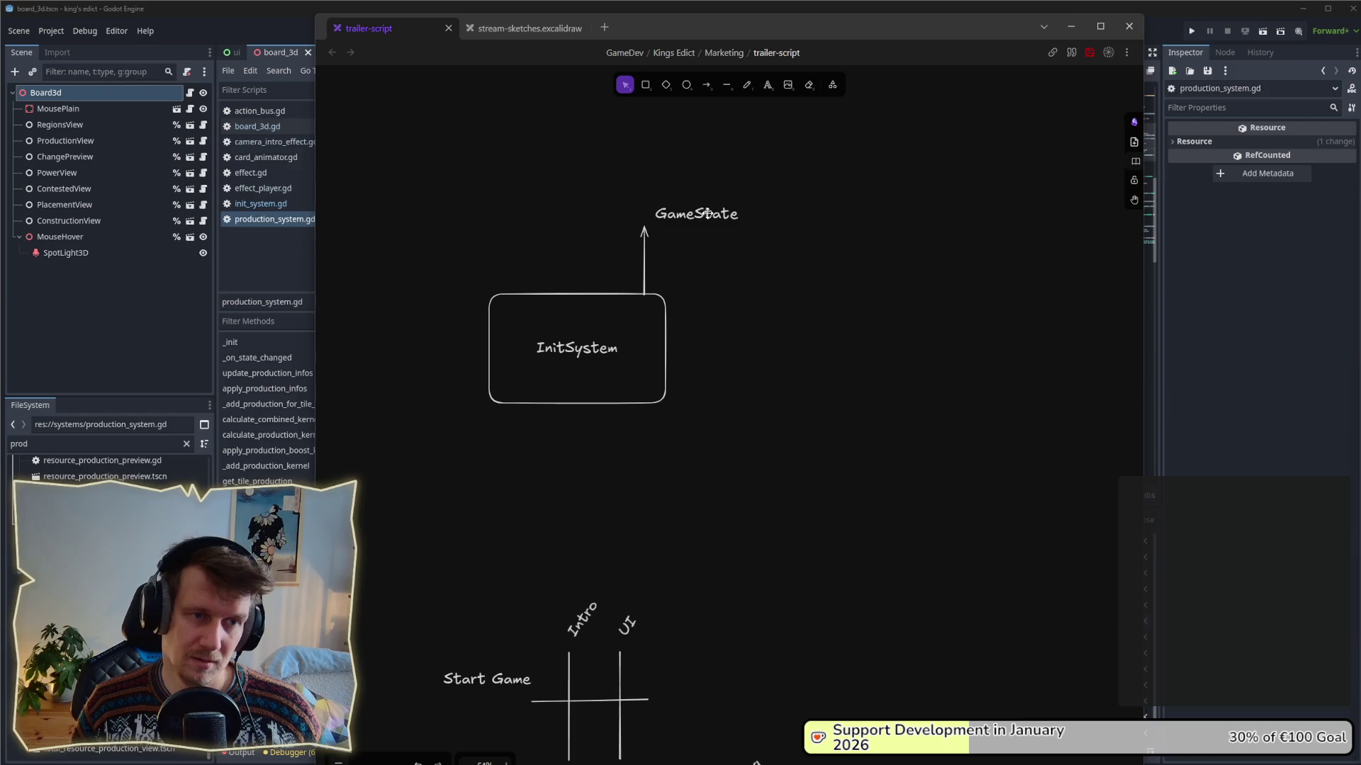
double_click(707, 213)
type("state_changed")
left_click(833, 292)
scroll(780, 312, "right", 3)
left_click(596, 231)
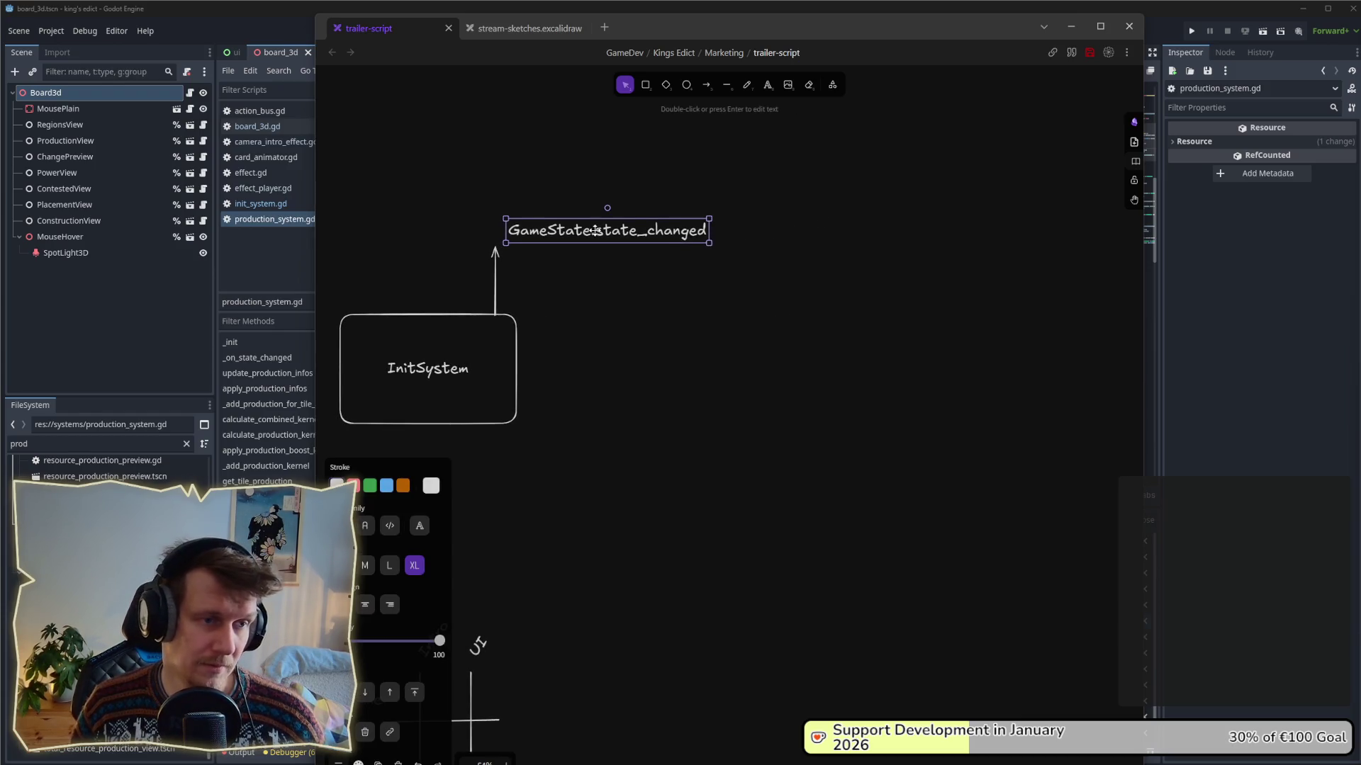
- Duplicate the label to the right of GameState.state_changed and retype the copy as start_game
left_click(660, 333)
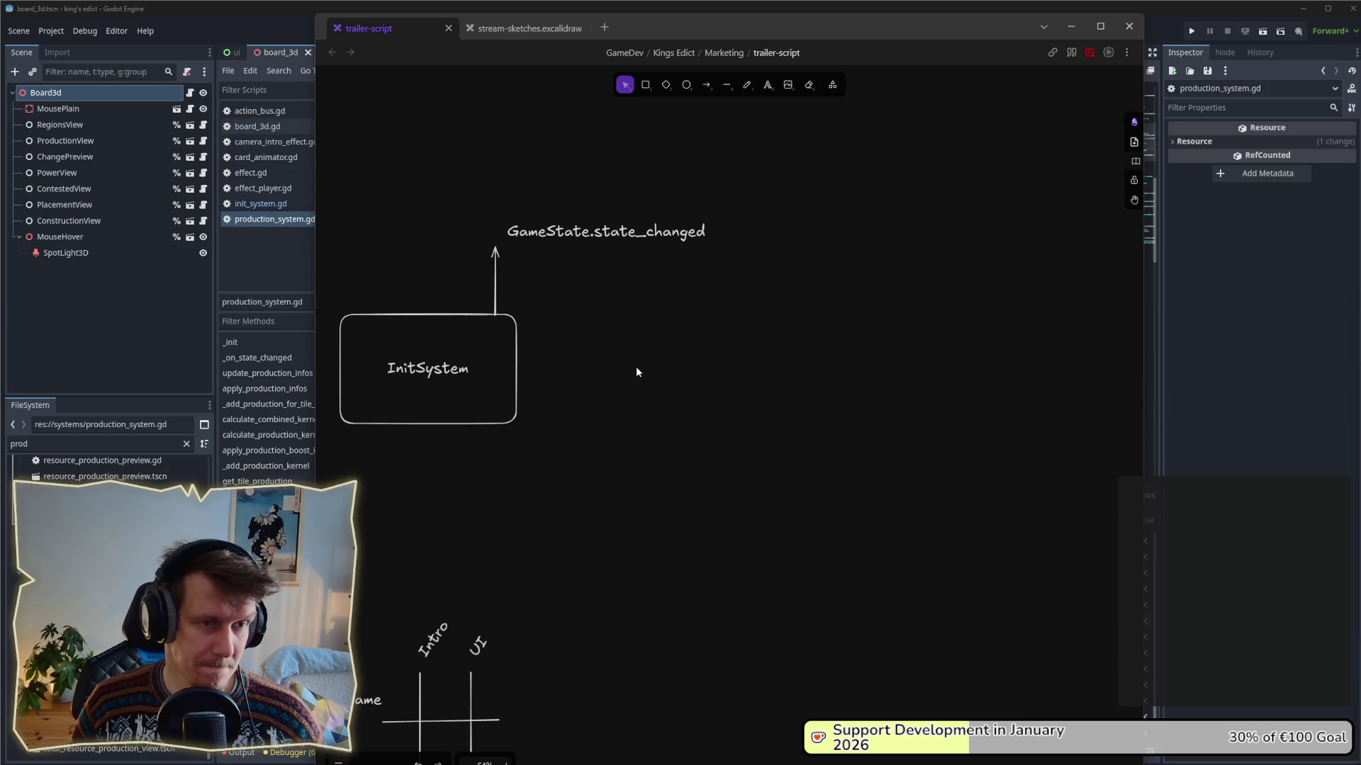
mouse_move(662, 231)
left_mouse_down("alt")
mouse_move(793, 204)
mouse_move(899, 223)
left_mouse_up("alt")
key("Return")
key("ctrl+a")
key("BackSpace")
type("gam")
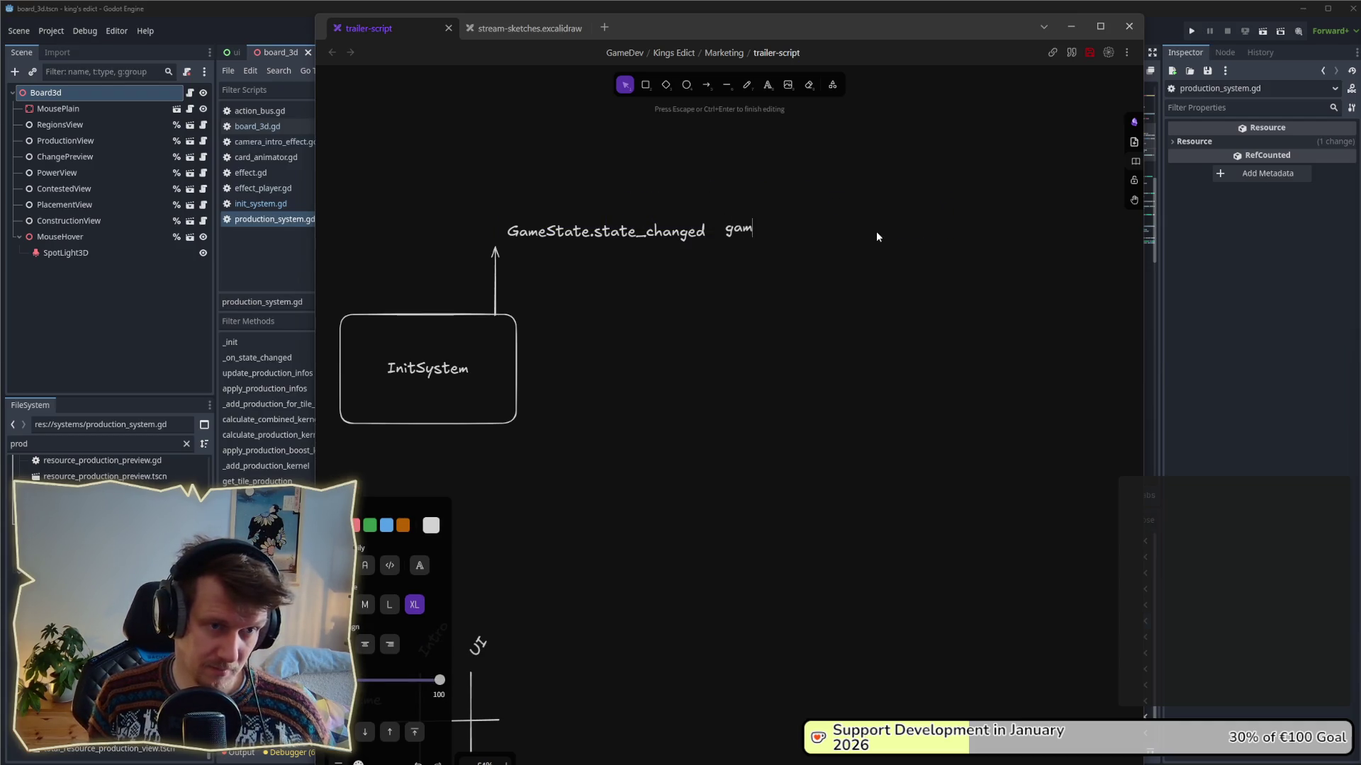
type("e_")
key("BackSpace")
key("BackSpace")
key("BackSpace")
type("start_game")
key("Escape")
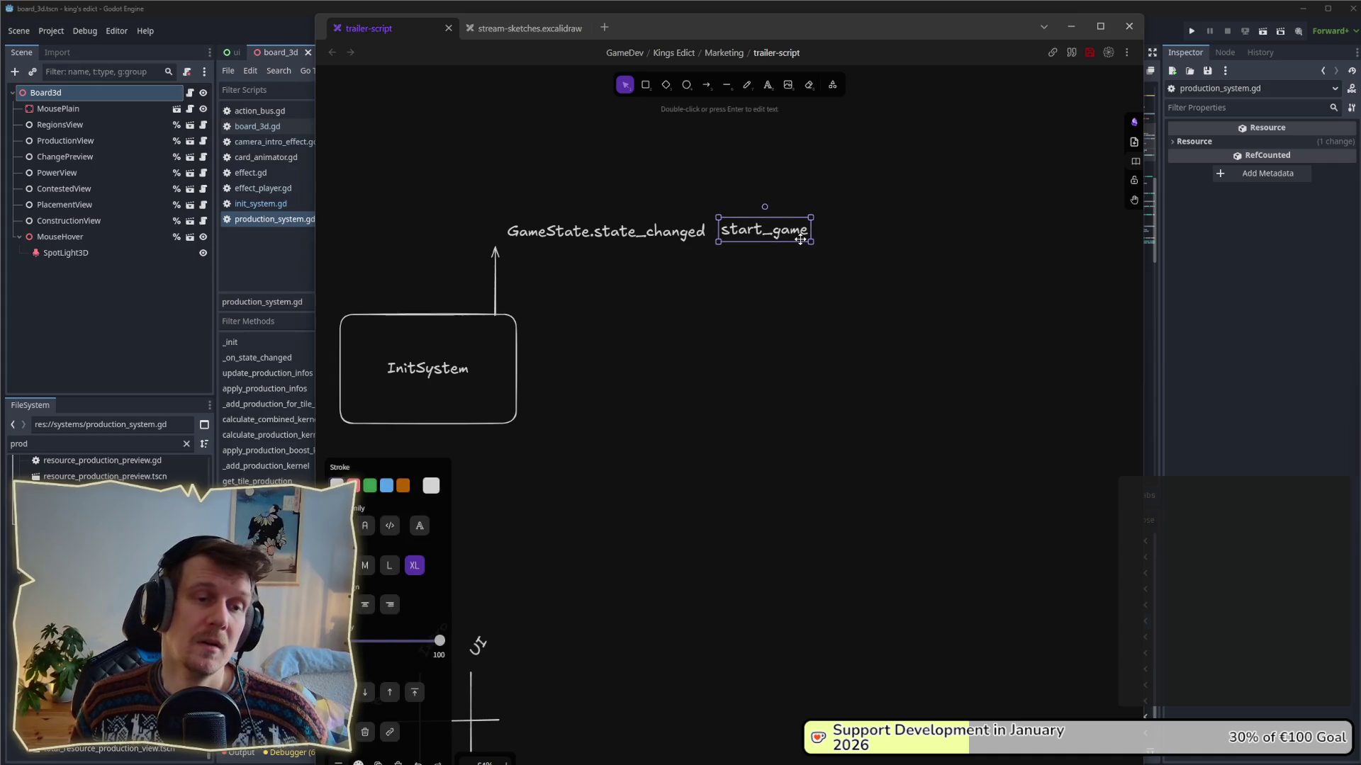
left_click(860, 280)
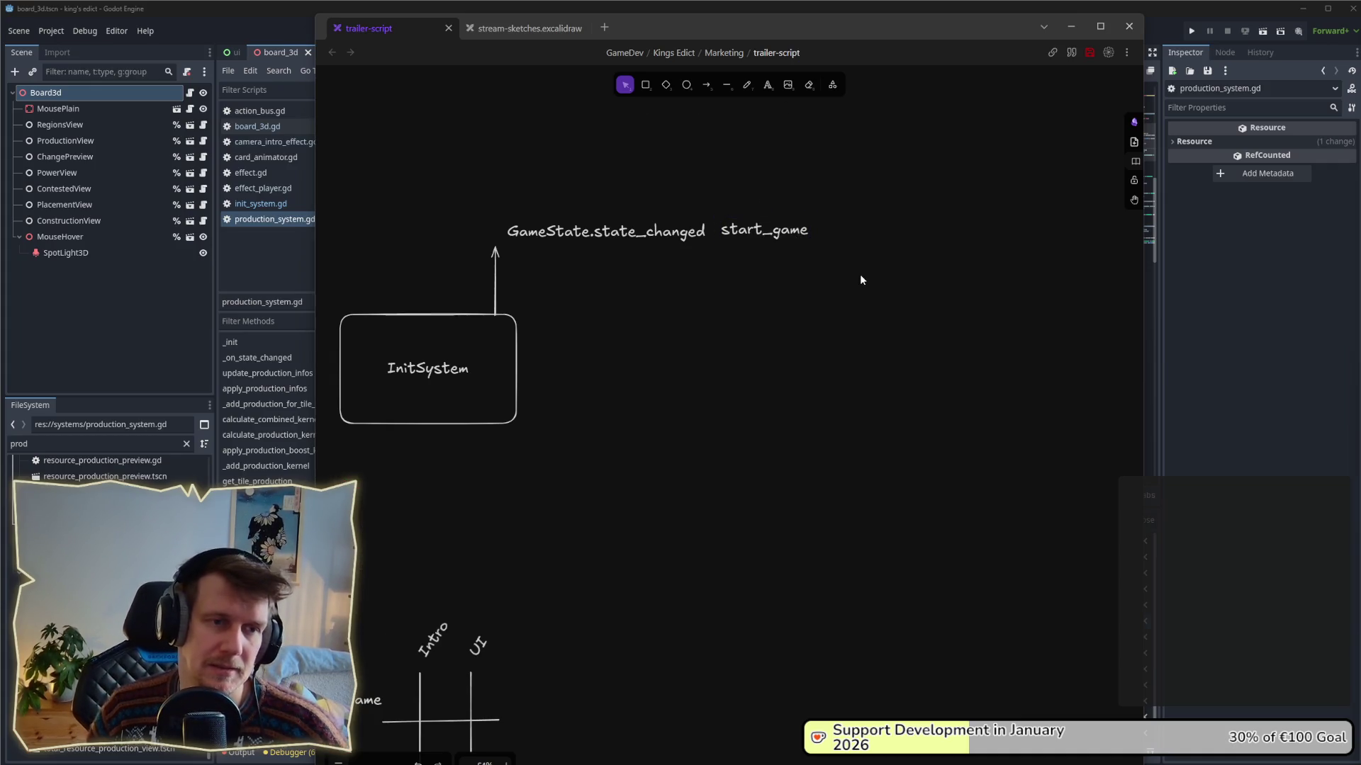
left_click(783, 232)
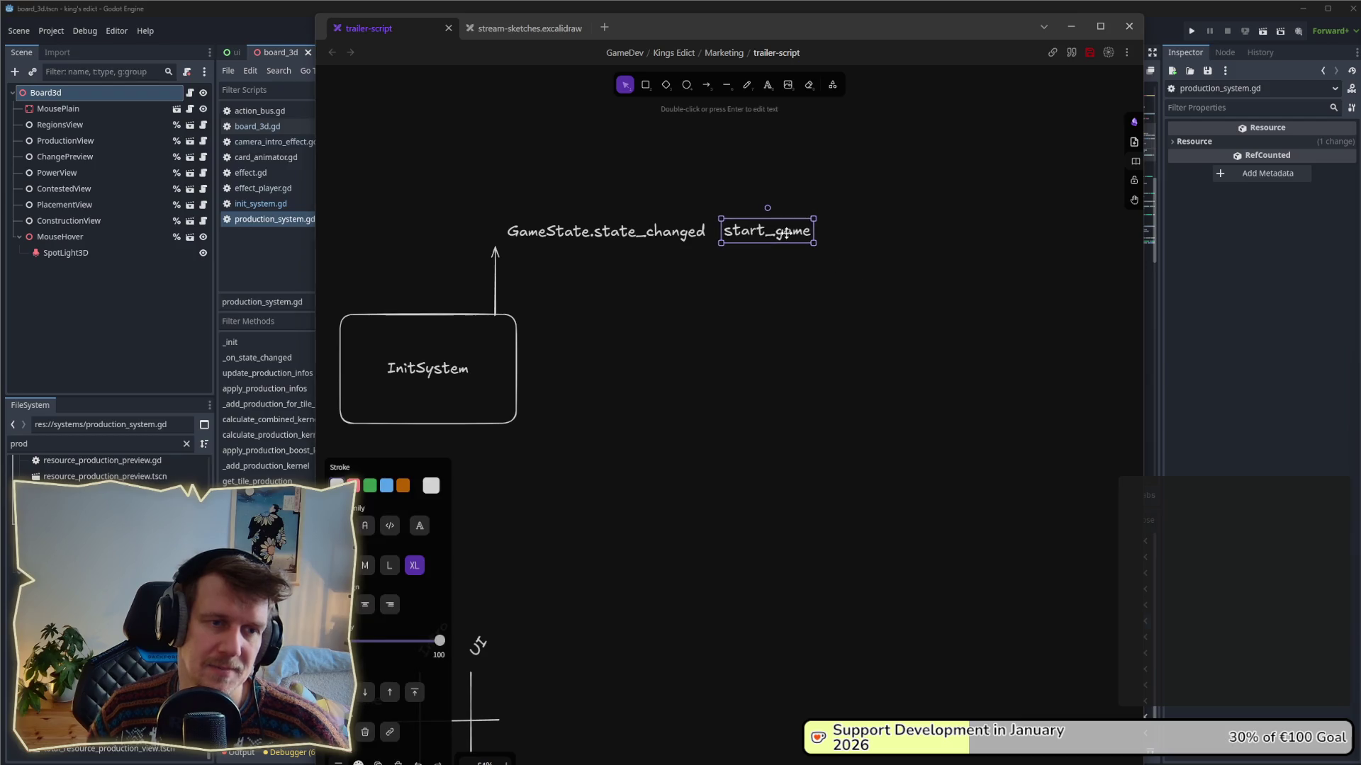
left_click_drag(845, 268, 716, 199)
left_click(775, 305)
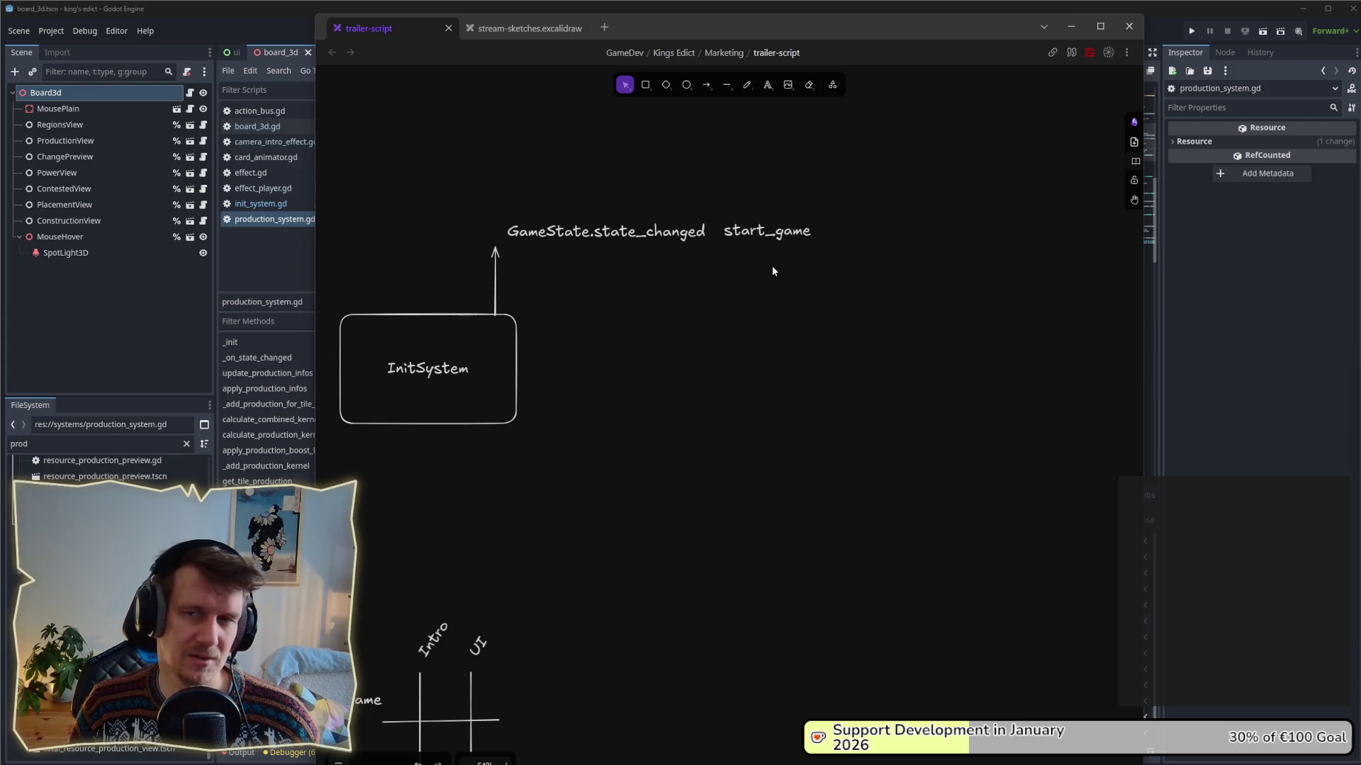
left_click(756, 240)
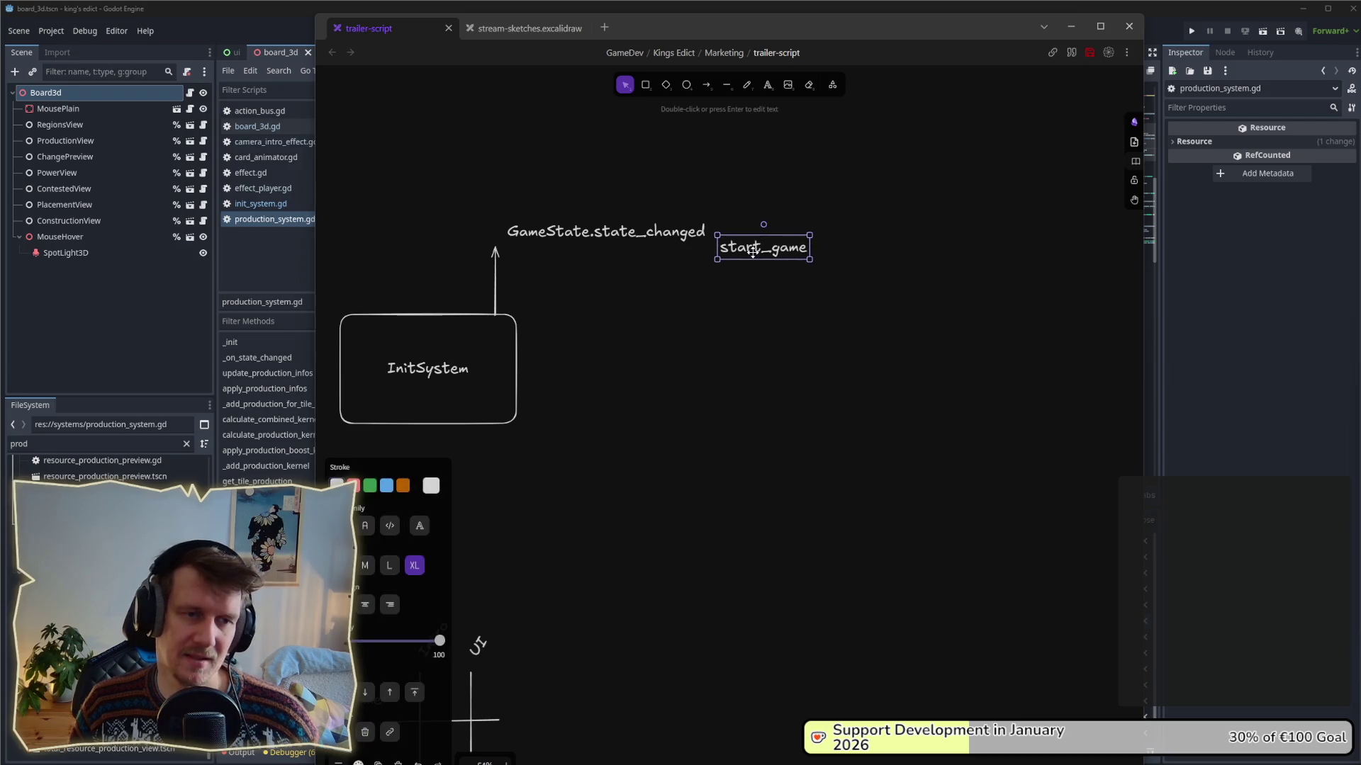
- Give the GameState.state_changed label a grey stroke colour
left_click(431, 486)
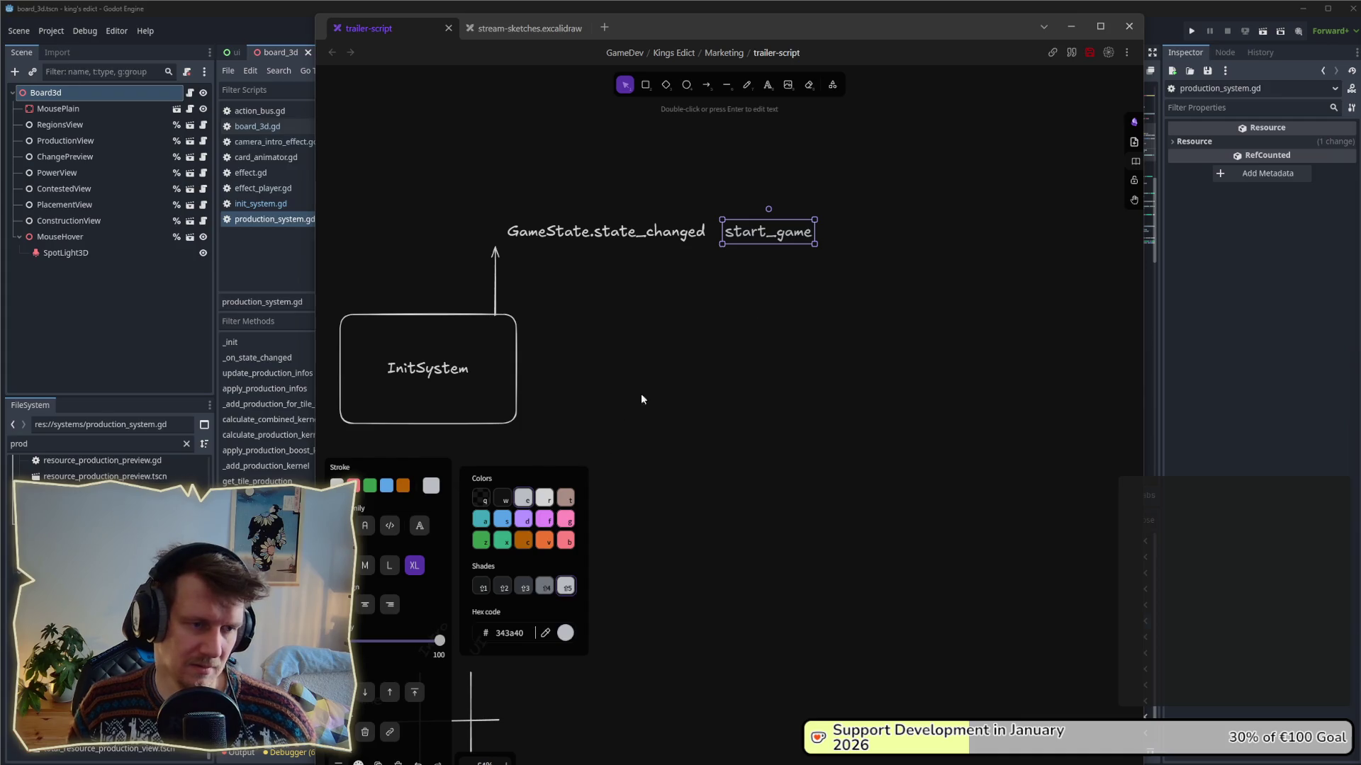
left_click(637, 235)
left_click(431, 485)
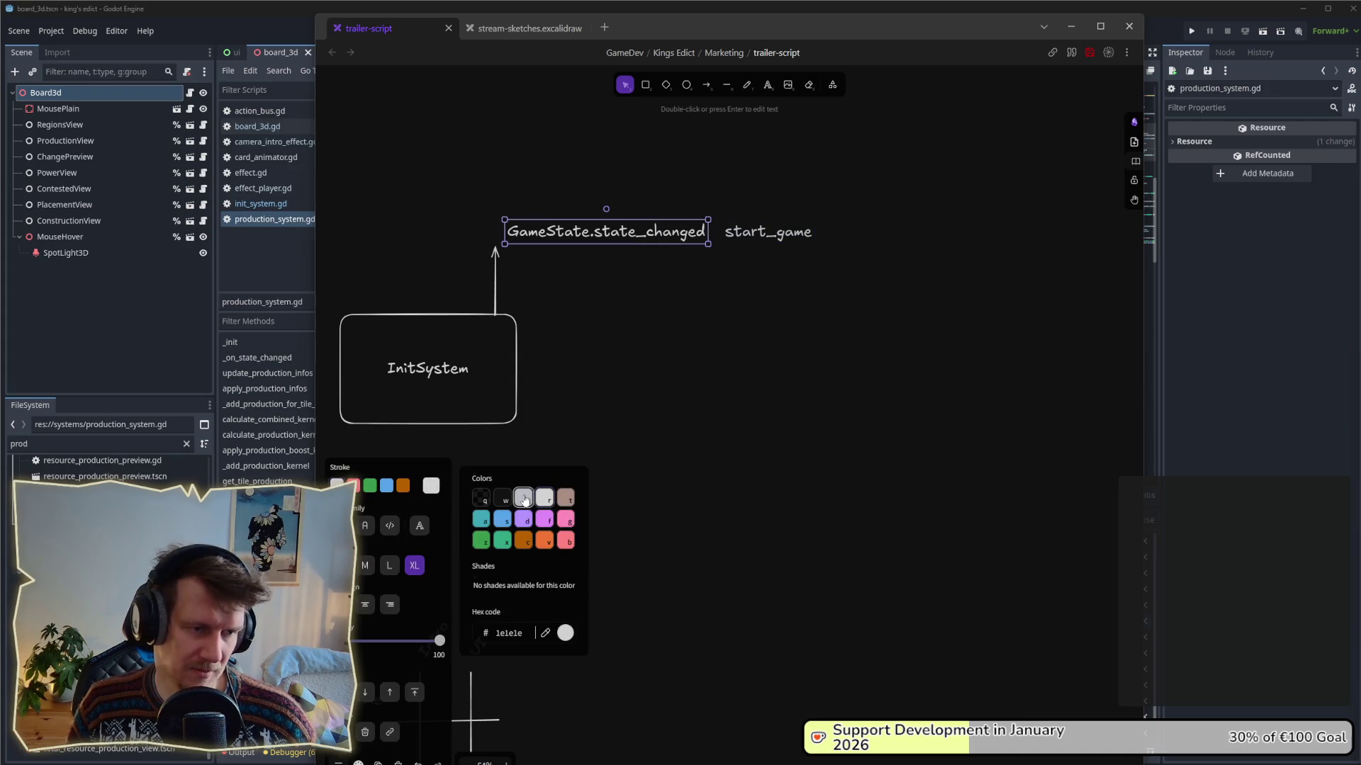
left_click(524, 500)
left_click(717, 371)
left_click(755, 241)
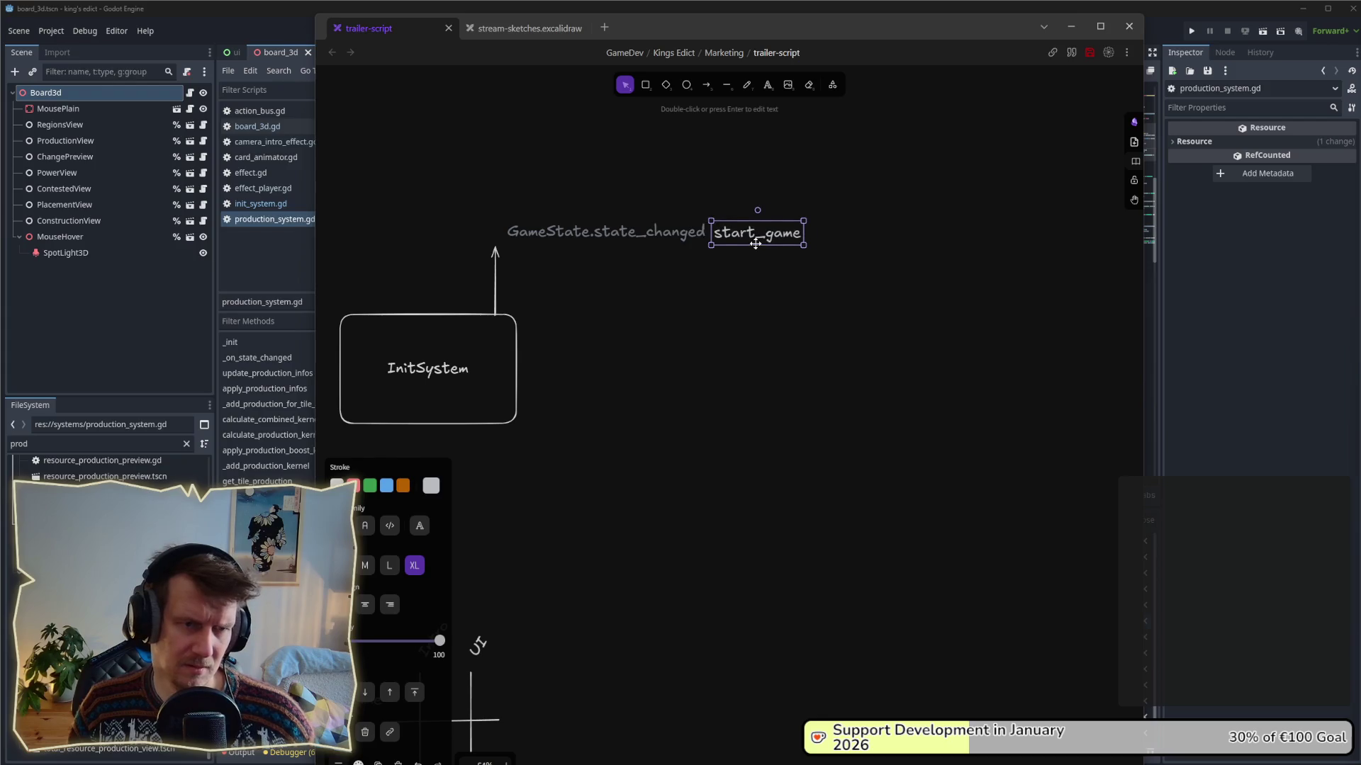
left_click(785, 282)
scroll(793, 350, "up", 3)
scroll(792, 351, "left", 3)
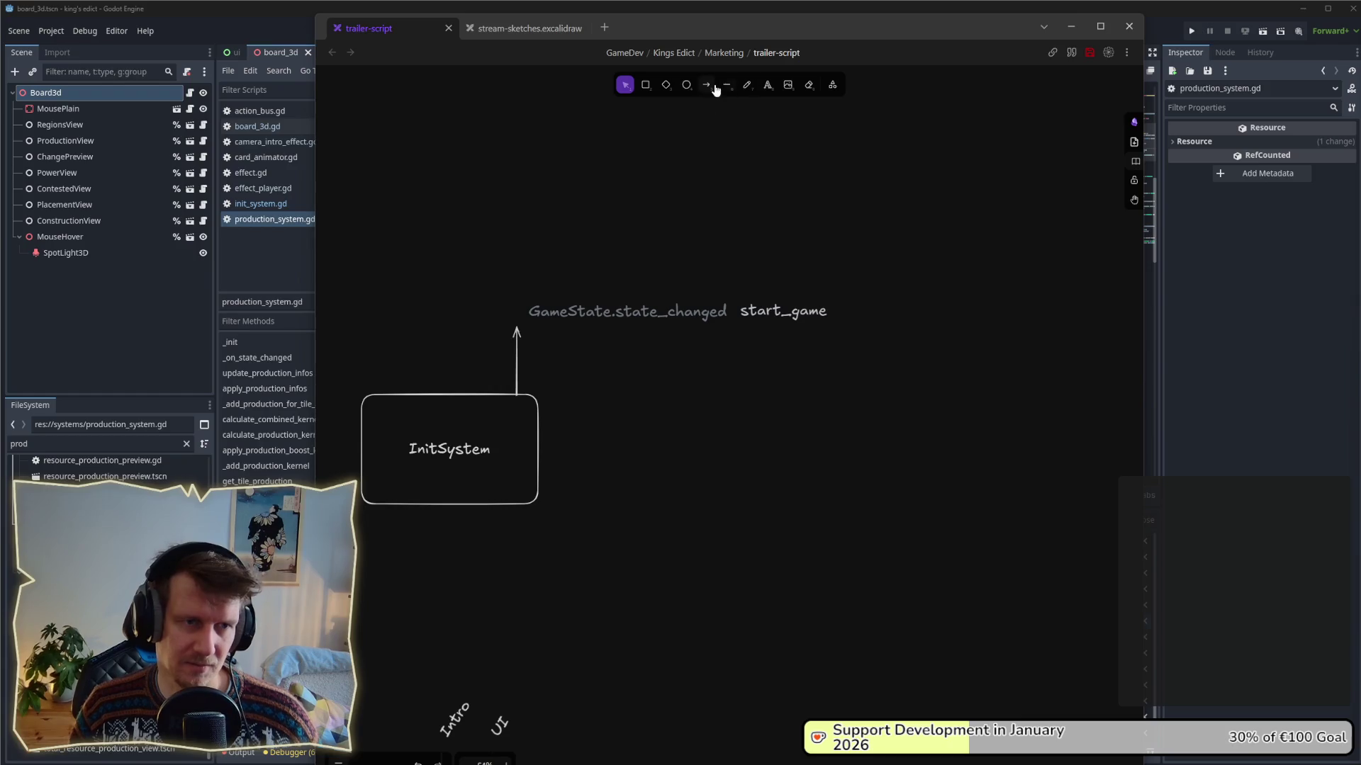
- Draw a new box at the upper right and bind the arrow's tail to the raised InitSystem box
left_click(645, 85)
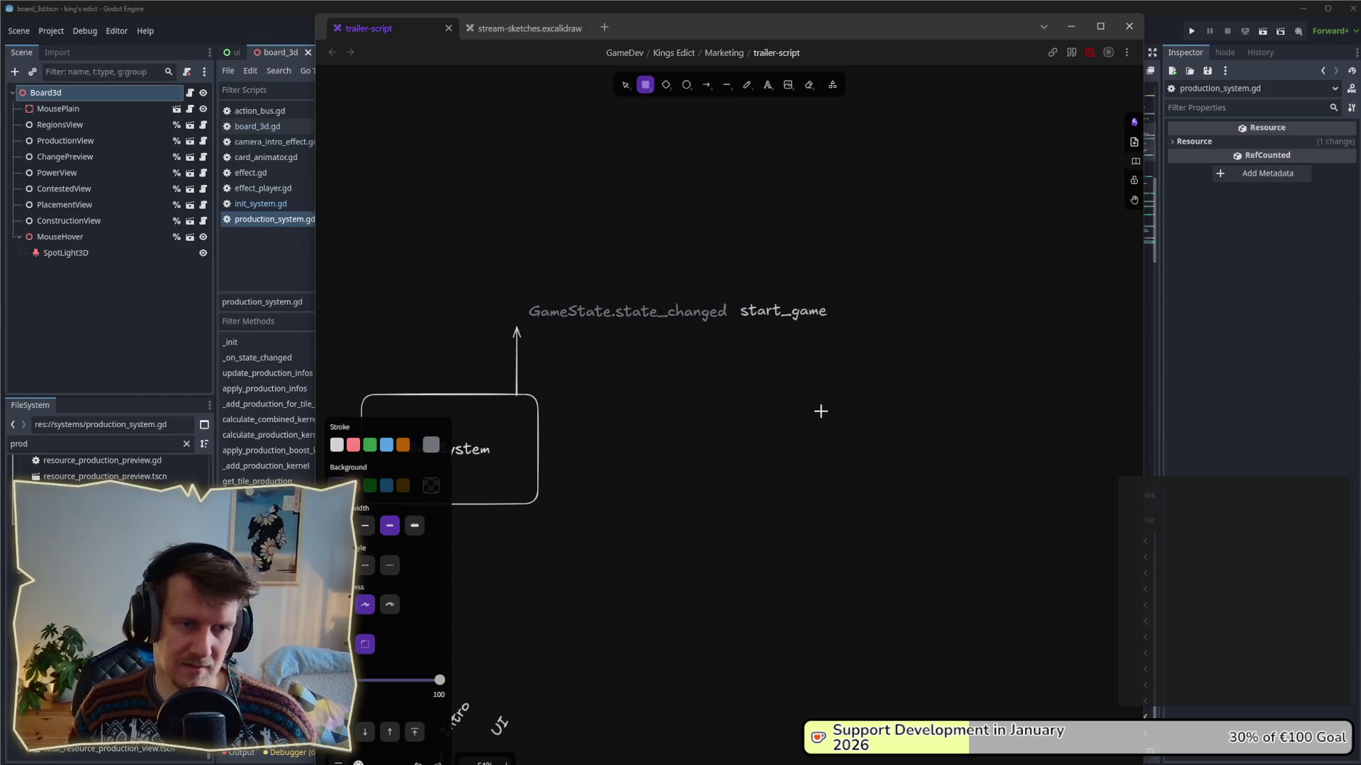
left_click_drag(829, 191, 991, 298)
left_click_drag(525, 446, 520, 206)
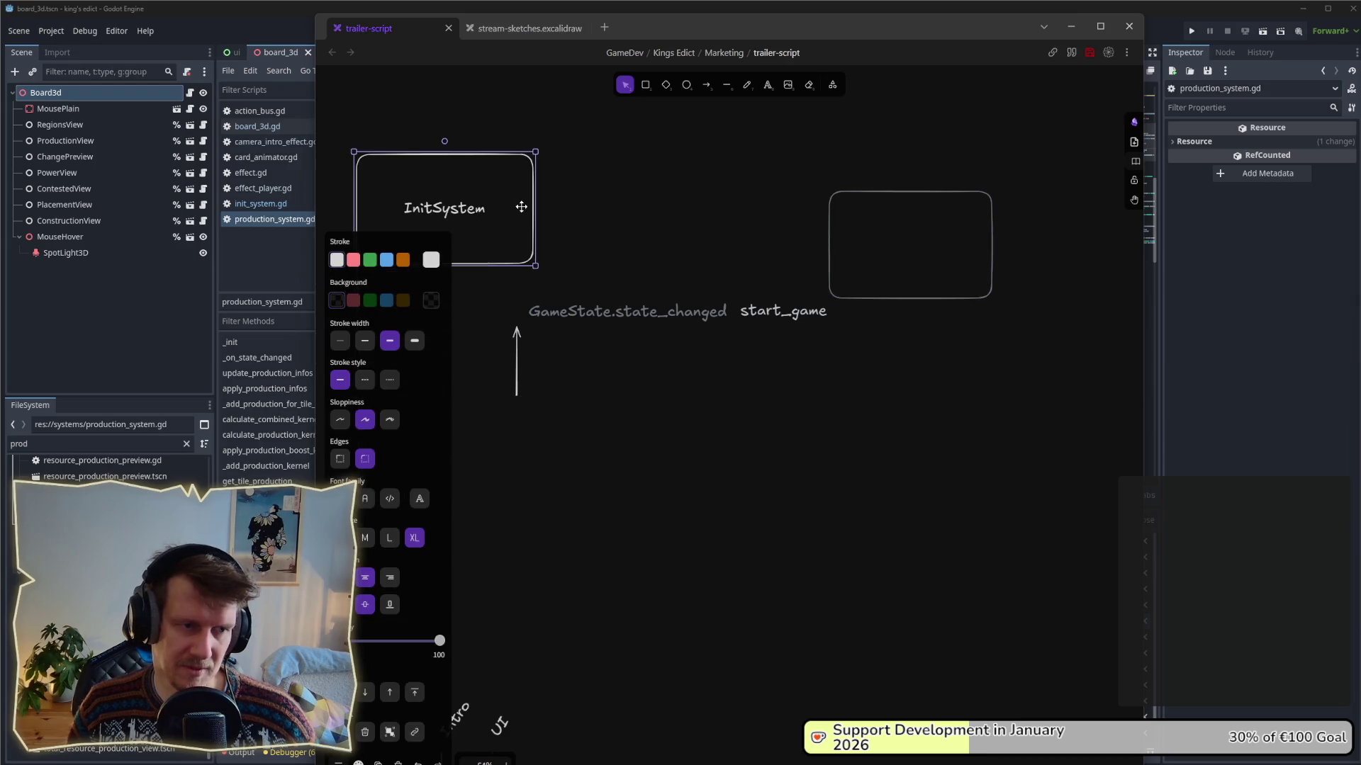
left_click(513, 342)
left_click_drag(516, 395, 516, 281)
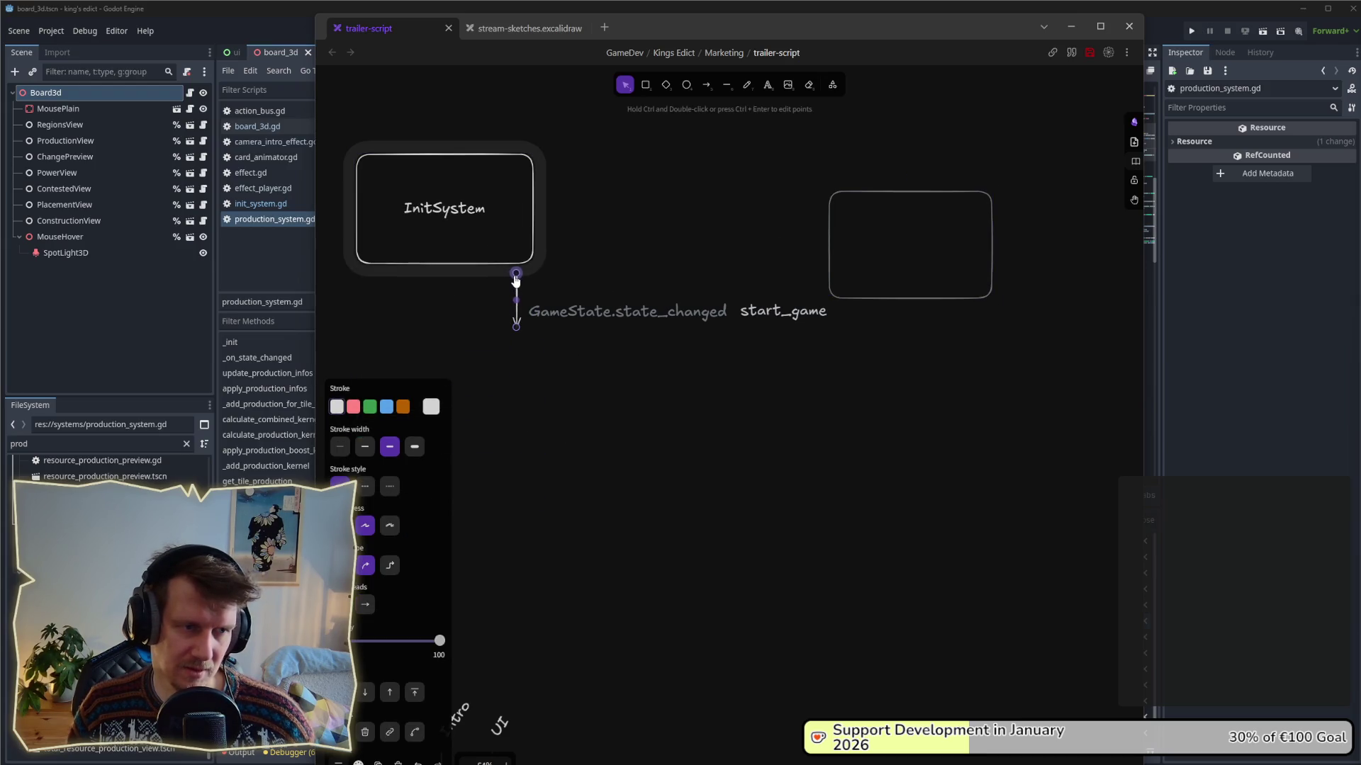
left_click_drag(872, 368, 522, 280)
left_click_drag(593, 312, 599, 329)
left_click(680, 425)
- Shrink the new box and label it EffectPlayer
mouse_move(875, 252)
left_mouse_down()
mouse_move(841, 447)
mouse_move(822, 425)
left_mouse_up()
left_click(918, 299)
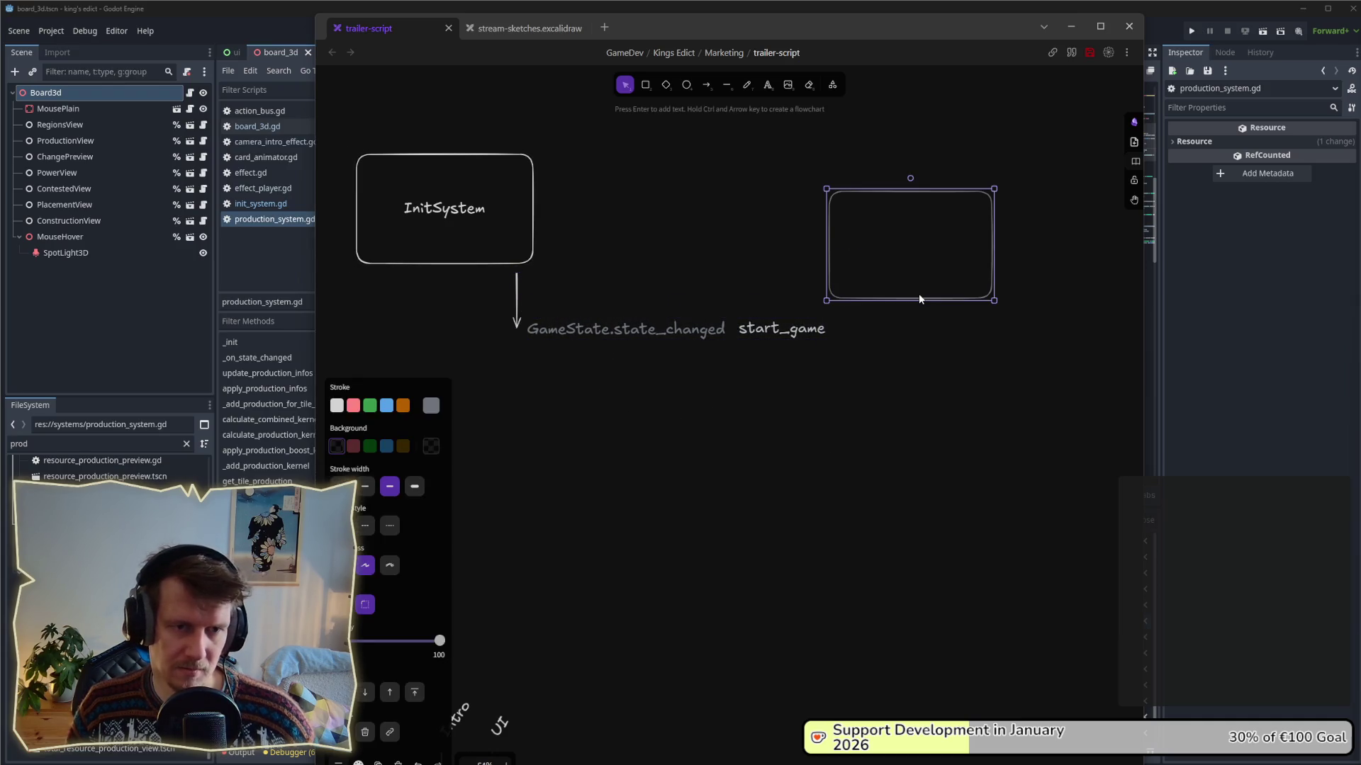
mouse_move(922, 299)
left_mouse_down()
mouse_move(893, 401)
mouse_move(900, 265)
mouse_move(879, 449)
mouse_move(743, 472)
left_mouse_up()
double_click(744, 471)
type("C")
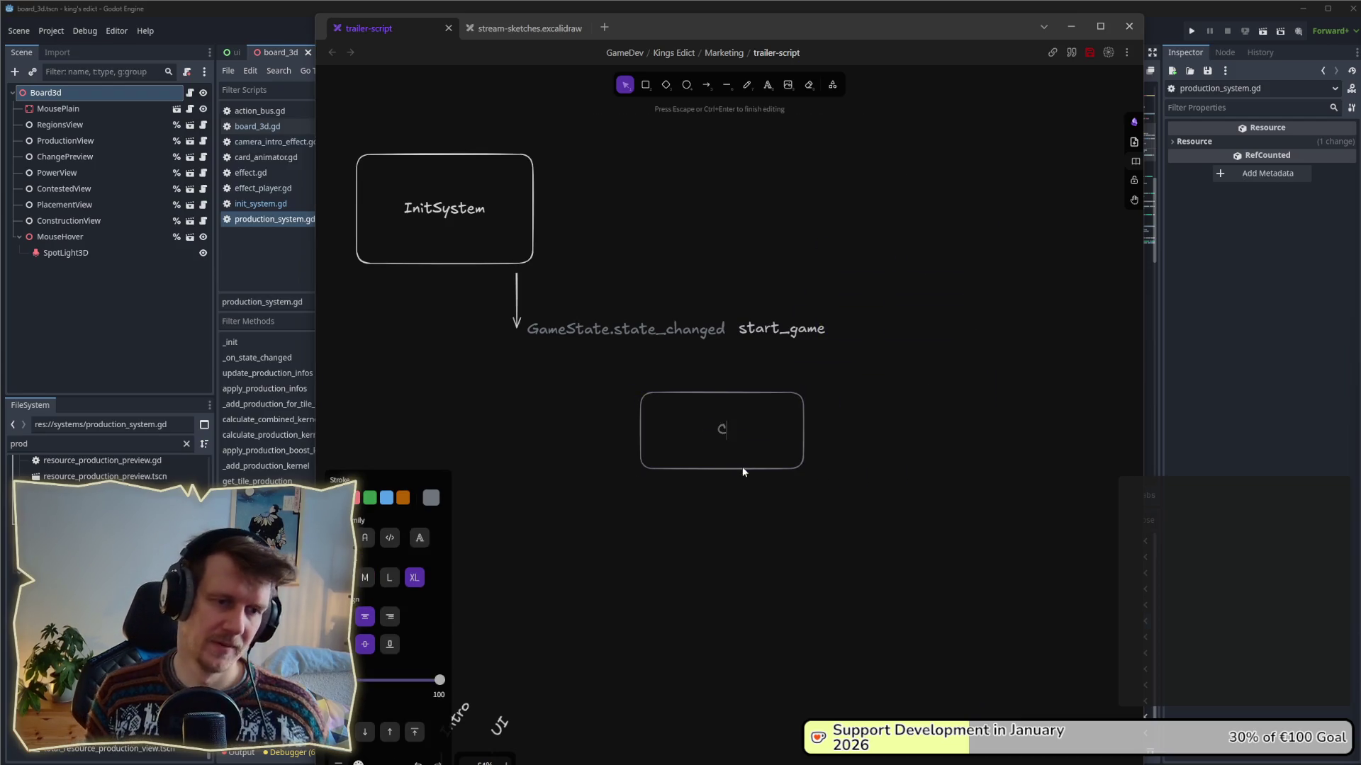
type("amera")
key("ctrl+BackSpace")
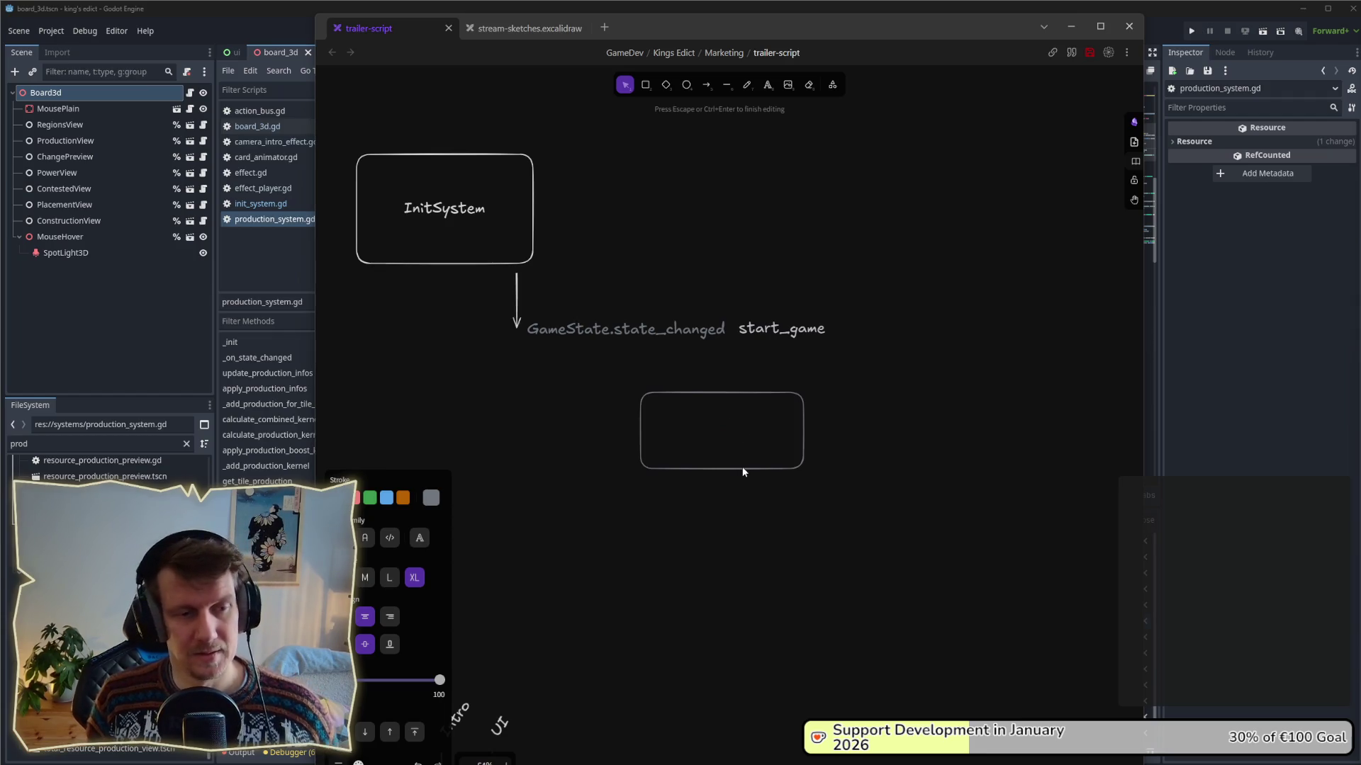
type("AnimationPla")
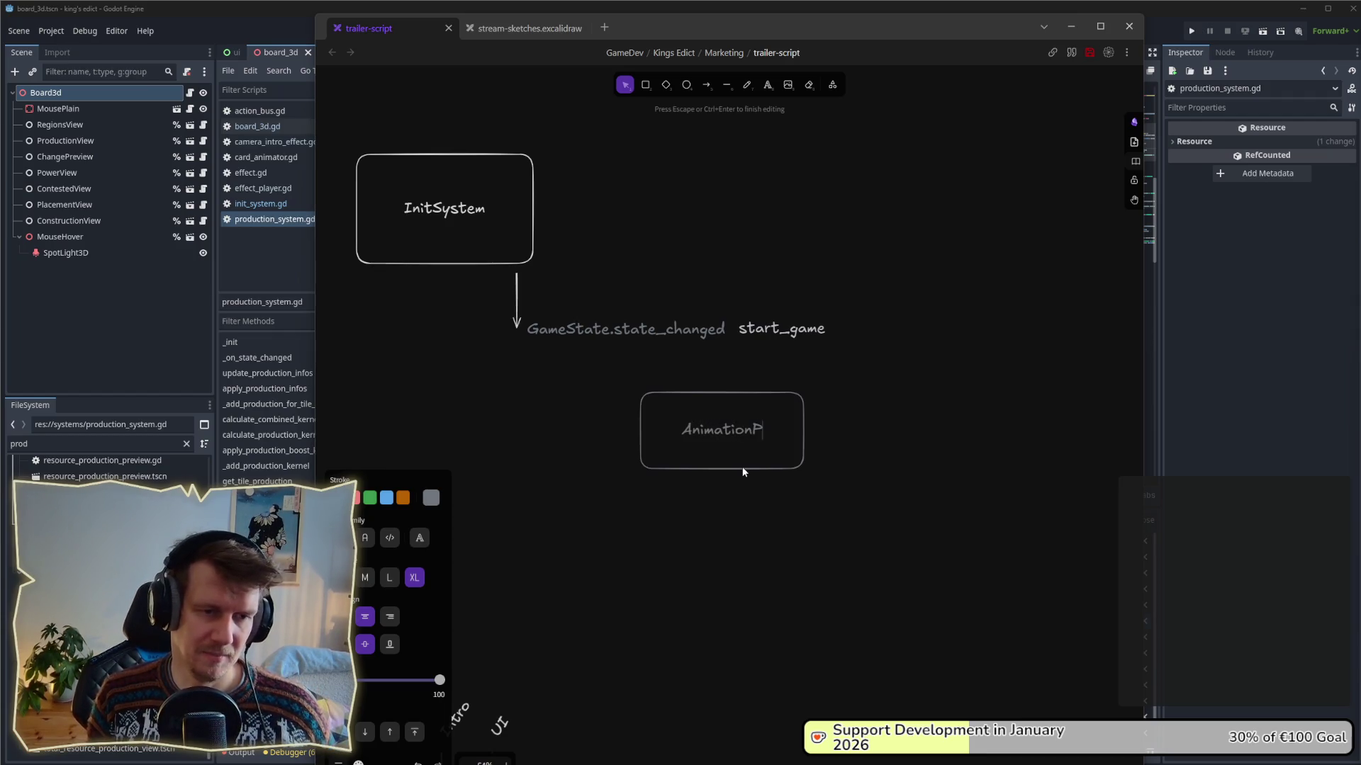
key("ctrl+BackSpace")
type("Effe")
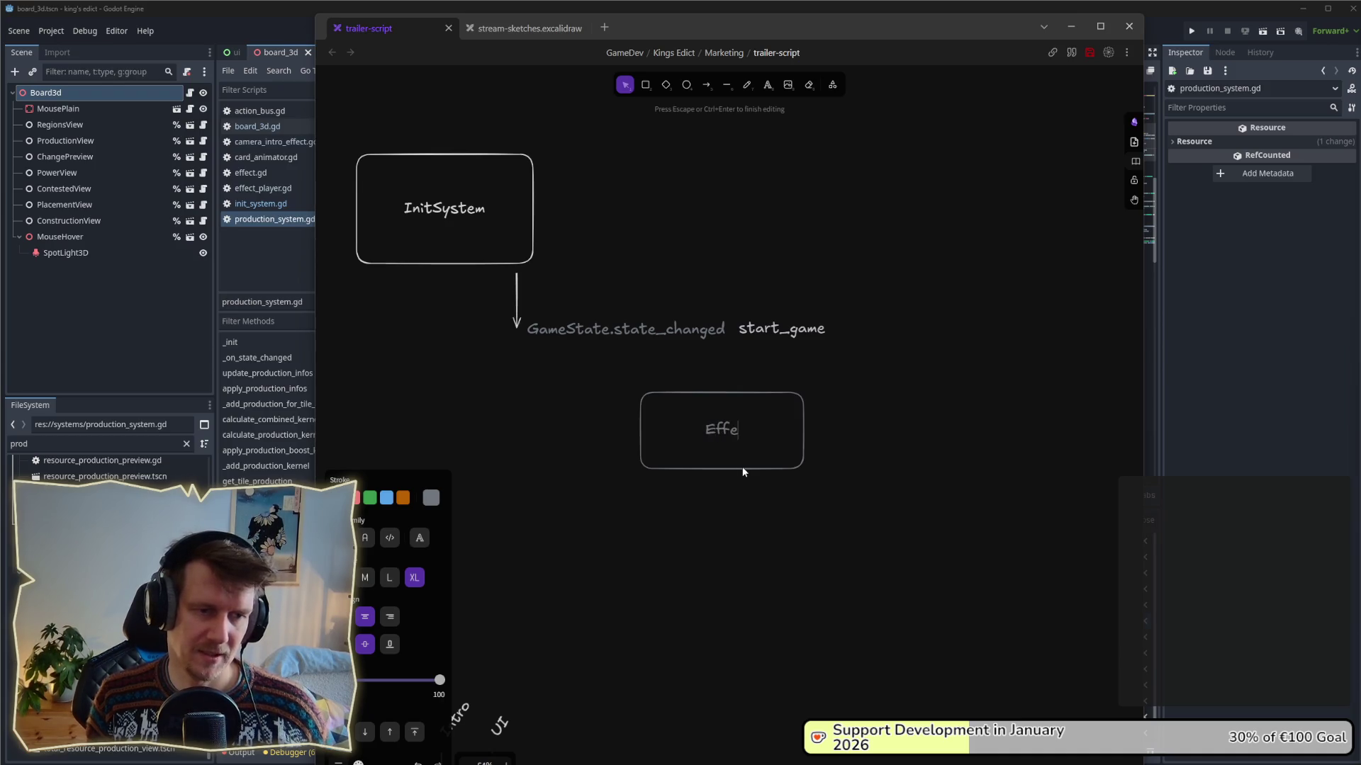
type("ctPlayer")
left_click(747, 495)
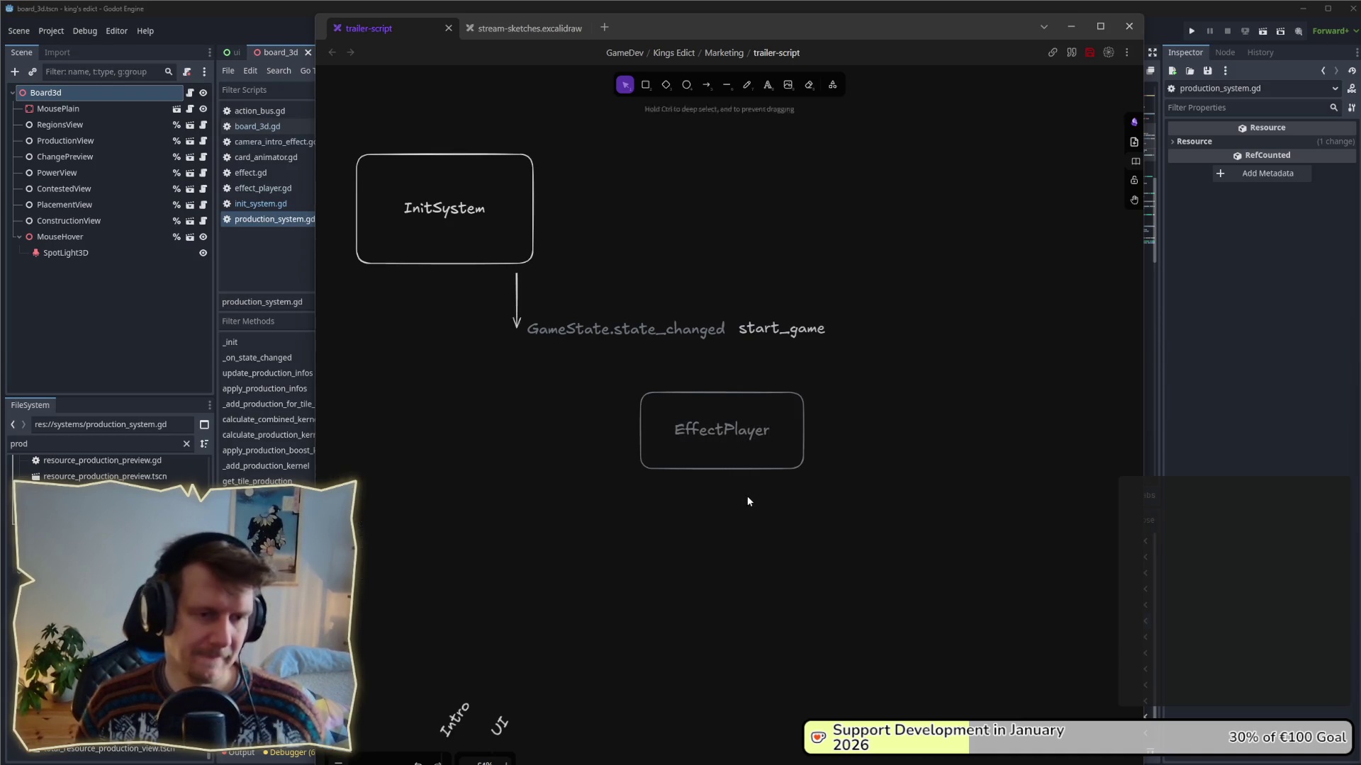
left_click_drag(747, 466, 866, 512)
left_click(599, 550)
- Duplicate the EffectPlayer box, rename the copy EffectSystems, and arrange both boxes
key("ctrl+v")
left_click_drag(599, 552, 642, 459)
left_click(580, 533)
double_click(669, 462)
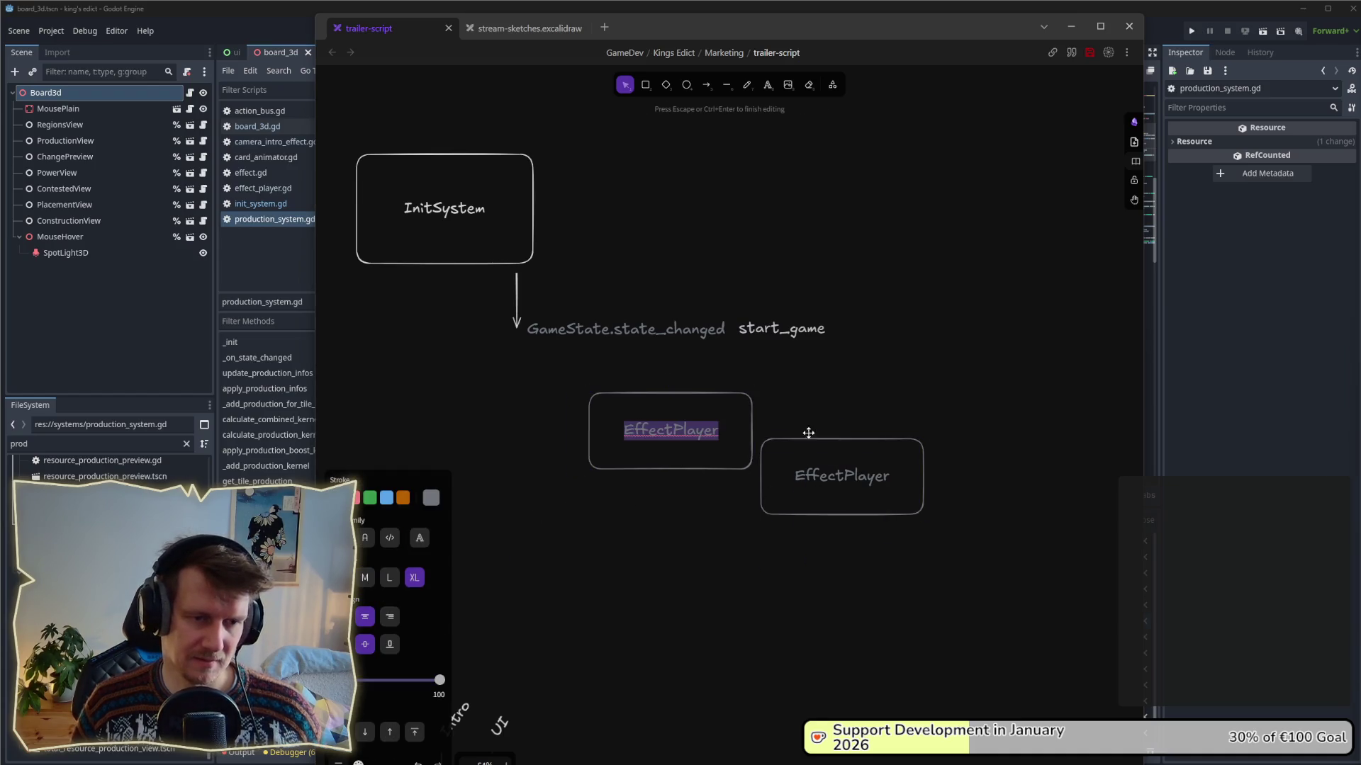
left_click(760, 592)
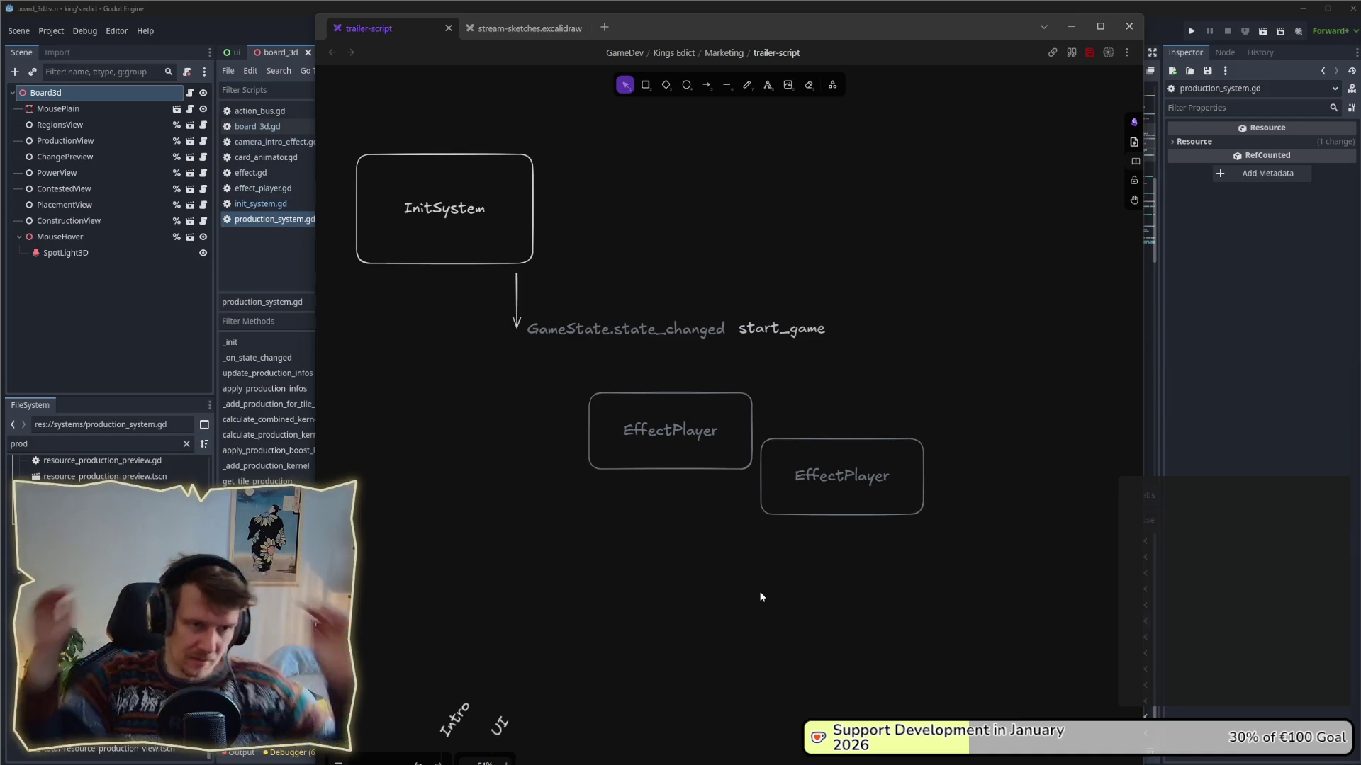
double_click(683, 445)
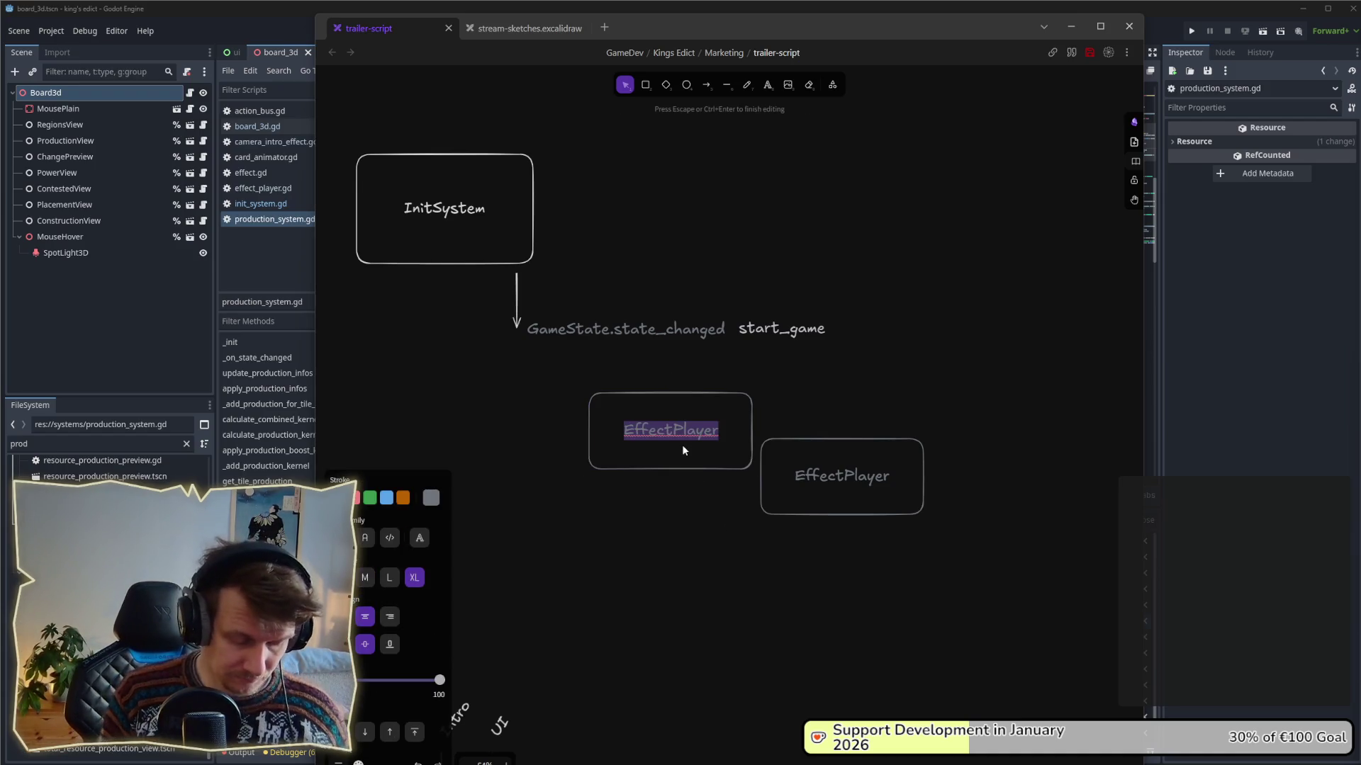
type("Effect")
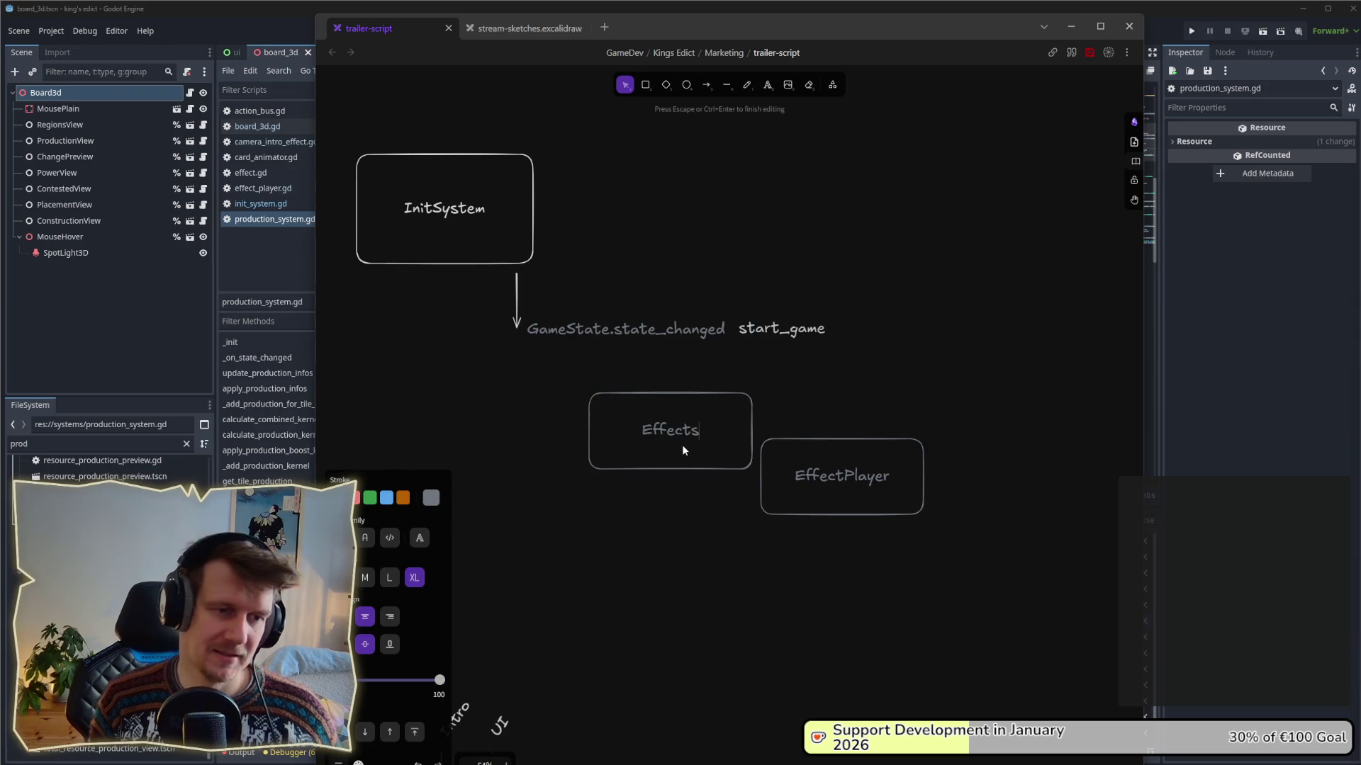
type("Systems")
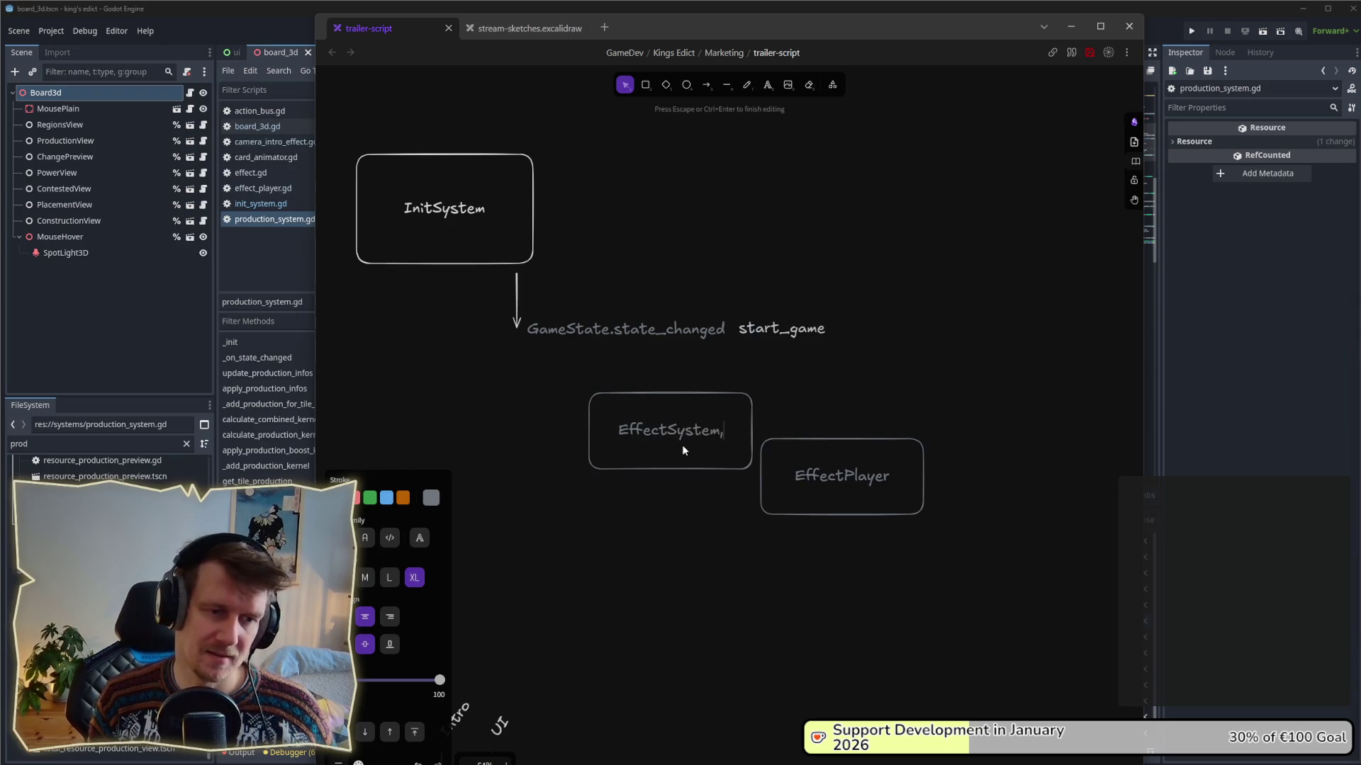
left_click_drag(815, 496, 869, 501)
mouse_move(723, 443)
left_mouse_down()
mouse_move(796, 449)
mouse_move(750, 422)
mouse_move(762, 441)
left_mouse_up()
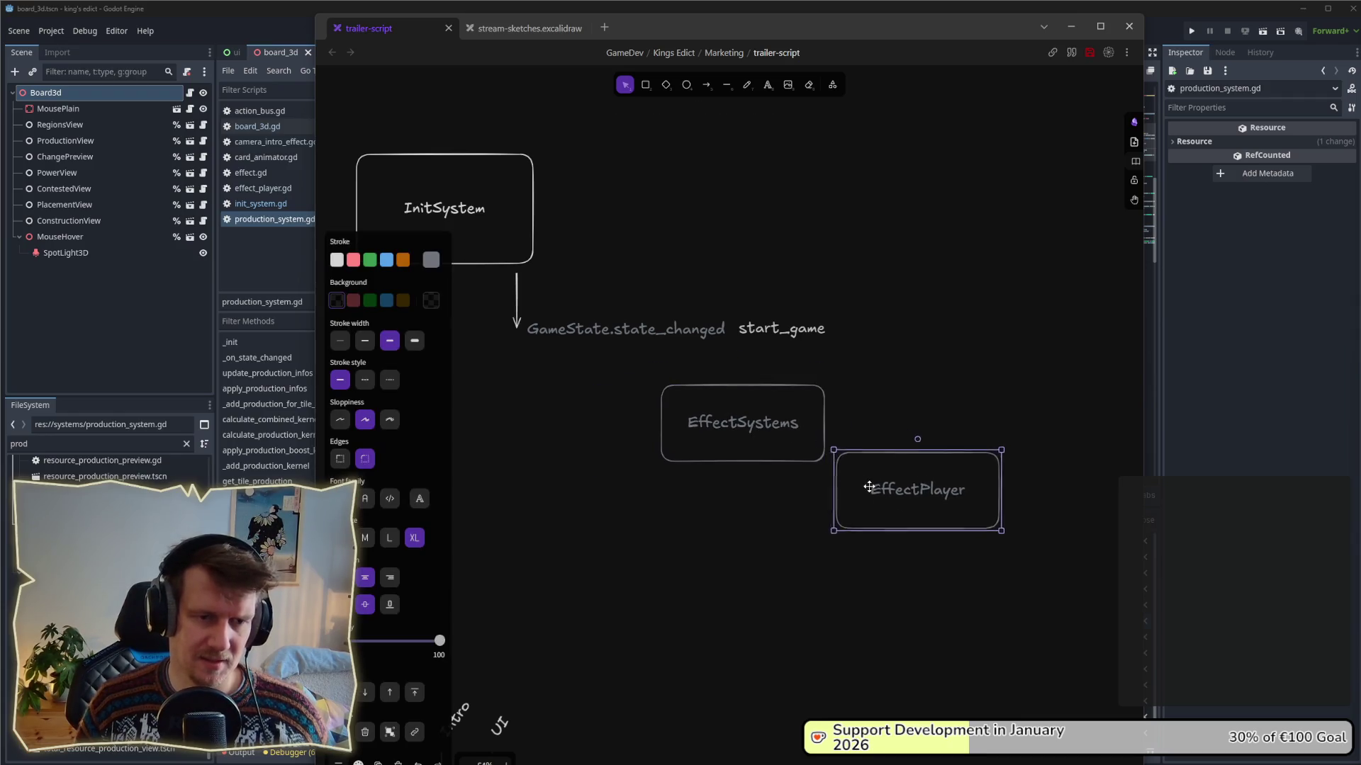
- Back in Godot, filter the FileSystem dock by 'system'
left_click(97, 435)
double_click(97, 434)
type("se")
key("BackSpace")
type("ystem")
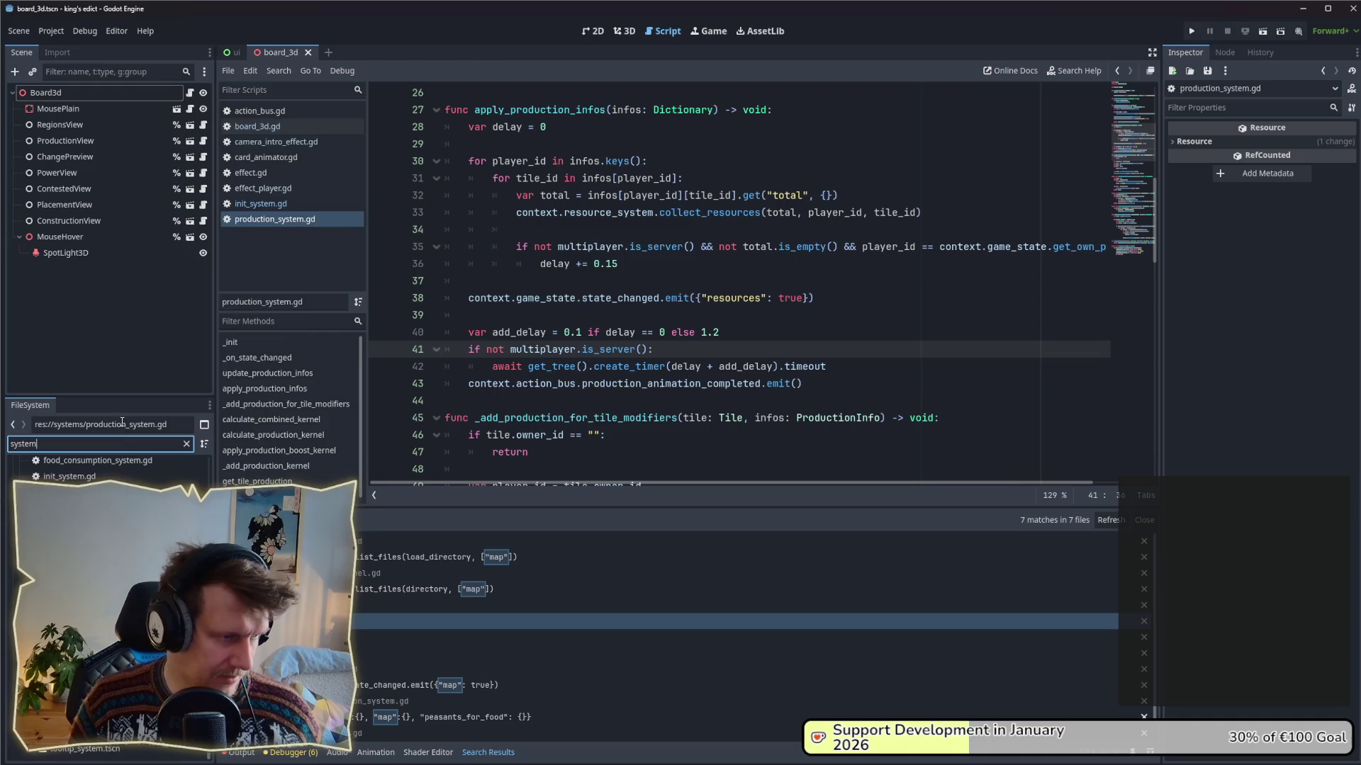
- Enlarge the FileSystem dock to list all system scripts, then bring up the systems folder's menu
left_click_drag(119, 397, 120, 304)
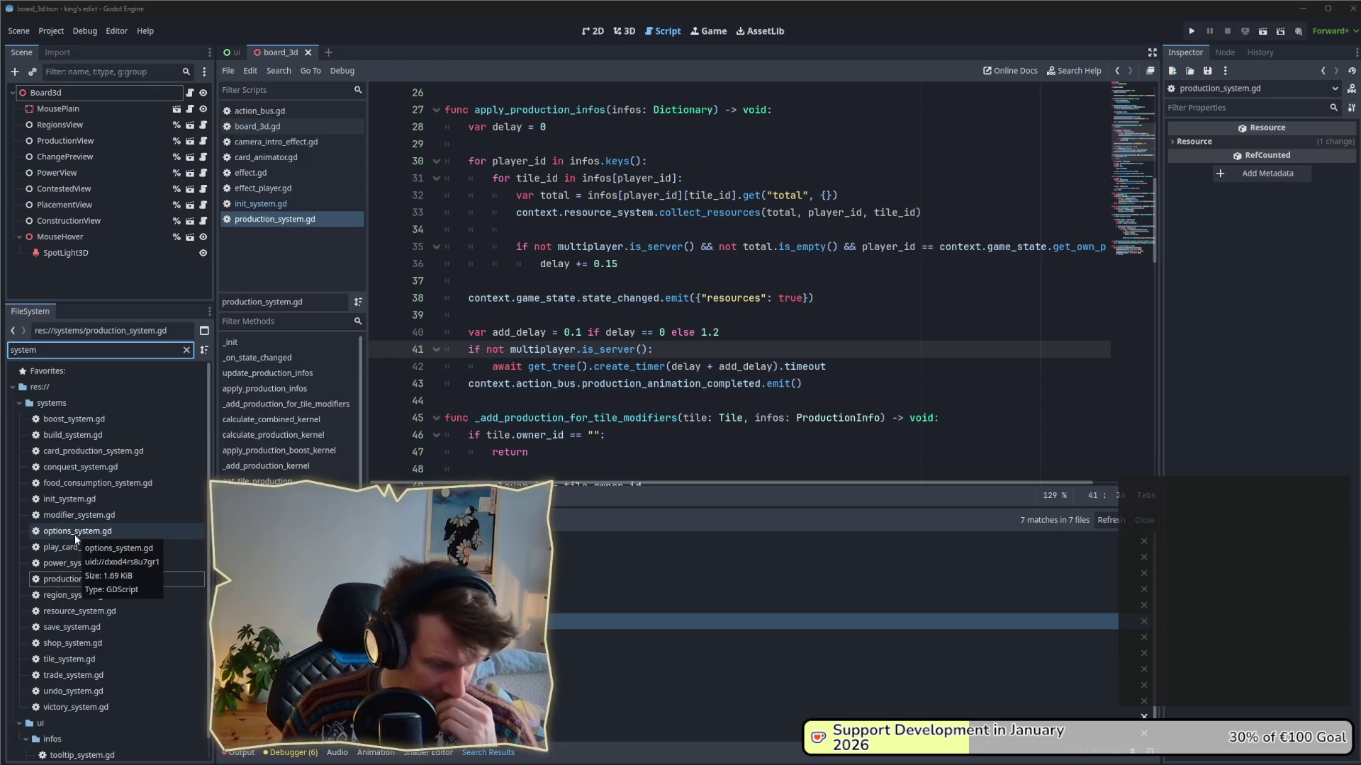
mouse_move(551, 386)
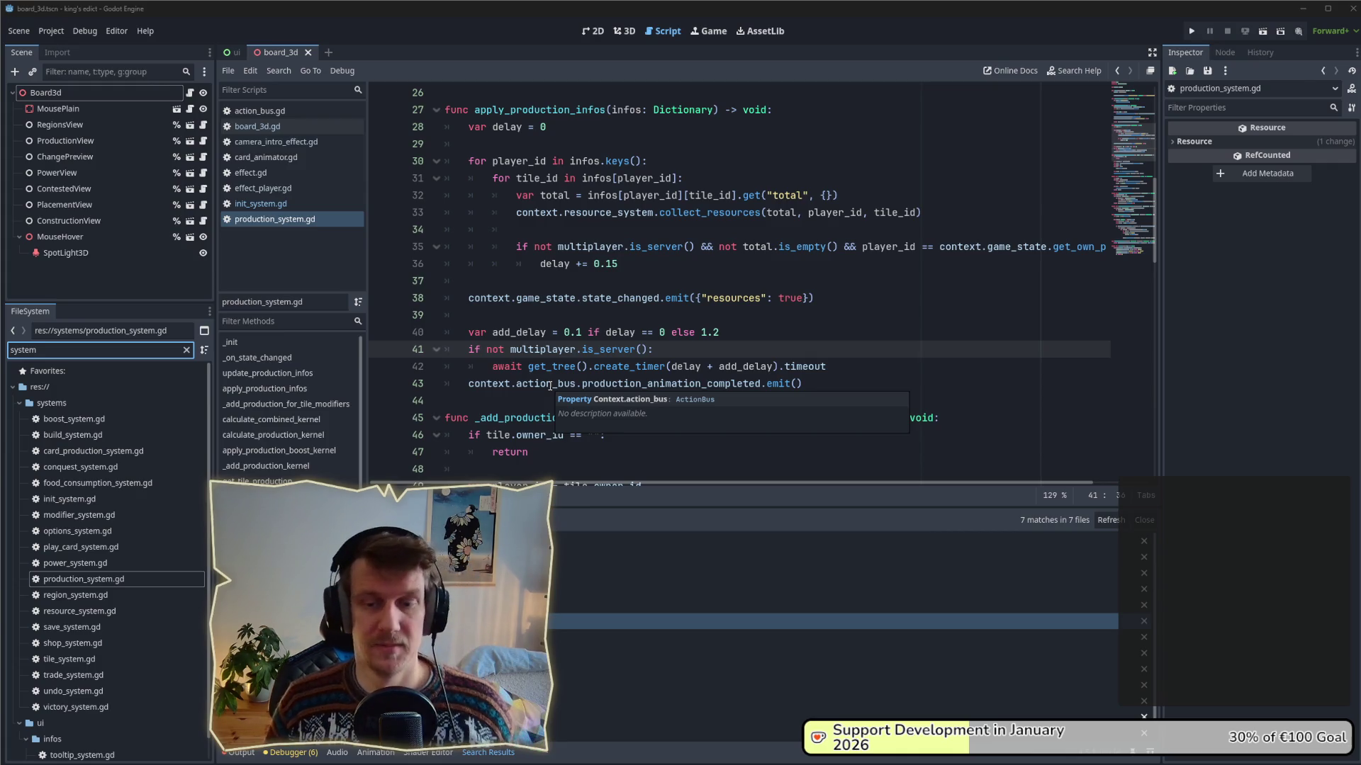
right_click(119, 403)
mouse_move(168, 414)
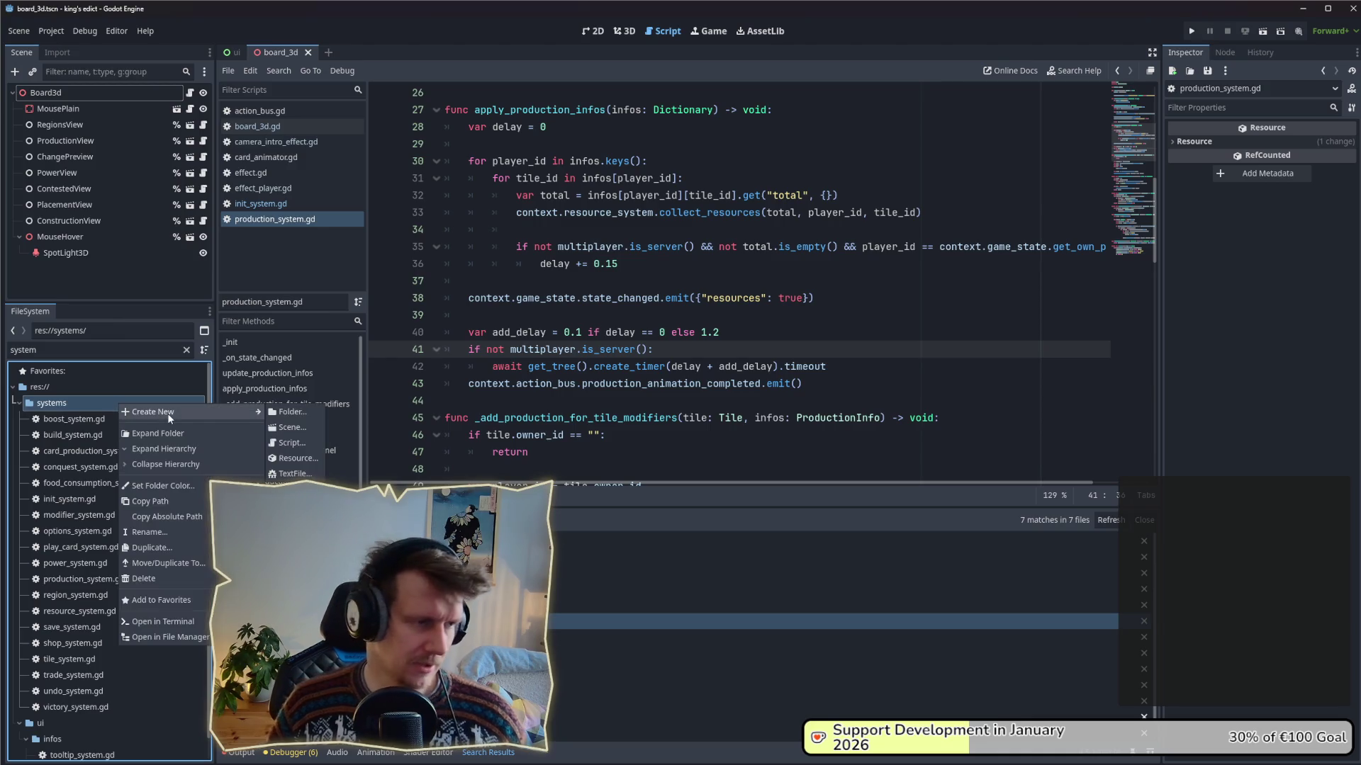
- Create a new script at res://systems/effect_system.gd
left_click(300, 443)
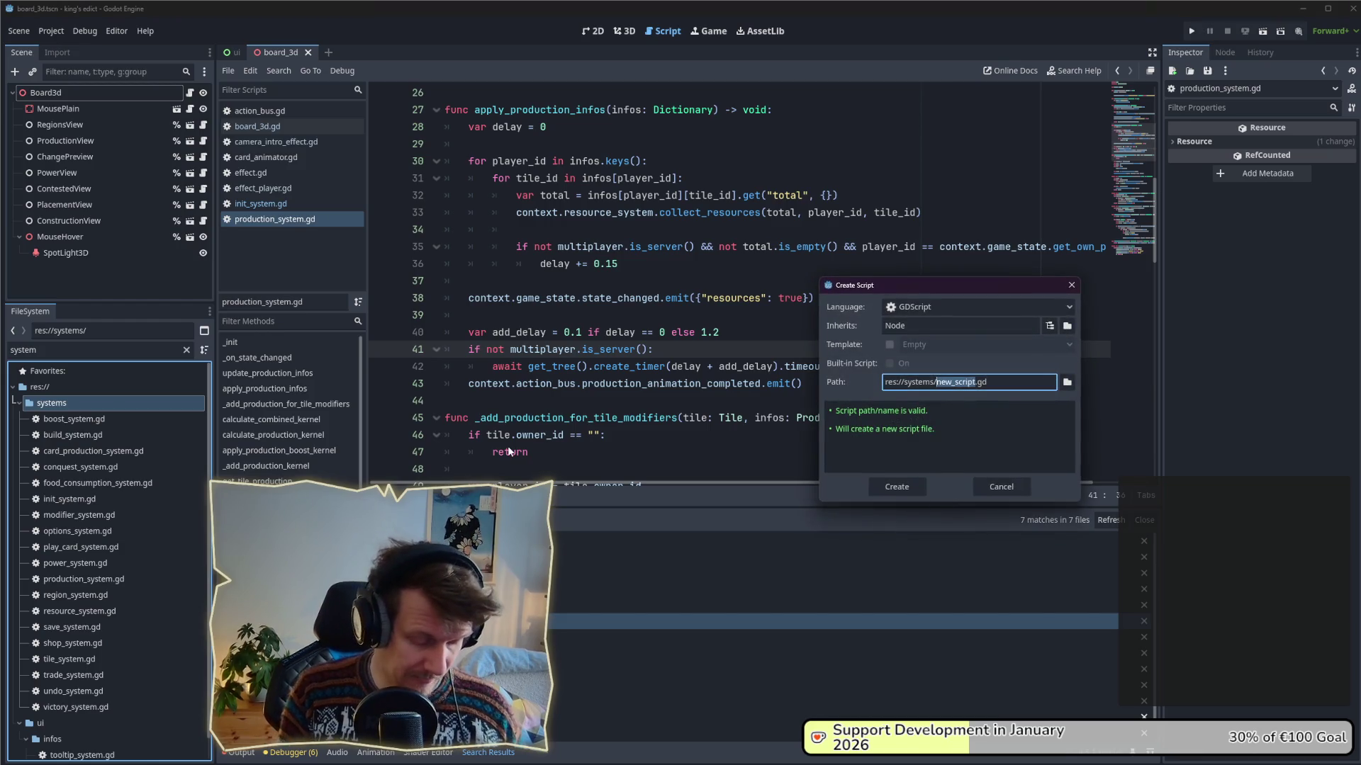
type("effect_system")
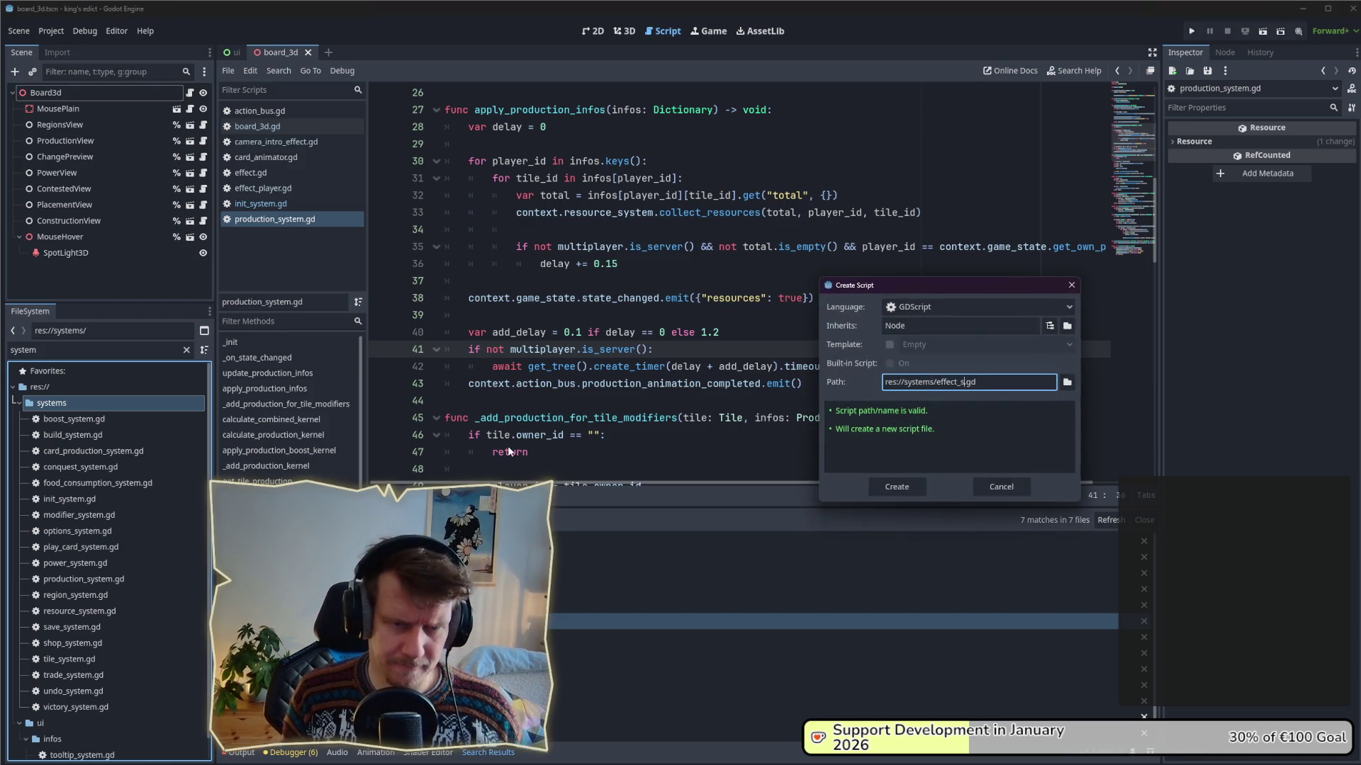
key("Return")
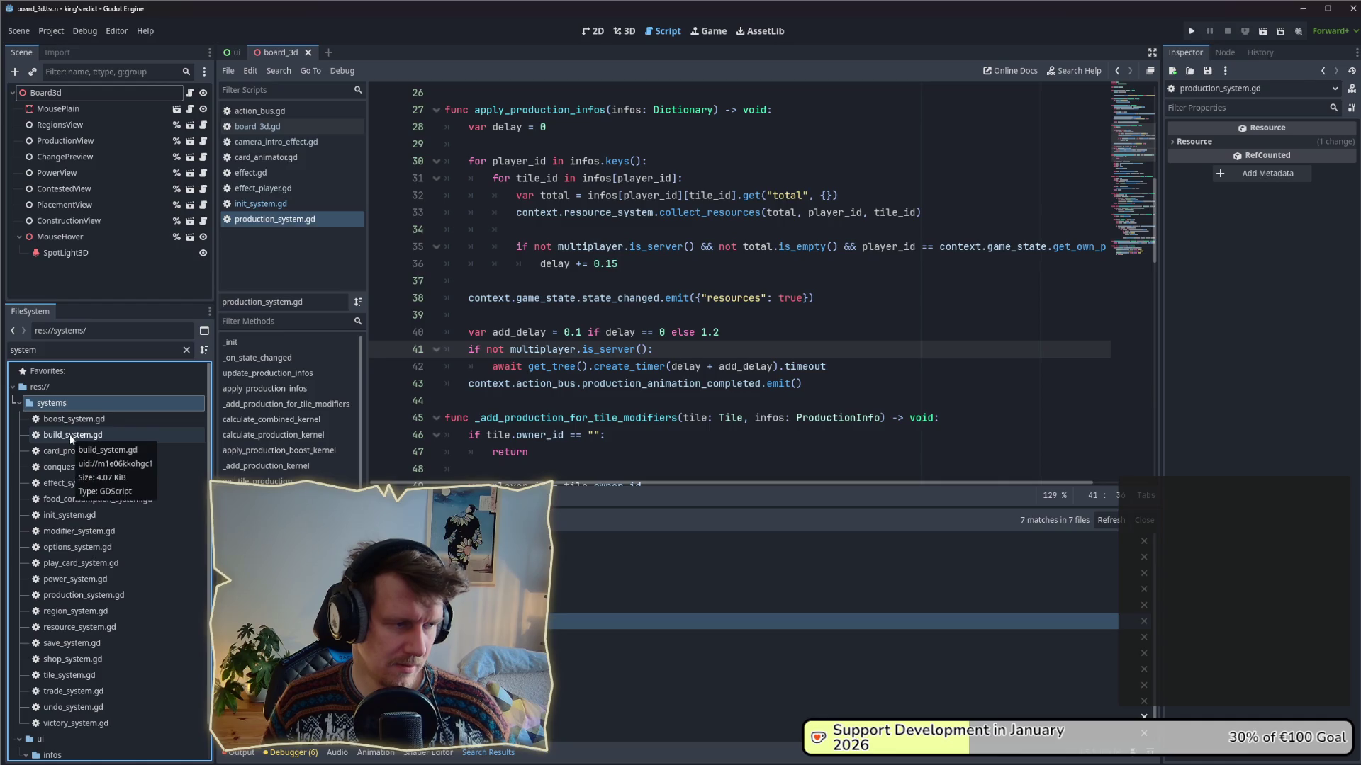
- Add 'class_name EffectSystem' on line 2 of effect_system.gd, save, and trim trailing blank lines
double_click(117, 481)
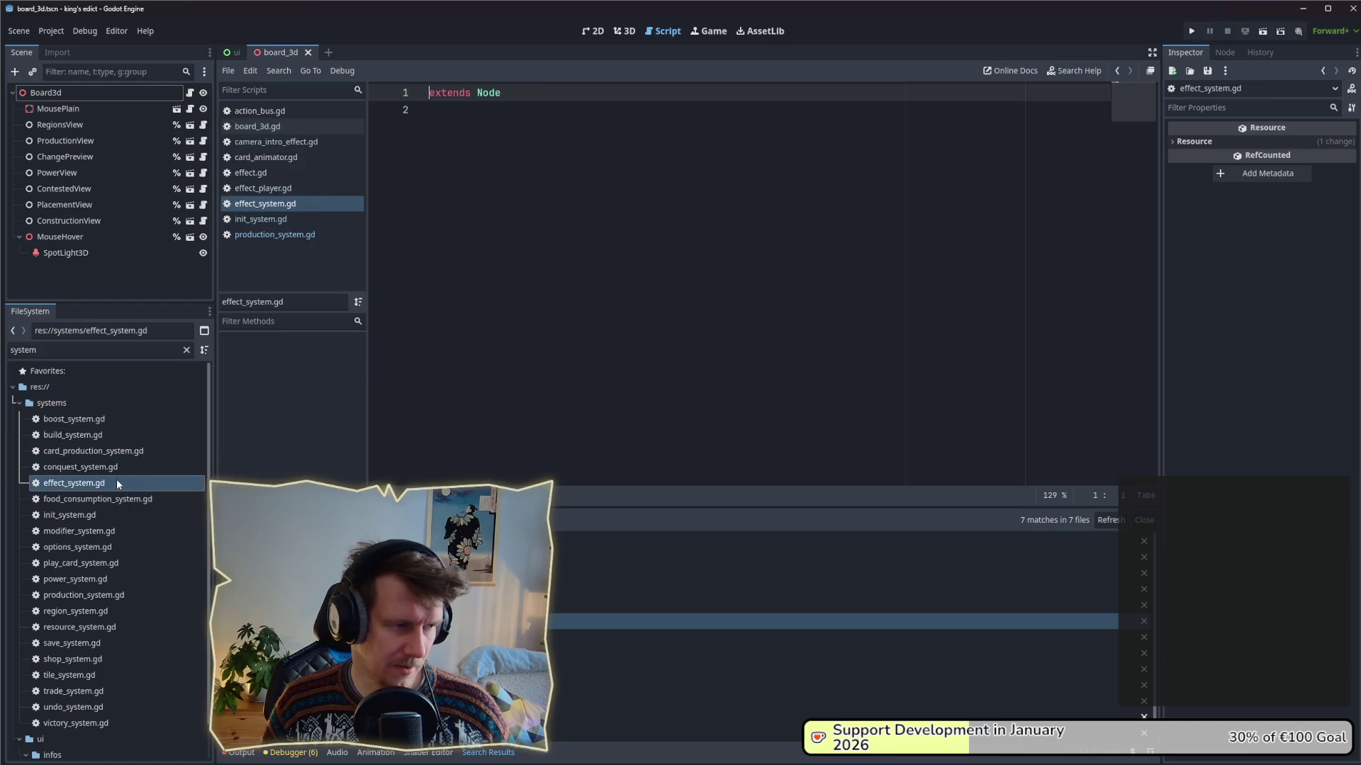
left_click(628, 159)
type("class")
type("_name")
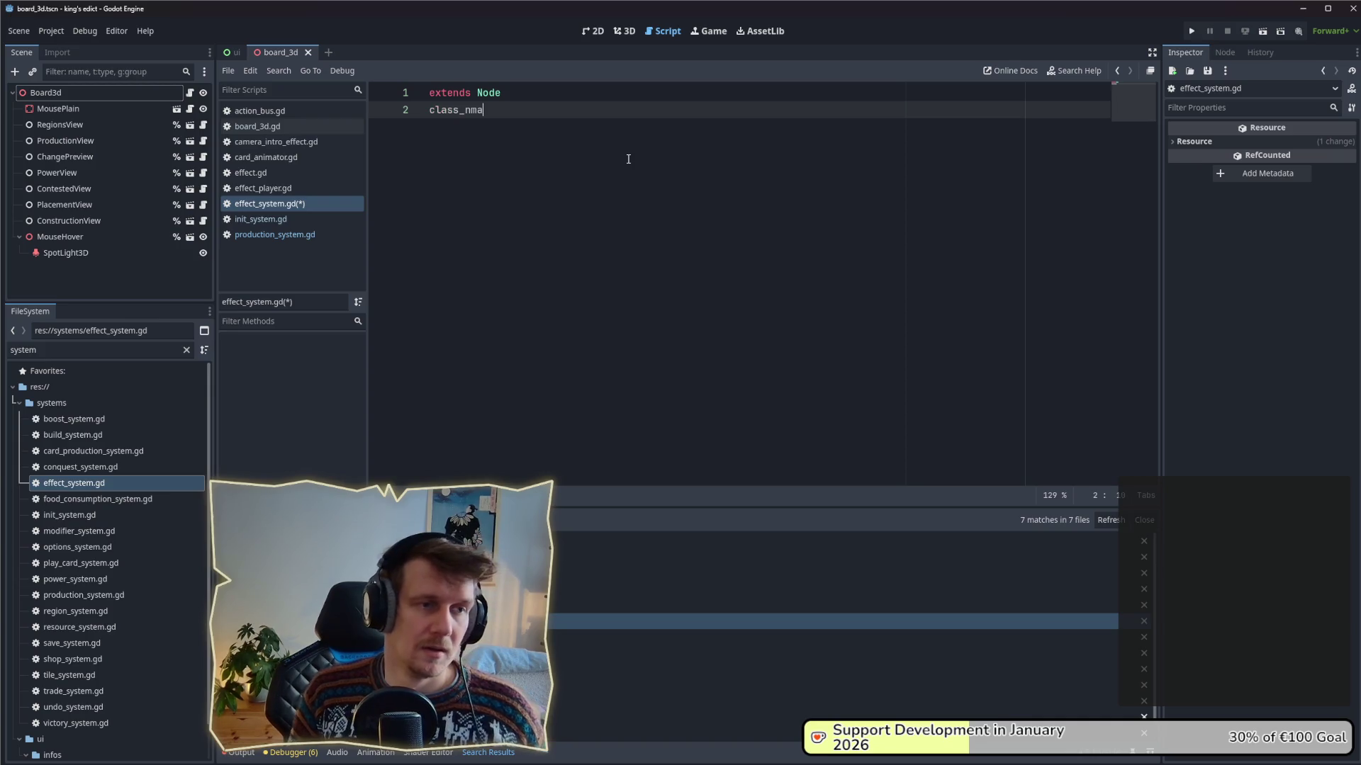
key("Escape")
type("E")
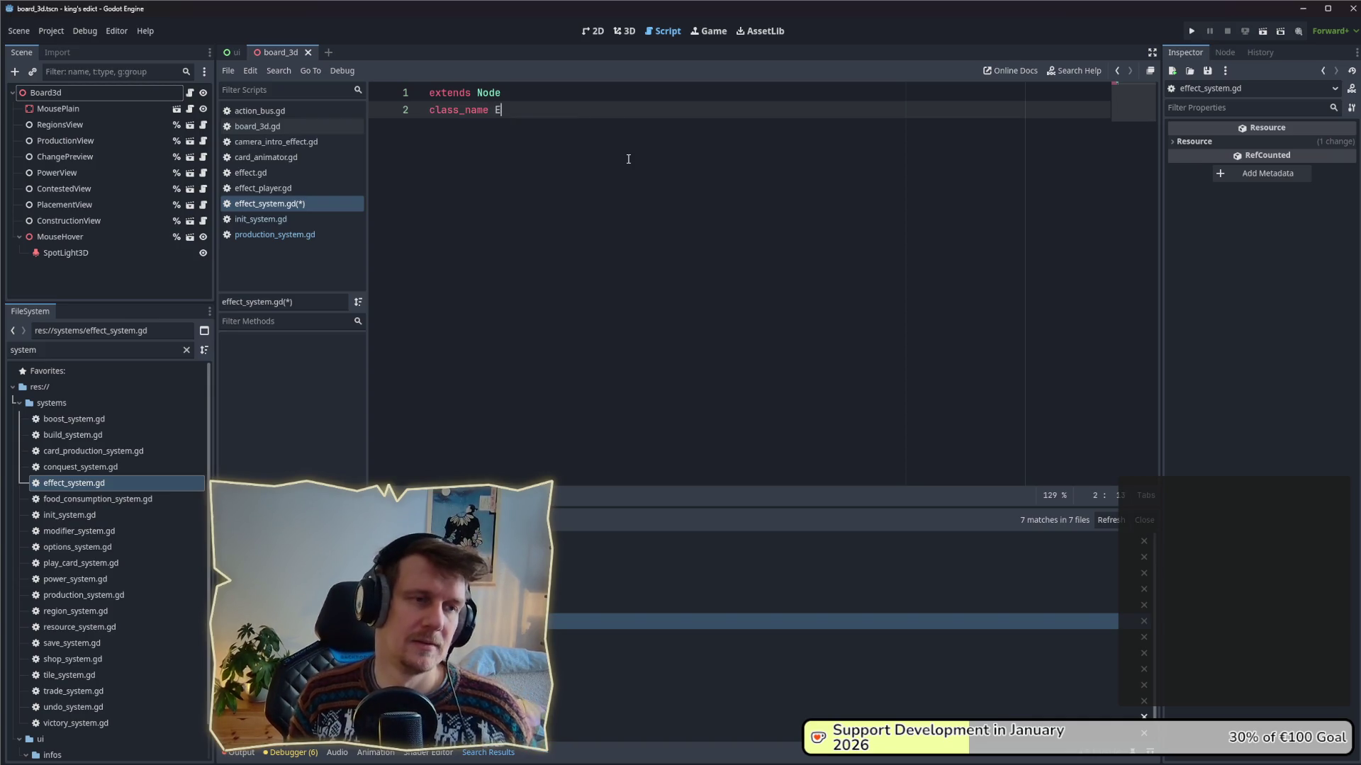
type("ffectSystem")
key("ctrl+s")
key("Return")
key("Return")
key("ctrl+z")
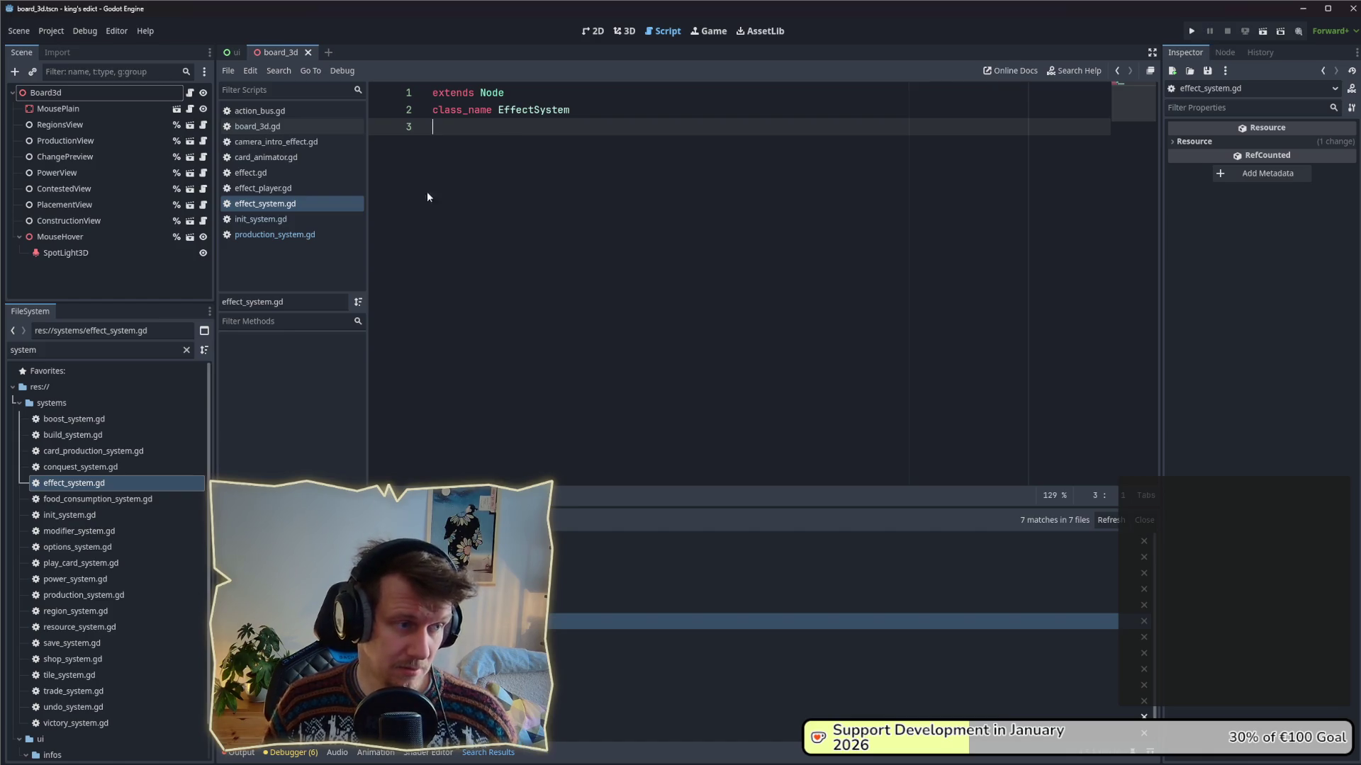
double_click(101, 423)
- Copy the variable declarations and _init function from boost_system.gd into effect_system.gd
scroll(1113, 105, "up", 3)
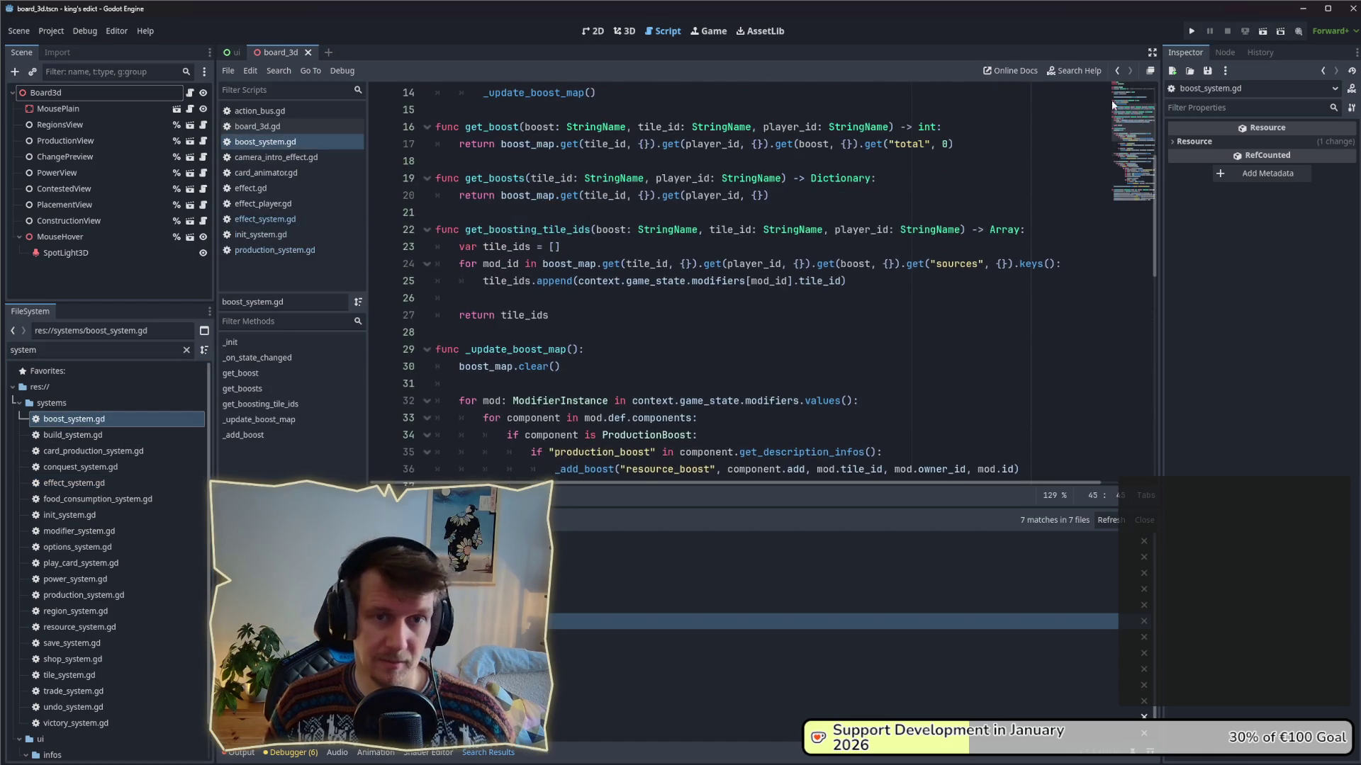
scroll(1113, 104, "up", 5)
left_click_drag(848, 249, 837, 203)
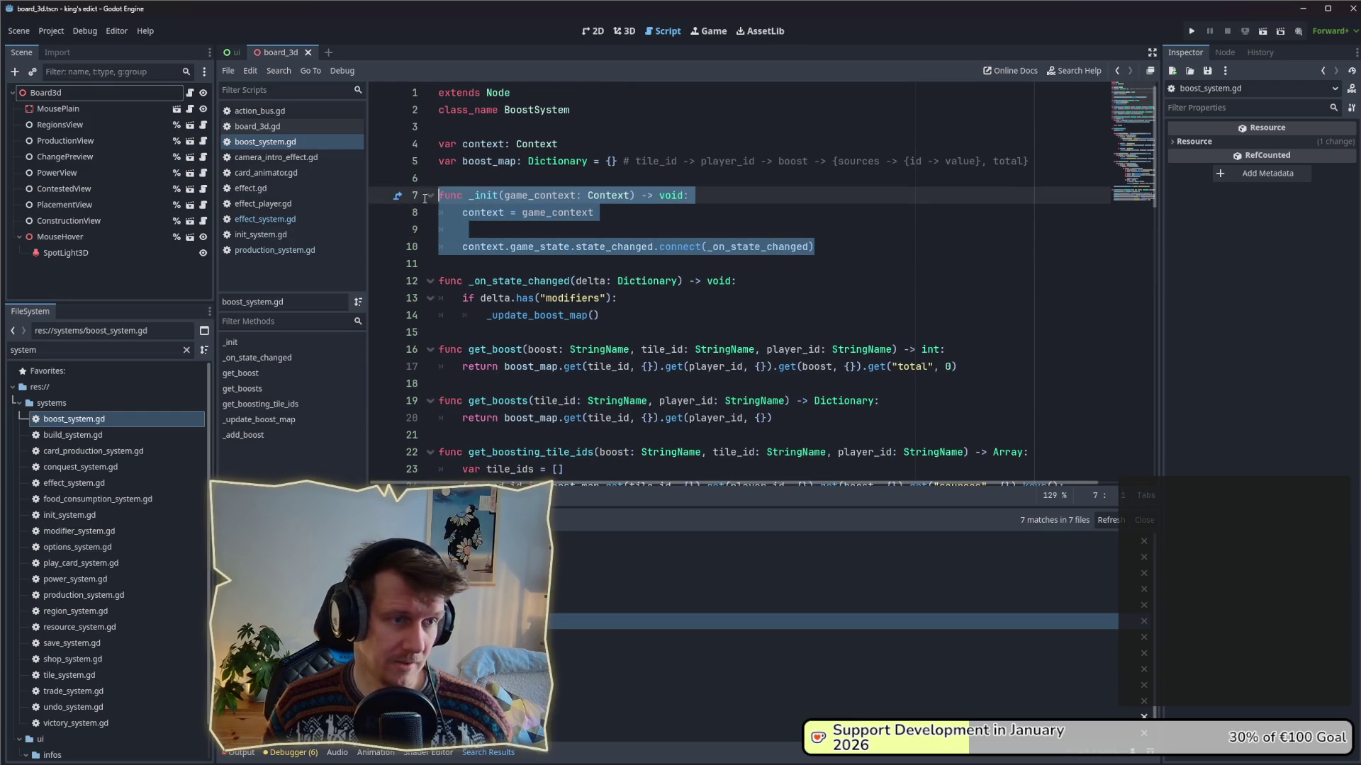
key("shift+Up")
key("shift+Up")
key("shift+Up")
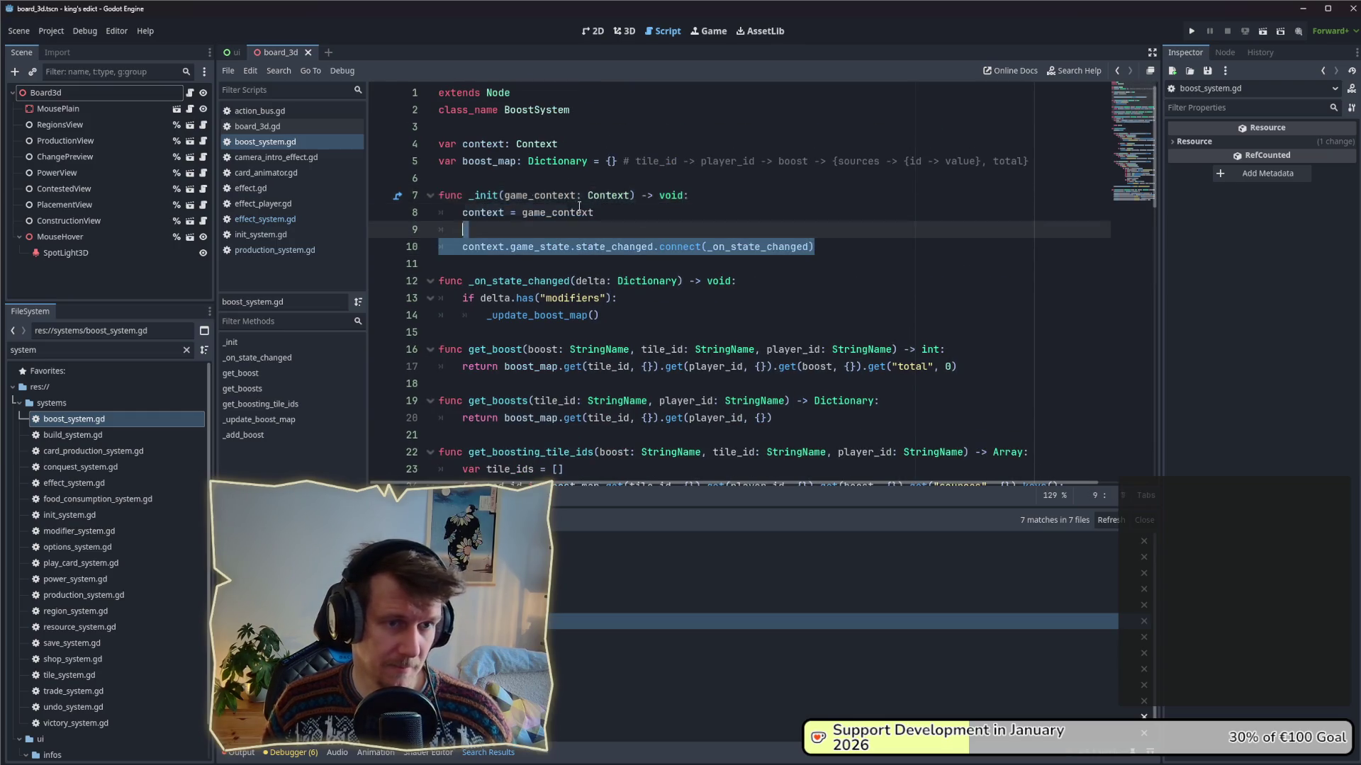
double_click(74, 483)
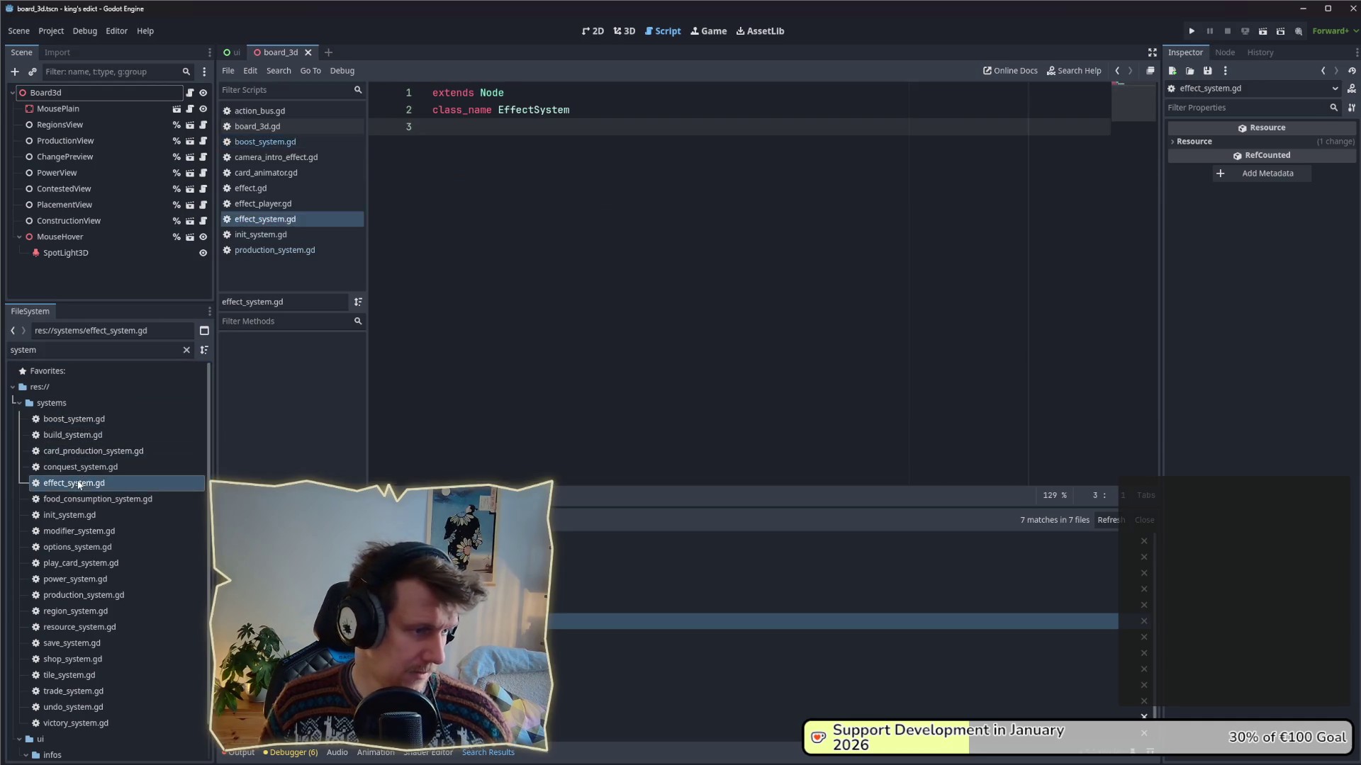
type("var context: Context var boost_map: Dictionary = {} # tile_id -> player_id -> boost -> {sources -> {id -> value}, total}  func _init(game_context: Context) -> void: \tcontext = game_context \t \tcontext.game_state.state_changed.connect(_on_state_changed)")
left_click(612, 128)
key("Return")
key("Return")
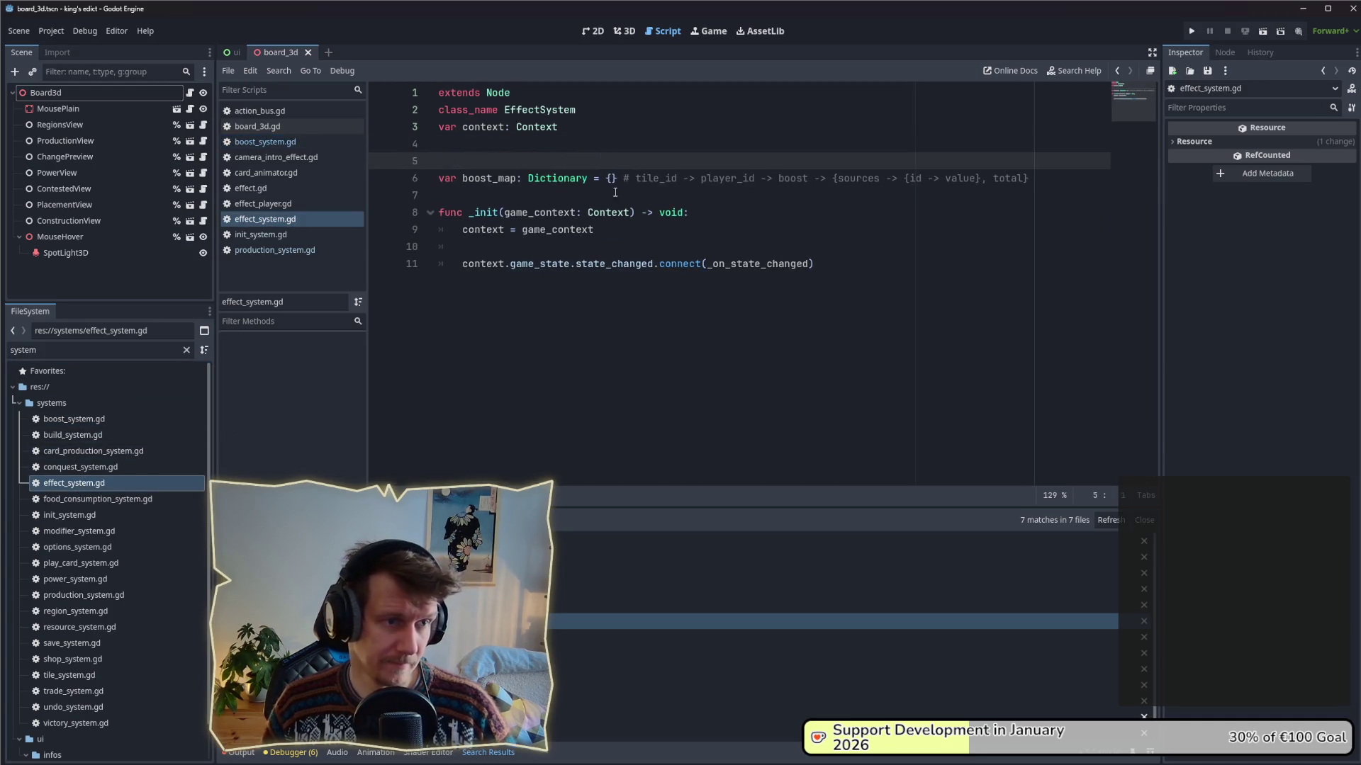
left_click(735, 229)
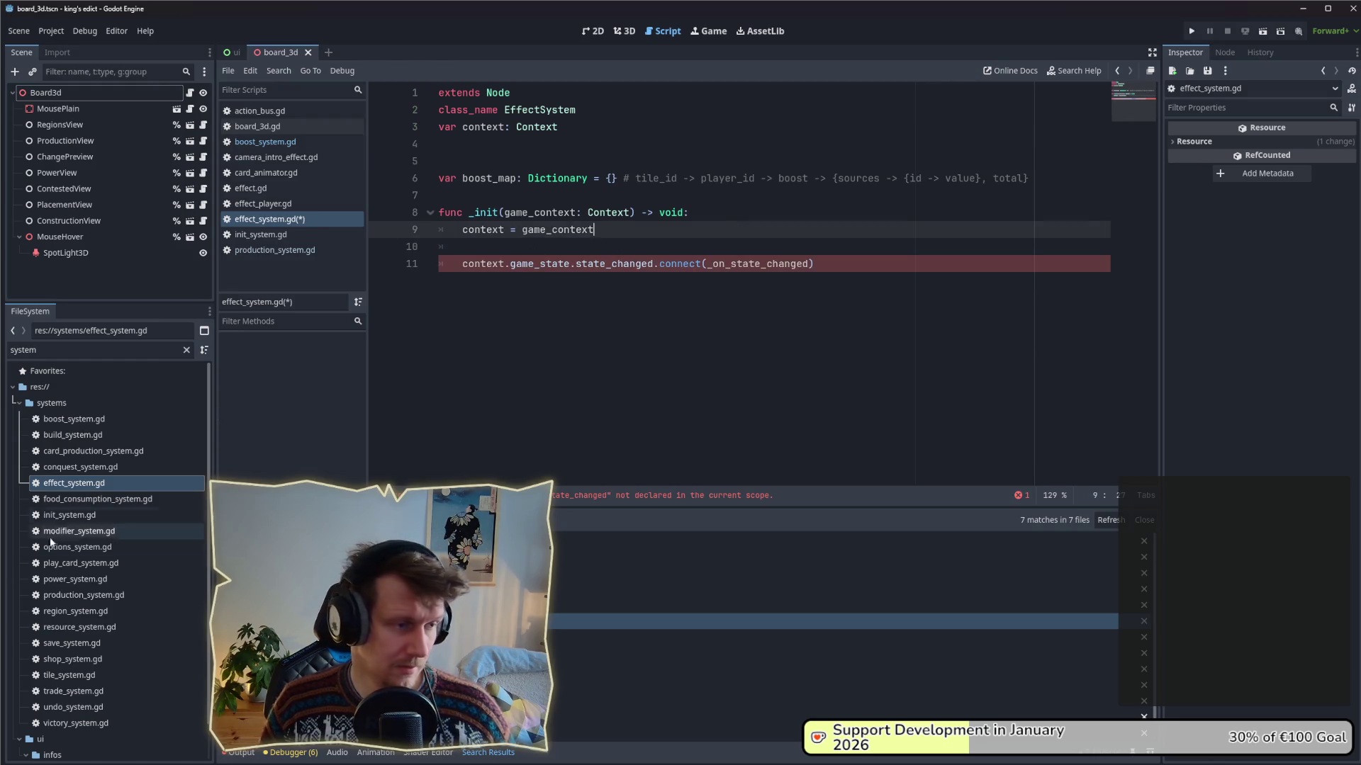
- Look over conquest_system.gd for reference, then return to the end of line 11 in effect_system.gd
double_click(63, 472)
scroll(1104, 136, "up", 15)
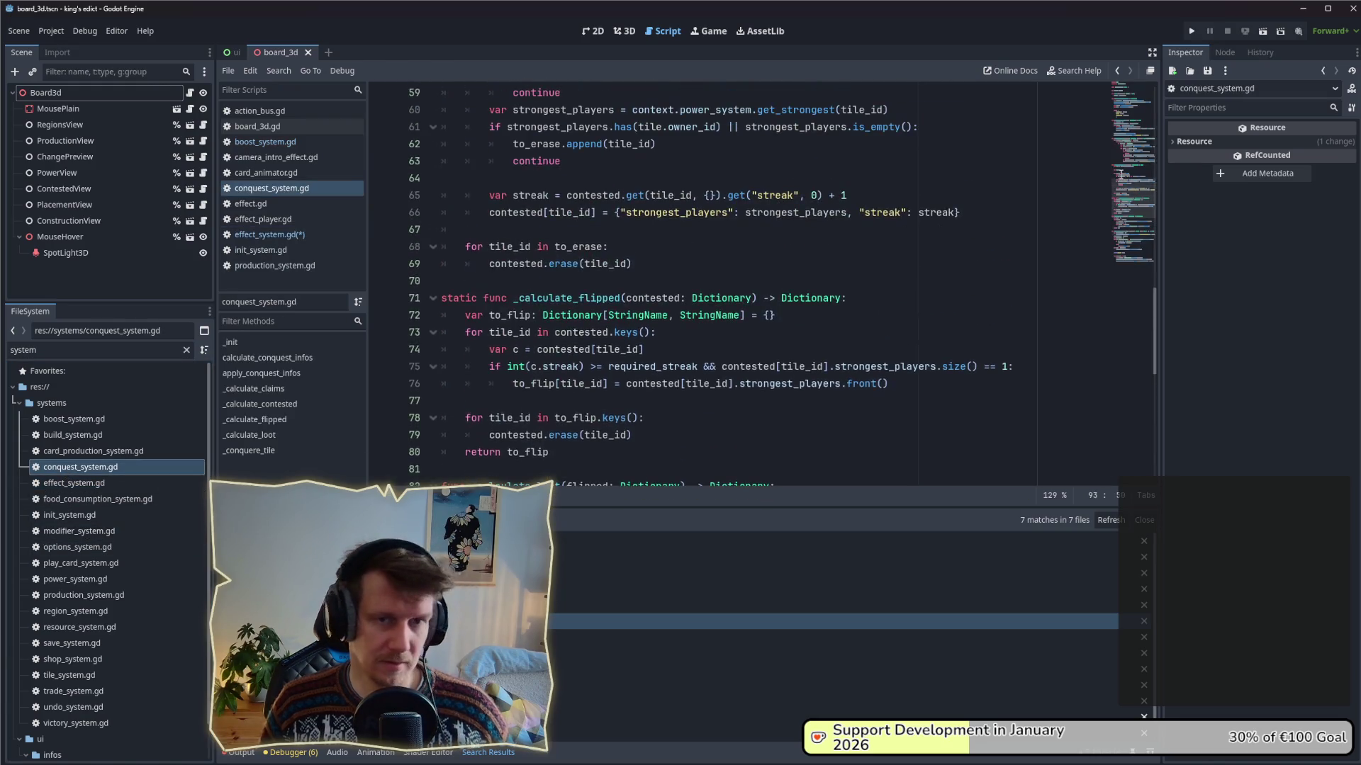
scroll(1104, 136, "up", 4)
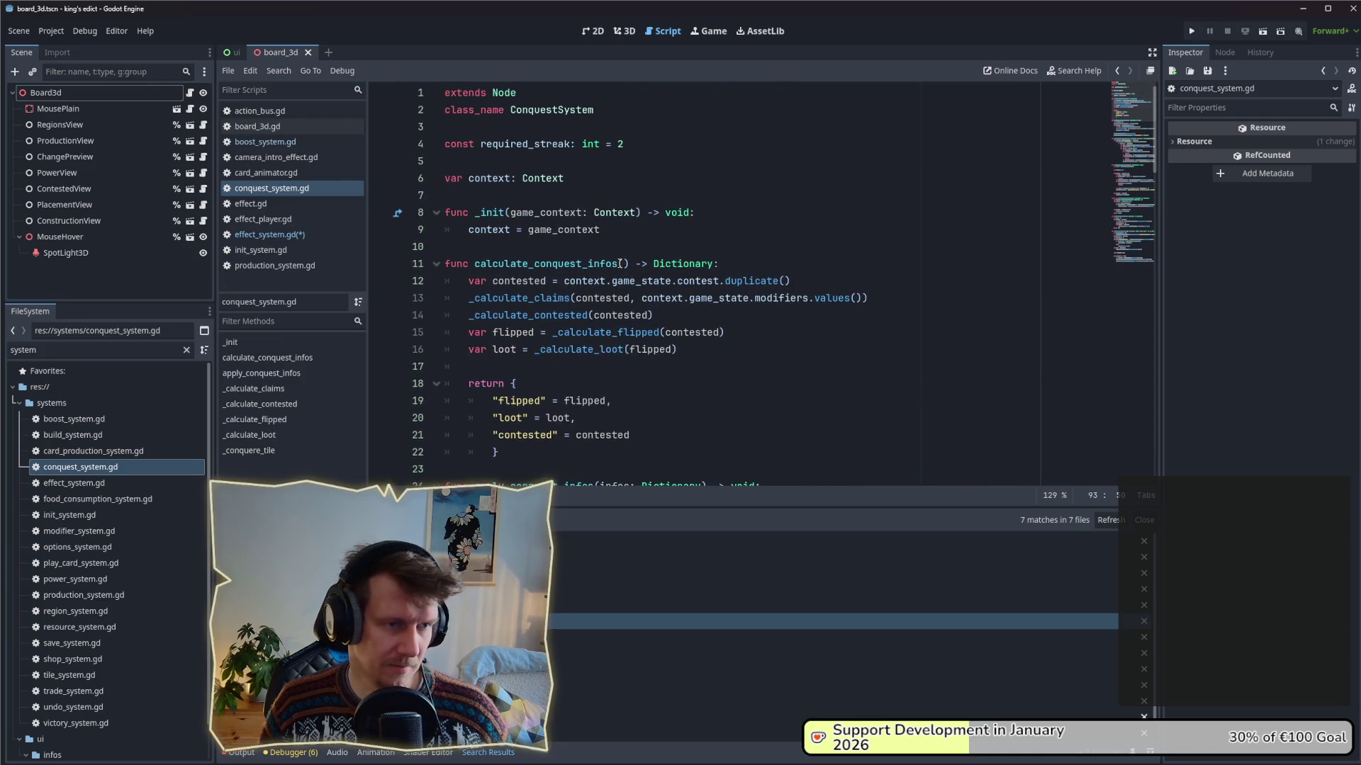
key("alt+Left")
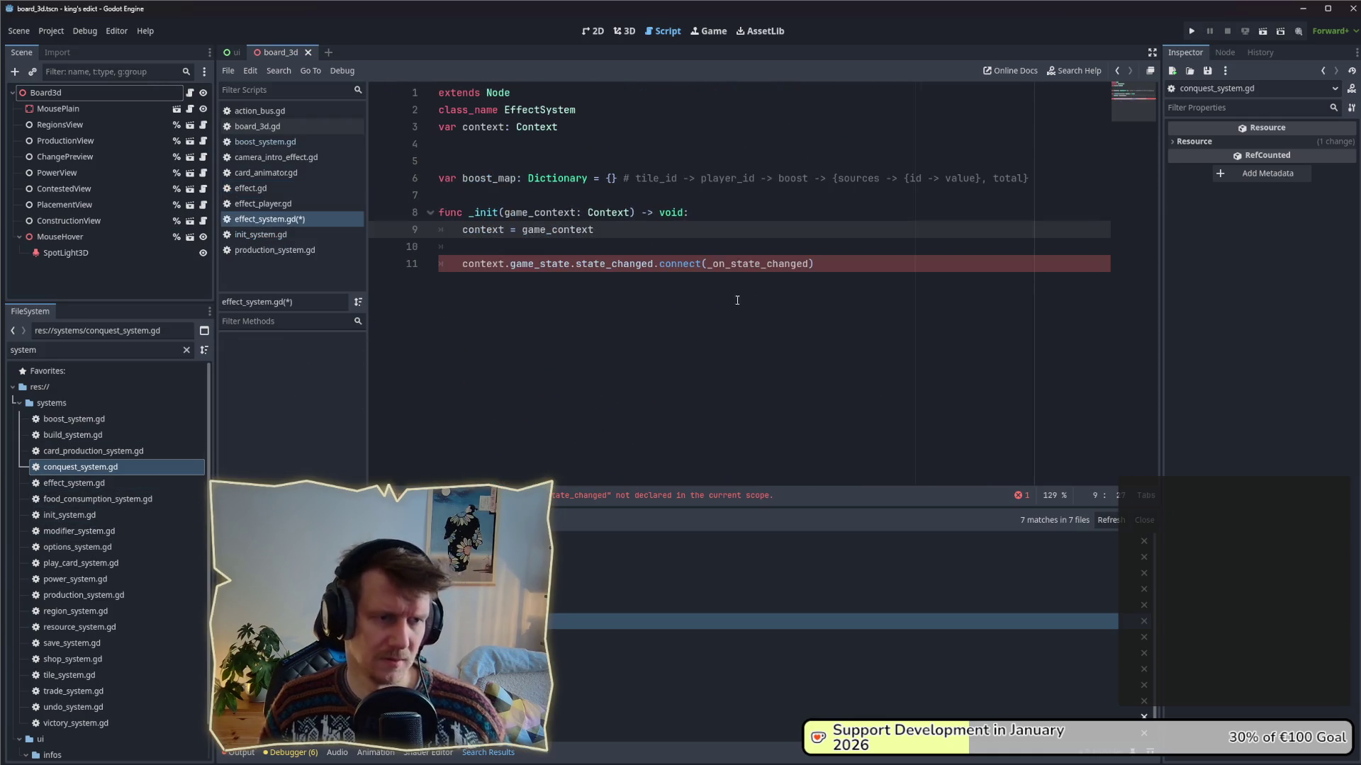
left_click(593, 244)
key("Down")
key("End")
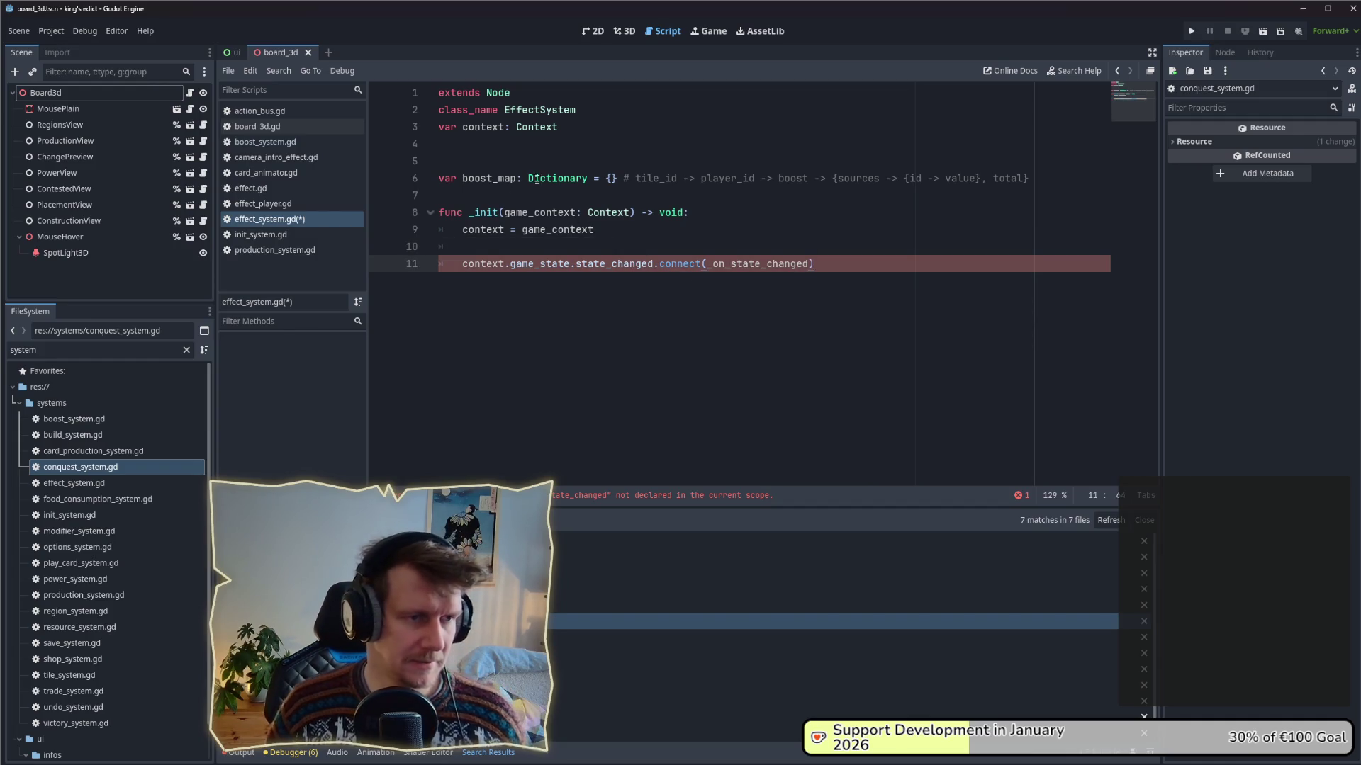
- Replace the boost_map declaration on line 6 with 'var context Co'
left_click_drag(1029, 178, 425, 178)
key("BackSpace")
key("Down")
left_click(520, 172)
type("var context Co")
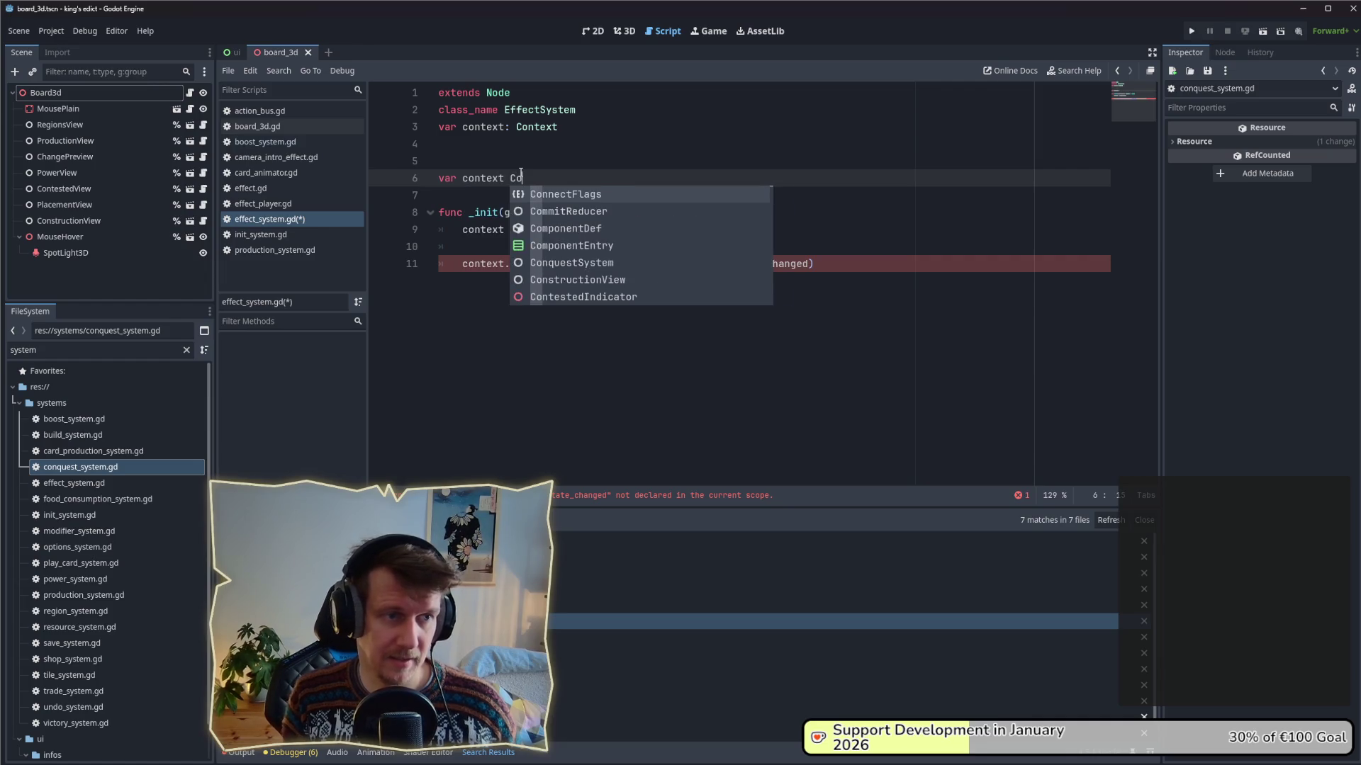
- Complete the declaration as 'var context: Context' and save effect_system.gd
key("BackSpace")
key("BackSpace")
key("BackSpace")
type(": Context")
key("Escape")
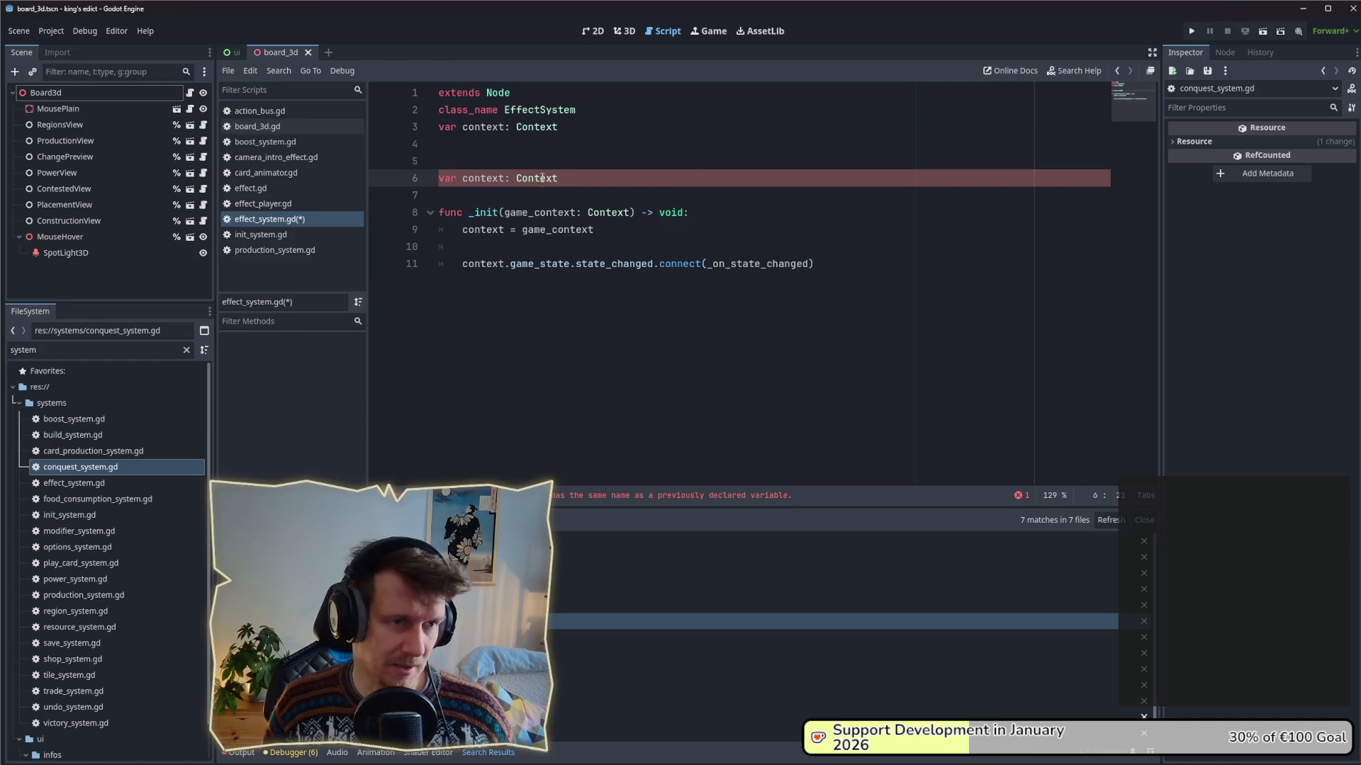
left_click(571, 198)
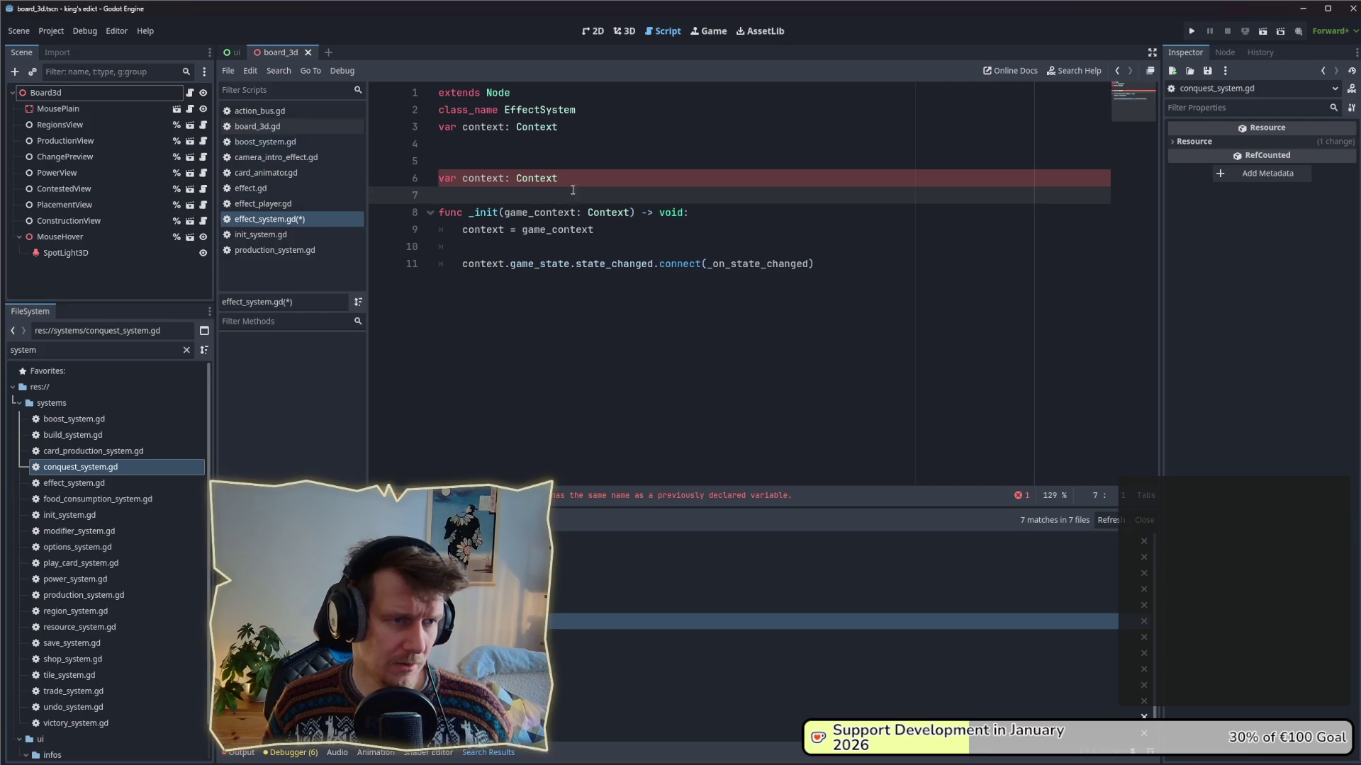
left_click(604, 243)
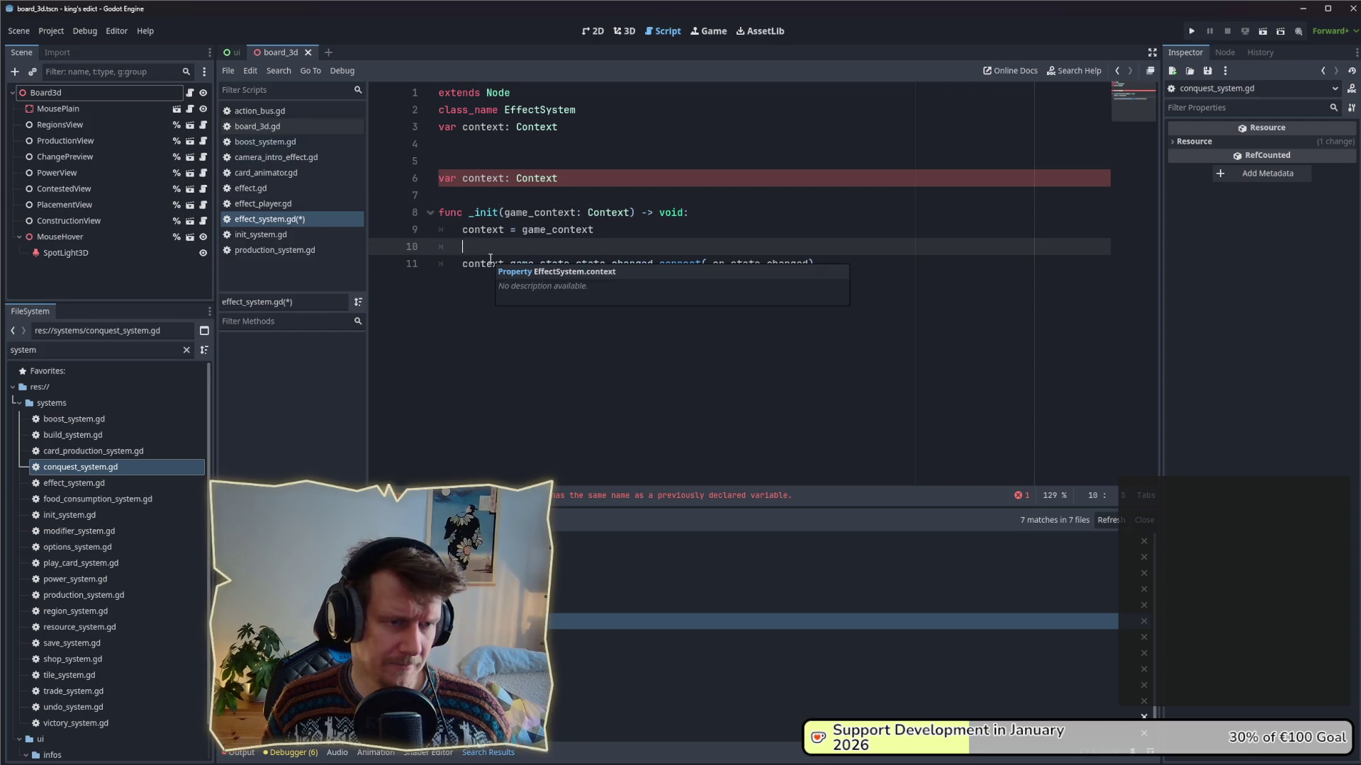
key("Down")
key("End")
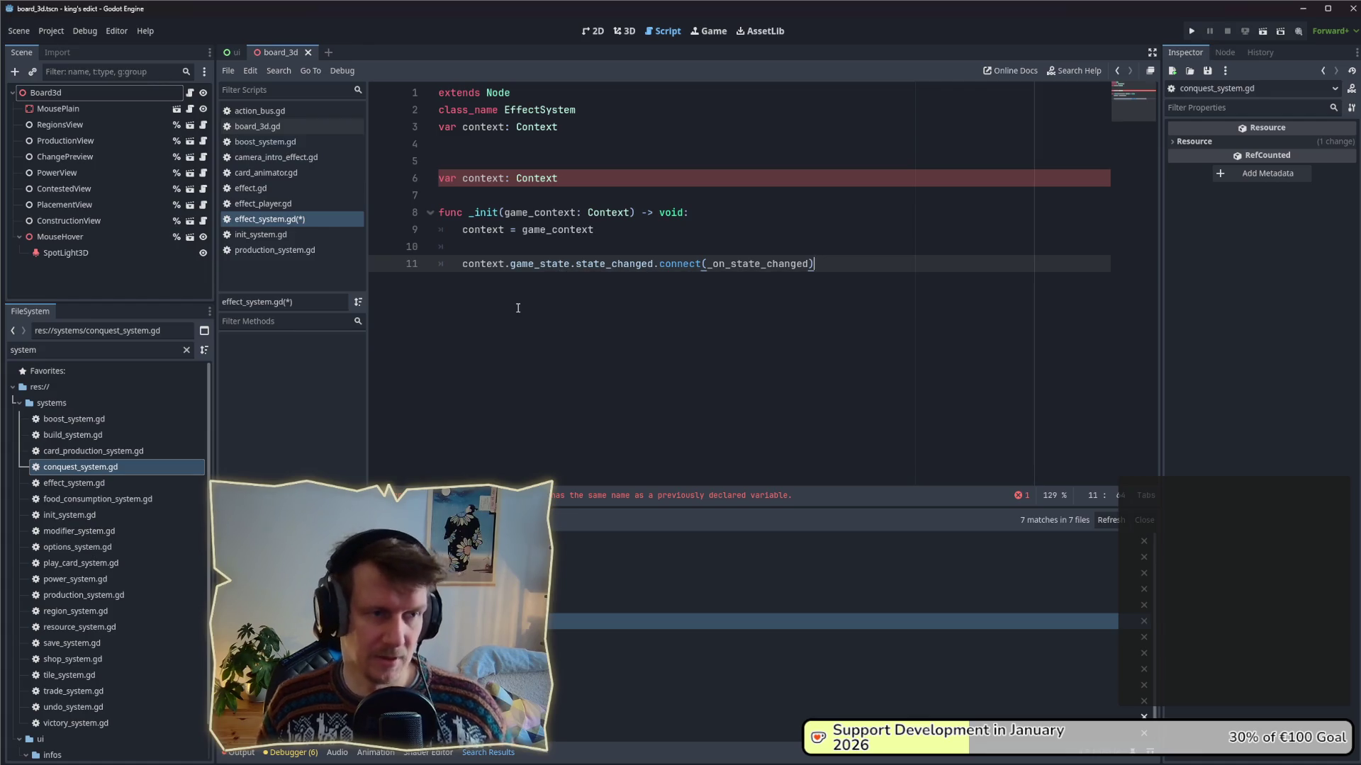
key("ctrl+s")
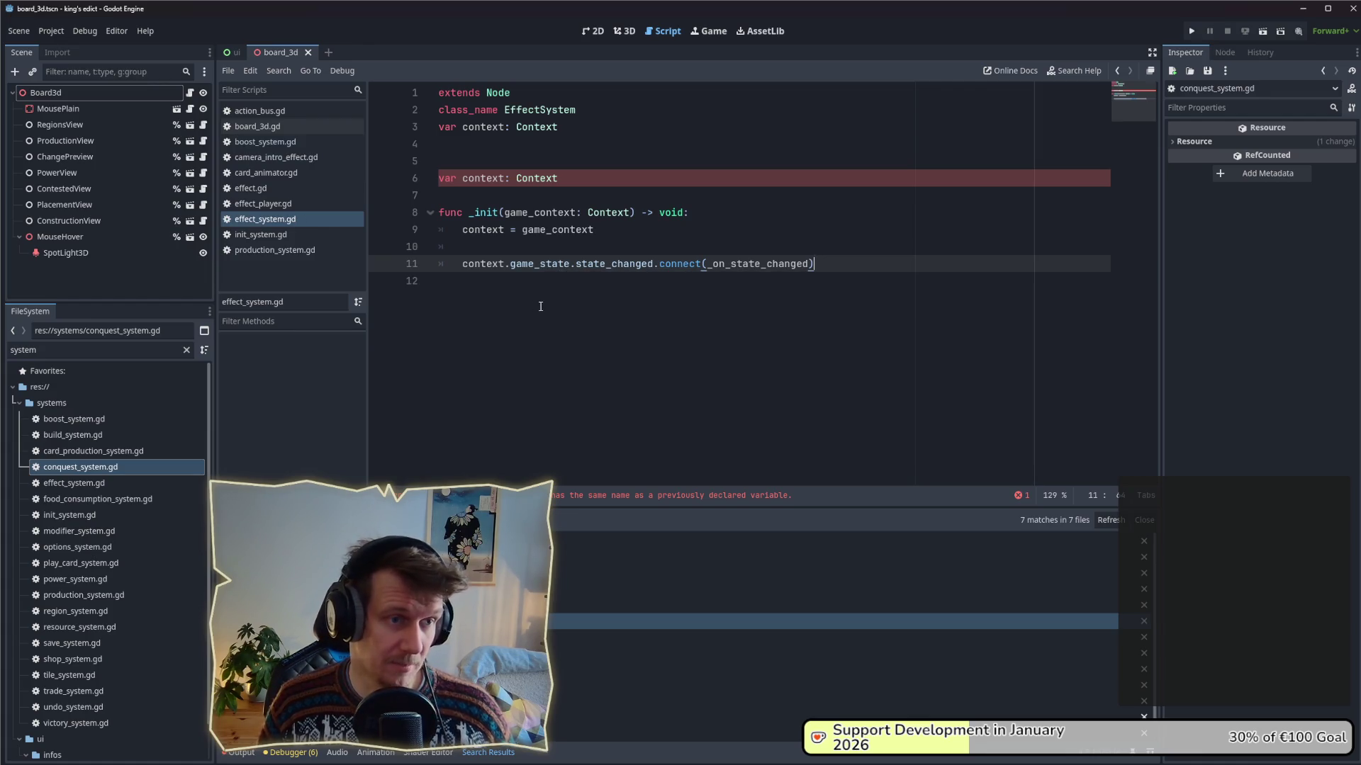
- Remove the duplicate context line and extra blank lines, save, and go to Context's definition in context.gd
left_click(487, 164)
key("BackSpace")
left_click(594, 302)
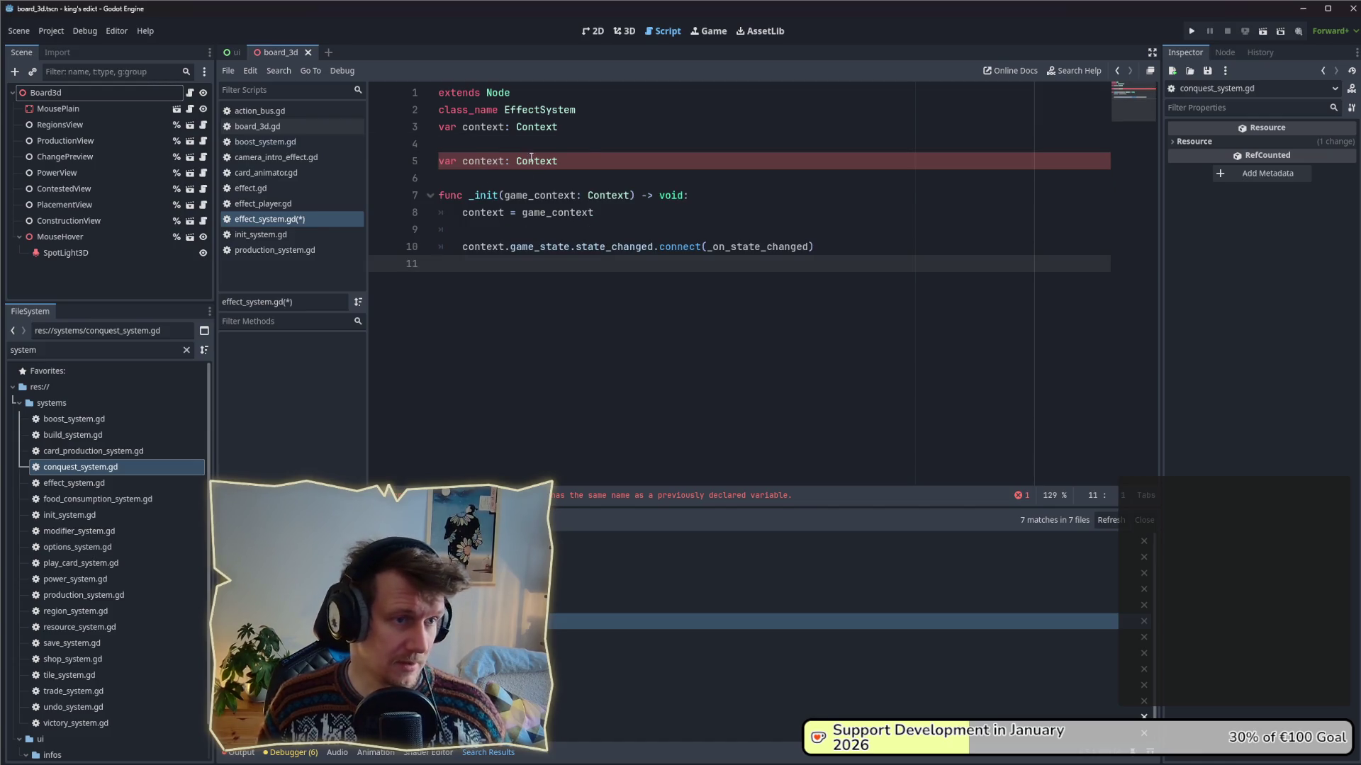
key("ctrl+z")
key("ctrl+z")
key("ctrl+z")
key("Down")
key("Down")
key("BackSpace")
left_click(542, 230)
key("ctrl+s")
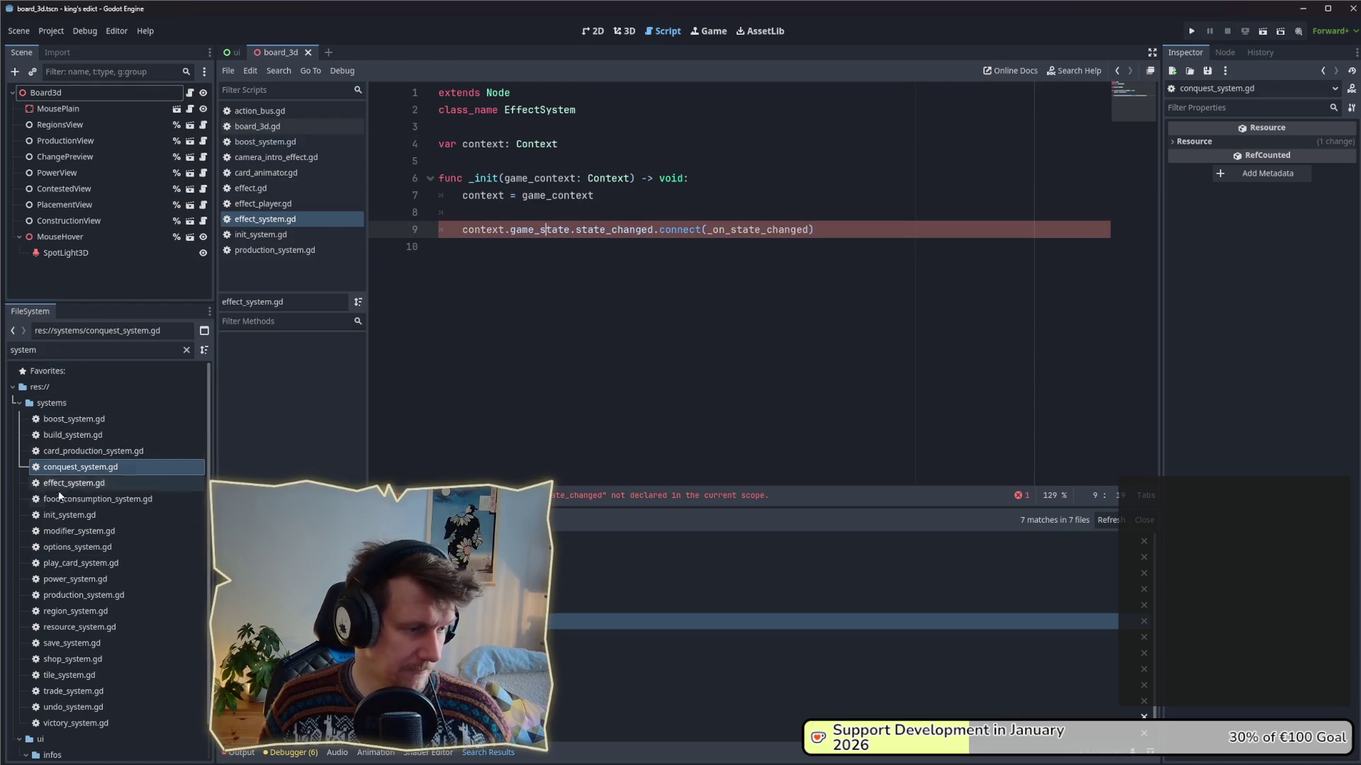
left_click(537, 132)
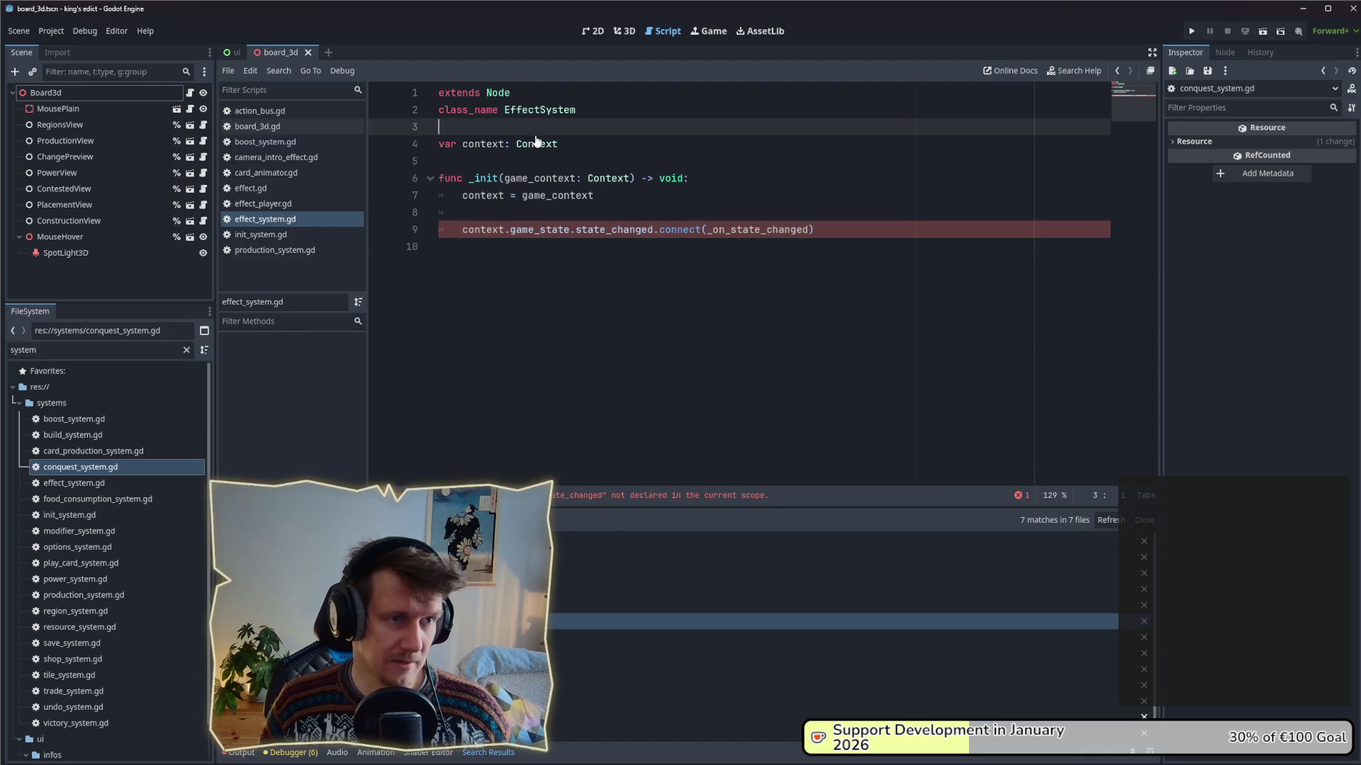
left_click(536, 143, "ctrl")
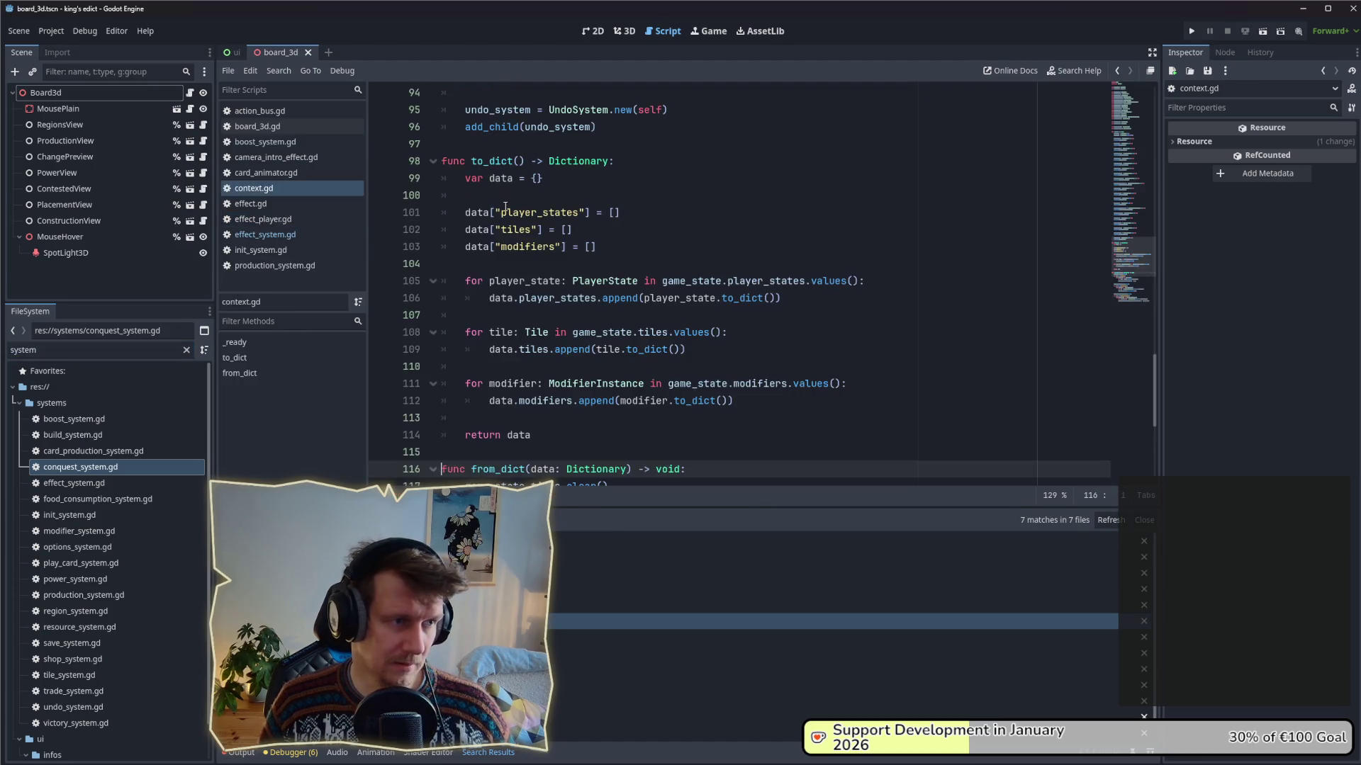
- After add_child(undo_system) in _ready, create effect_system with EffectSystem.new(self)
left_click(1150, 161)
scroll(619, 312, "down", 2)
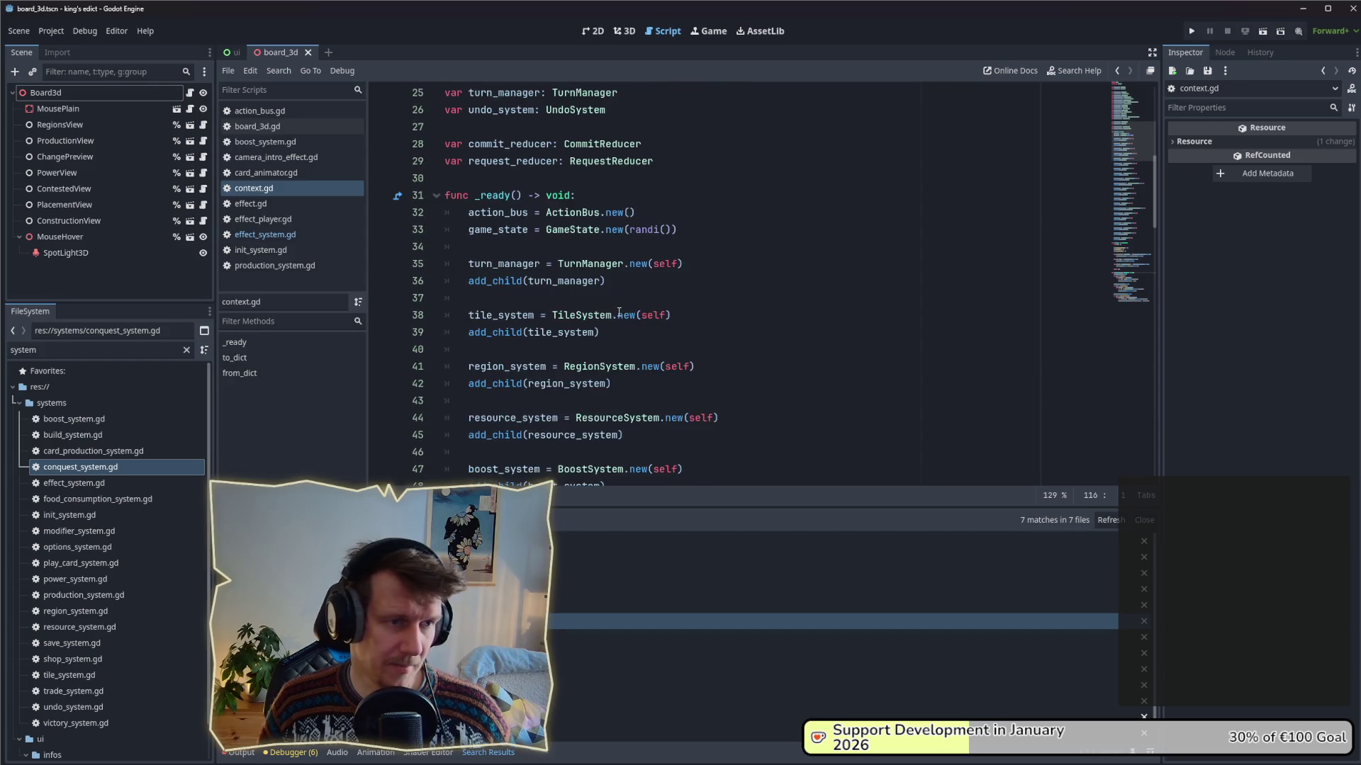
scroll(619, 313, "down", 10)
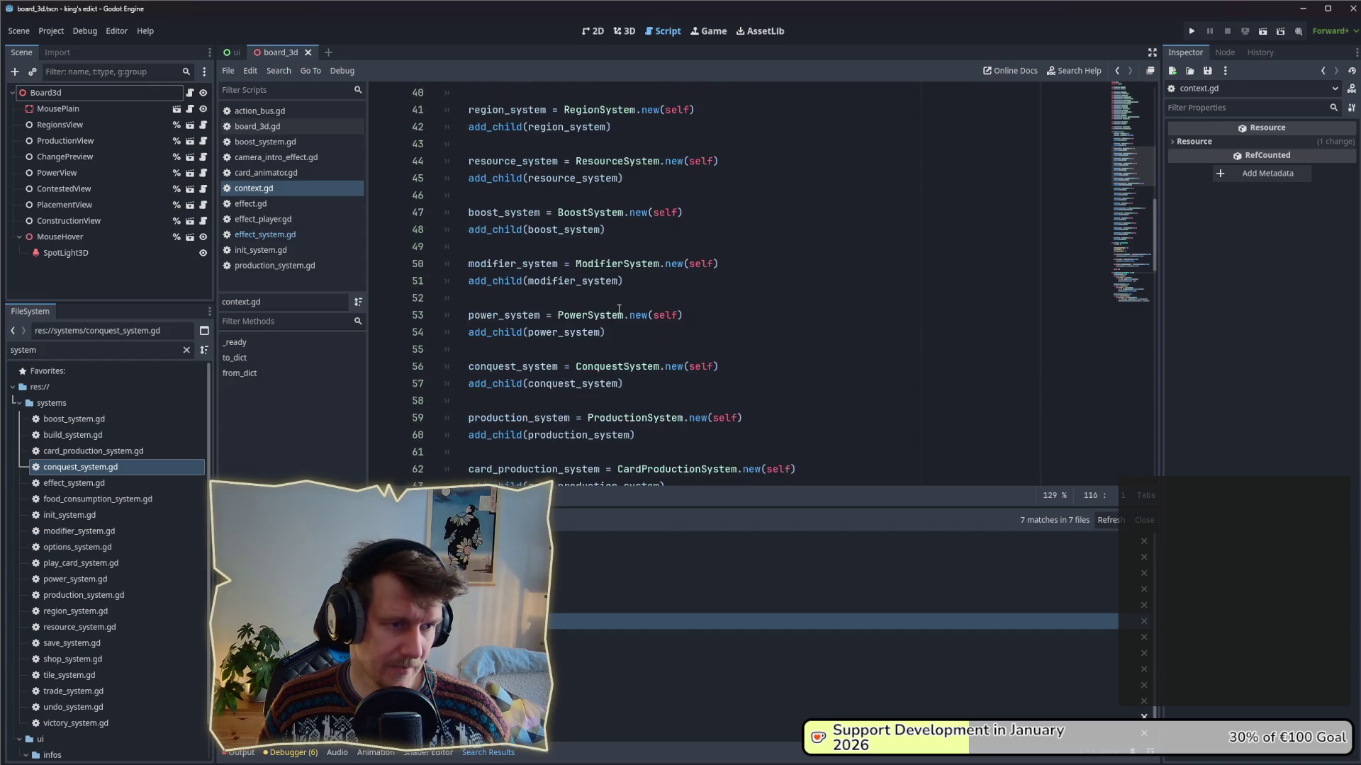
scroll(621, 300, "up", 14)
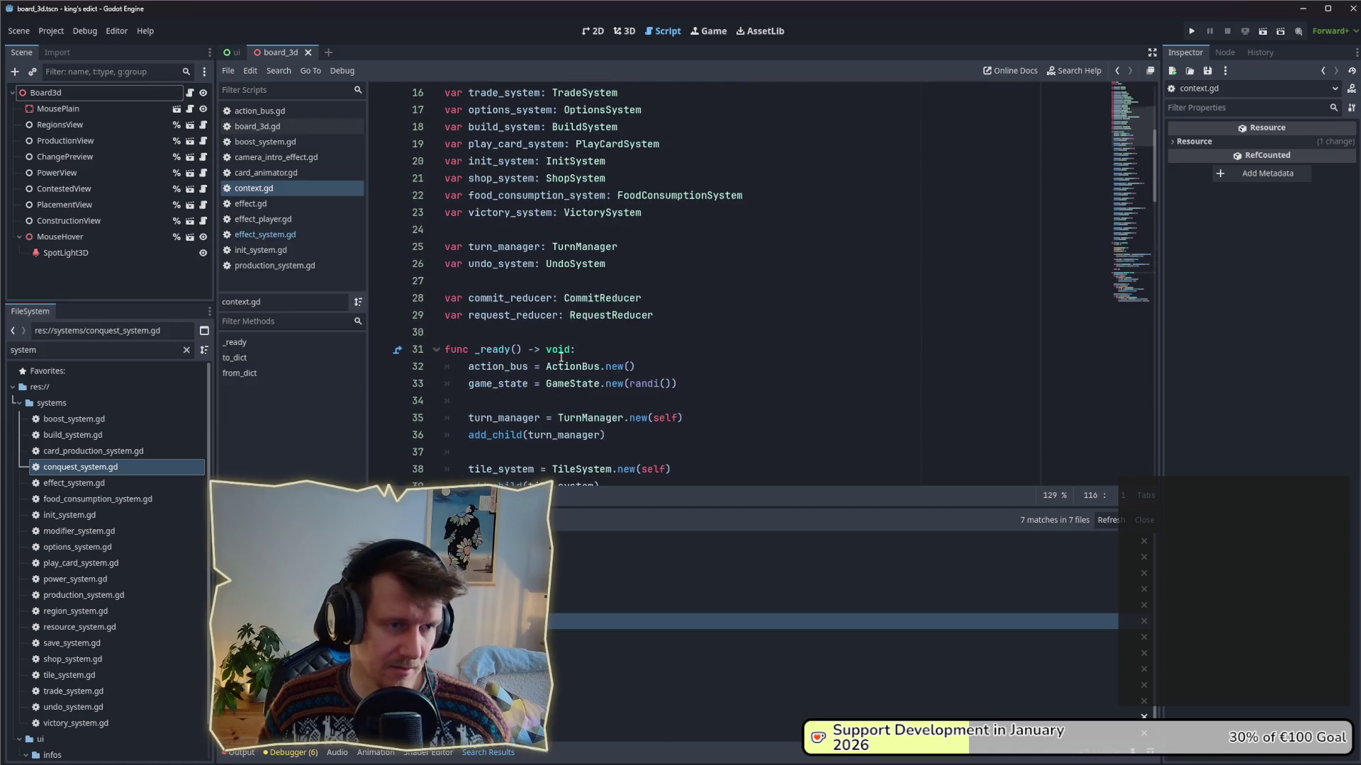
scroll(561, 357, "down", 20)
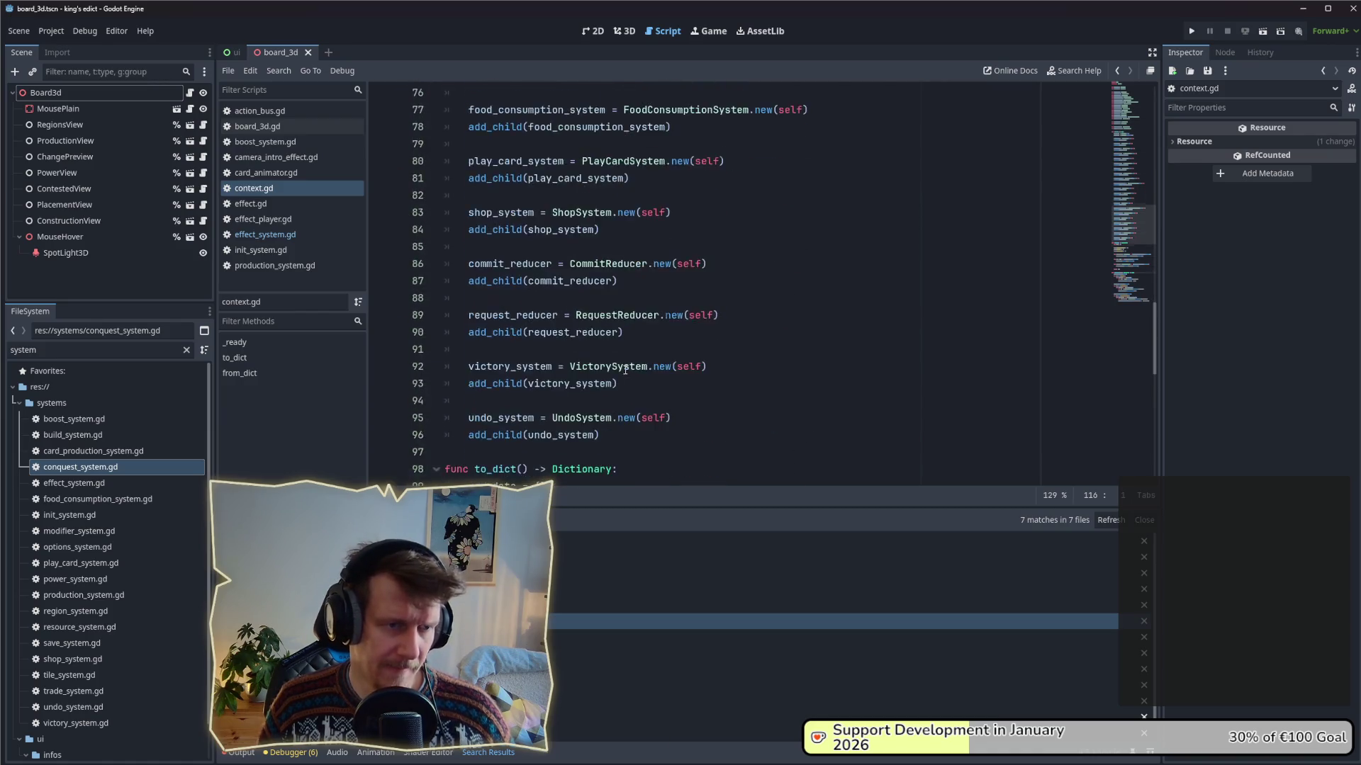
scroll(625, 368, "down", 2)
left_click(726, 332)
key("Return")
key("Return")
type("s")
key("BackSpace")
type("effect_system = E")
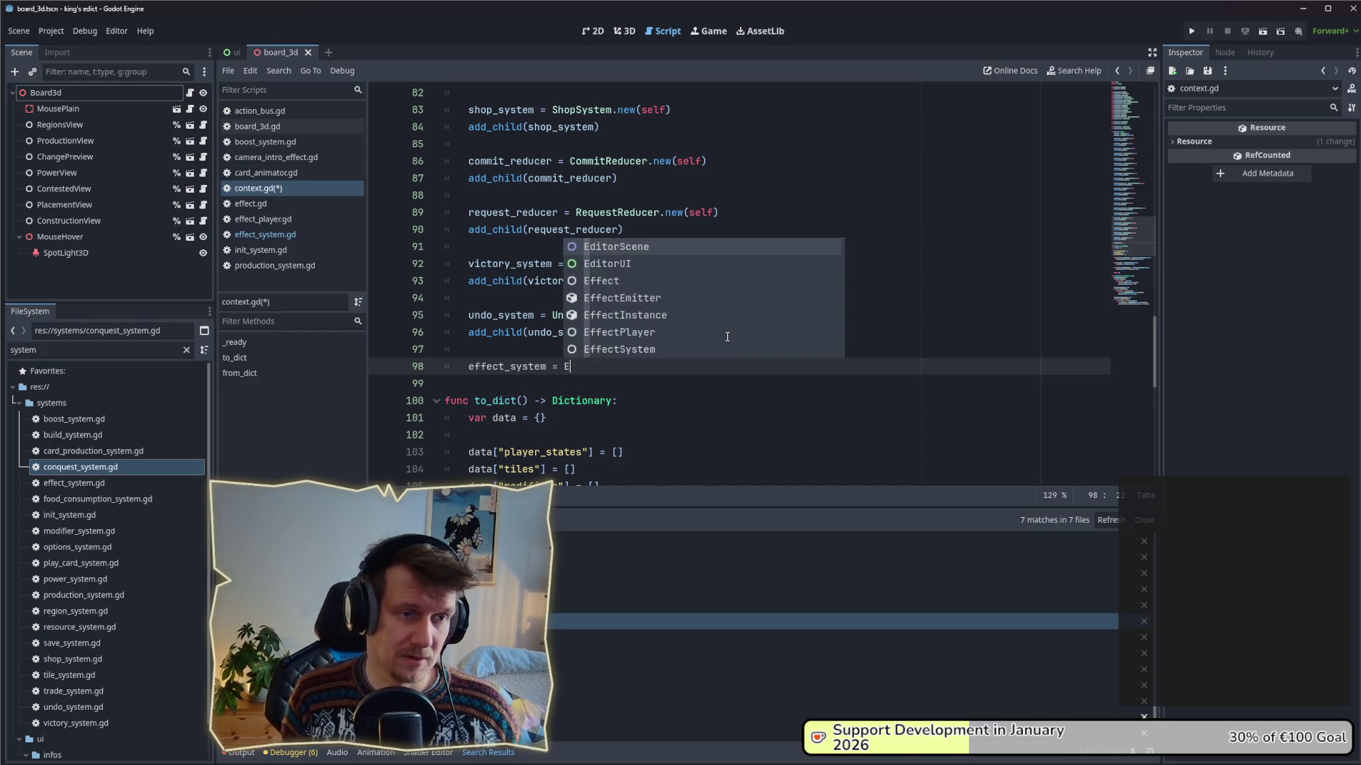
type("ffect")
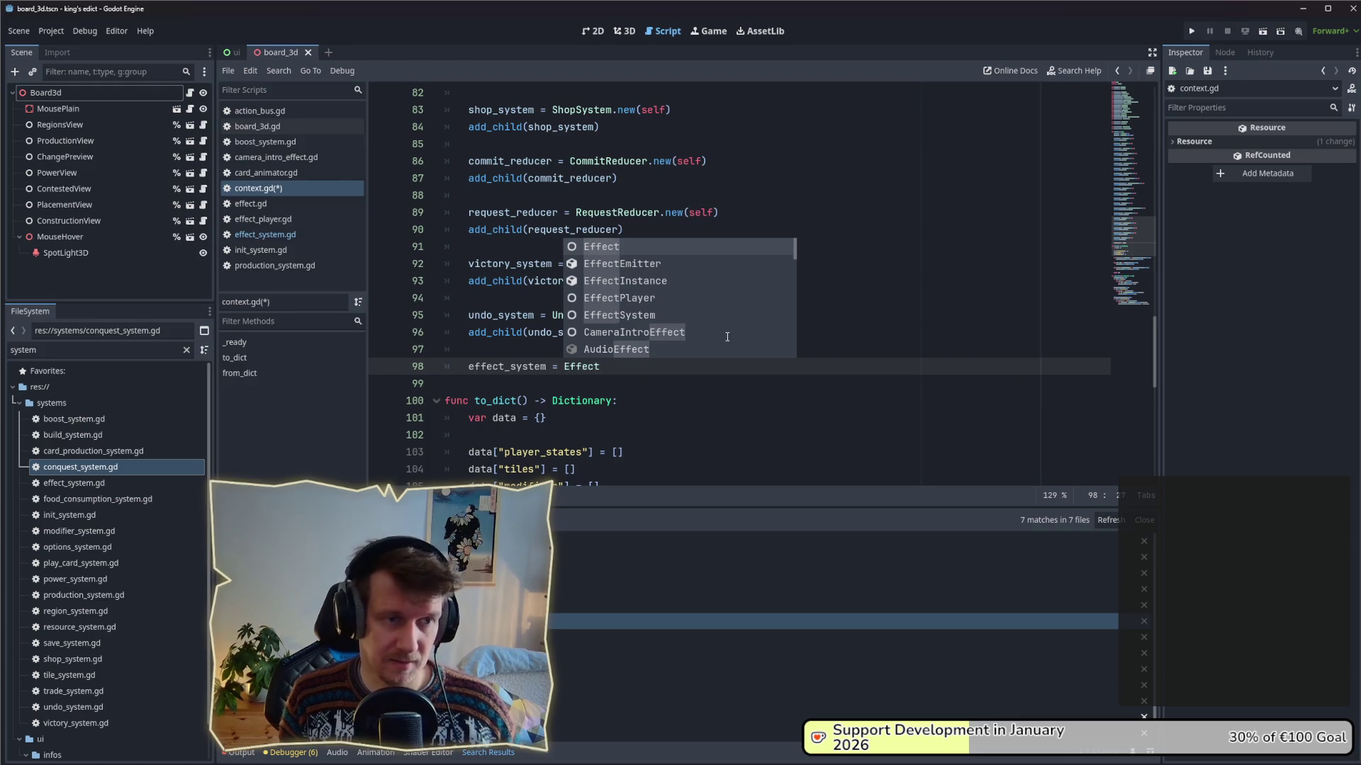
key("Down")
key("Down")
key("Down")
key("Return")
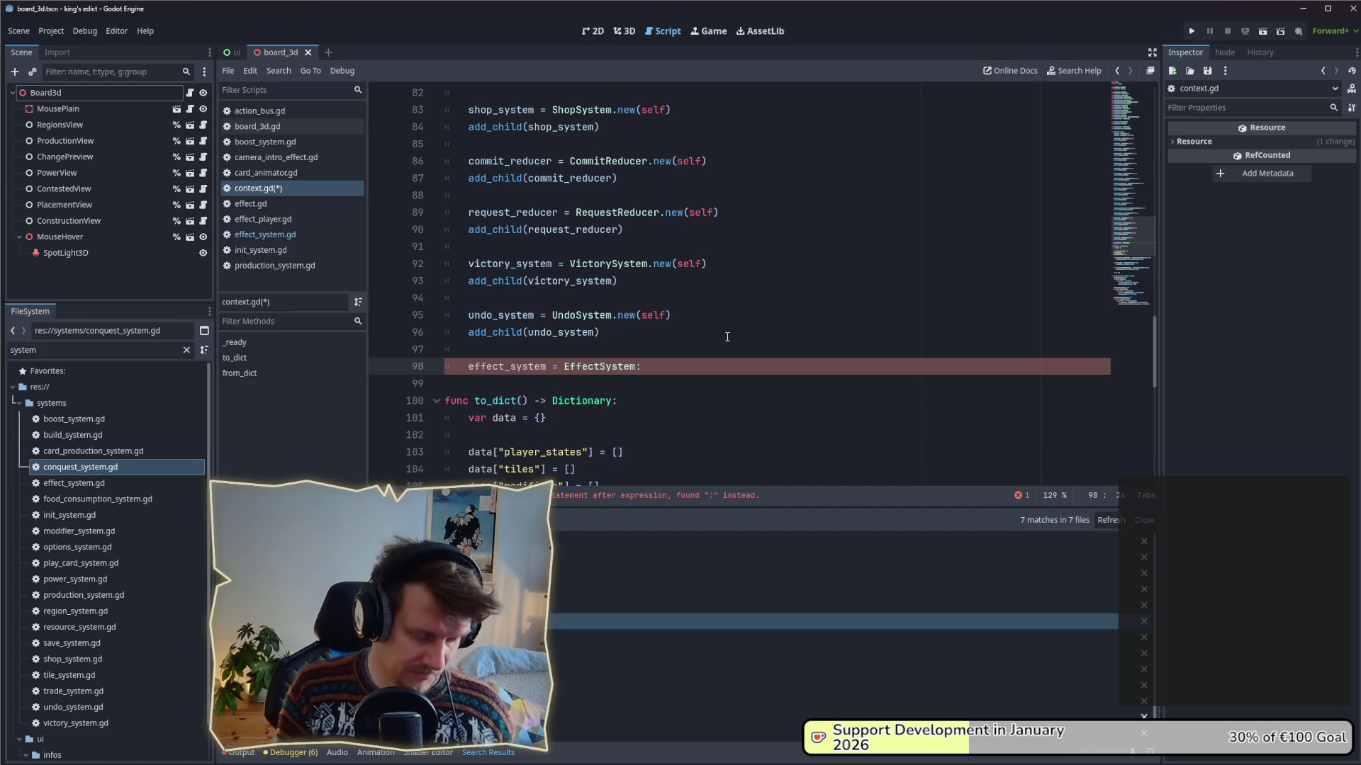
type("new")
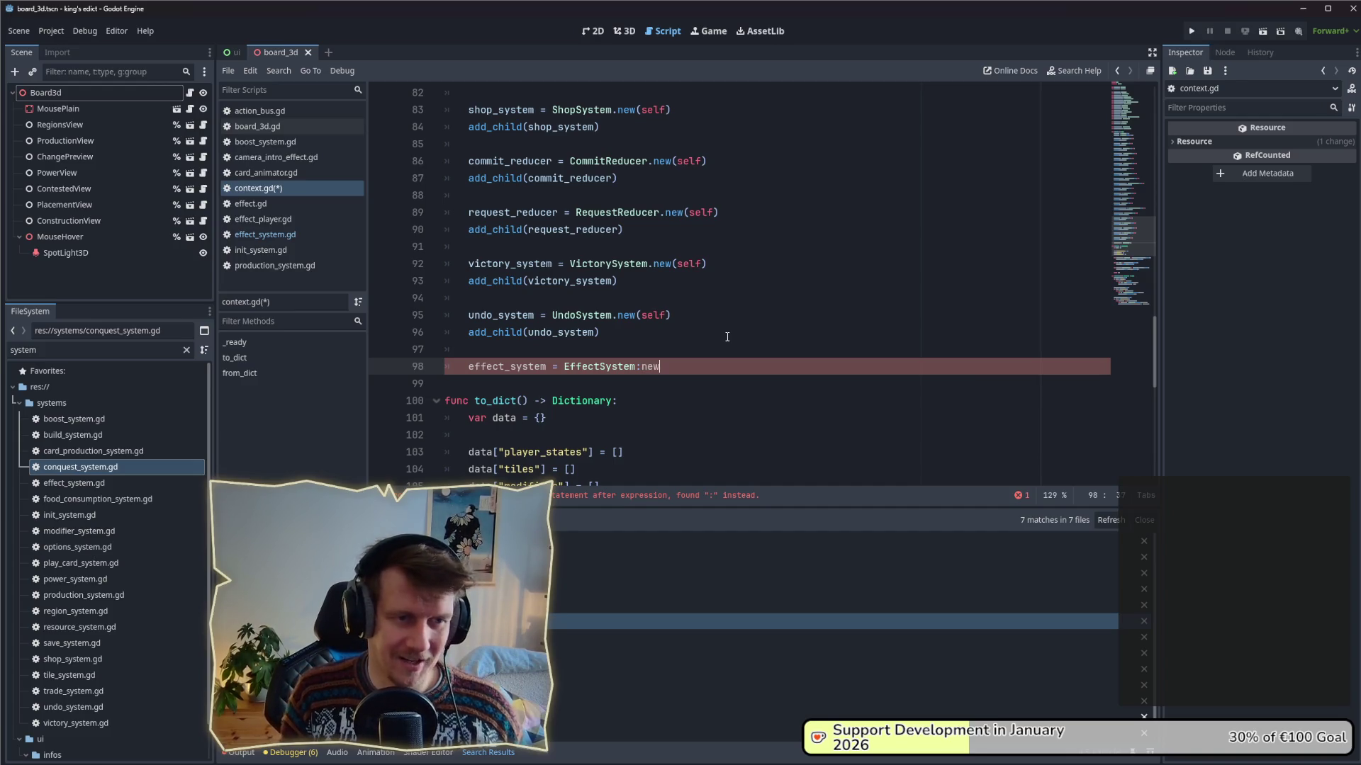
key("BackSpace")
key("BackSpace")
key("BackSpace")
key("BackSpace")
type(".n")
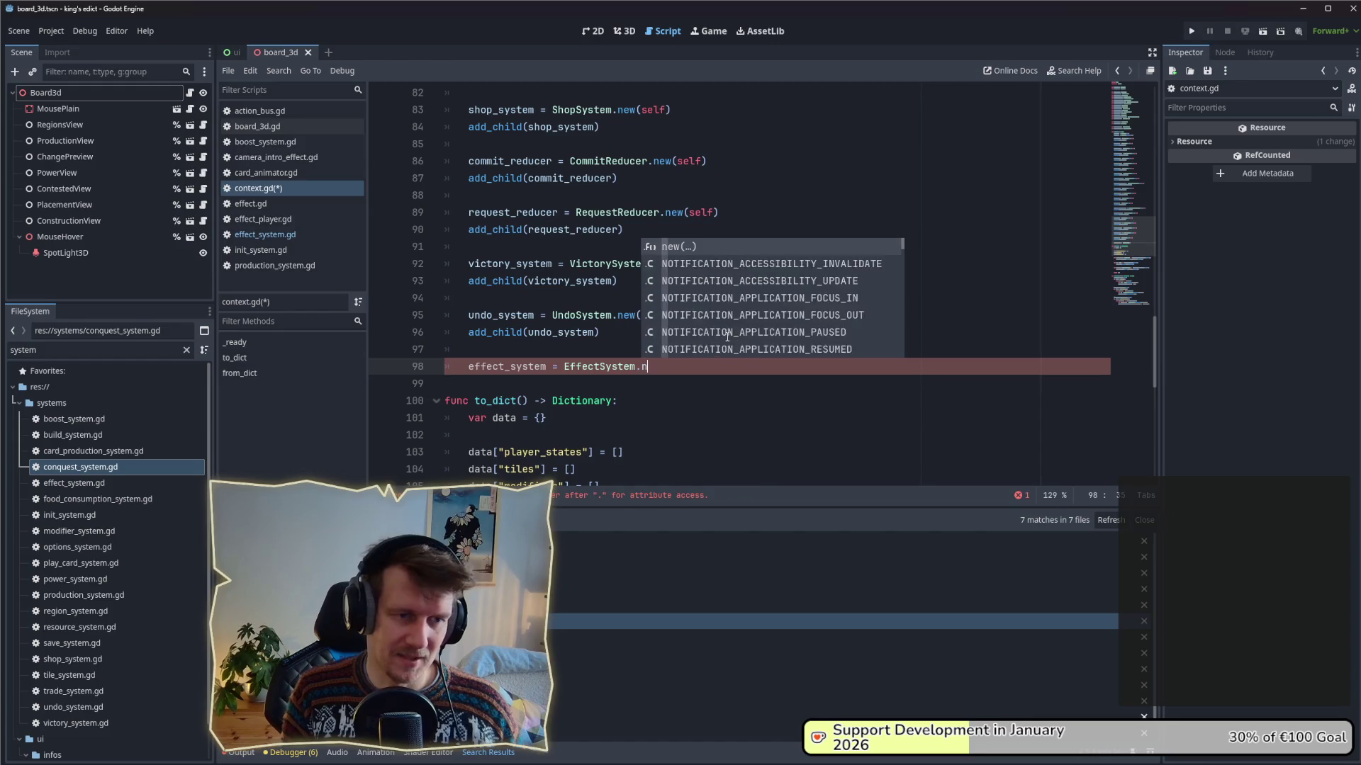
type("ew(")
type("self")
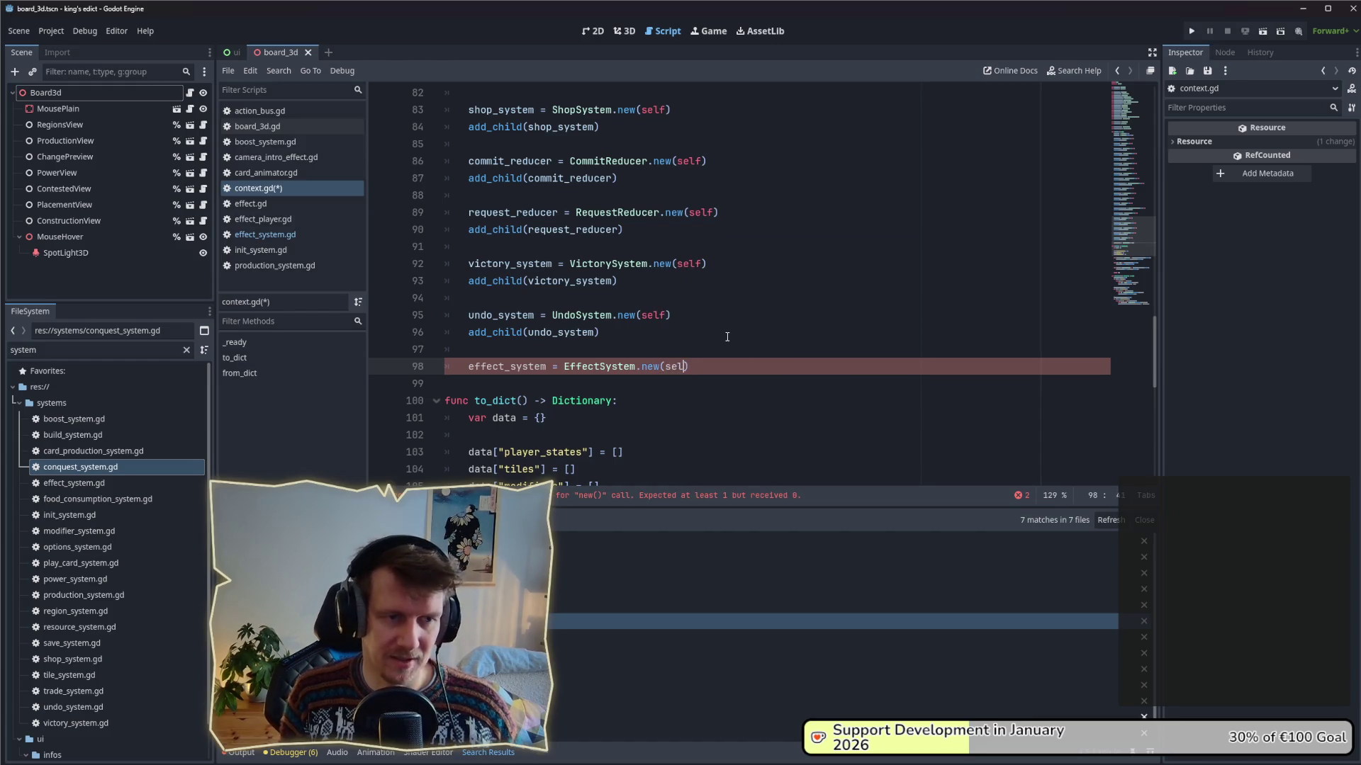
type(")")
- Add the new system to the scene tree with add_child(effect_system)
key("Return")
type("add_child")
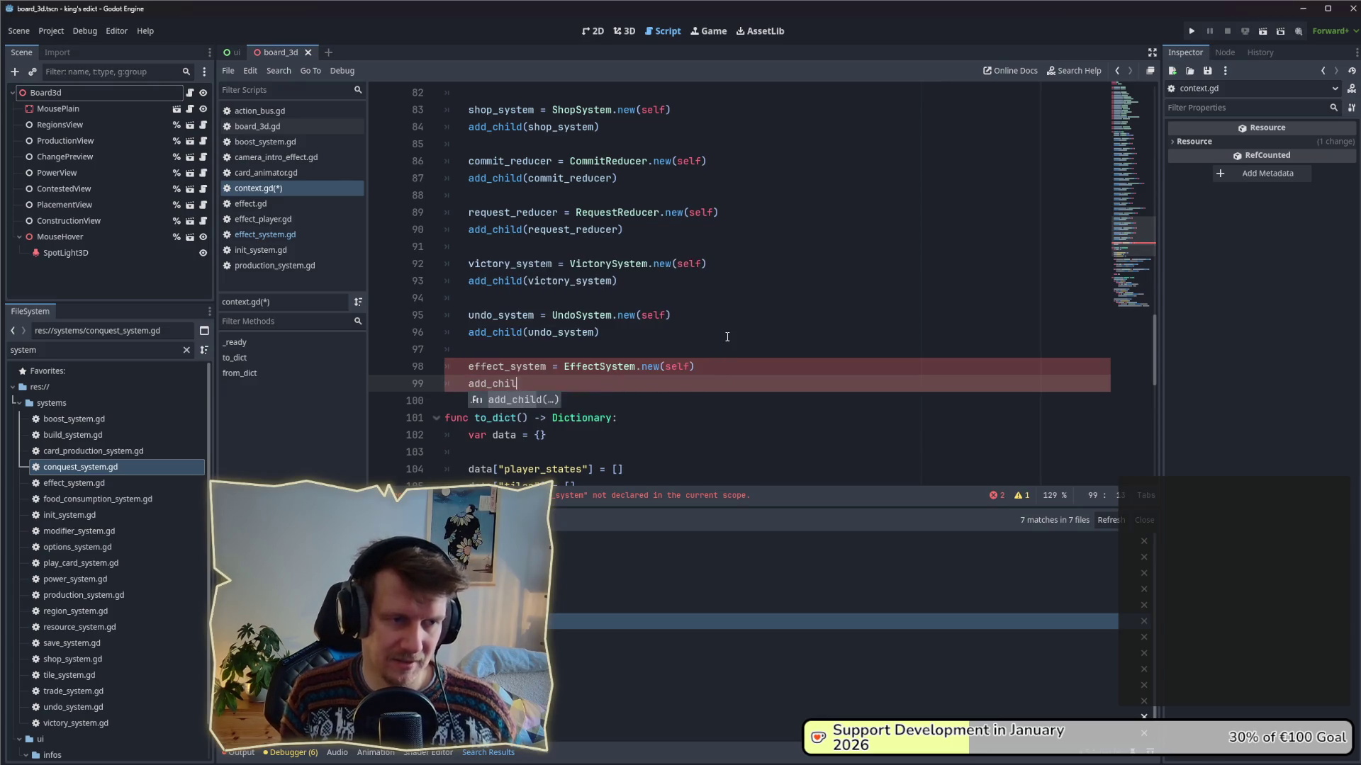
key("Return")
type("effect_")
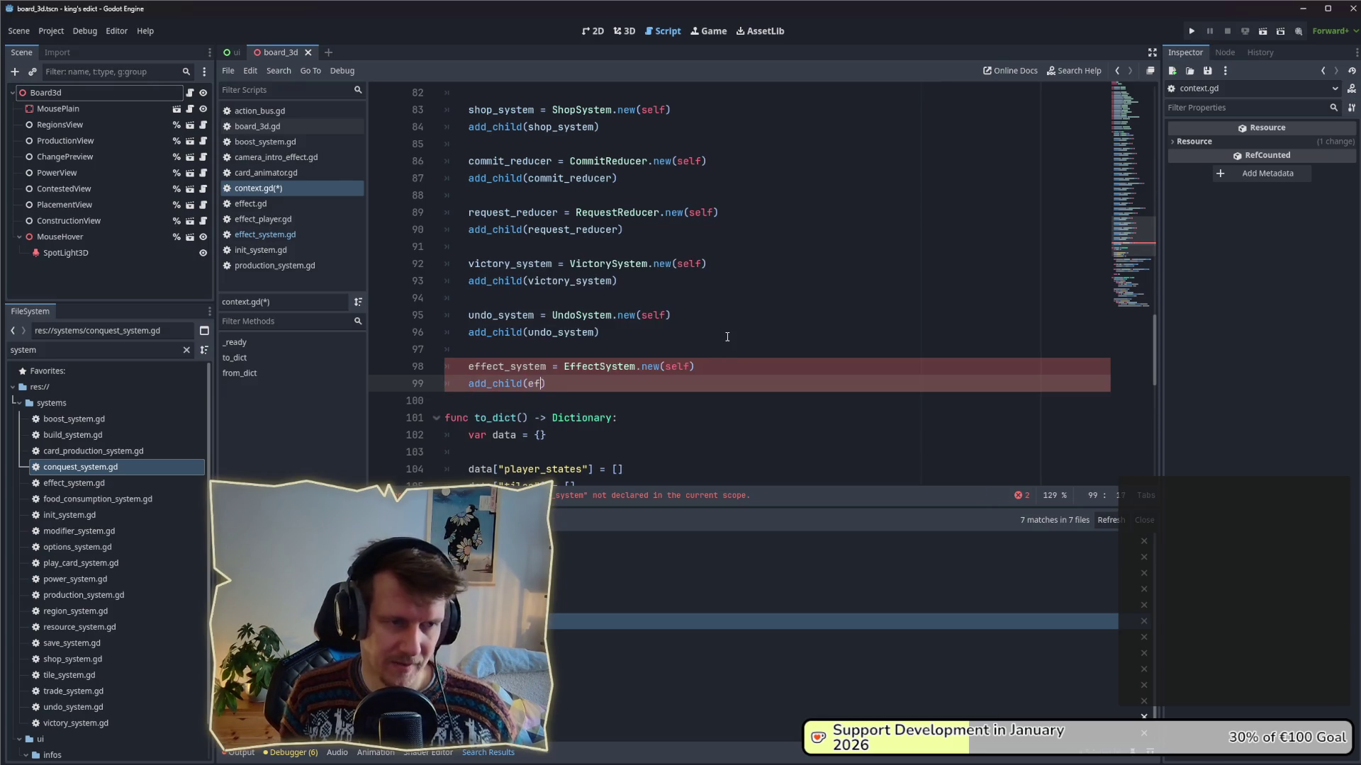
type("system")
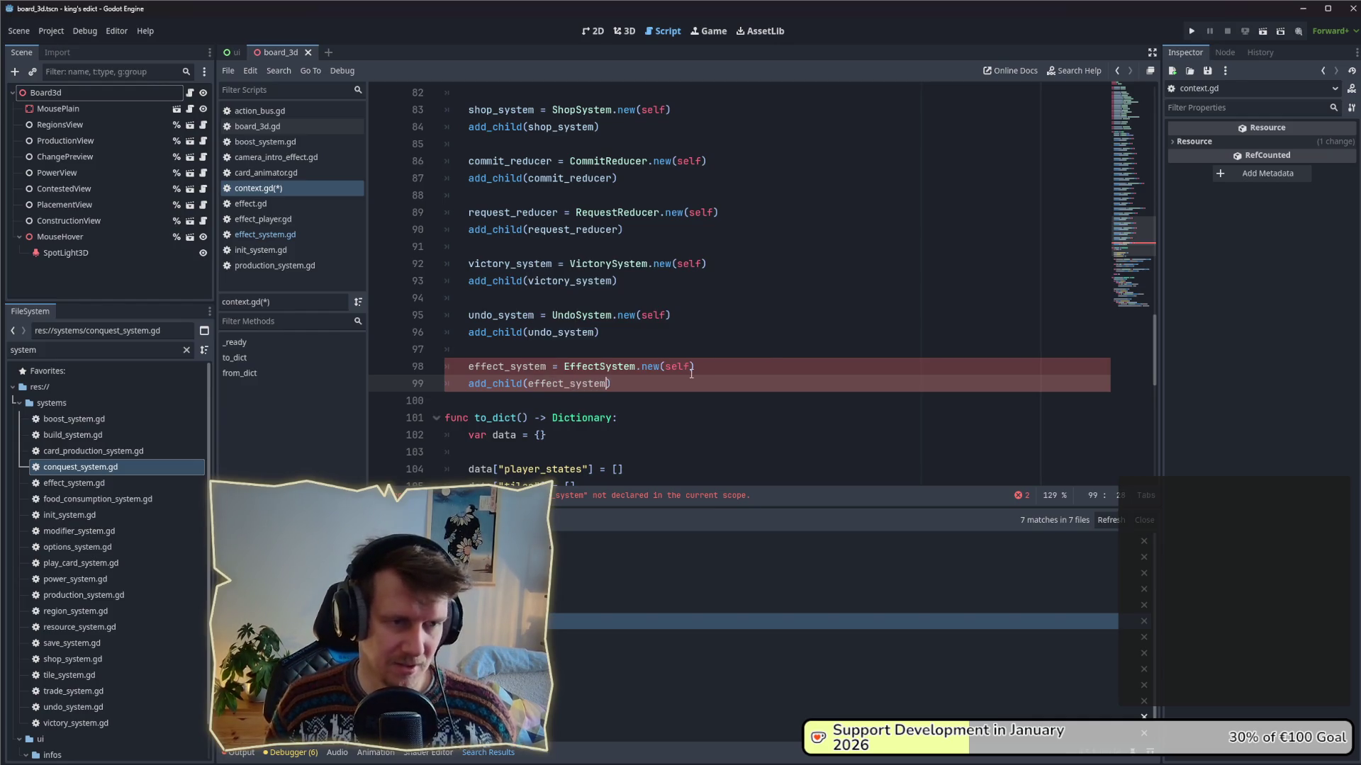
key("shift+Up")
key("shift+Up")
- Declare 'var effect_system: EffectSystem' below victory_system and save context.gd
left_click(1124, 124)
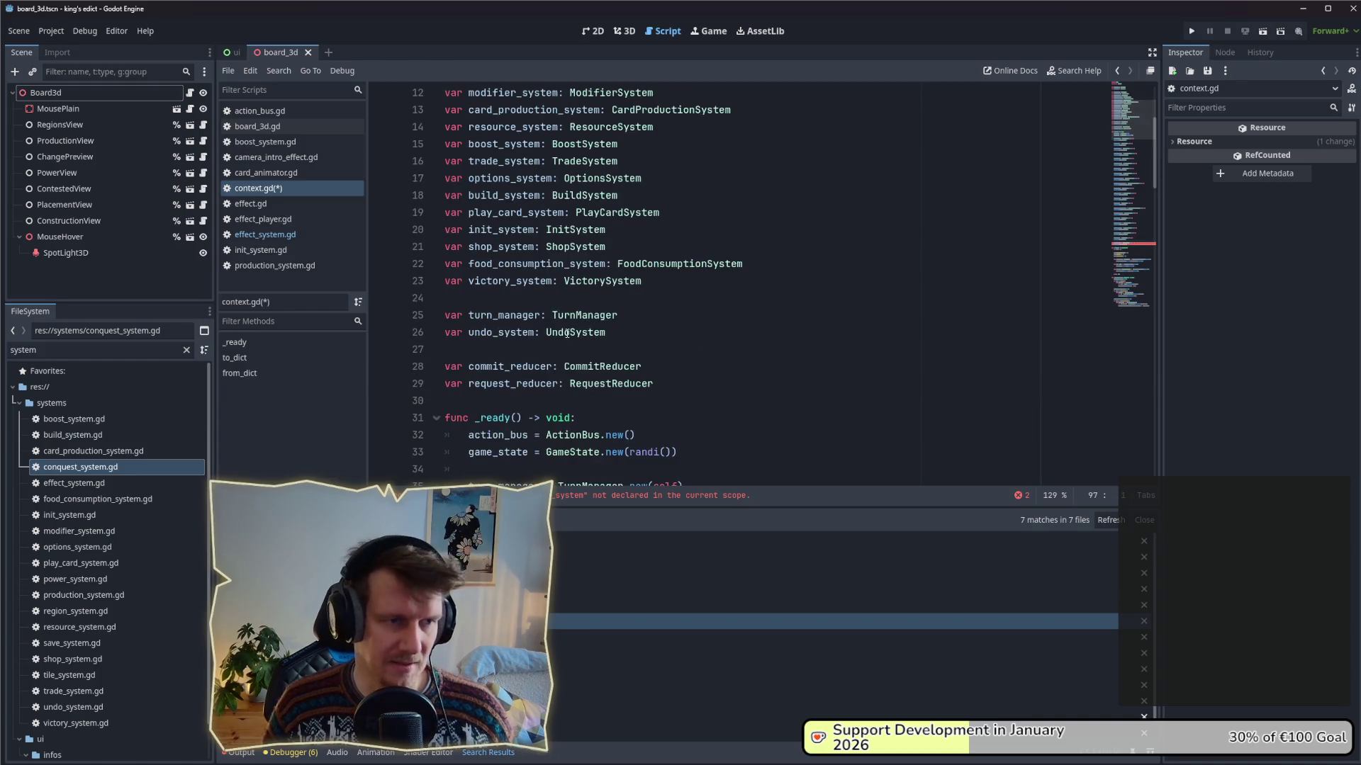
left_click(638, 287)
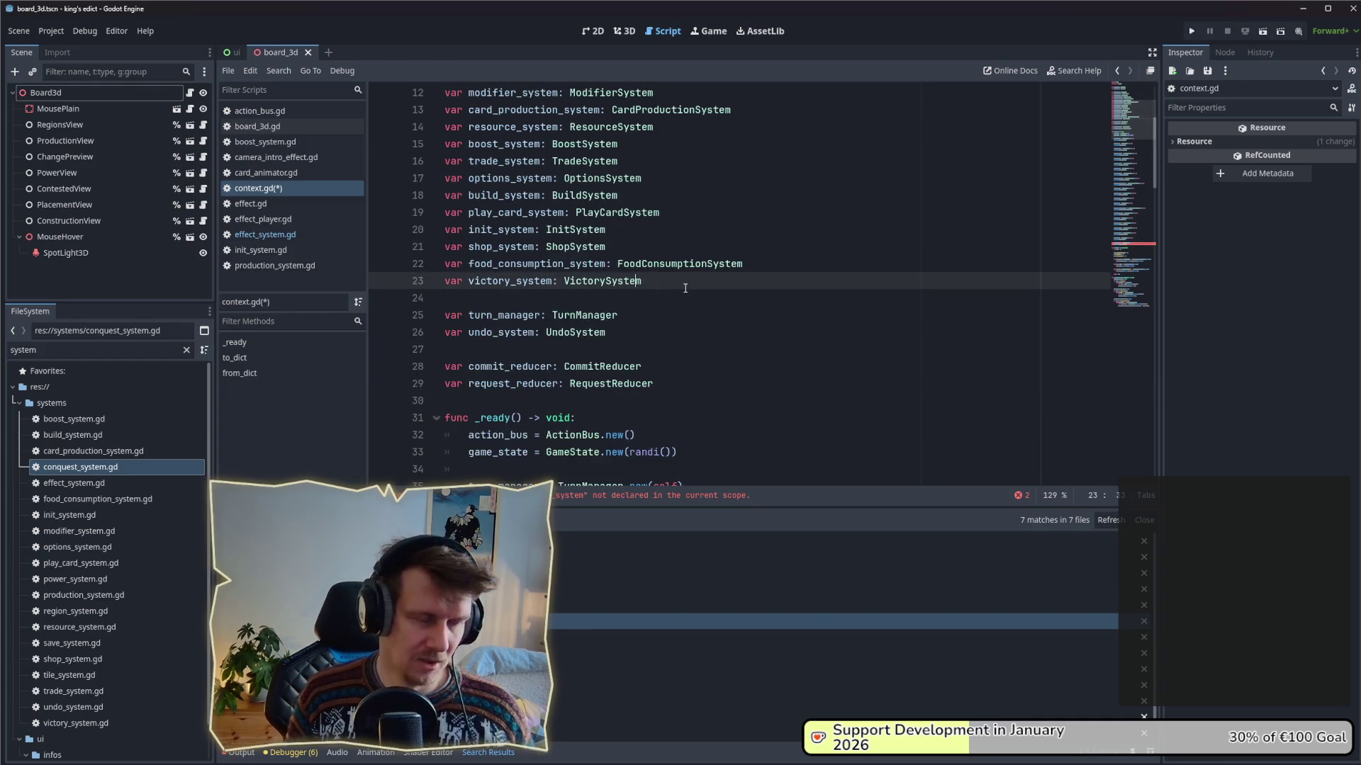
key("Return")
type("var re")
key("BackSpace")
key("BackSpace")
type("effe")
key("BackSpace")
key("BackSpace")
type("fect_system:;")
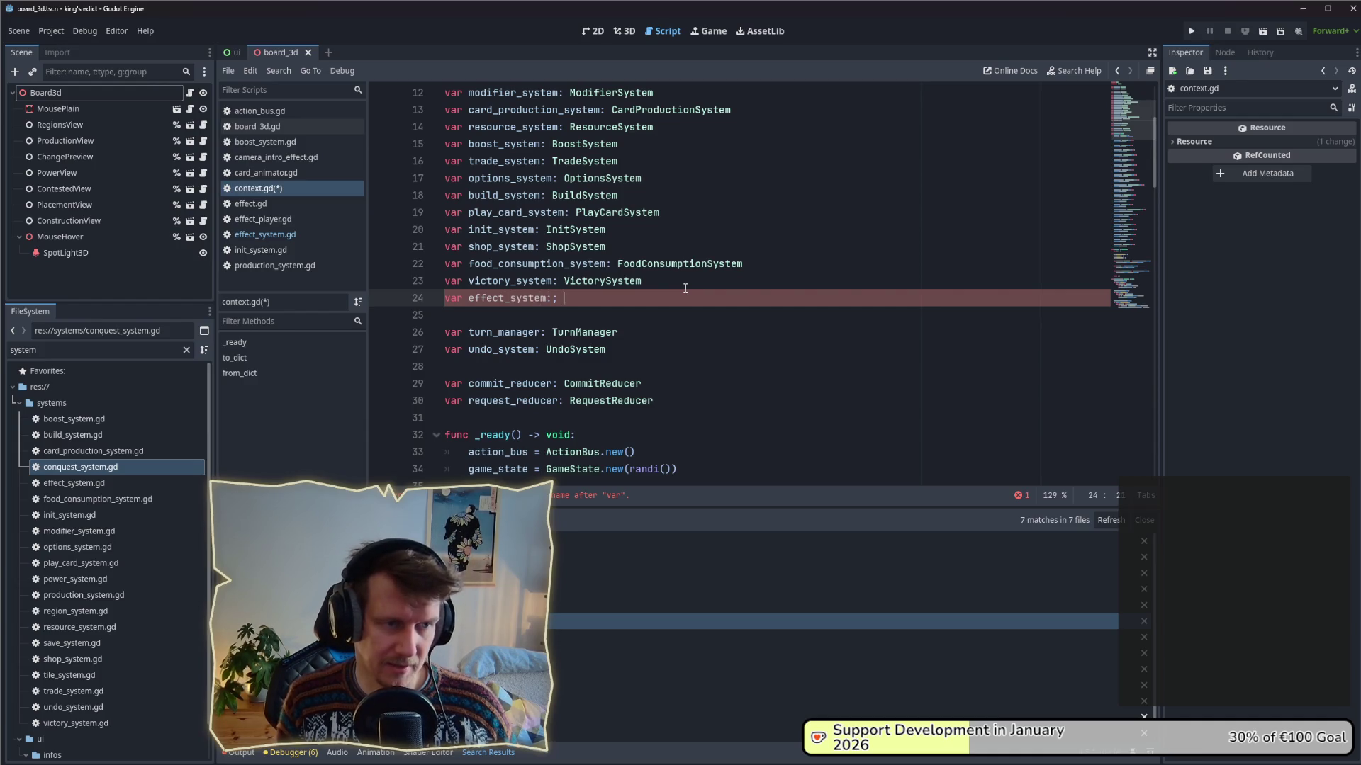
key("BackSpace")
key("BackSpace")
type("E")
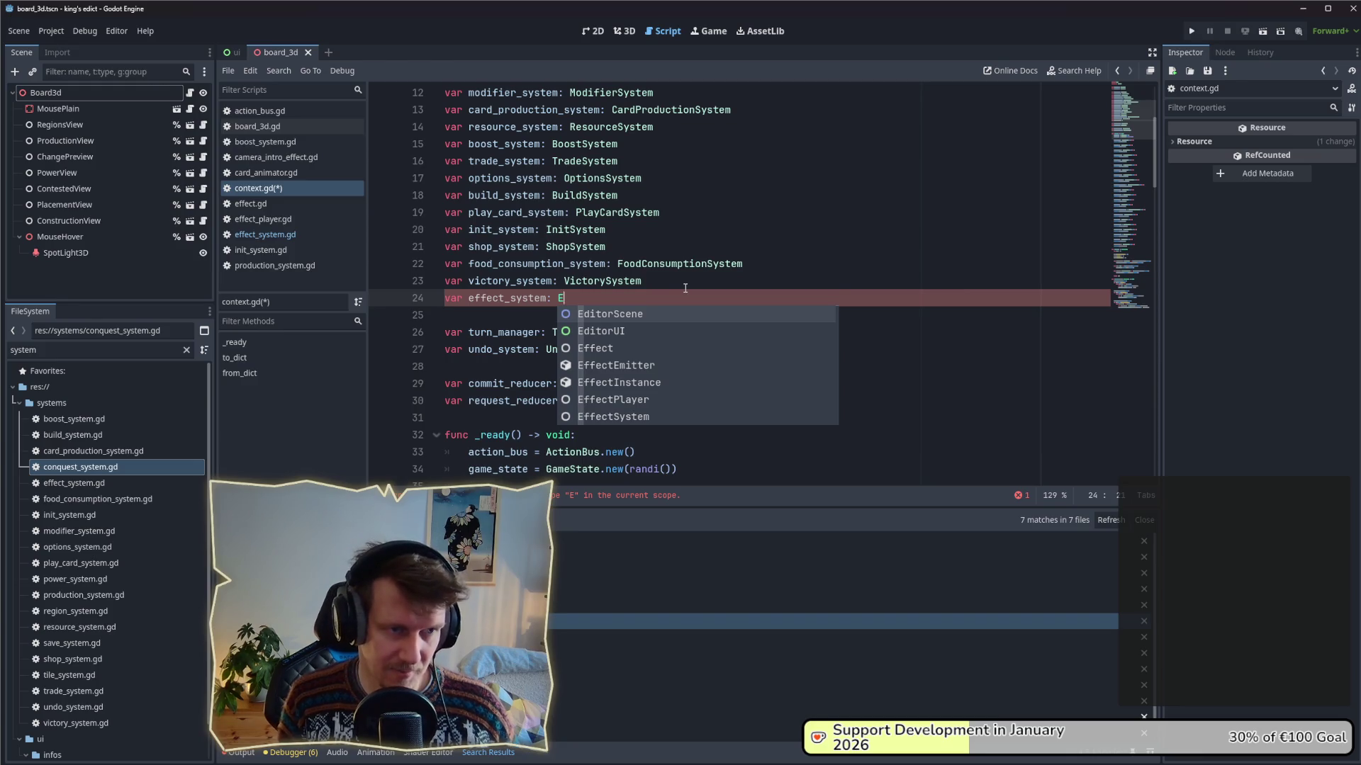
key("BackSpace")
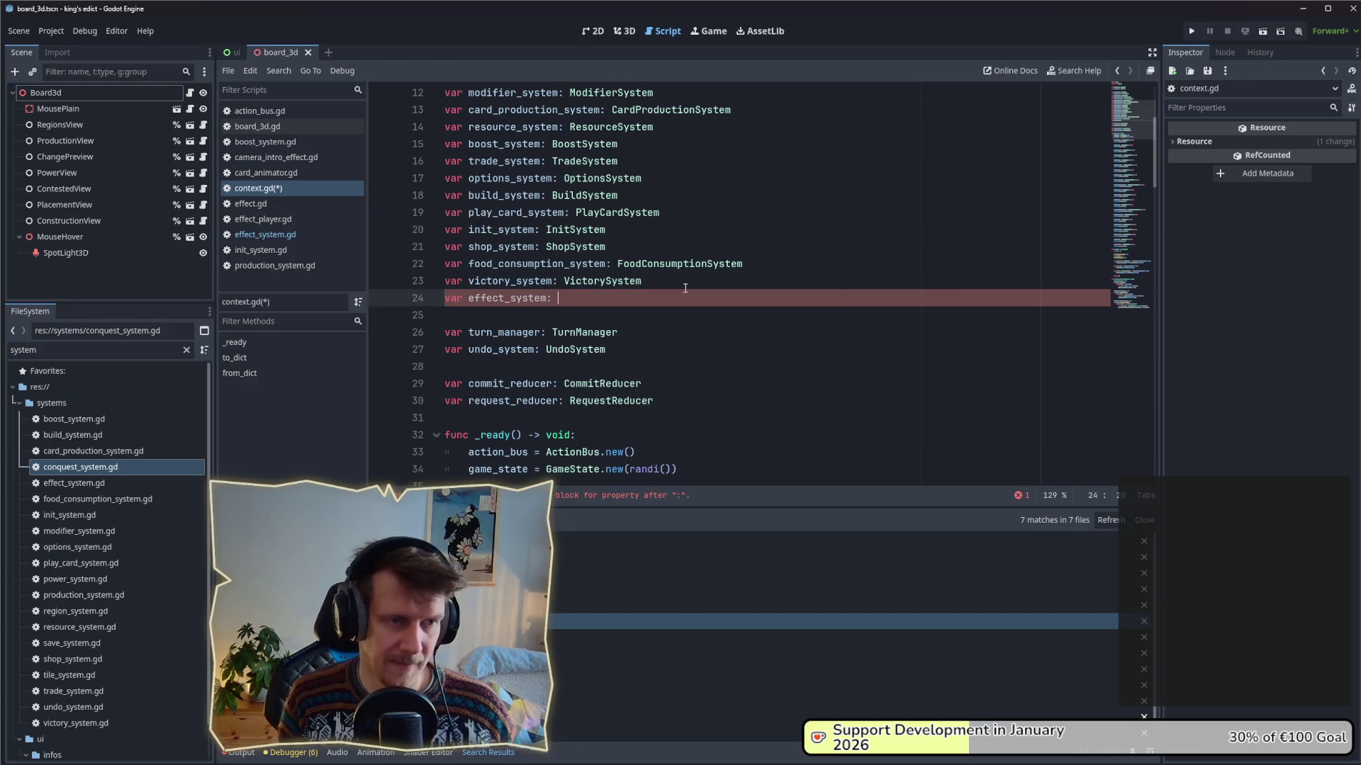
type("EffectSyst")
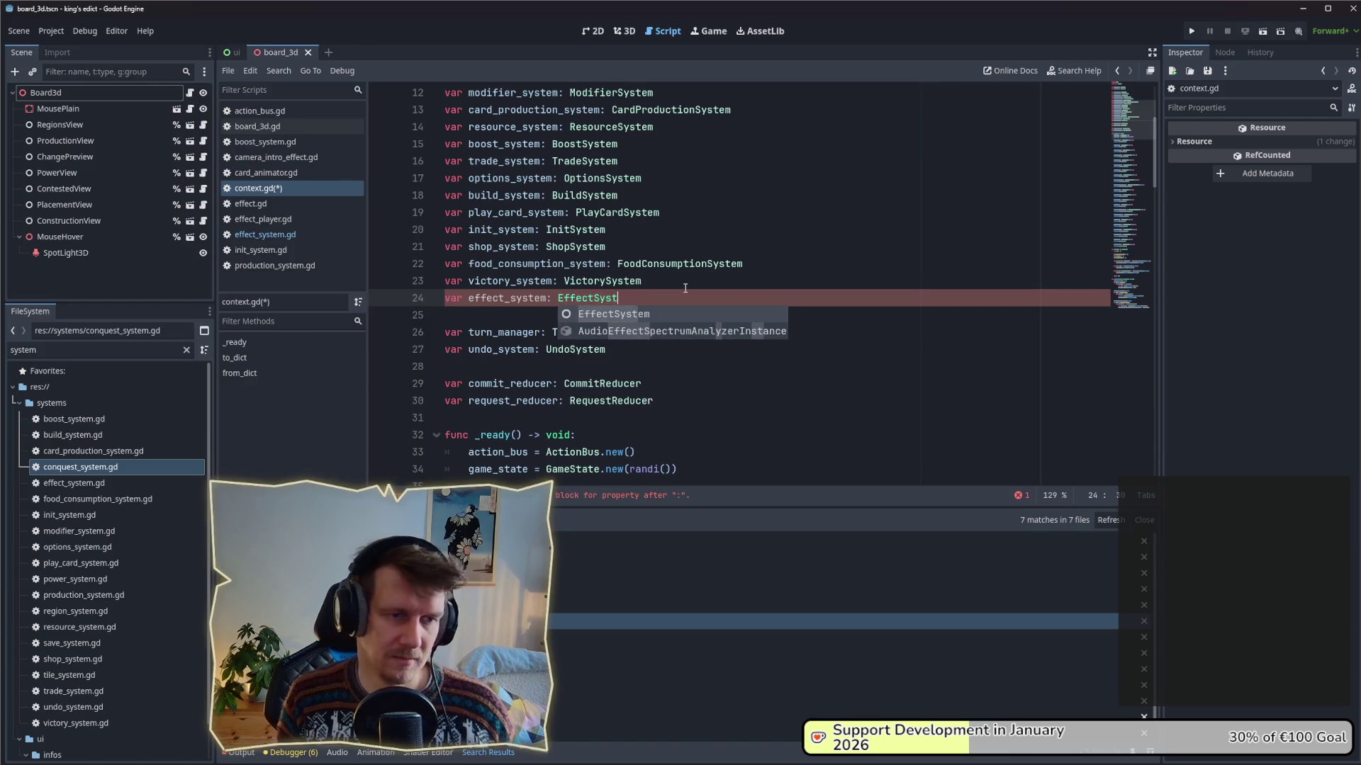
key("Return")
key("ctrl+s")
left_click(674, 310)
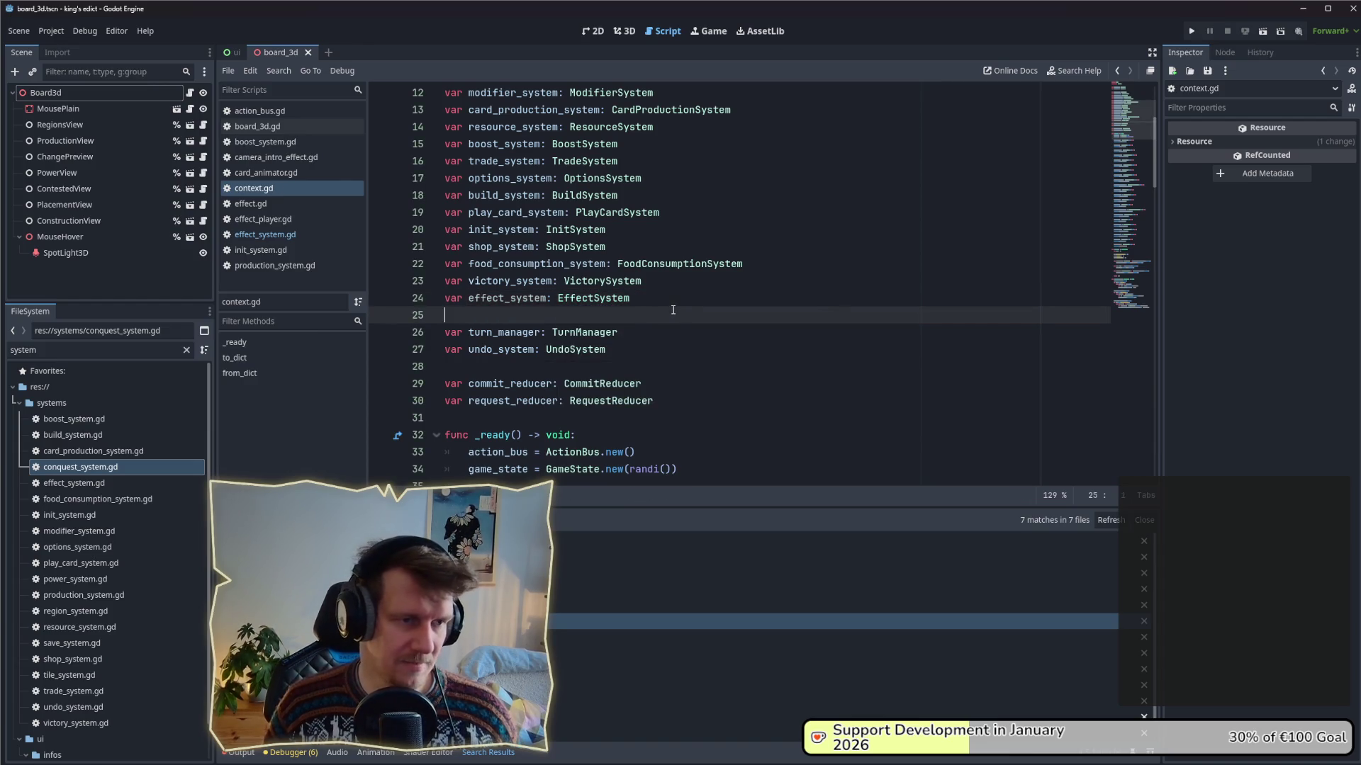
left_click(1145, 246)
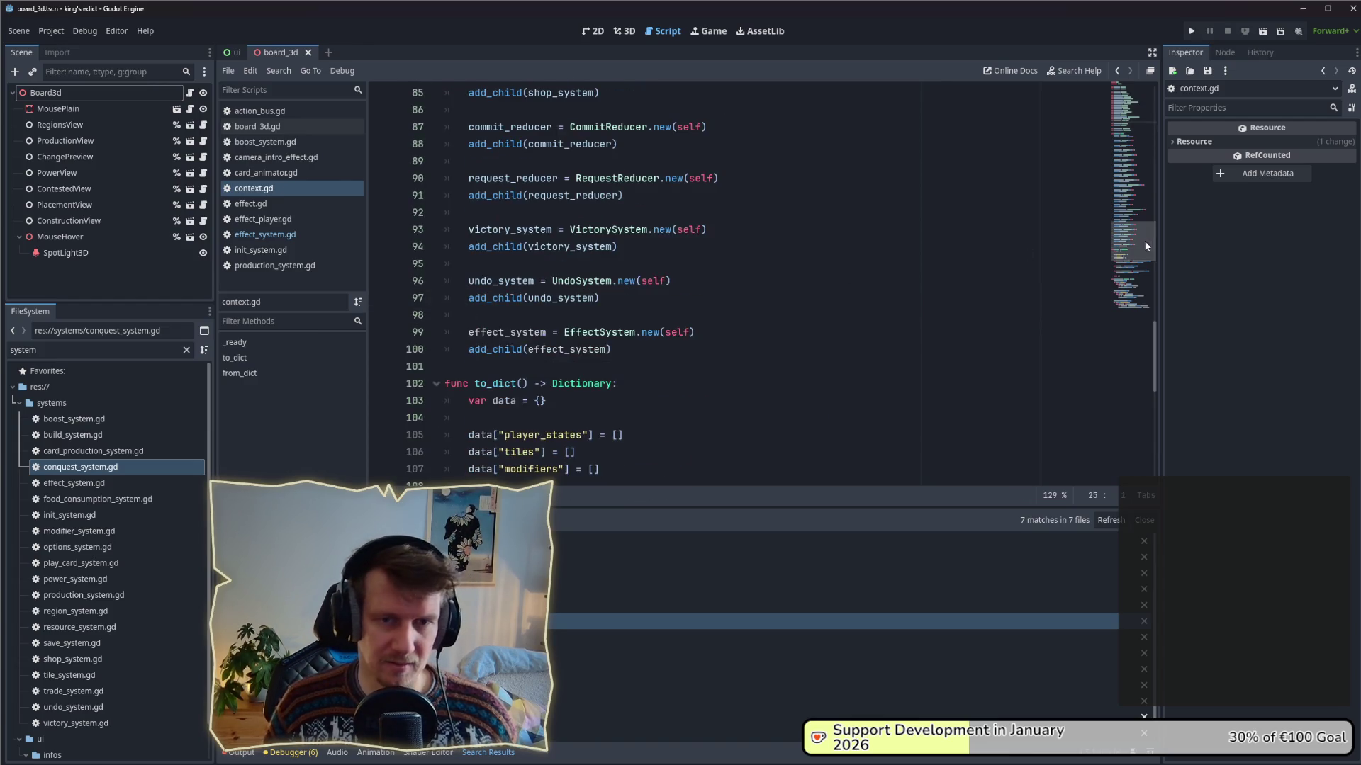
left_click(603, 348)
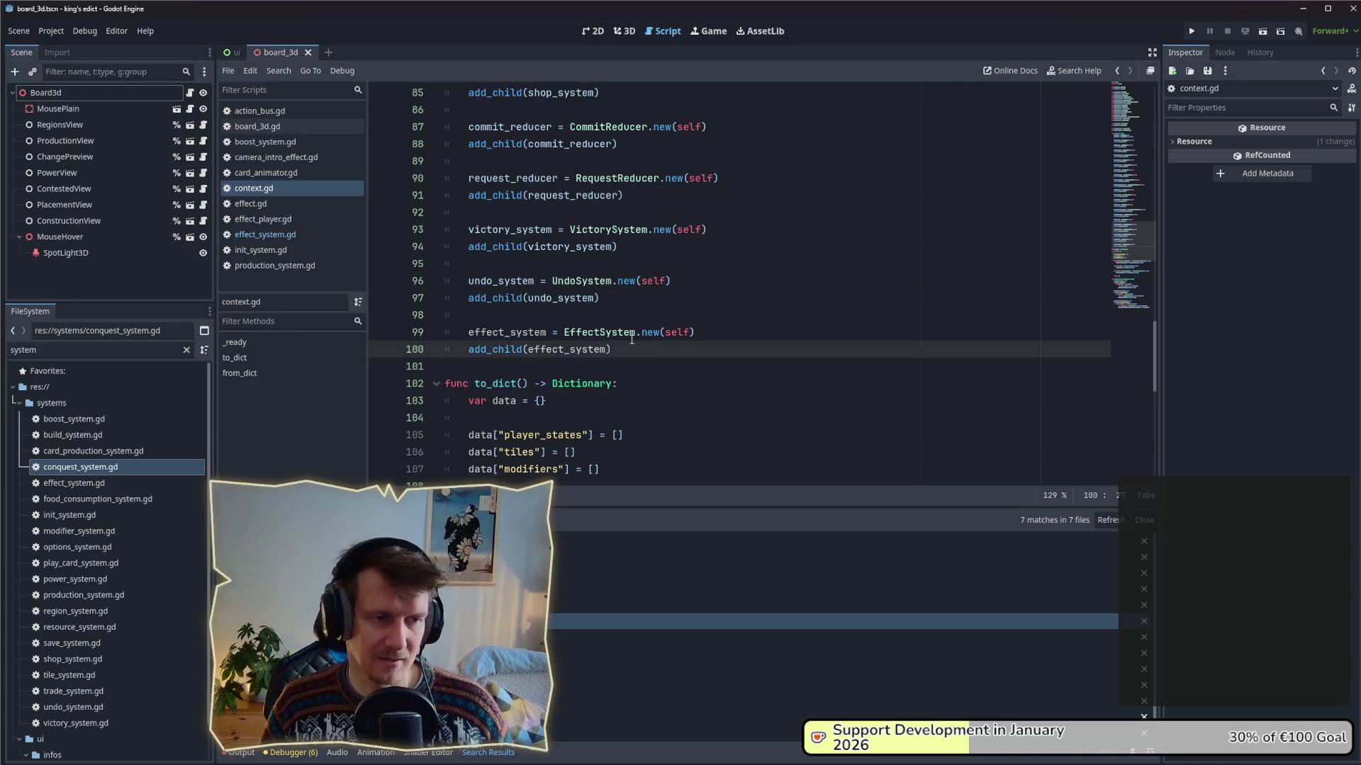
scroll(640, 344, "down", 2)
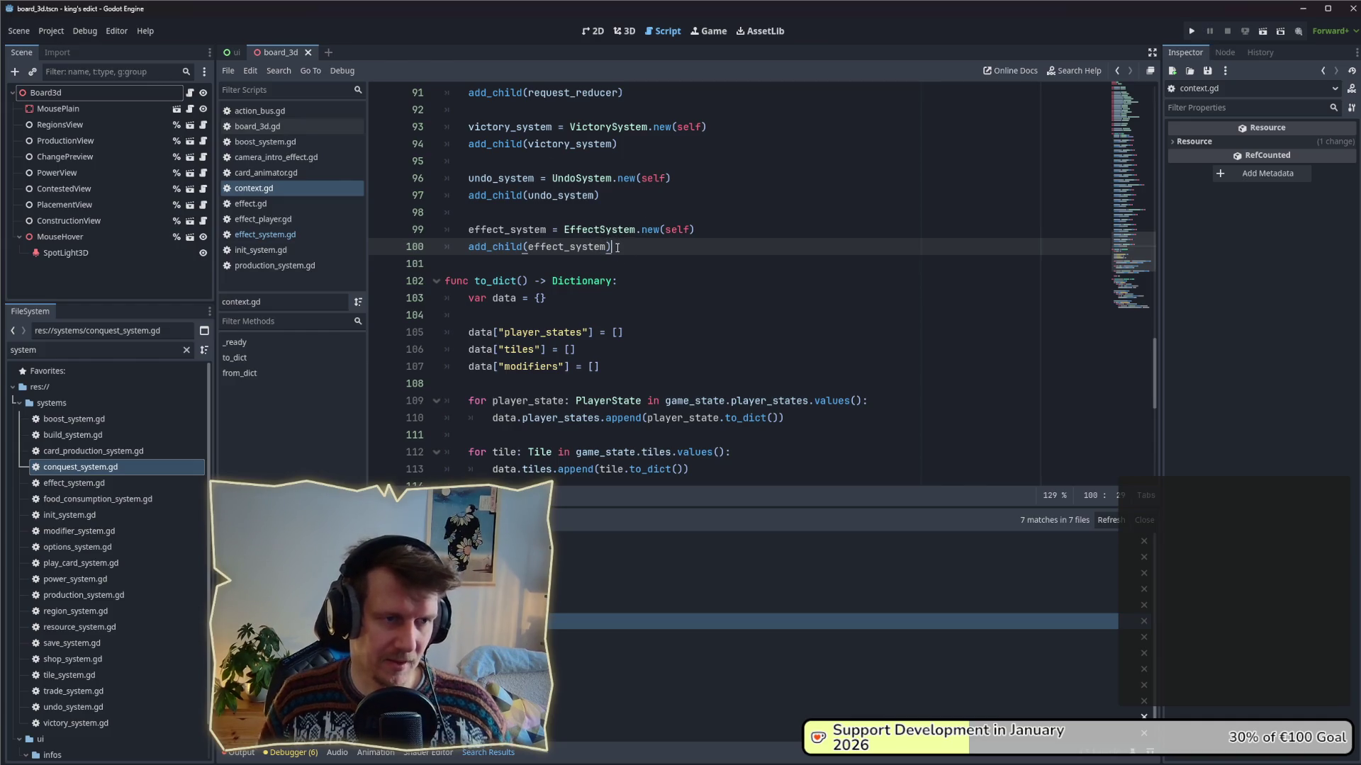
scroll(618, 247, "down", 1)
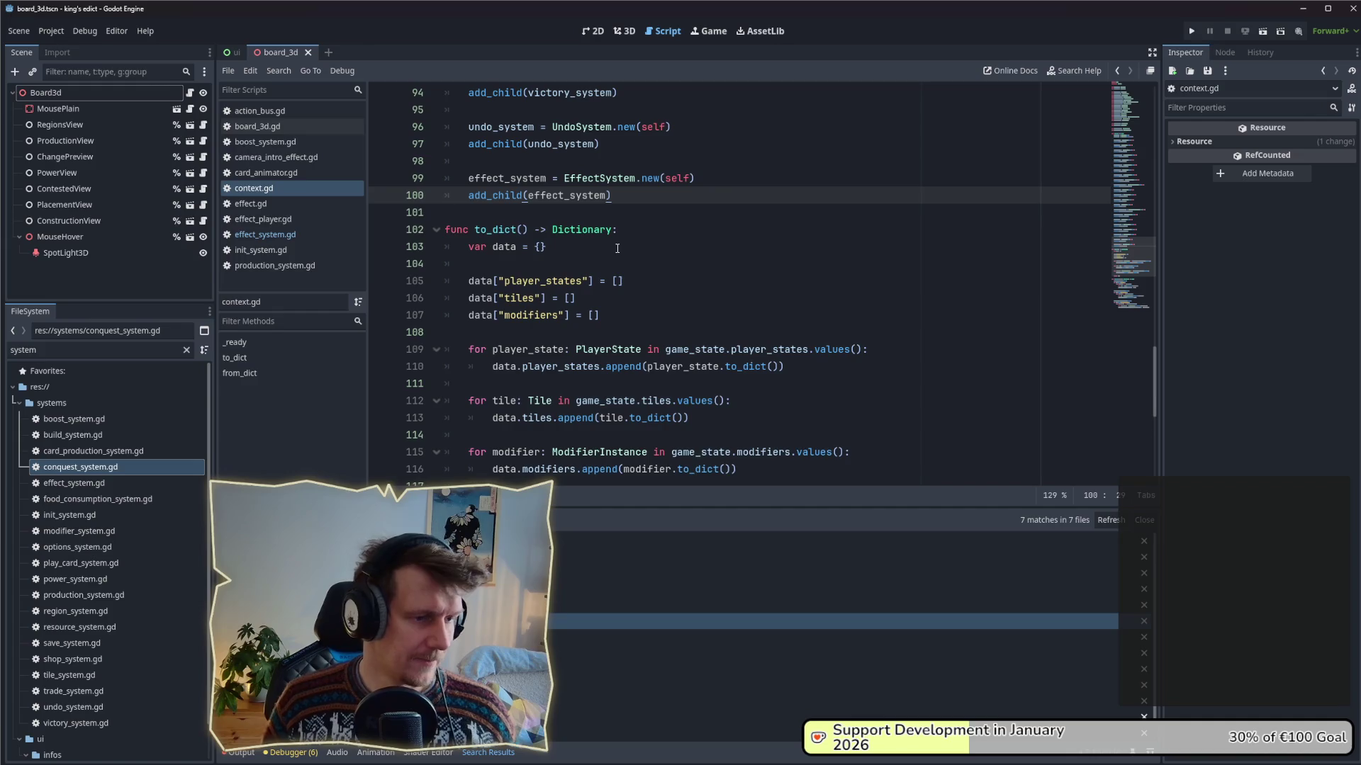
scroll(632, 251, "down", 1)
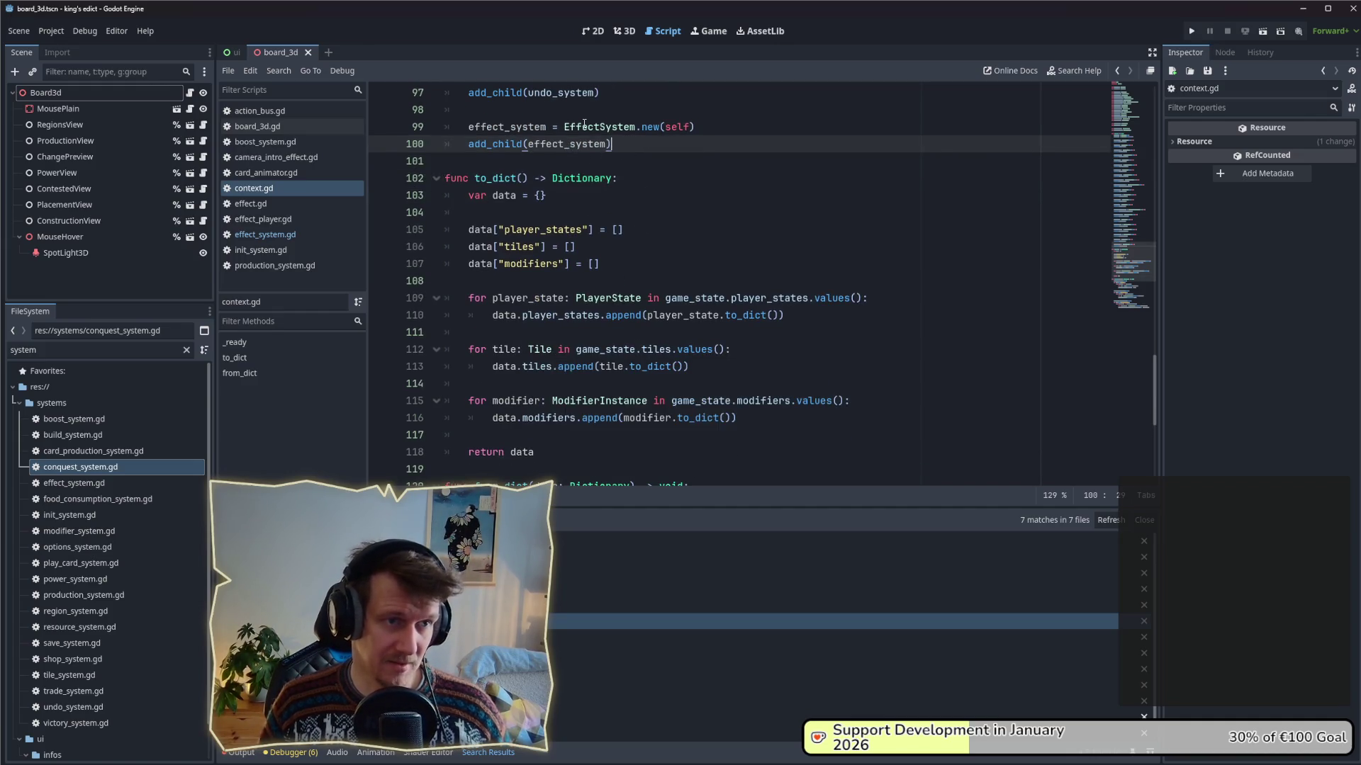
mouse_move(585, 123)
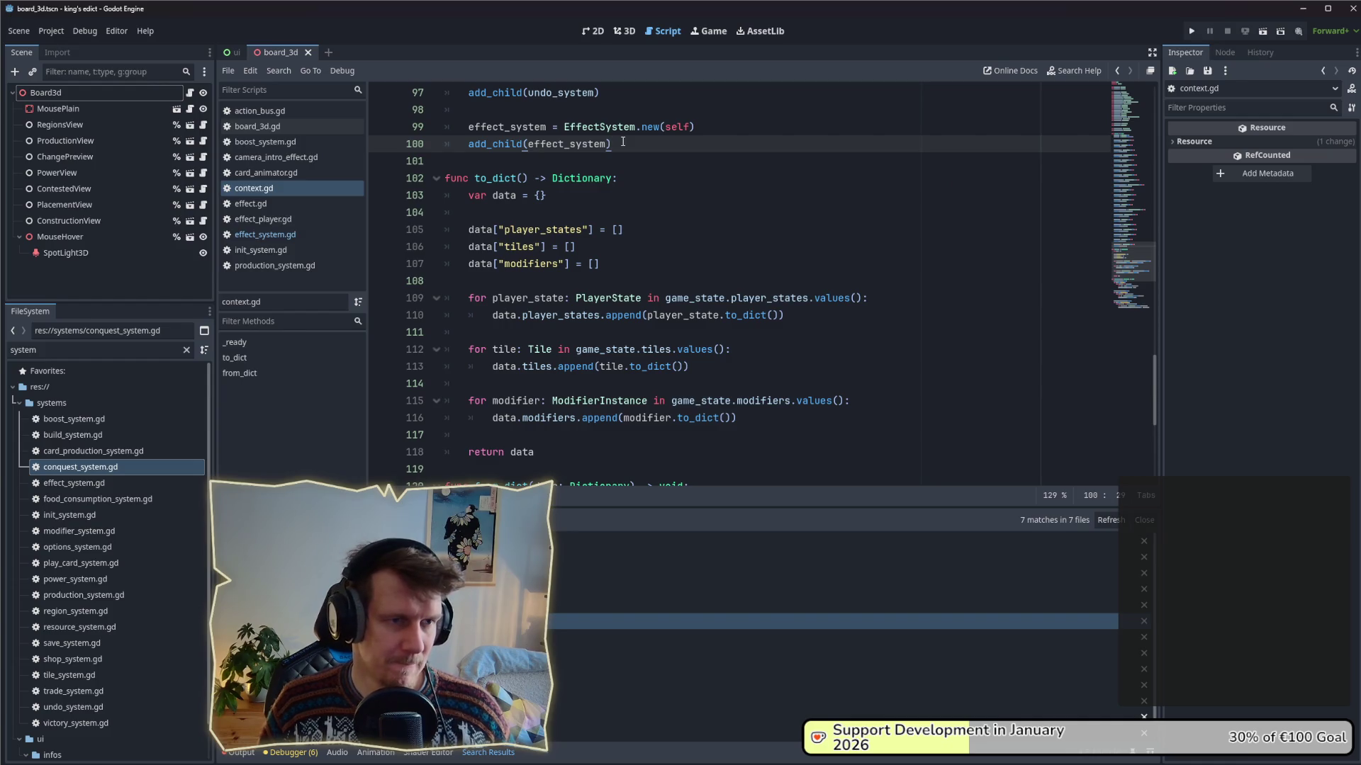
scroll(623, 142, "down", 6)
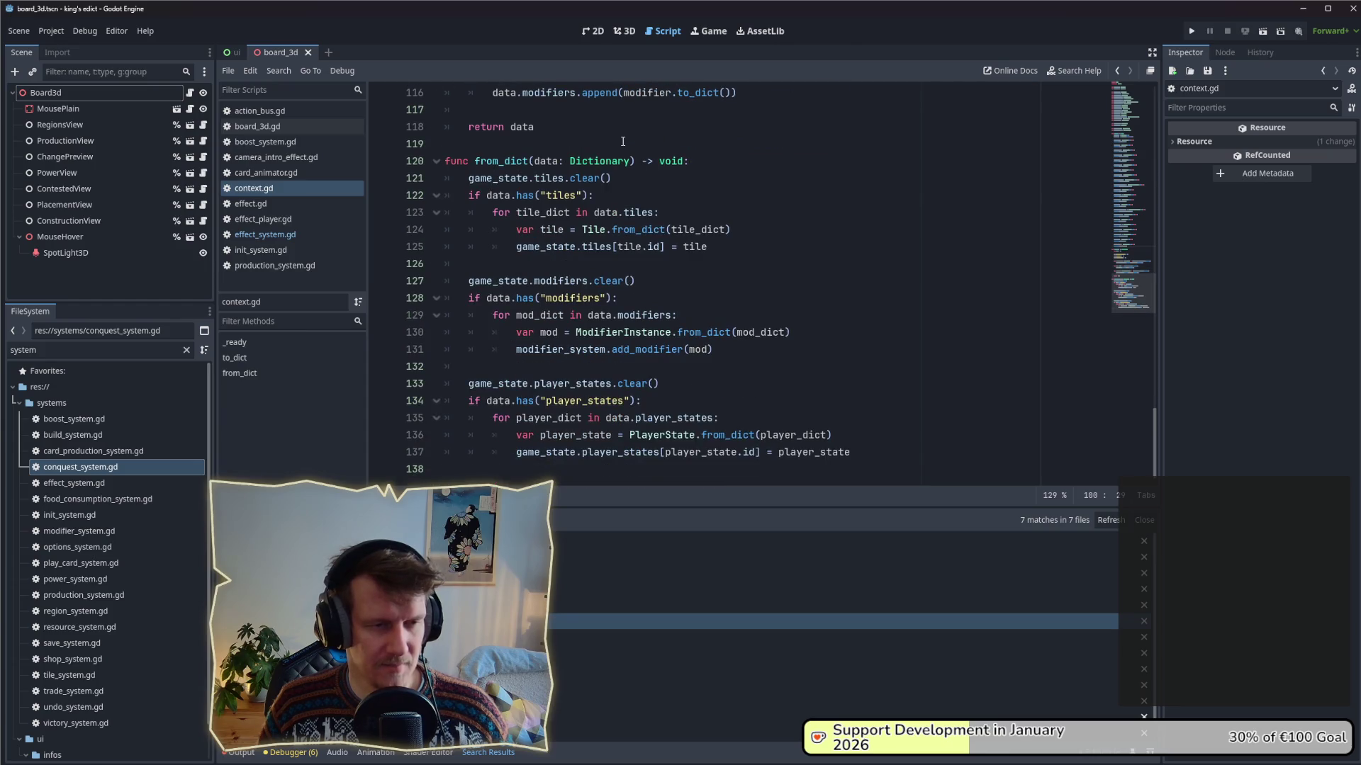
scroll(622, 142, "up", 6)
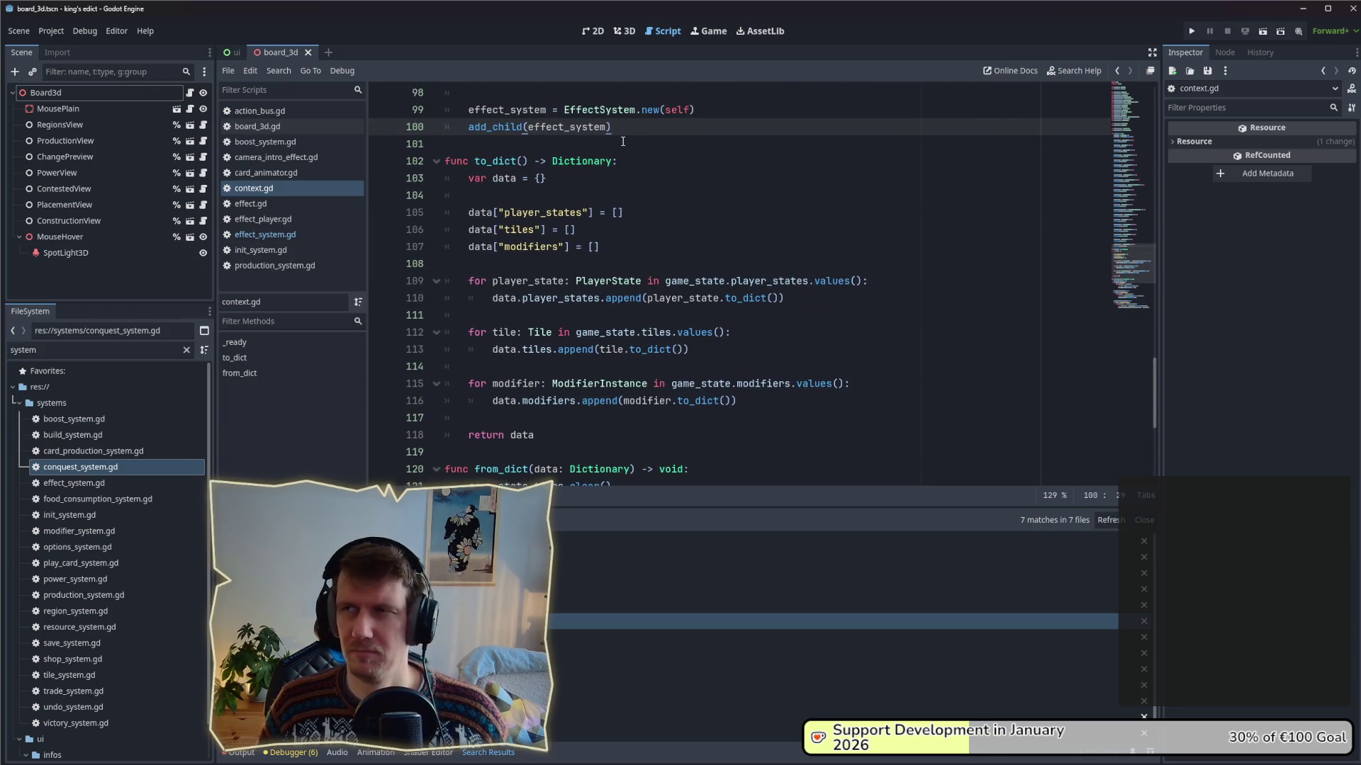
scroll(623, 142, "up", 5)
scroll(622, 165, "down", 2)
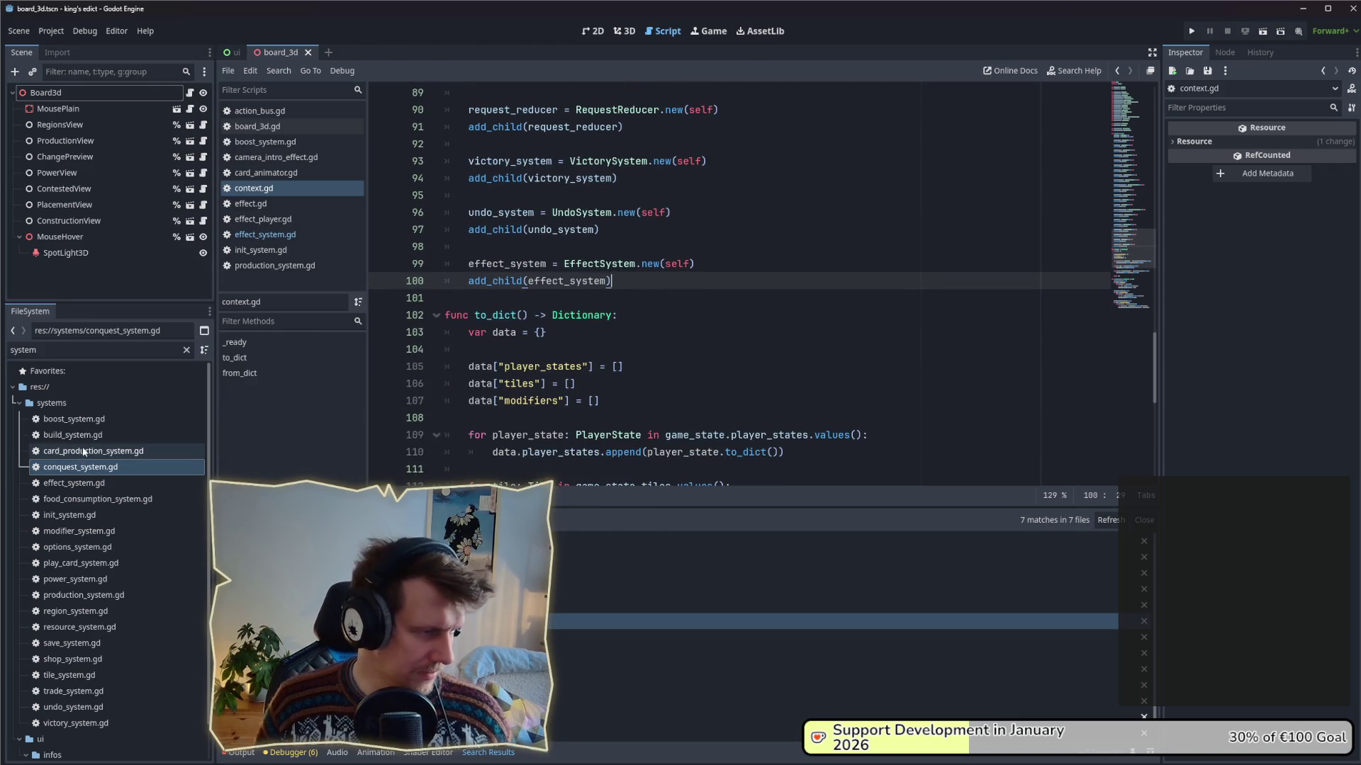
double_click(71, 483)
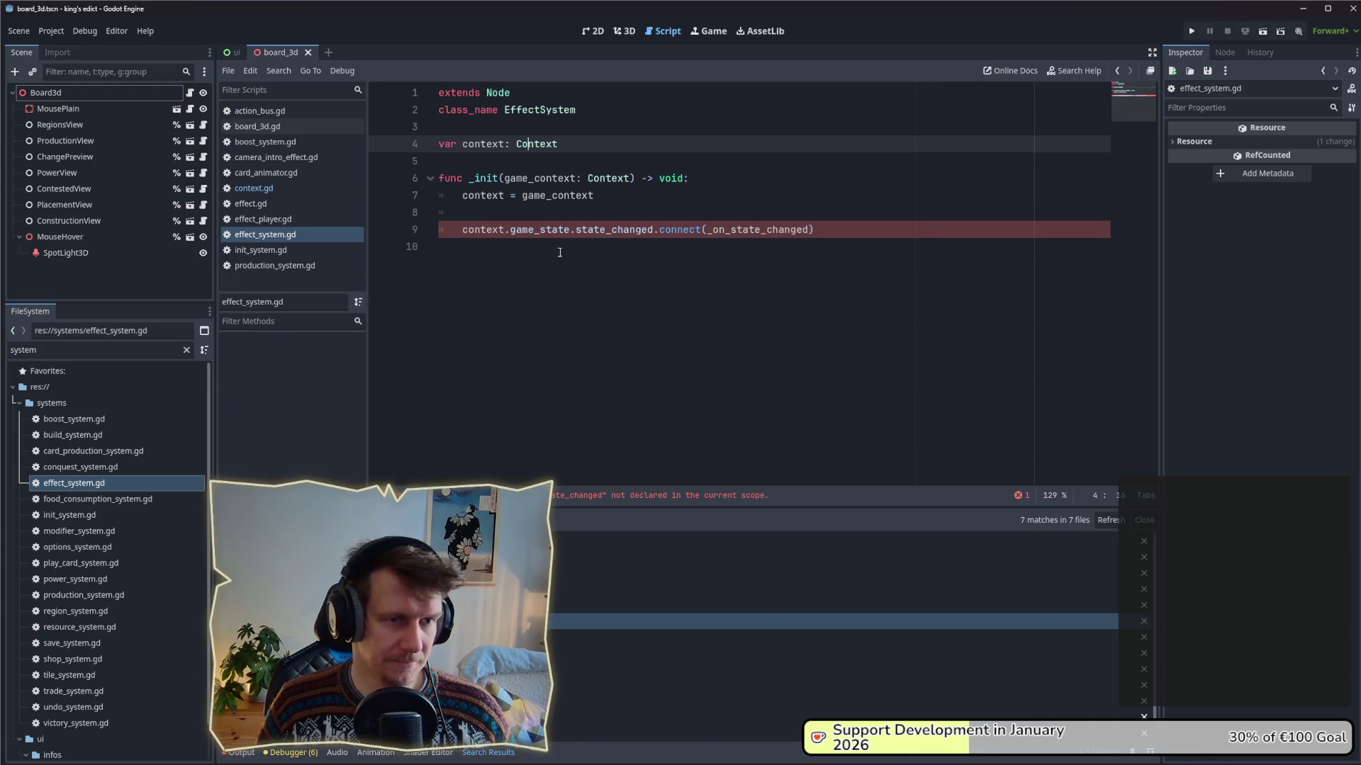
- At the end of effect_system.gd, write 'func _on_state_changed(delta: Dictionary) -> void:' ready for its body
left_click(648, 256)
key("Return")
key("Return")
type("fu")
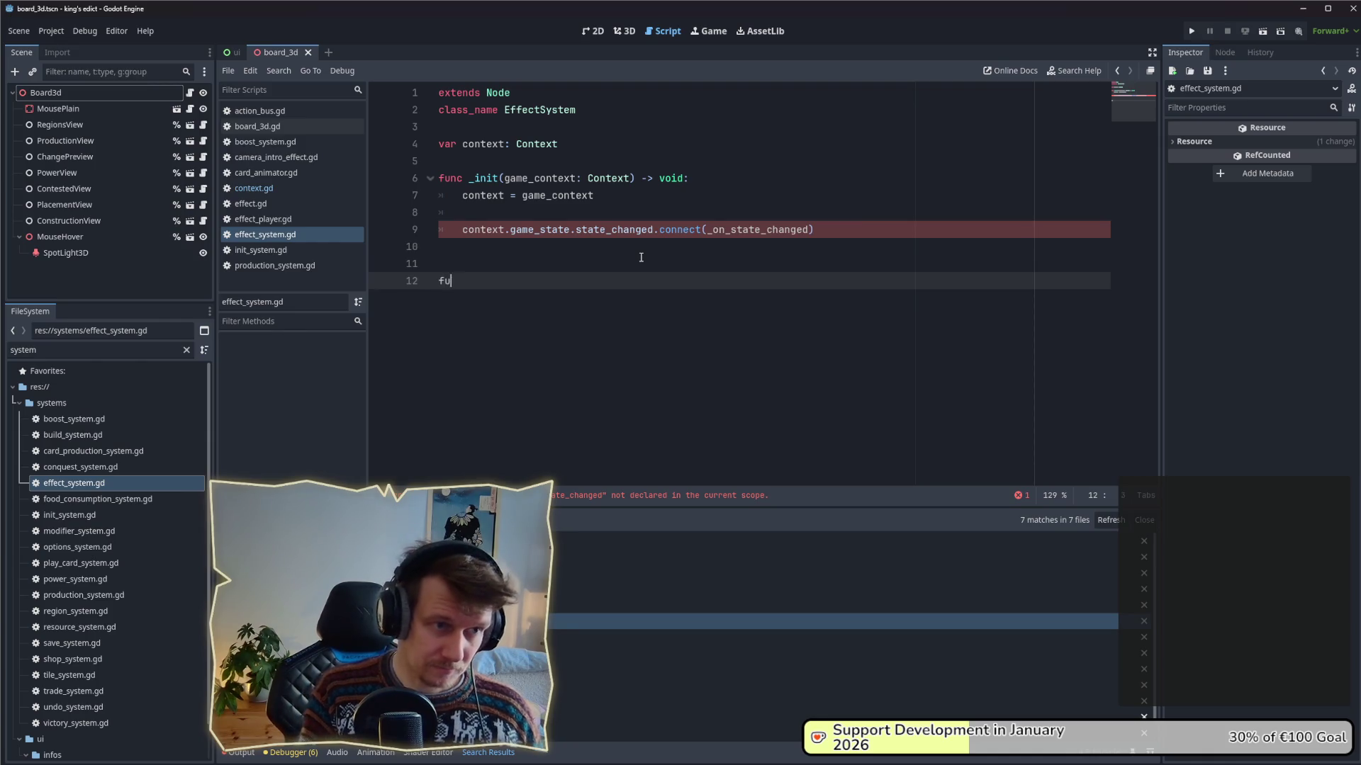
type("nc _on_S")
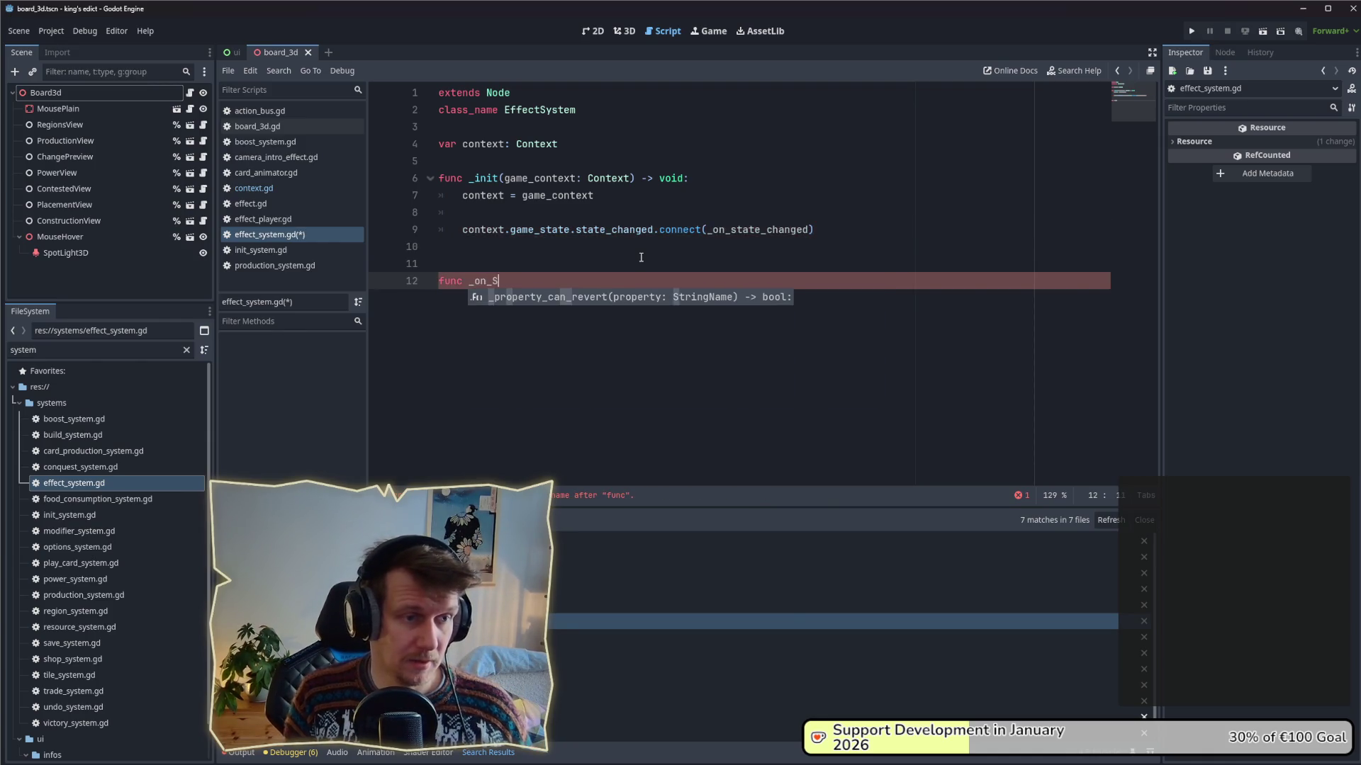
key("BackSpace")
type("state")
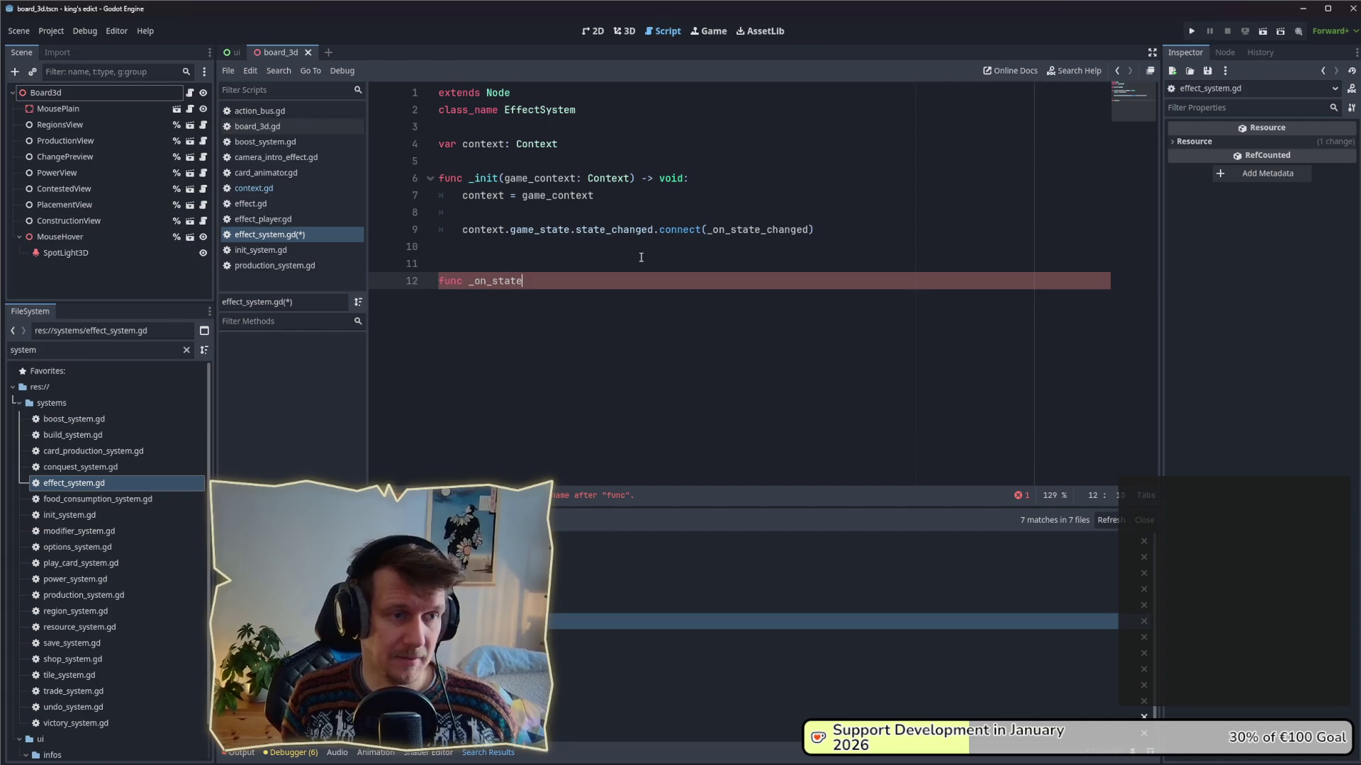
type("_changed")
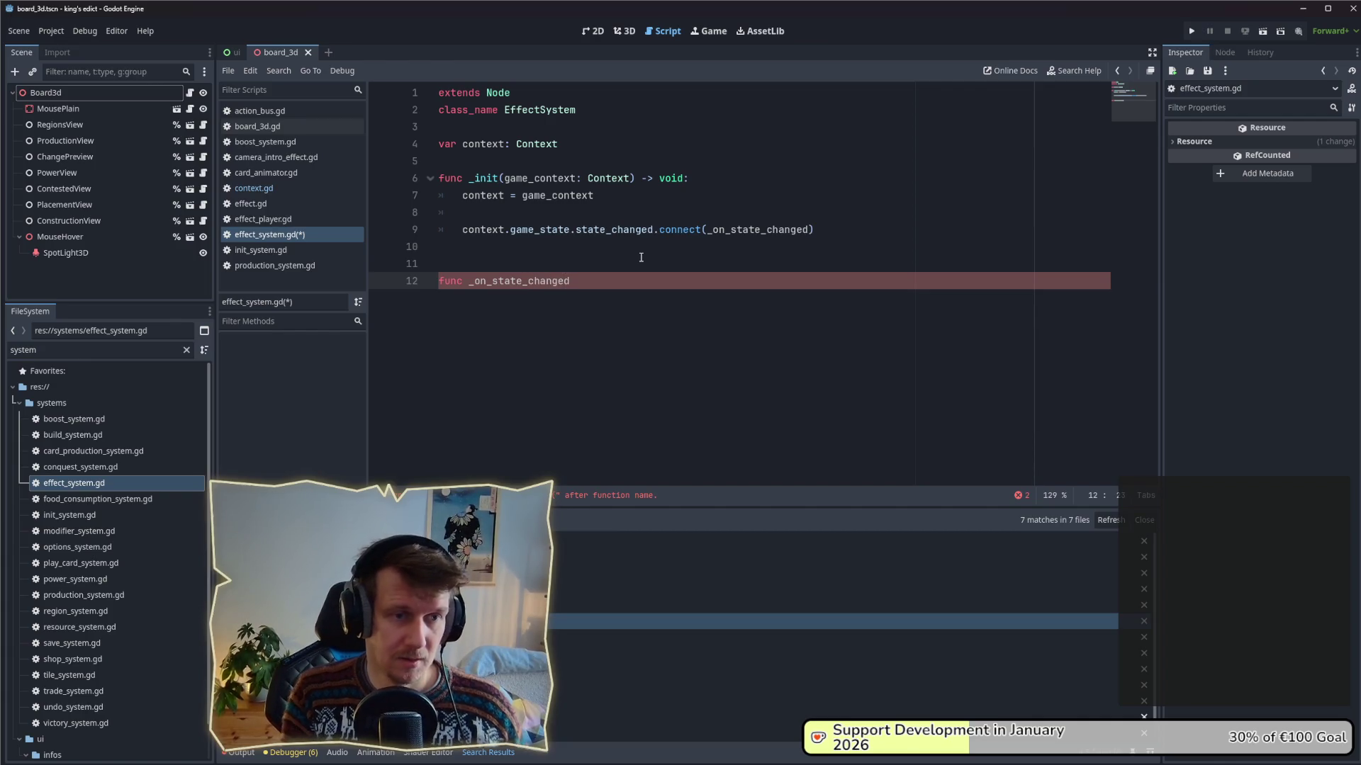
type("(")
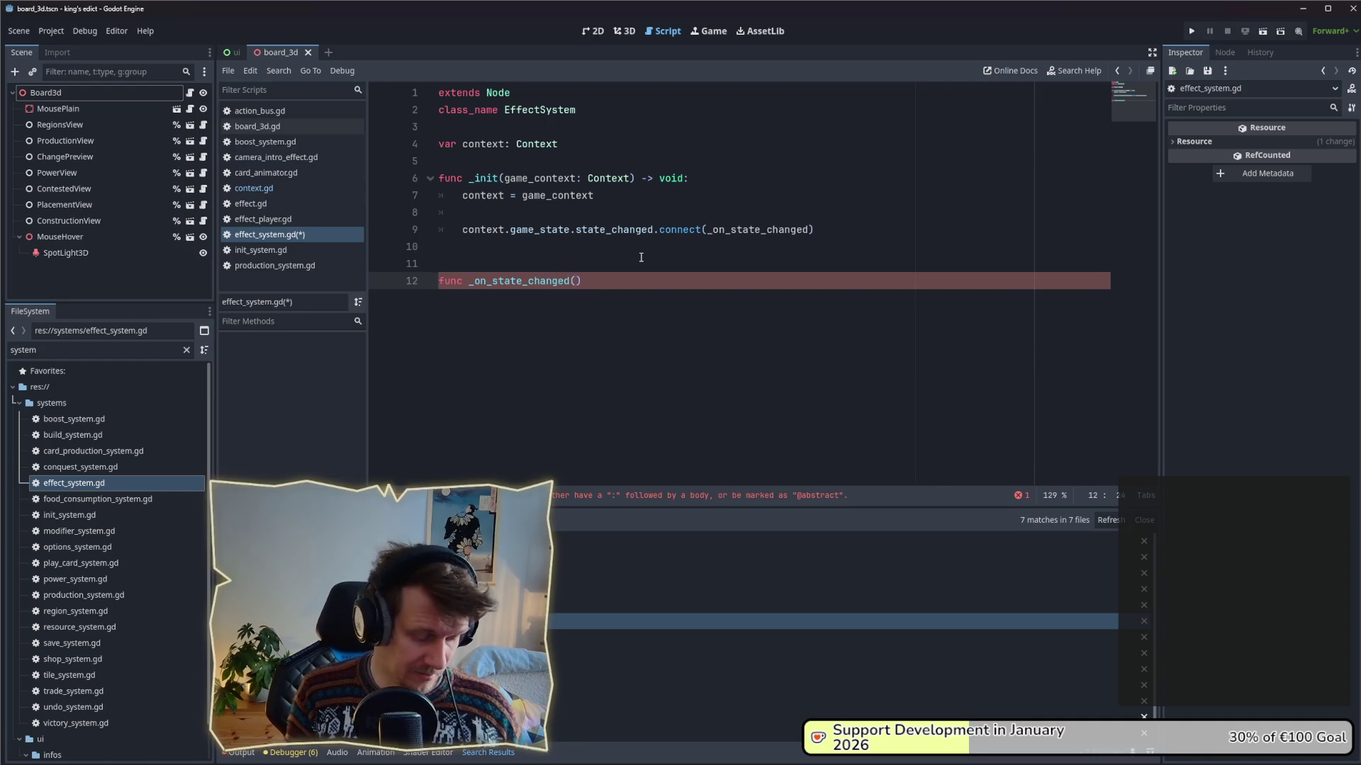
type("delata")
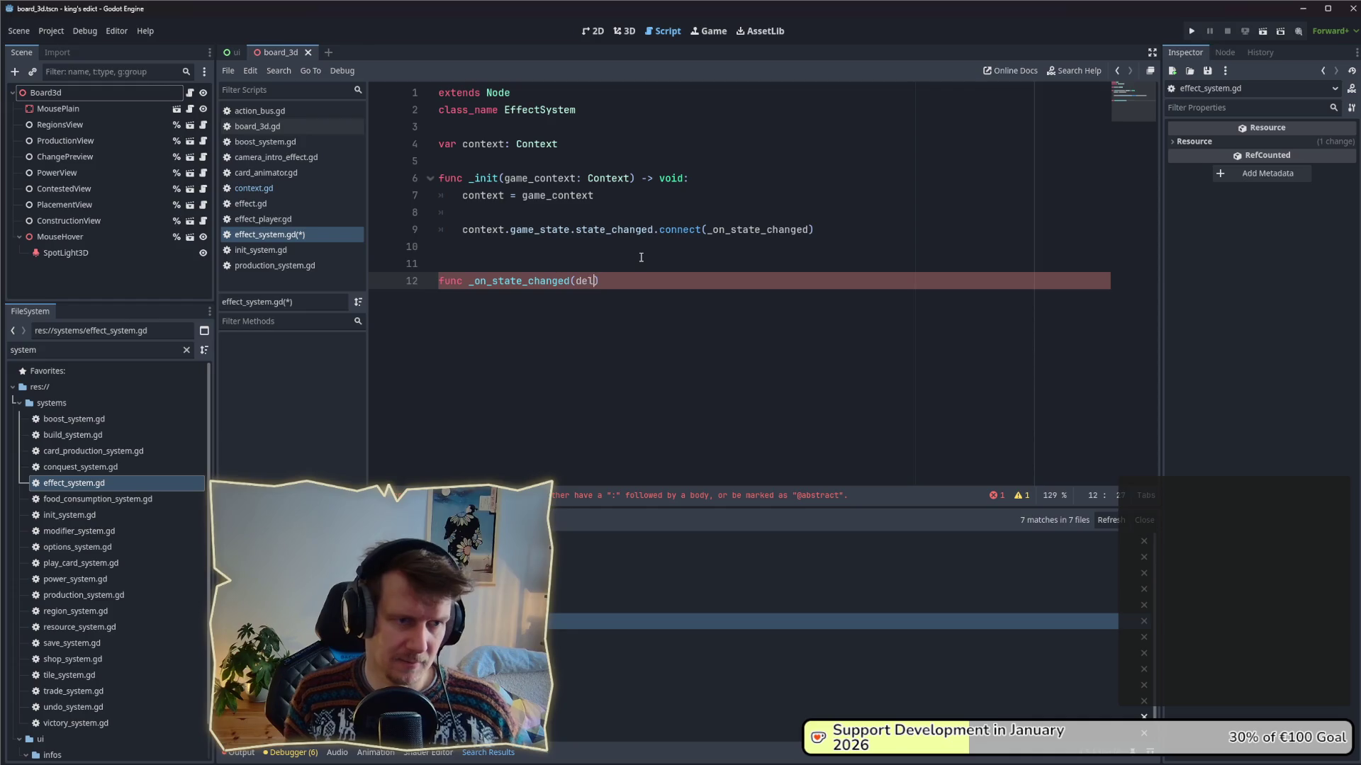
key("BackSpace")
key("BackSpace")
key("BackSpace")
type("ta")
type(": ")
type("Dictiona")
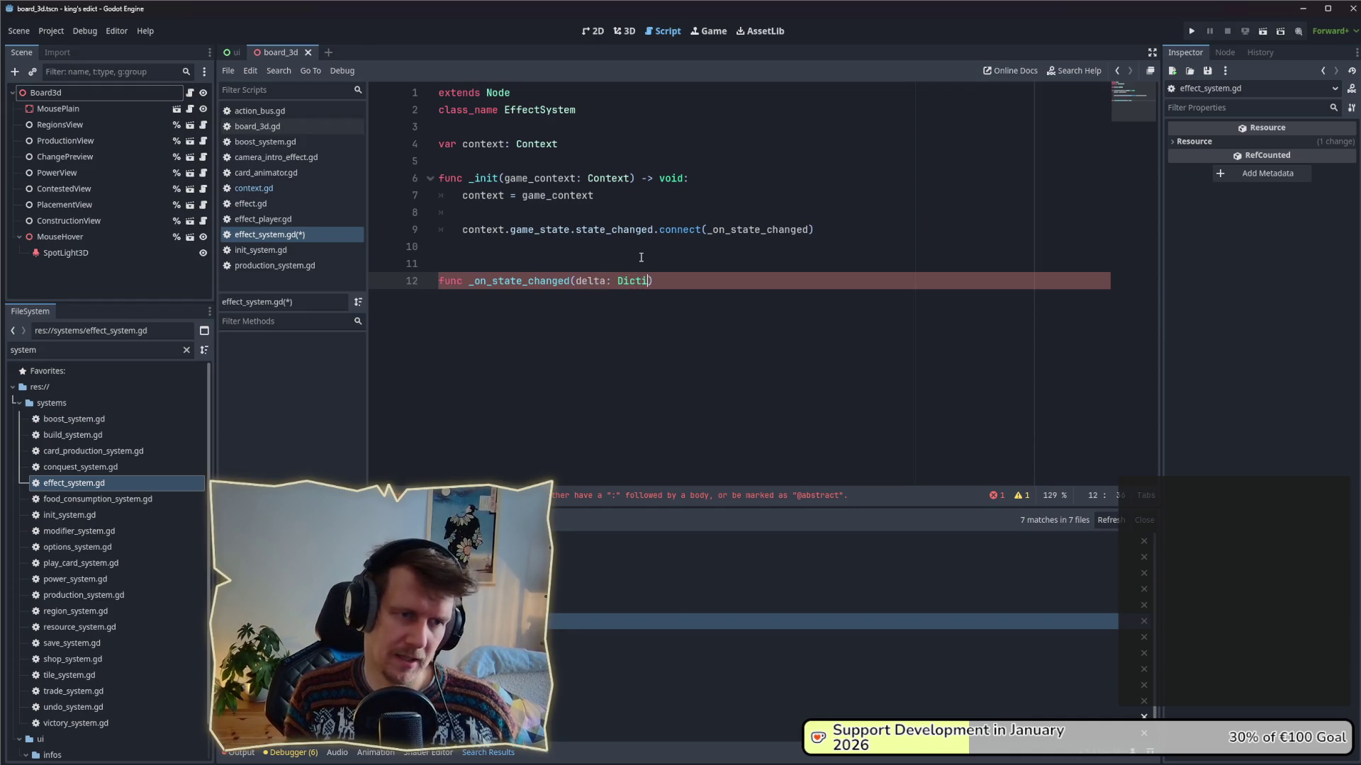
key("Return")
type(") -> void")
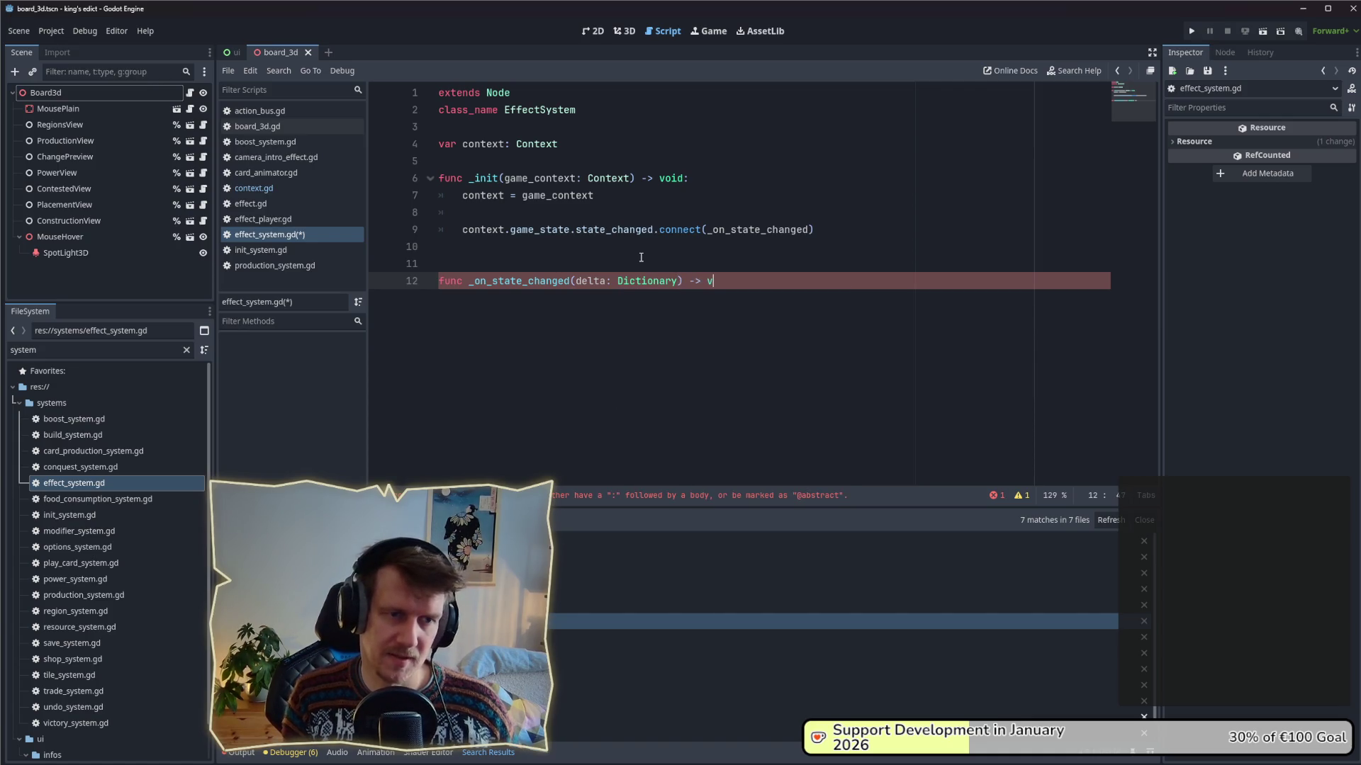
type(":")
key("Return")
type("pass")
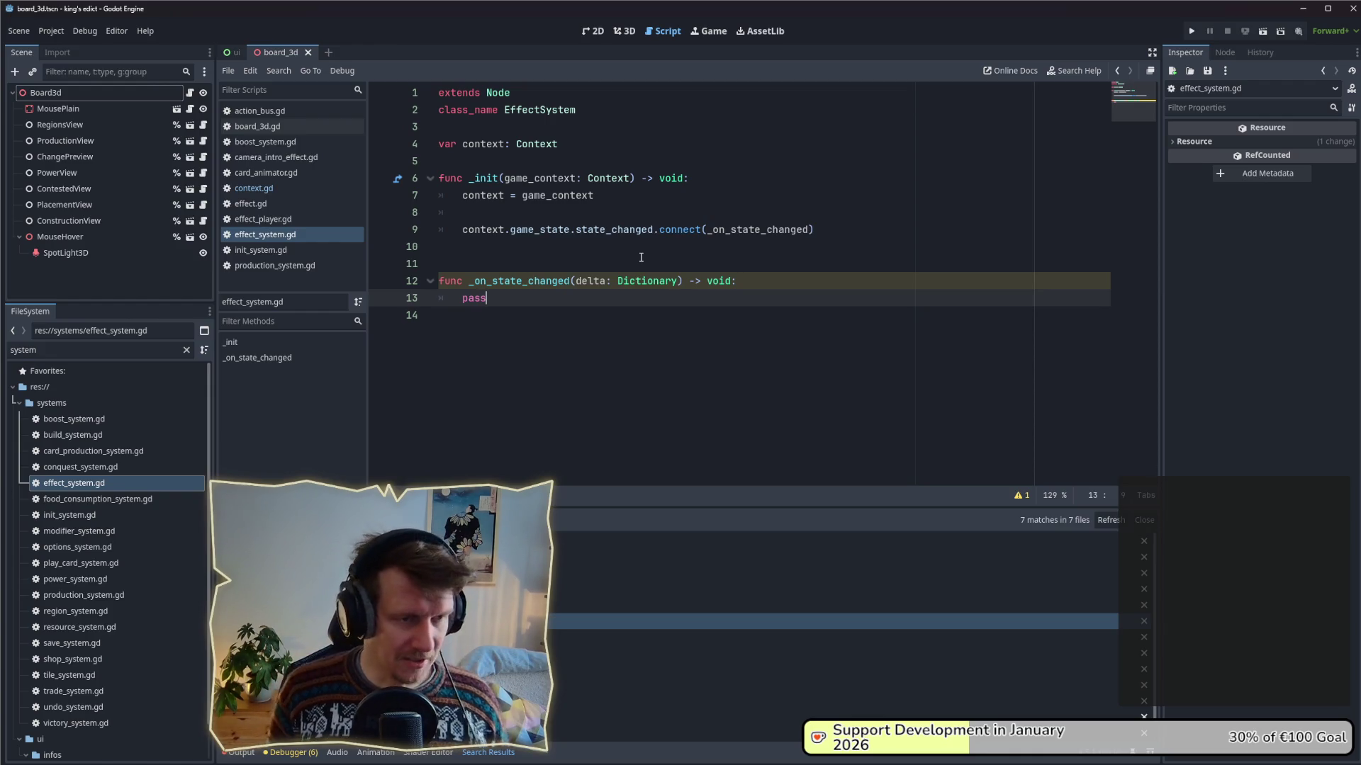
key("BackSpace")
key("BackSpace")
key("BackSpace")
- Write 'if delta.has("game_started"):' with a pass body in _on_state_changed
type("if ")
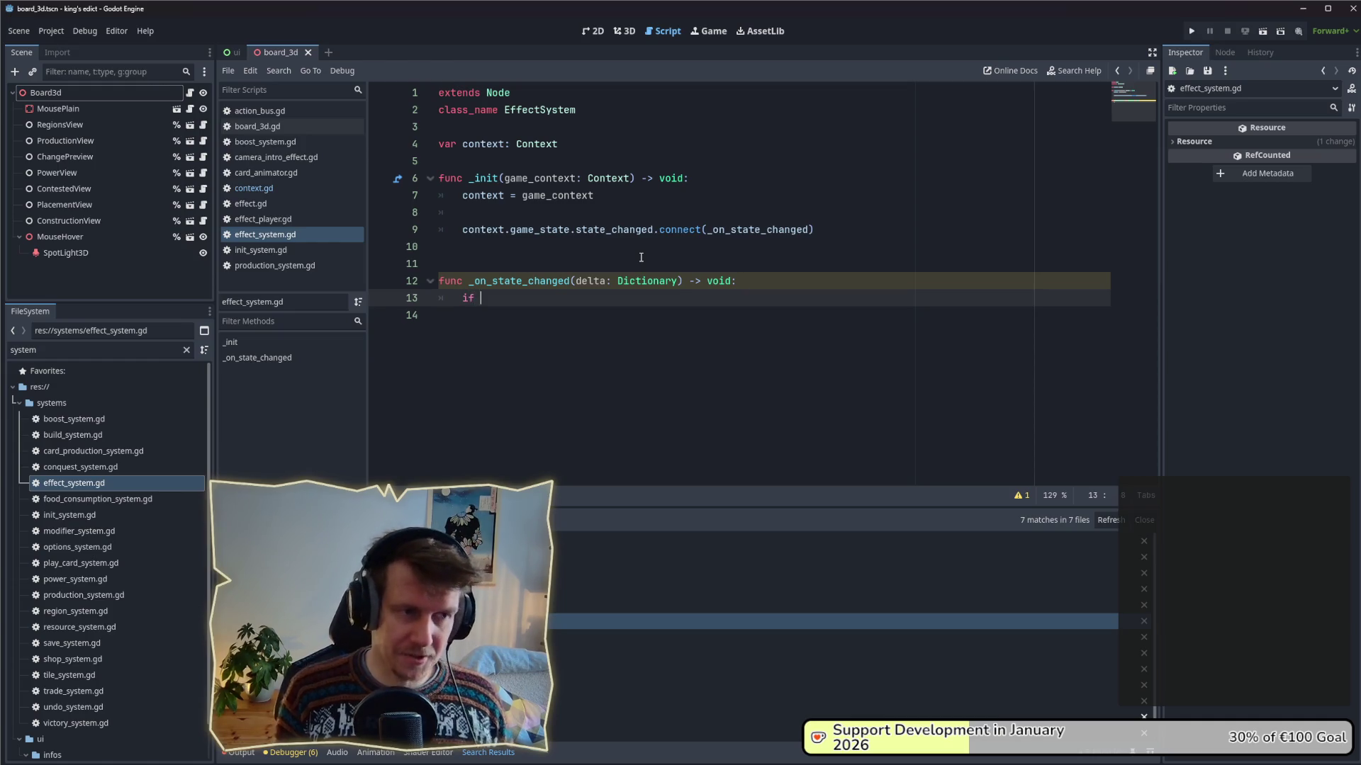
type("delata")
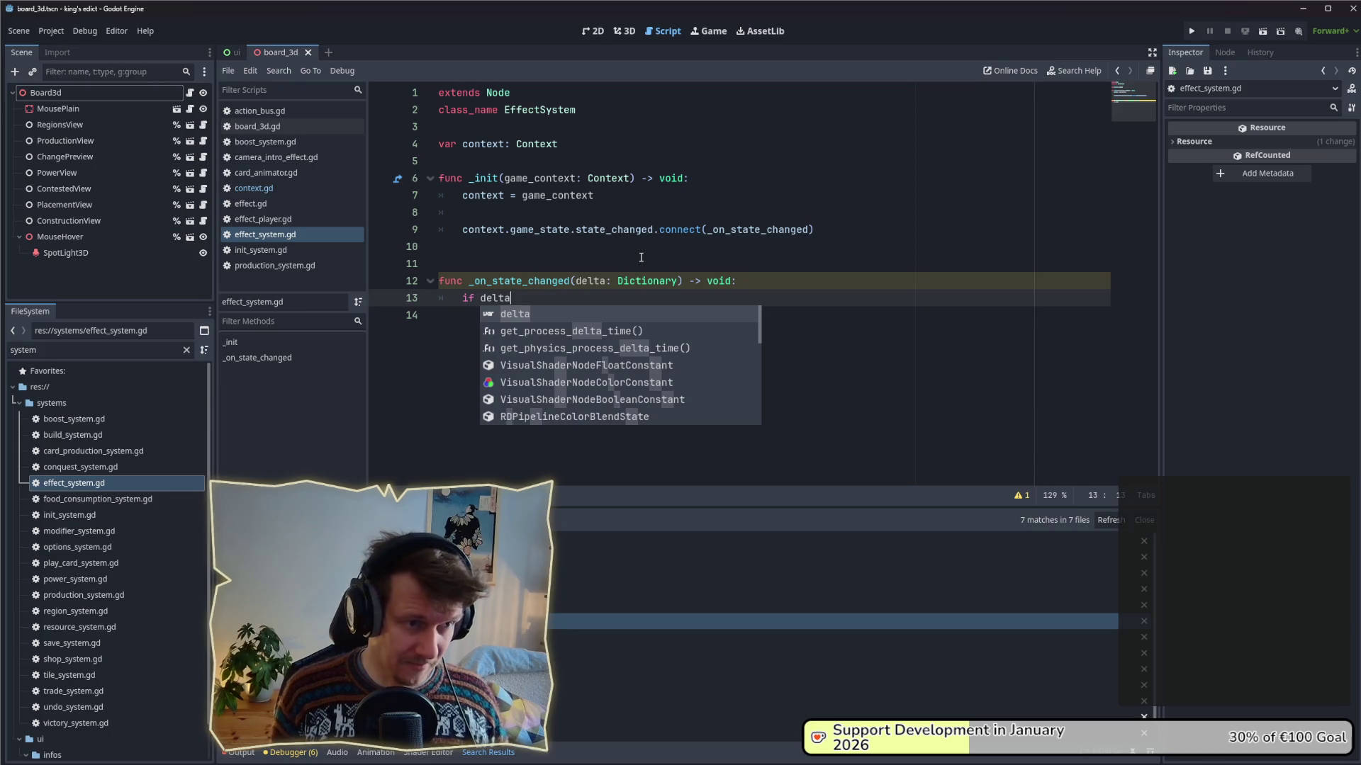
type(".has(\"")
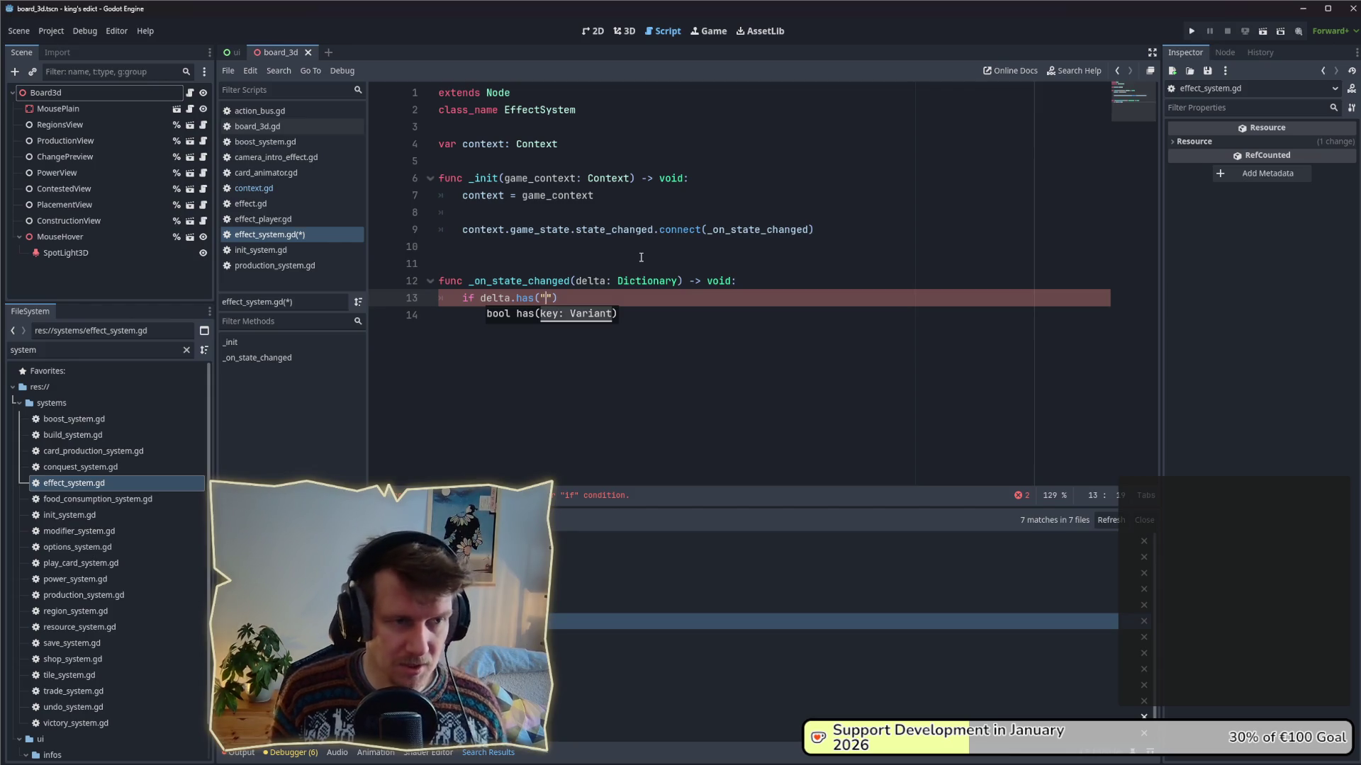
type("stat")
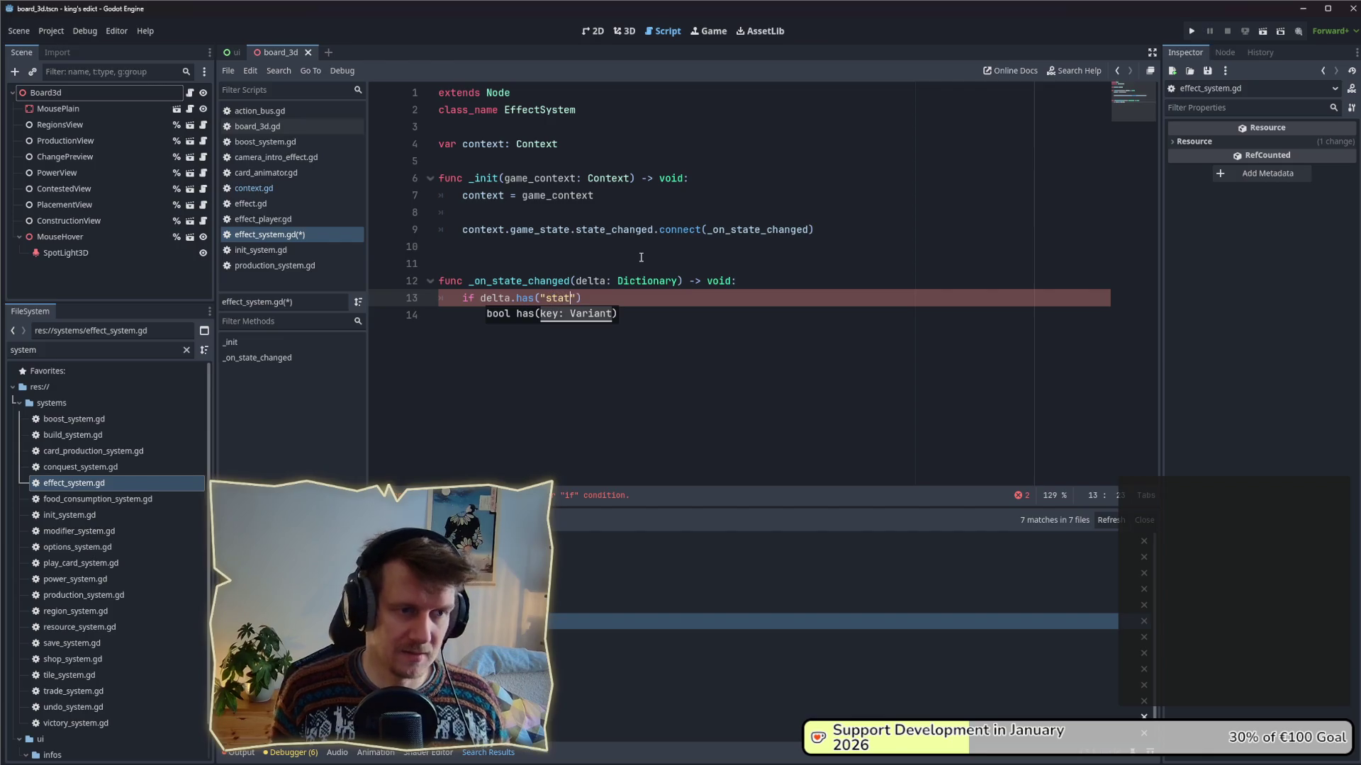
type("istic")
key("ctrl+BackSpace")
type("game_start")
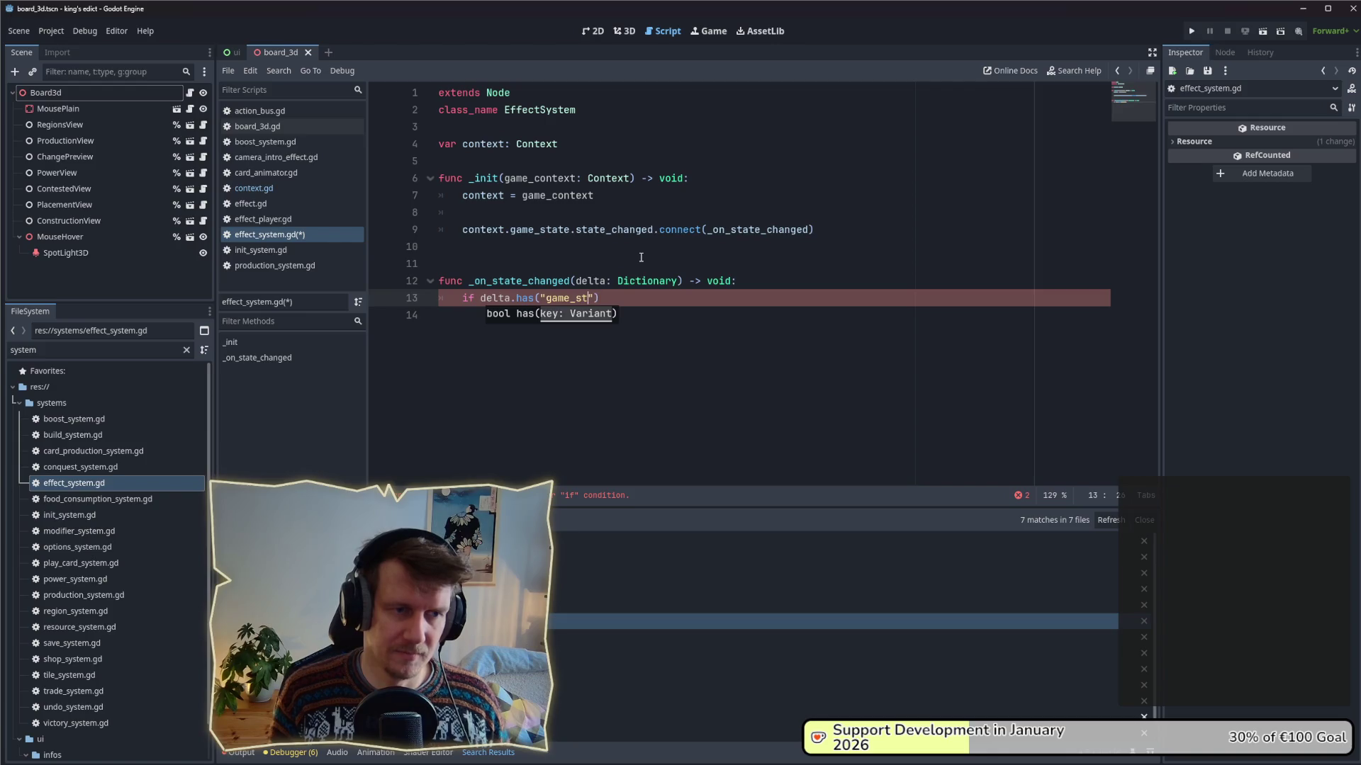
type("ed")
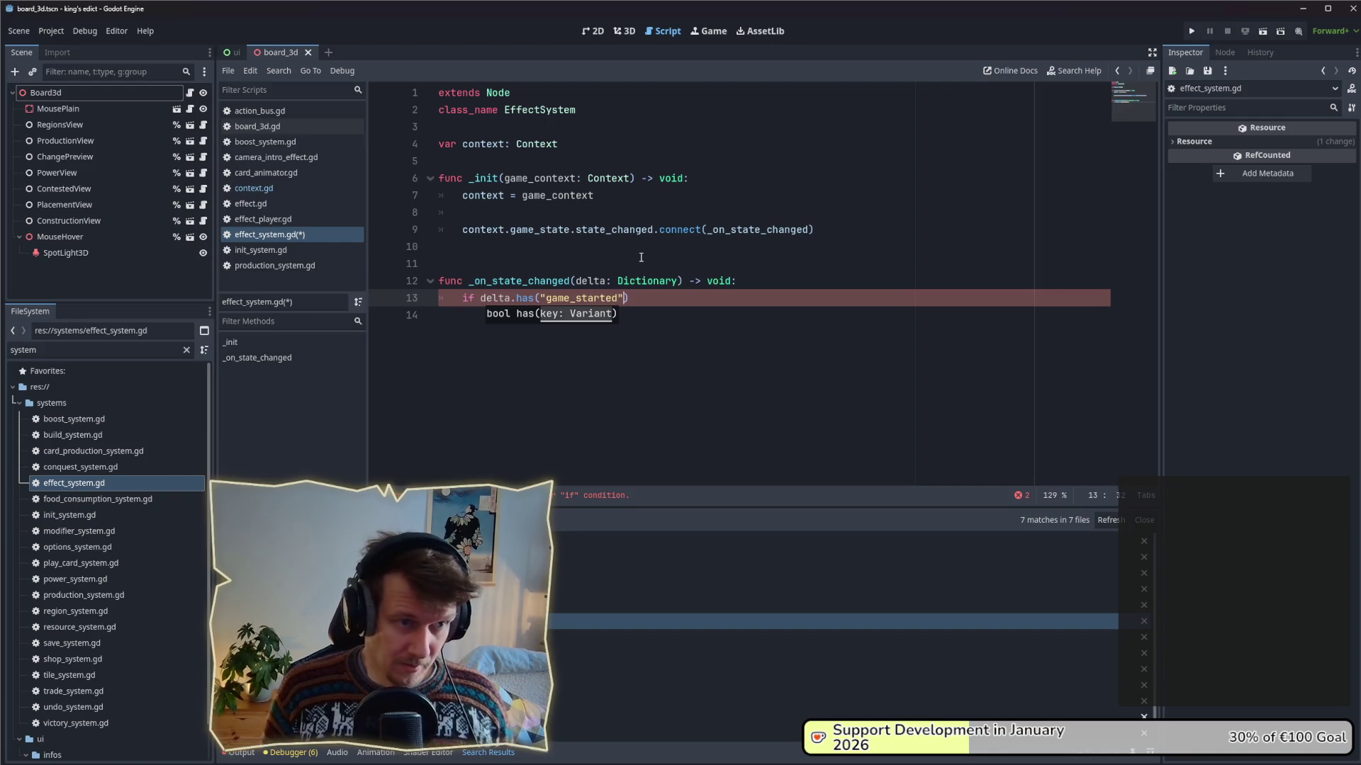
key("BackSpace")
key("Return")
type("pass")
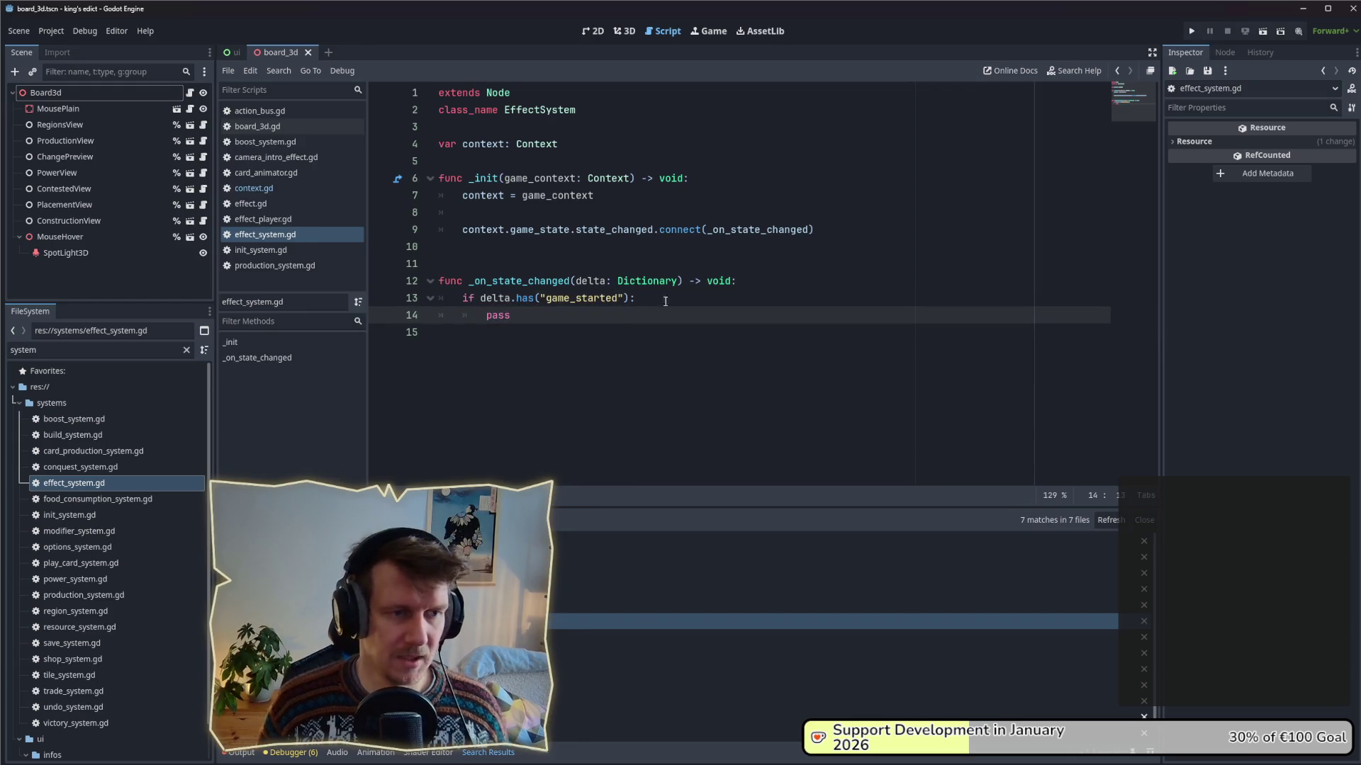
- Select the game_started key name and switch to init_system.gd
left_click(671, 303)
left_click(603, 299)
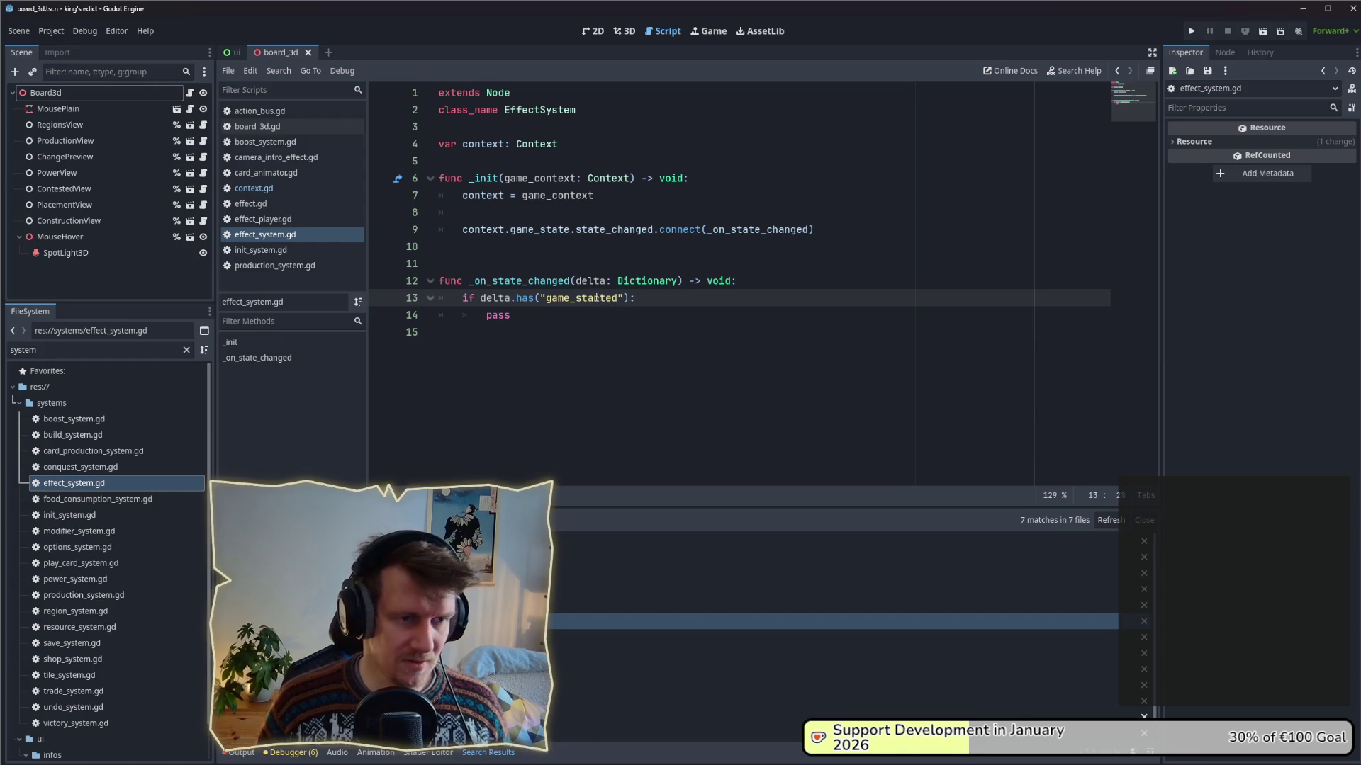
double_click(596, 297)
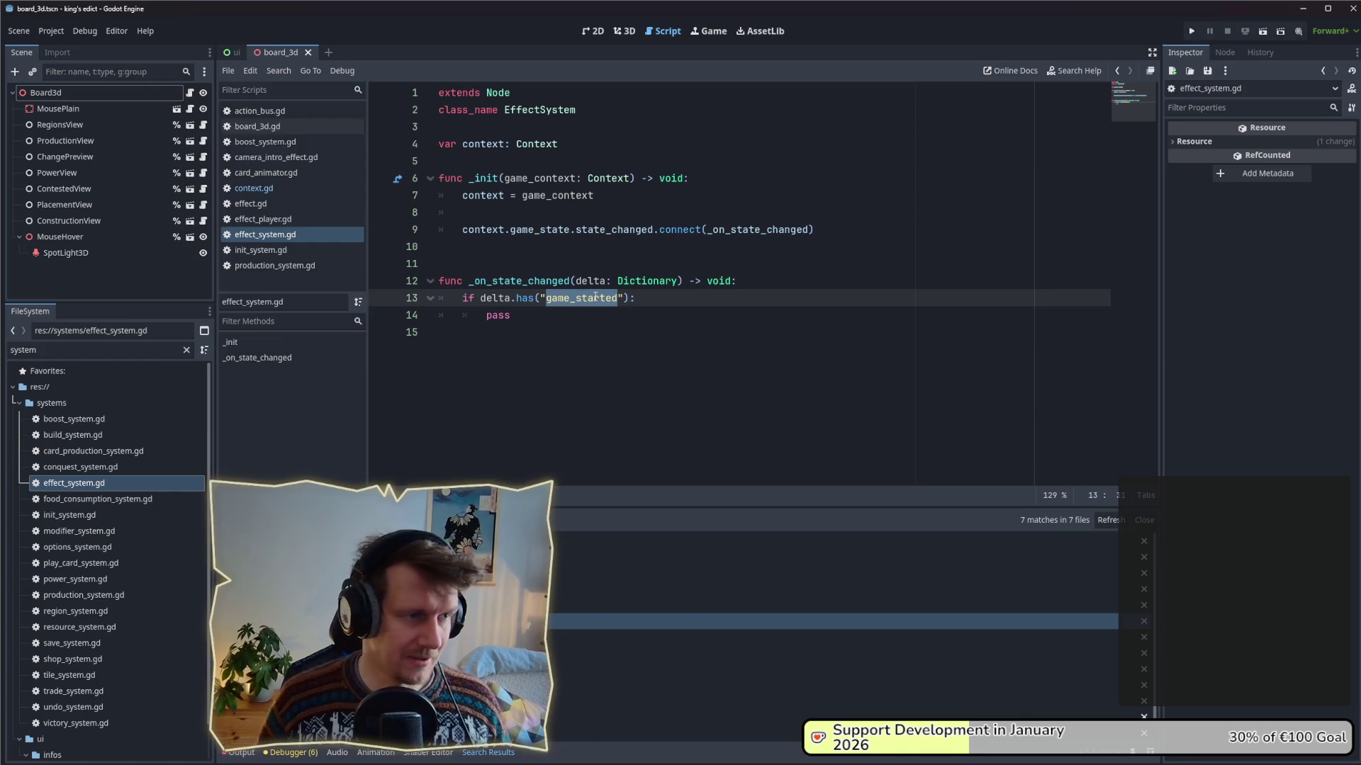
key("alt+Left")
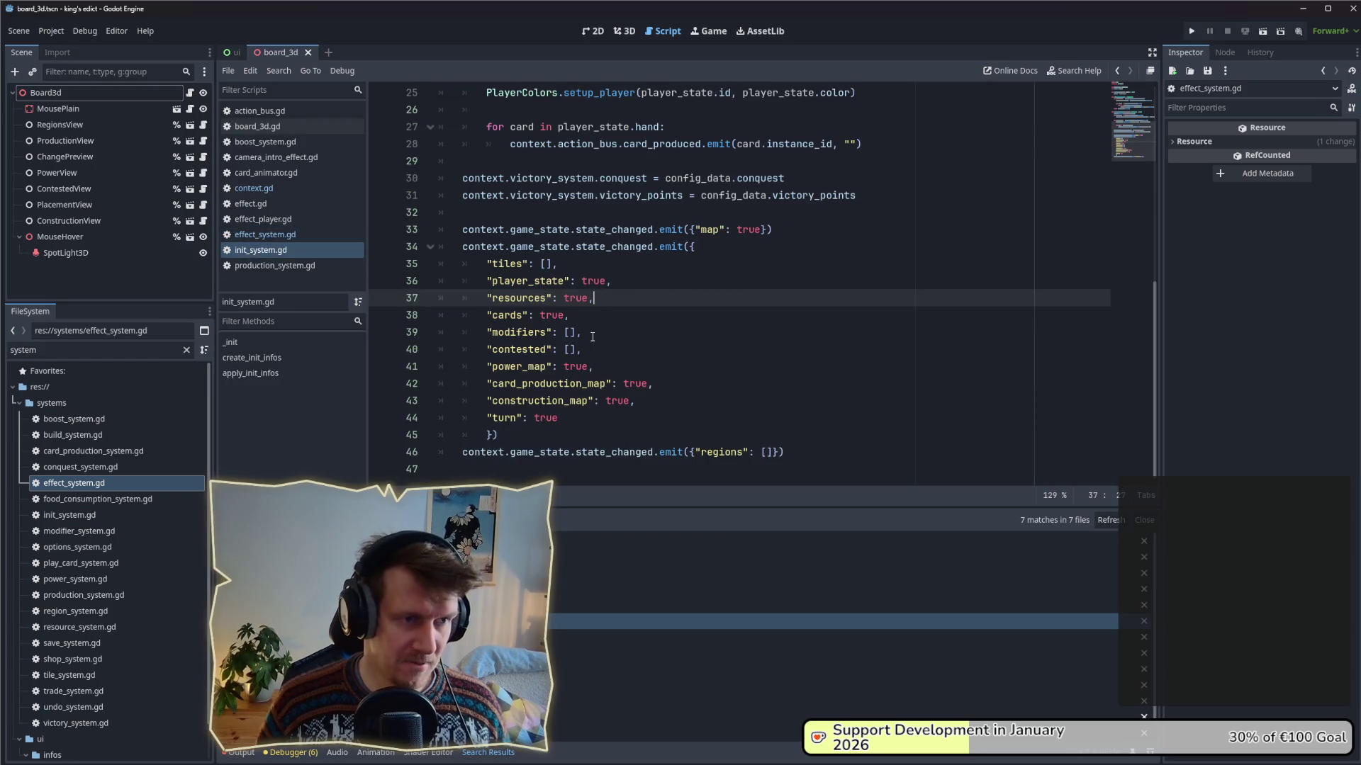
- Add "game_started": true after the turn entry in the state_changed emit and save
mouse_move(677, 253)
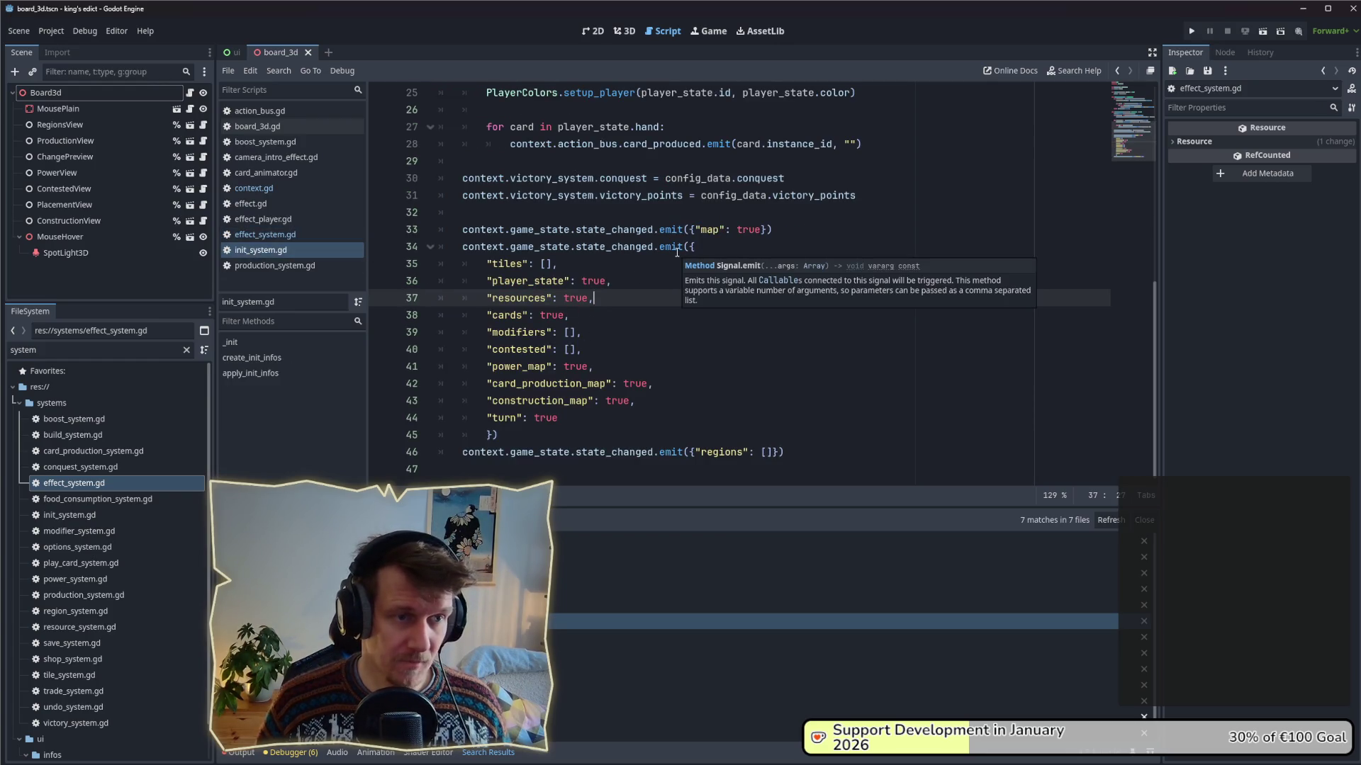
left_click(578, 418)
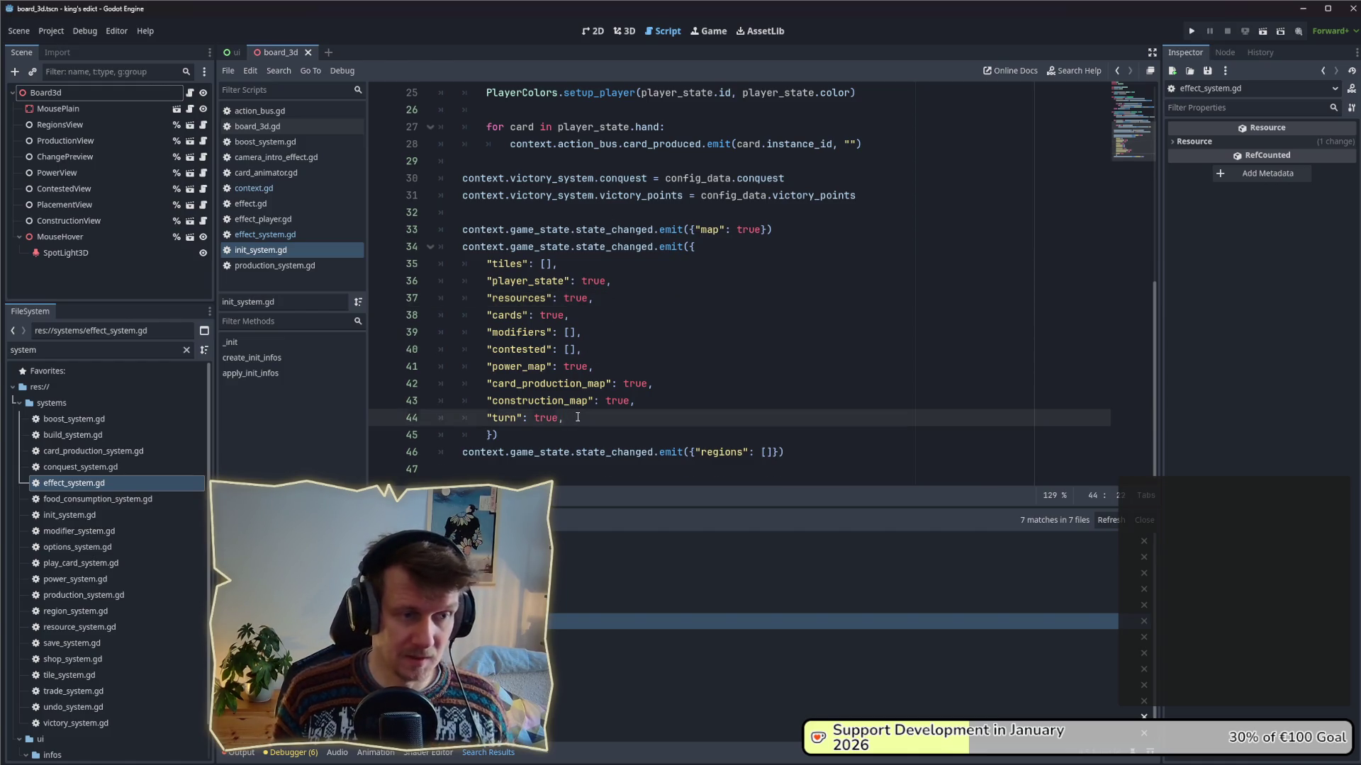
key("Return")
type("\"game")
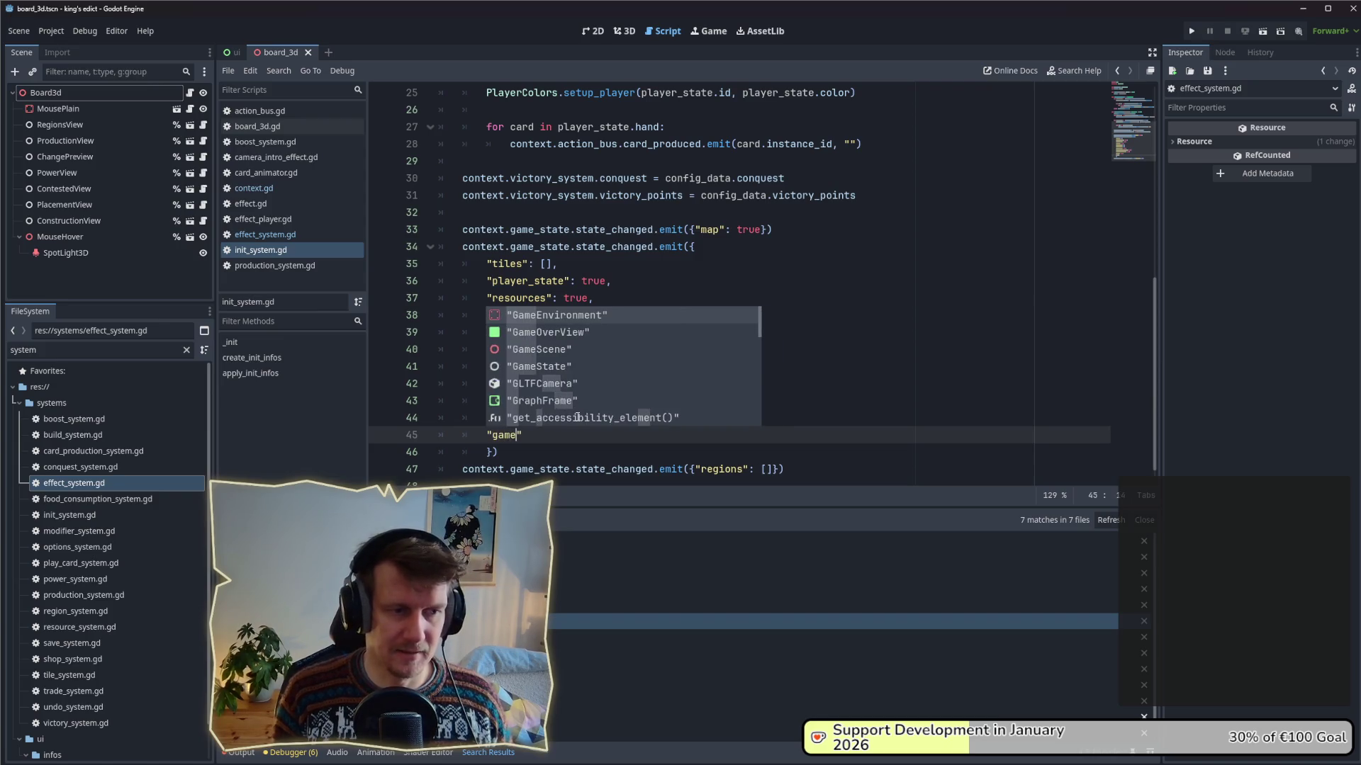
type("_started\"")
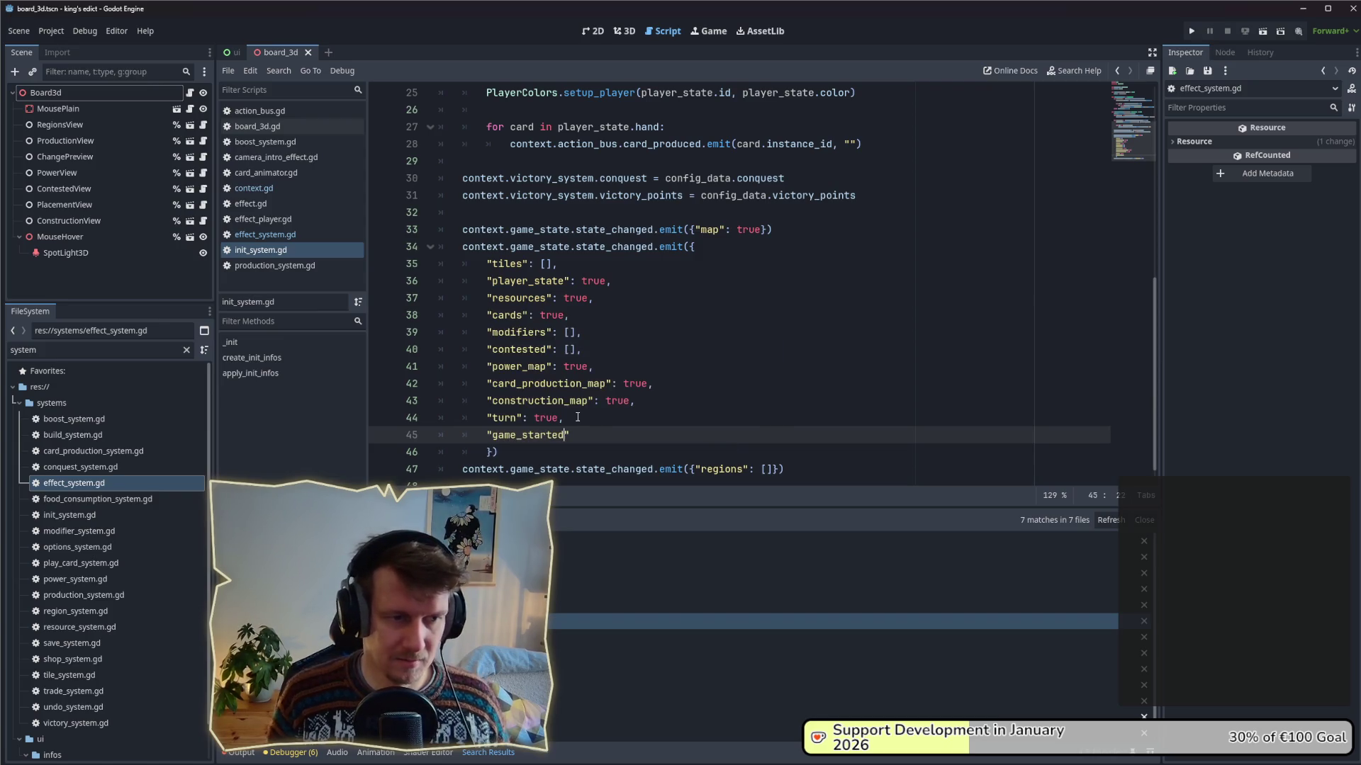
type(": true")
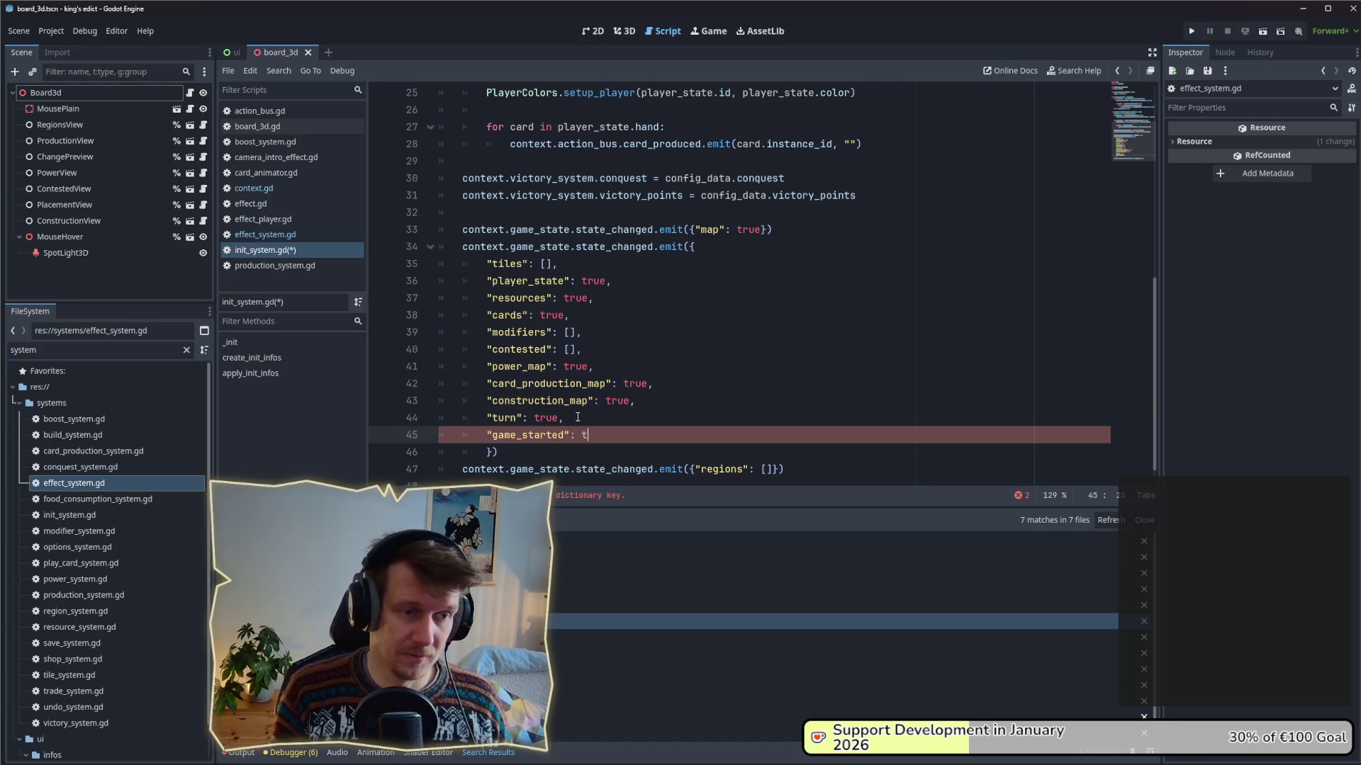
key("ctrl+s")
- Look over the tiles entry in init_system.gd, then return to effect_system.gd
left_click(602, 417)
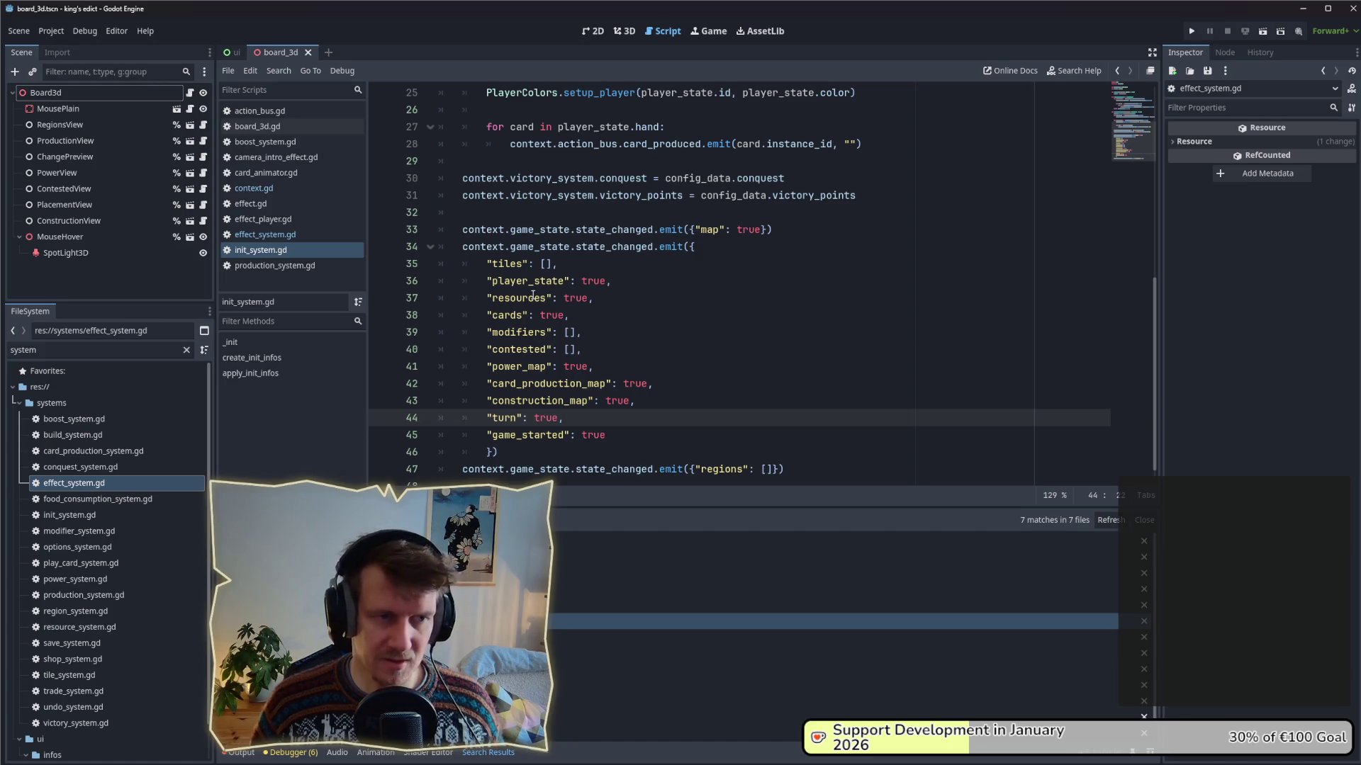
left_click(548, 264)
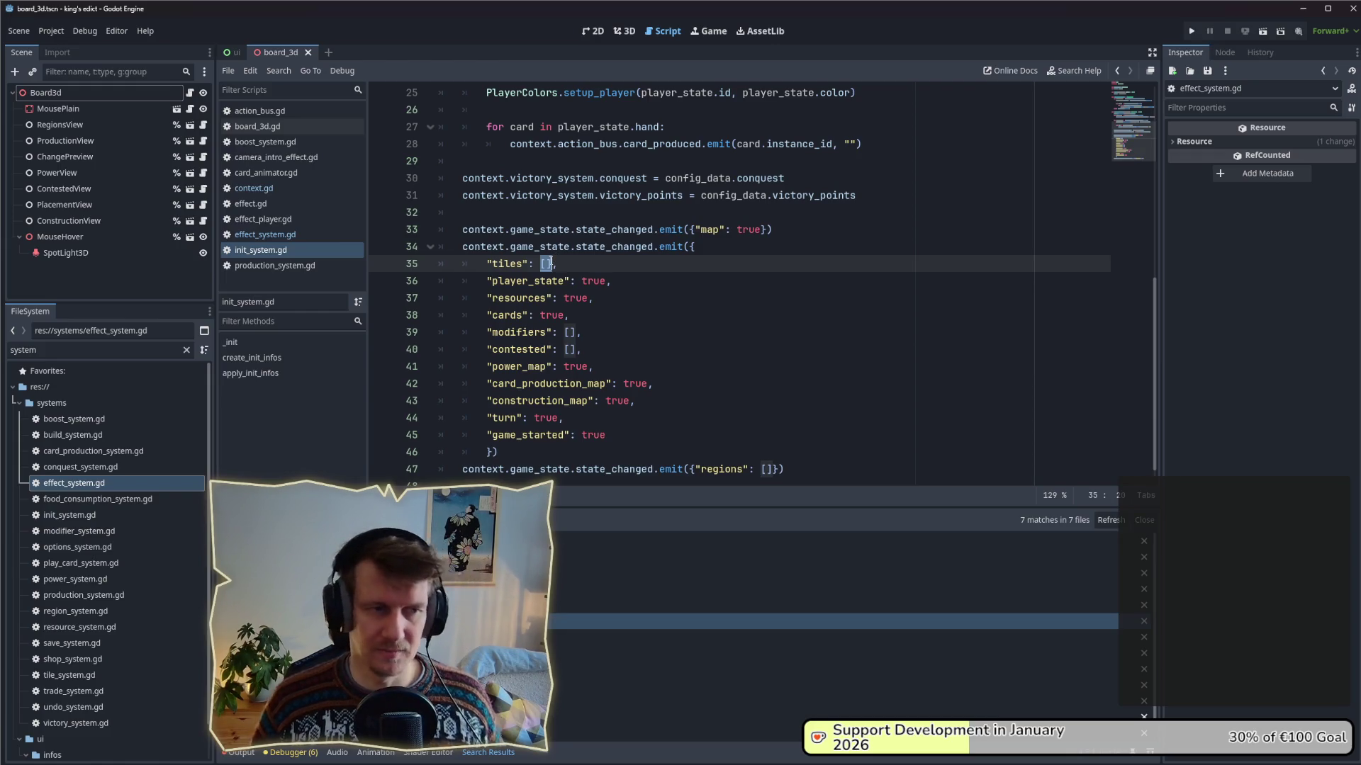
left_click(546, 264)
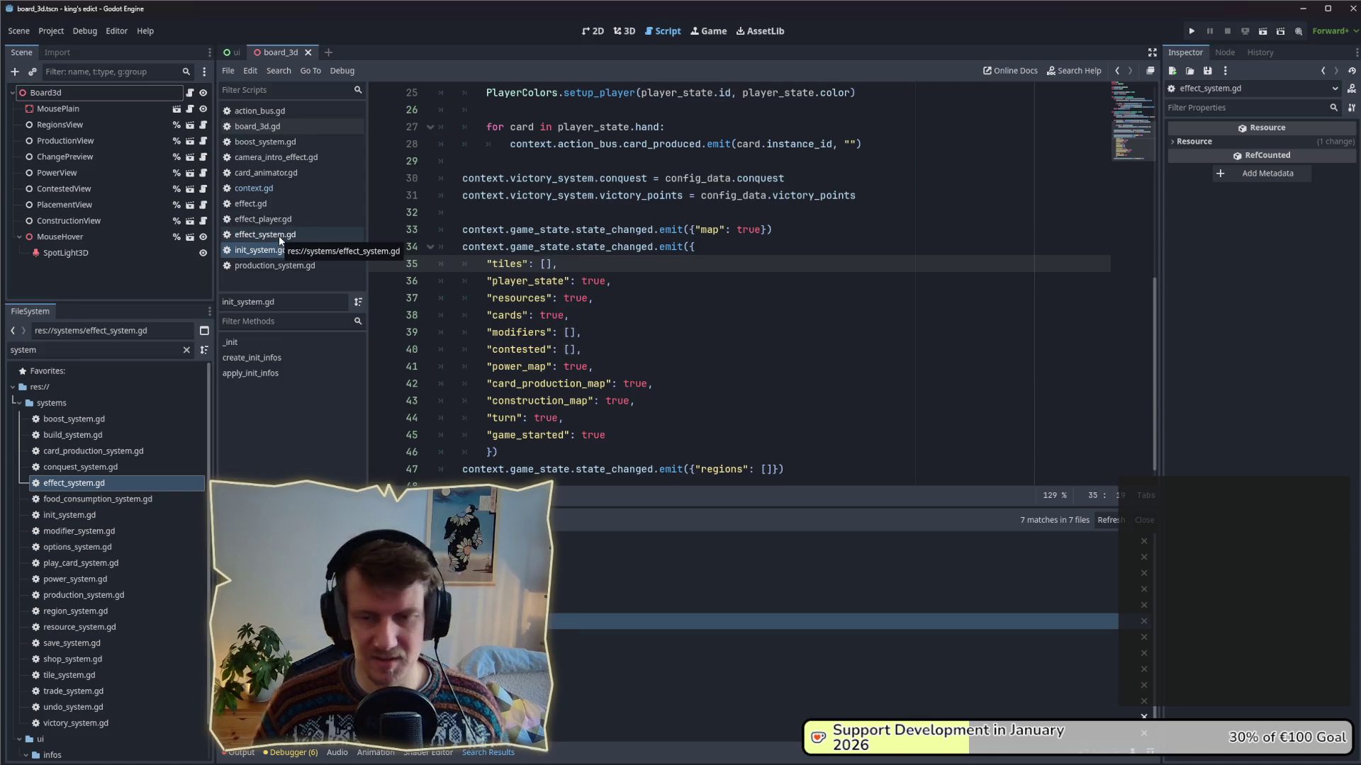
left_click(259, 251)
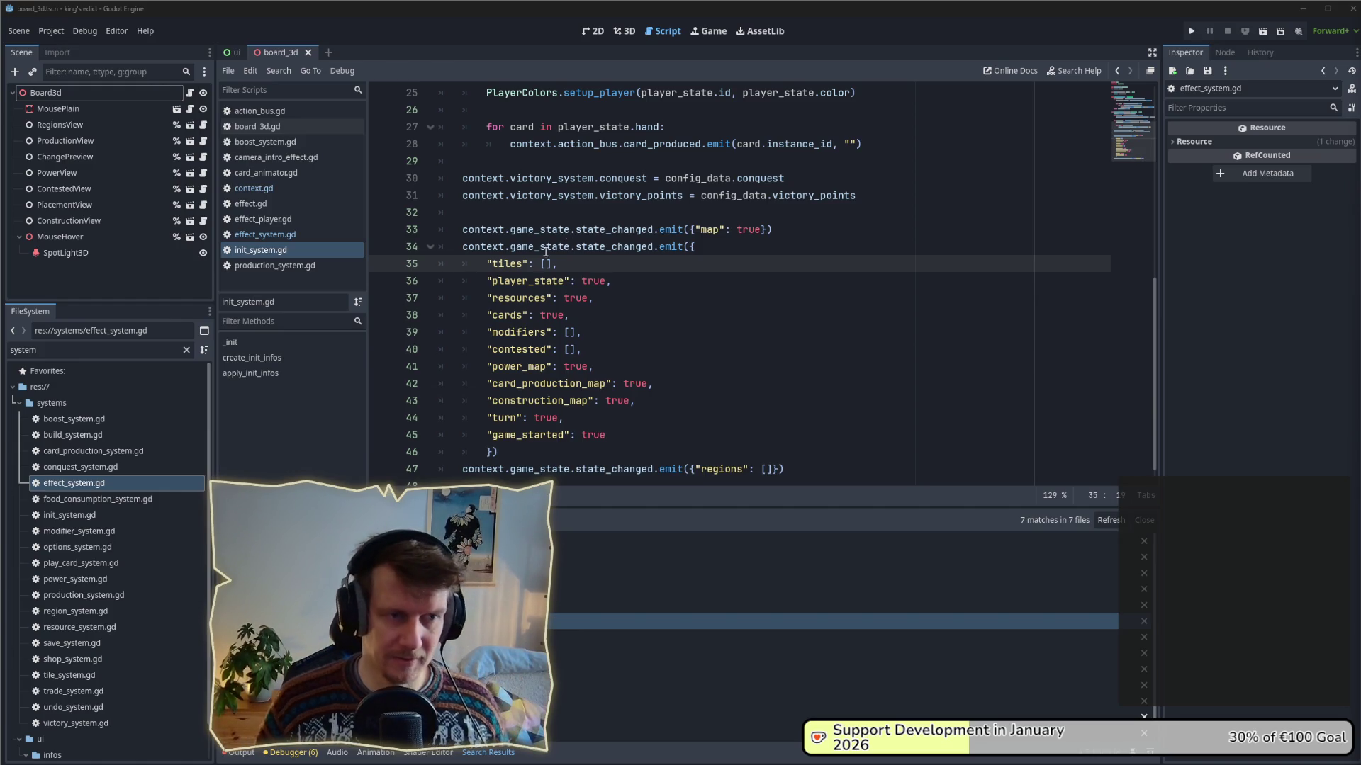
scroll(538, 262, "down", 1)
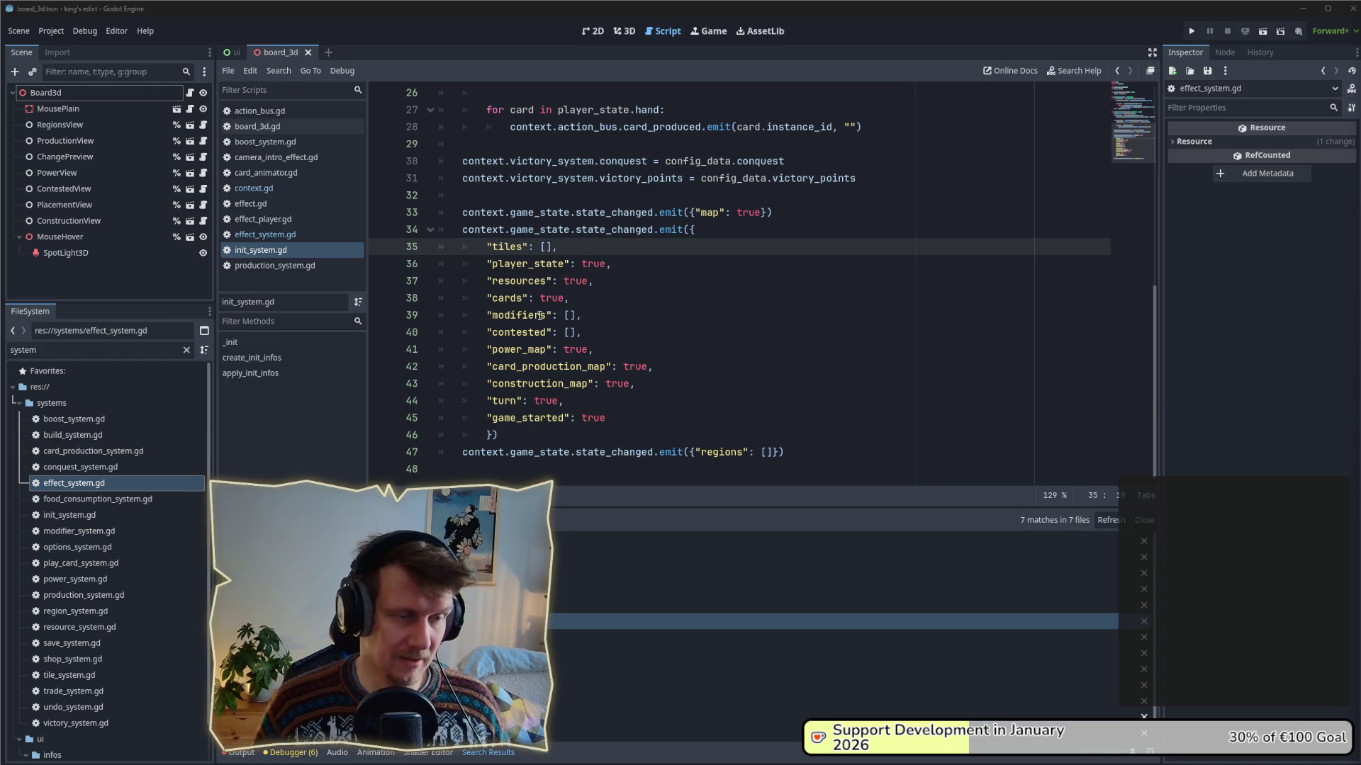
left_click(281, 237)
- Replace the pass with 'var player = EffectPlayer.new()' and save
key("Down")
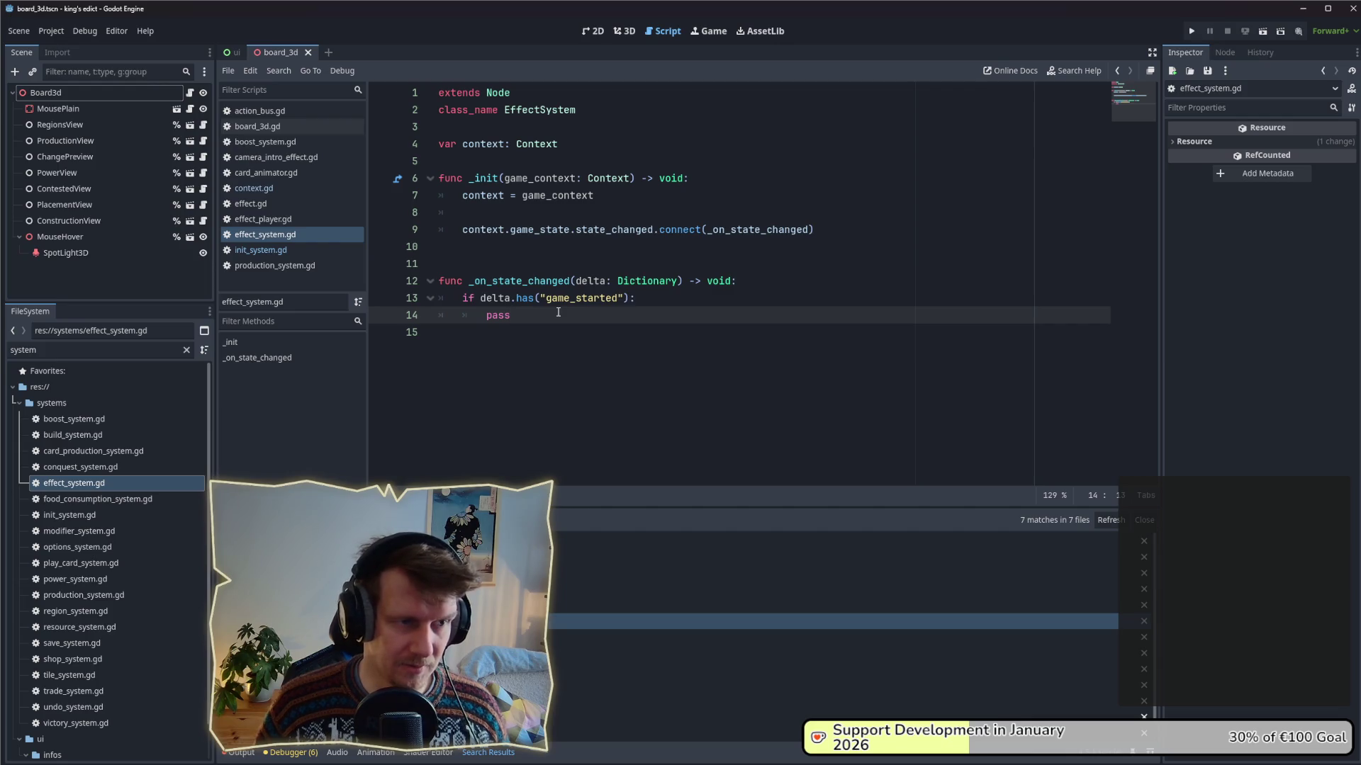
double_click(485, 316)
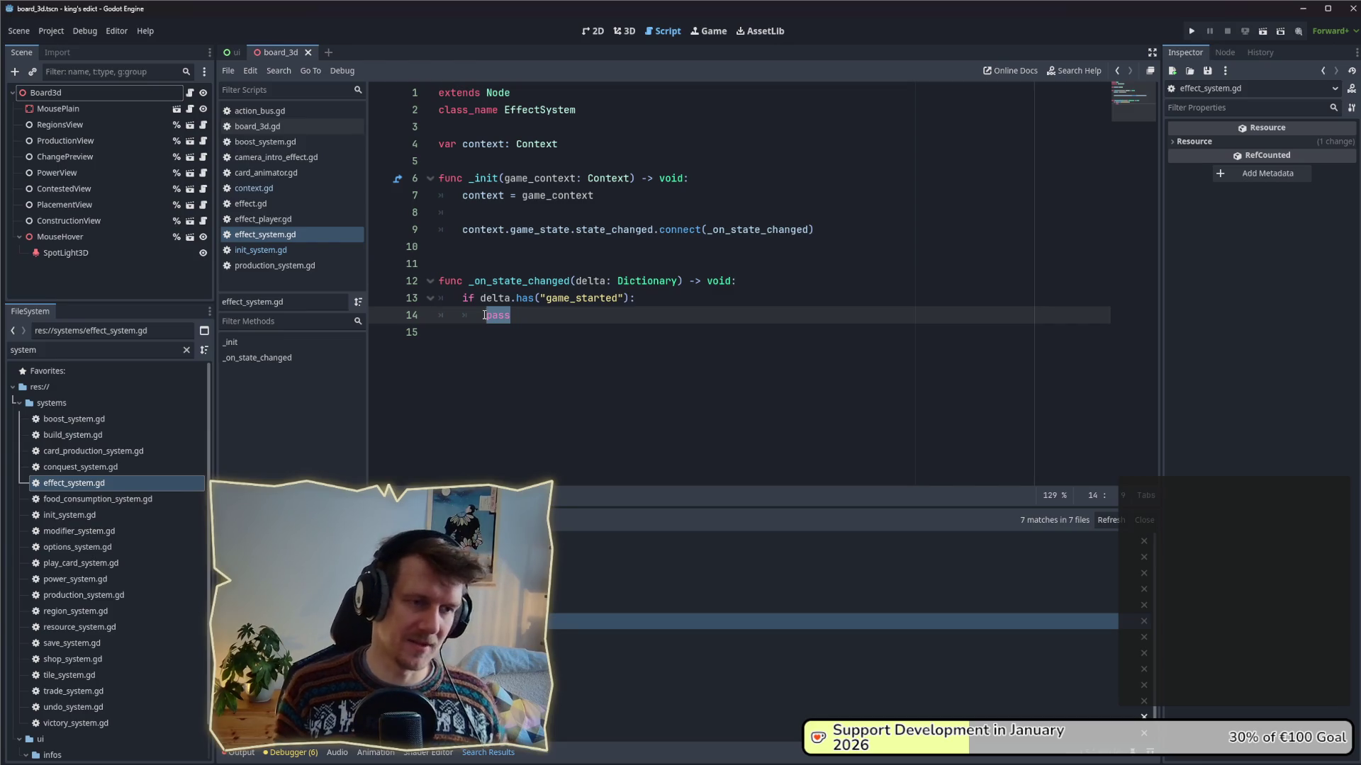
type("Effect")
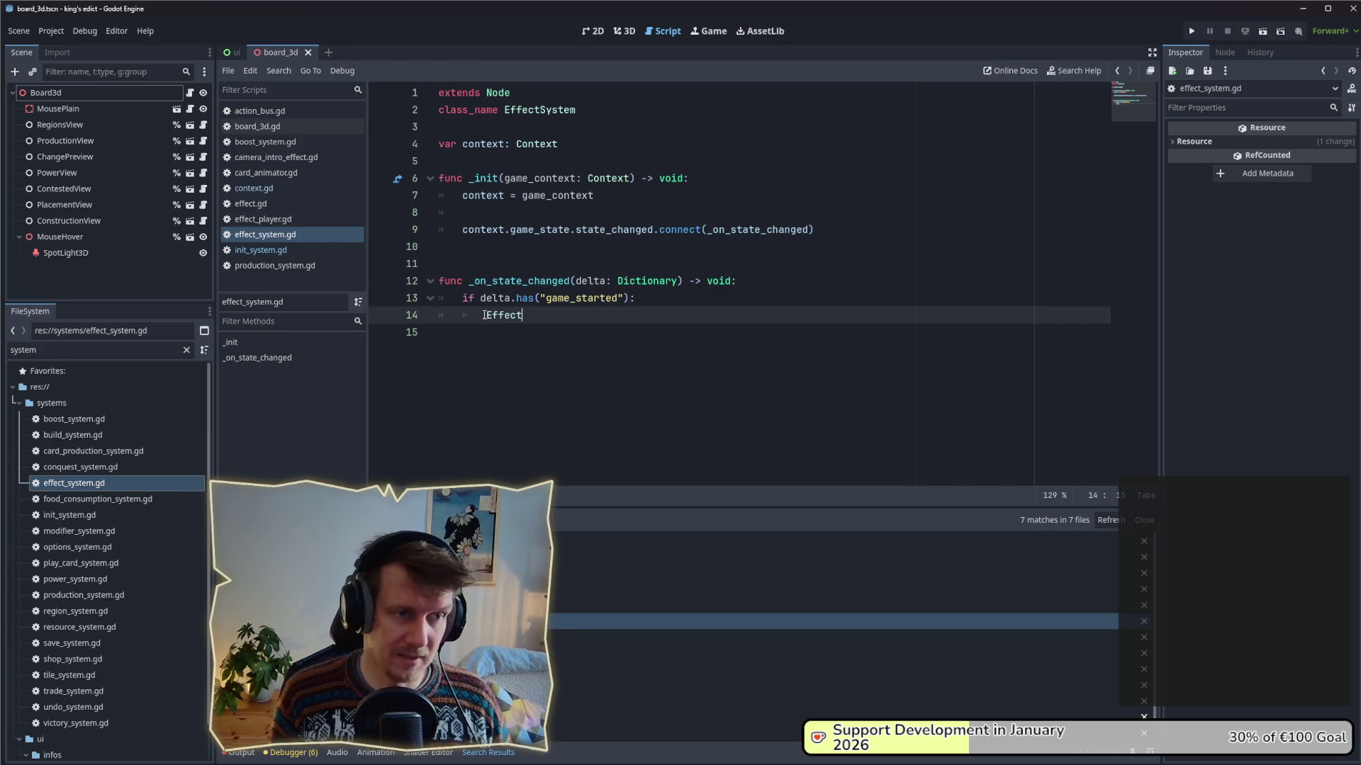
key("Down")
key("Down")
key("Down")
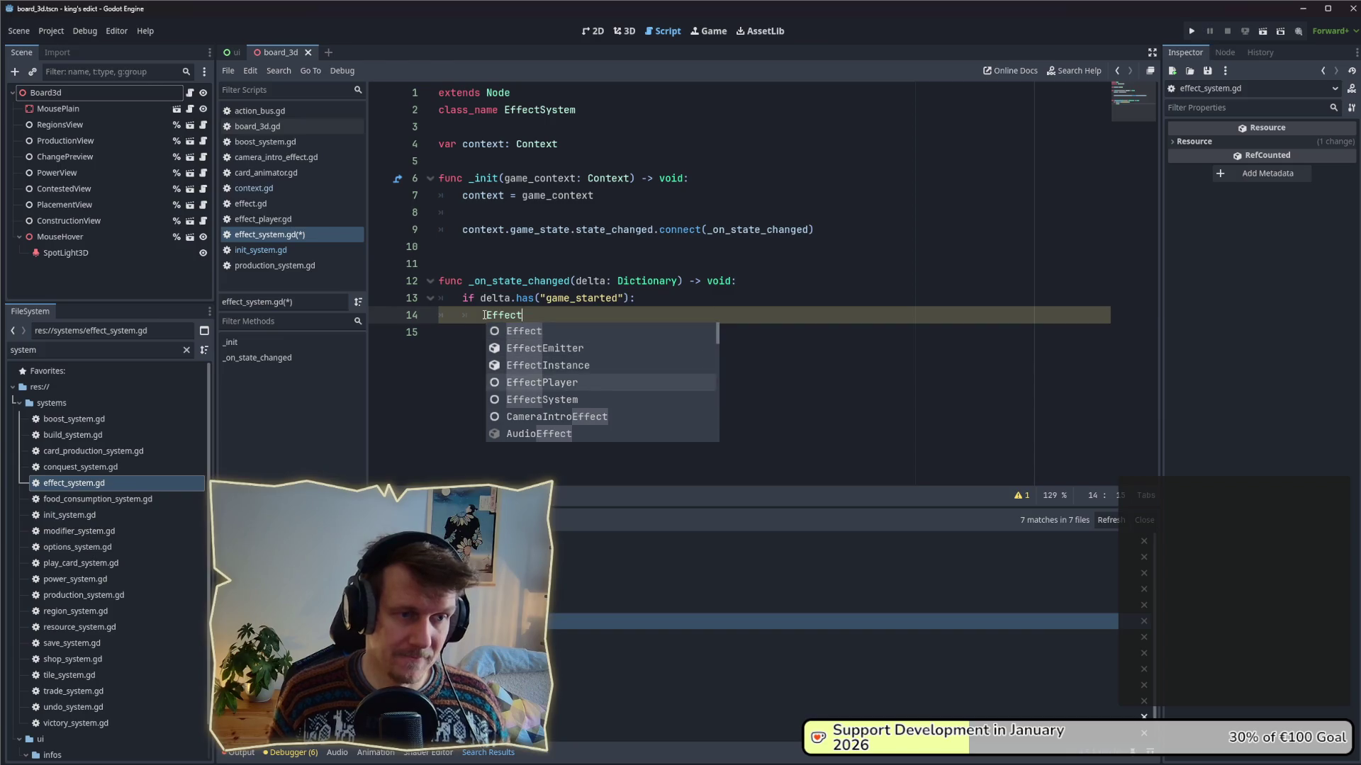
key("Return")
type("new")
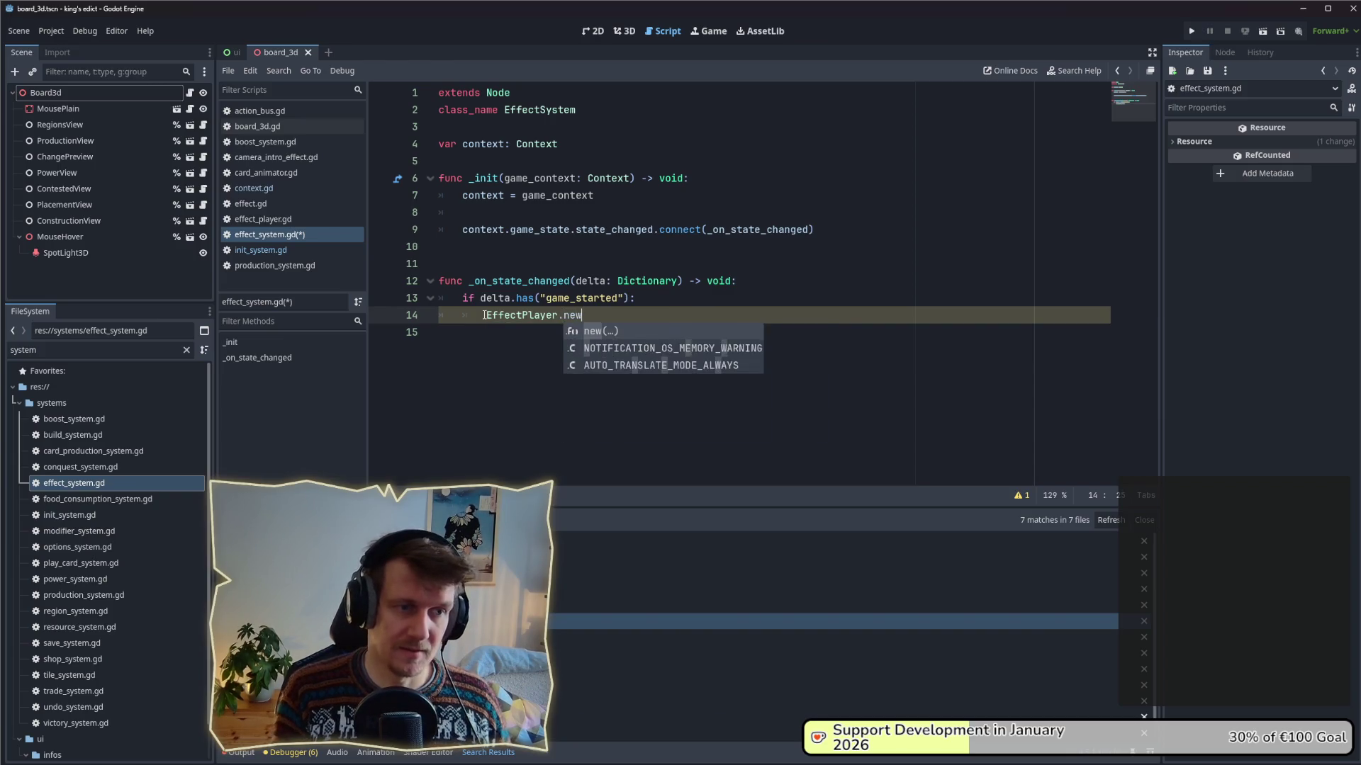
key("Return")
key("ctrl+s")
left_click(485, 314)
type("var ")
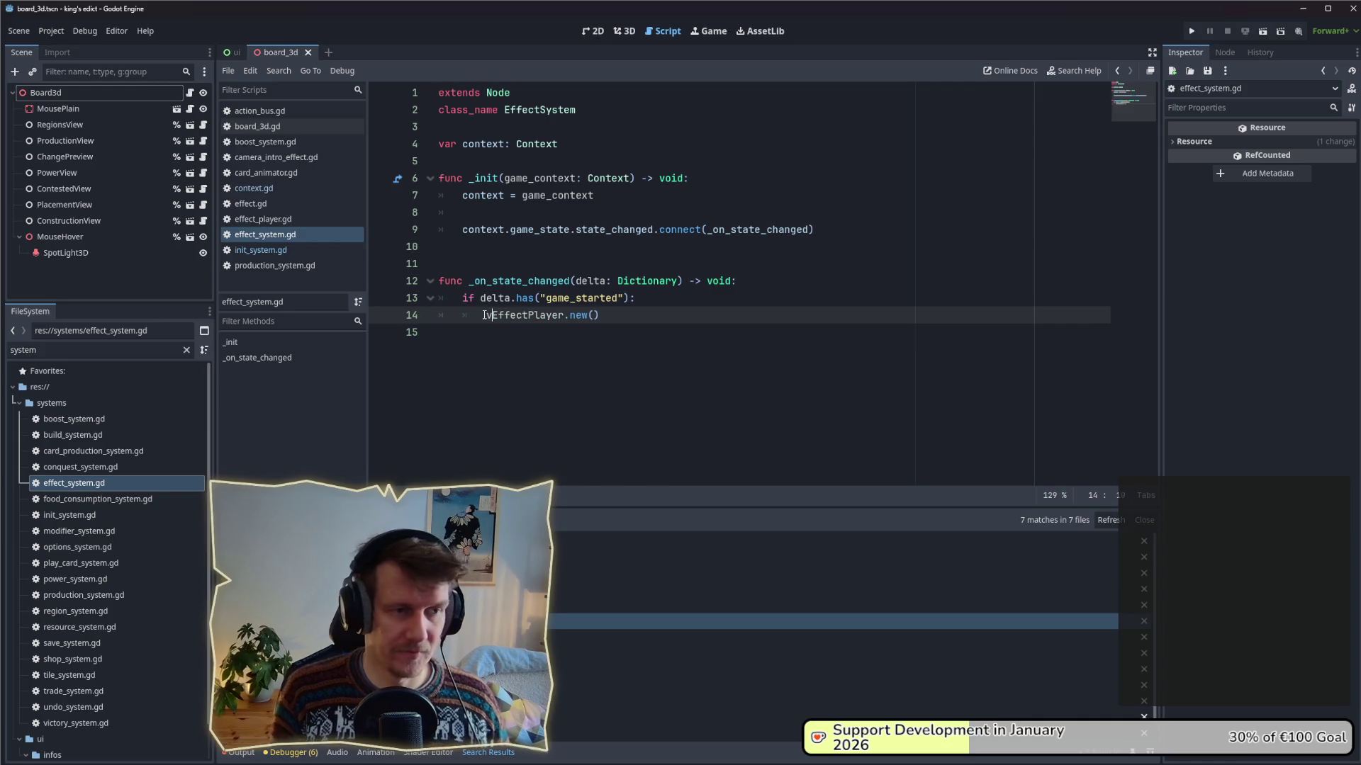
type("player =")
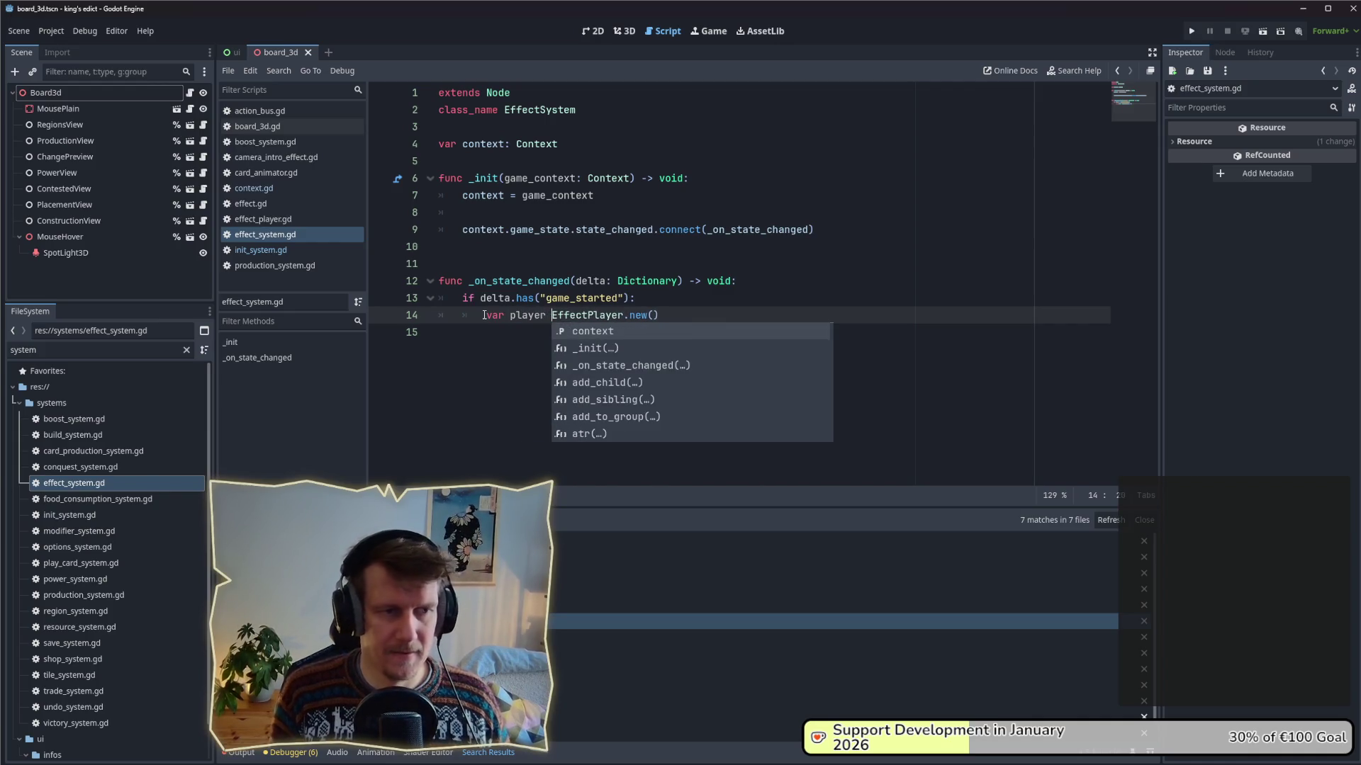
key("Escape")
key("End")
- Append CameraIntroEffect.new() to player.effects on the next line
key("Return")
type("play")
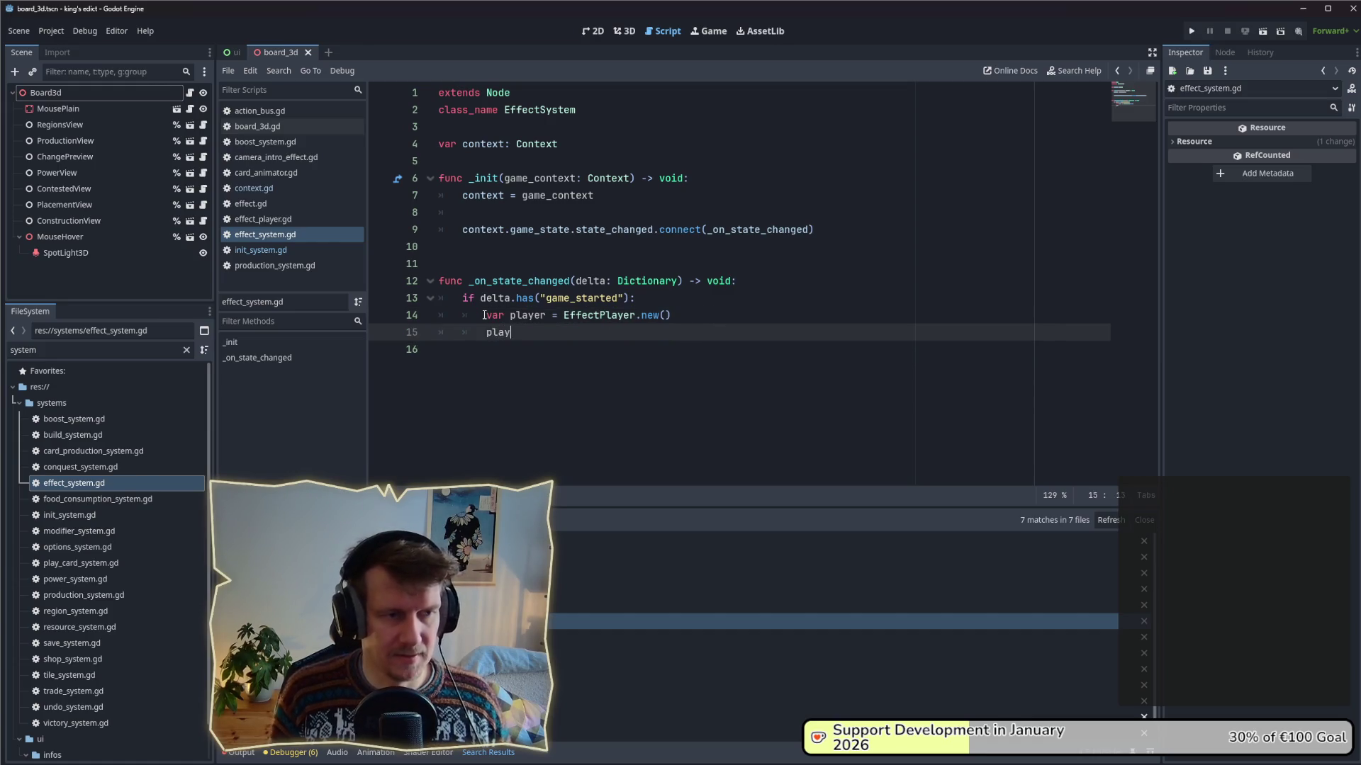
type("er.e")
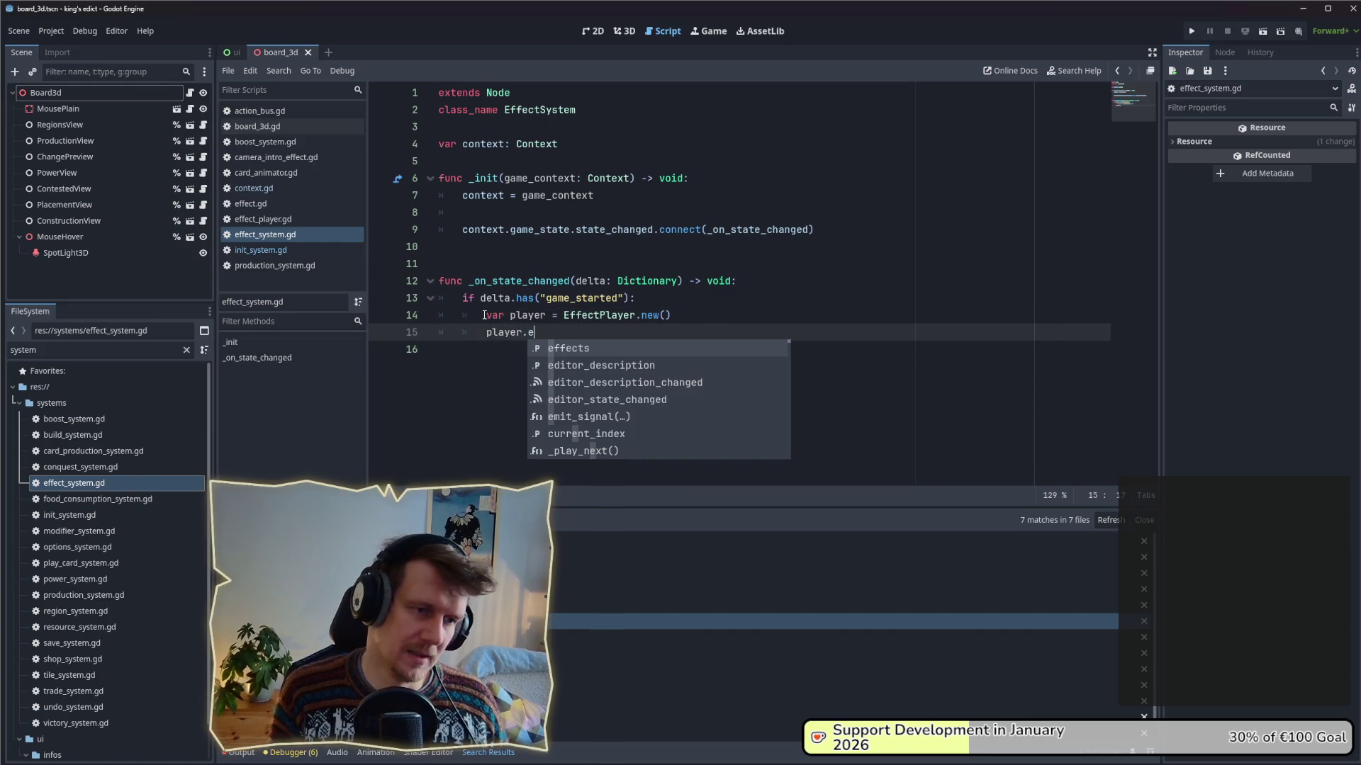
type("ffects.appen")
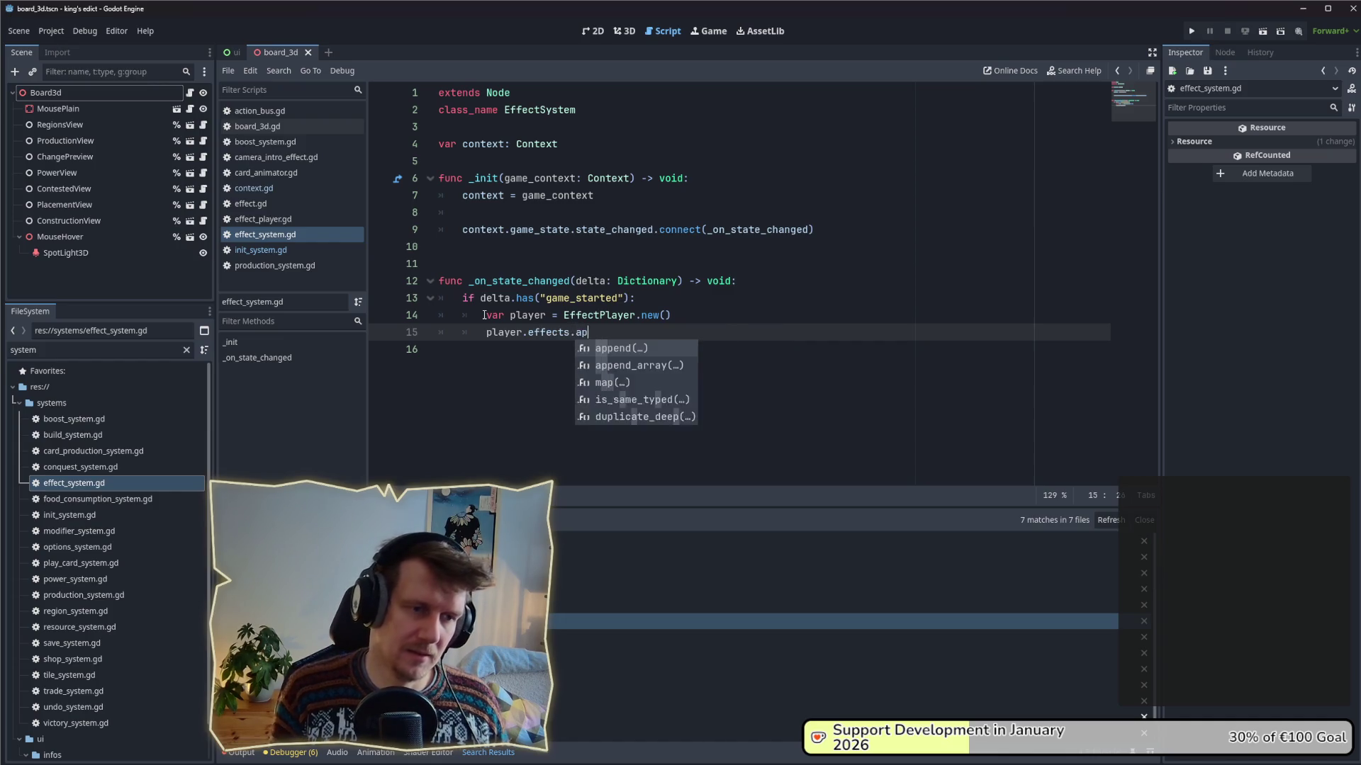
key("Return")
type("me")
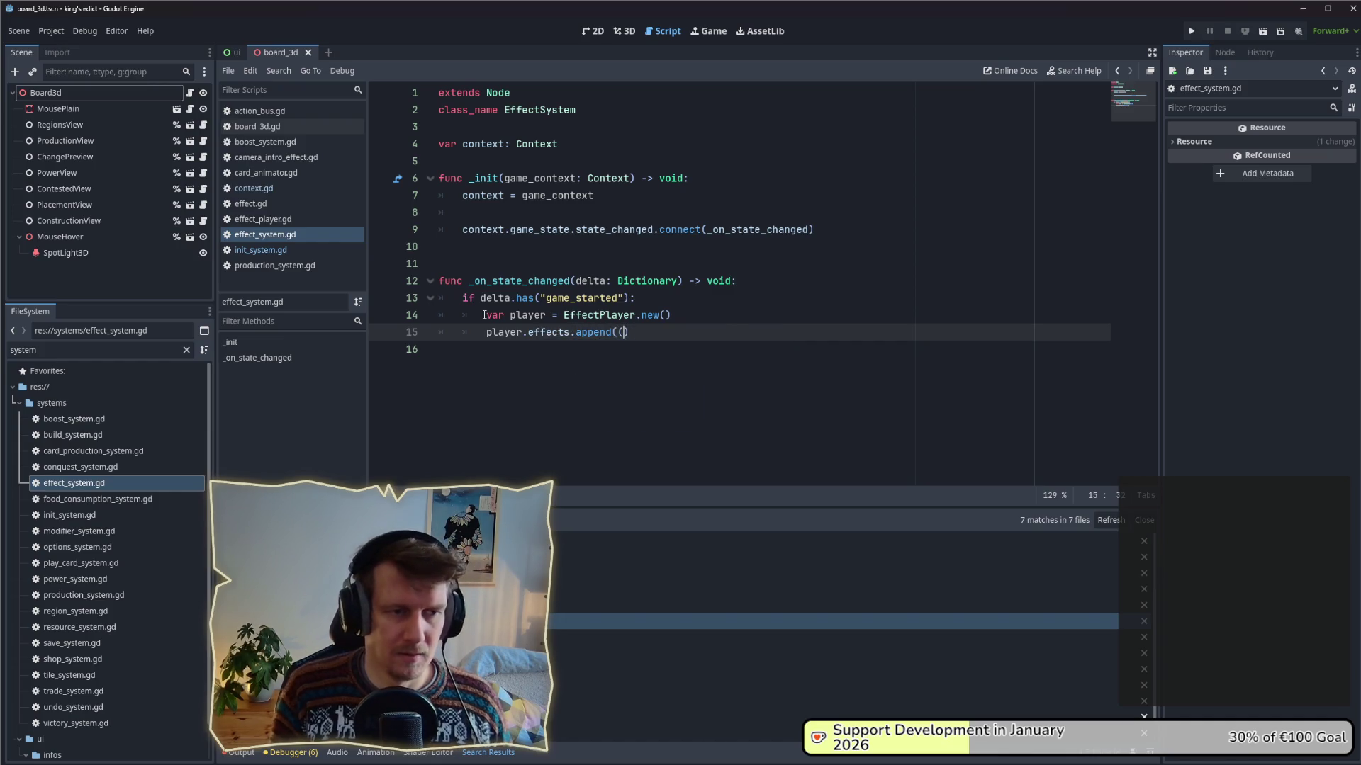
key("BackSpace")
key("BackSpace")
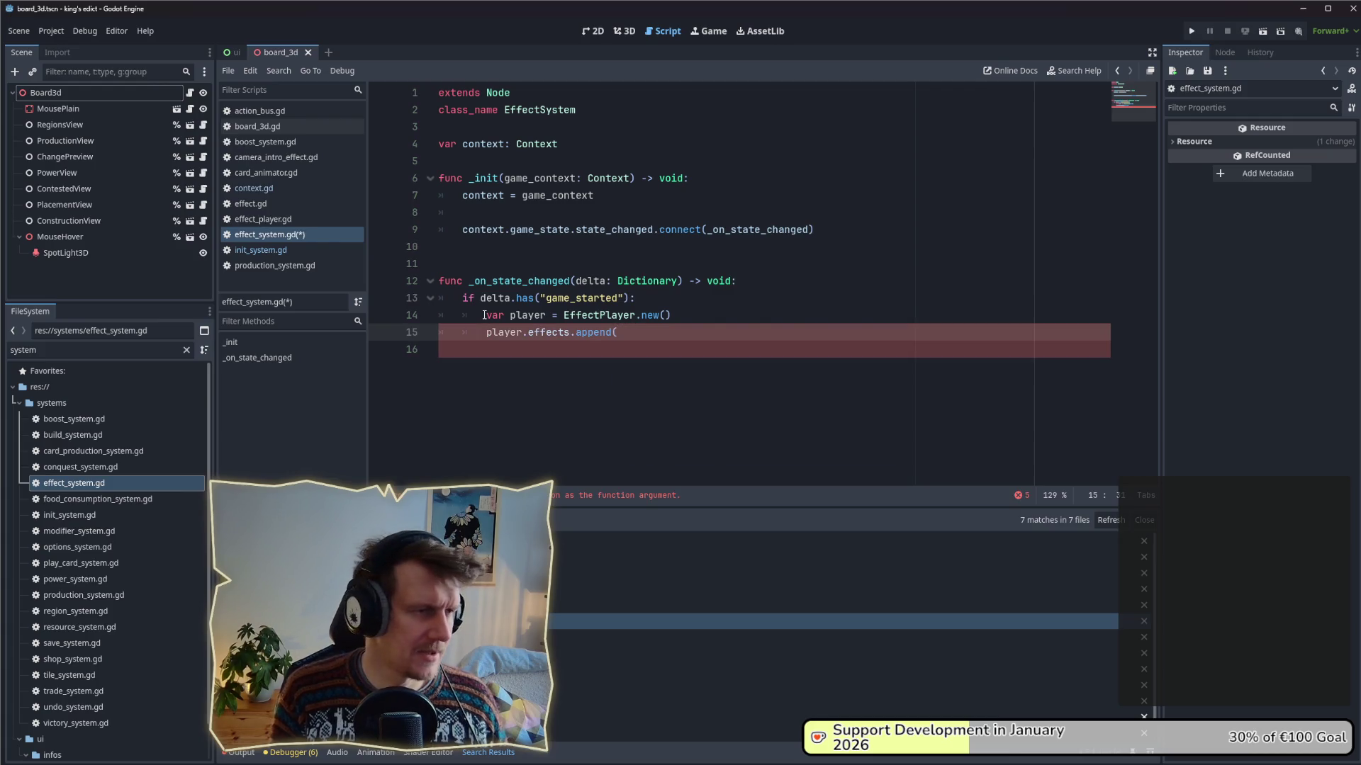
type("CameraIntroEffect.new(")
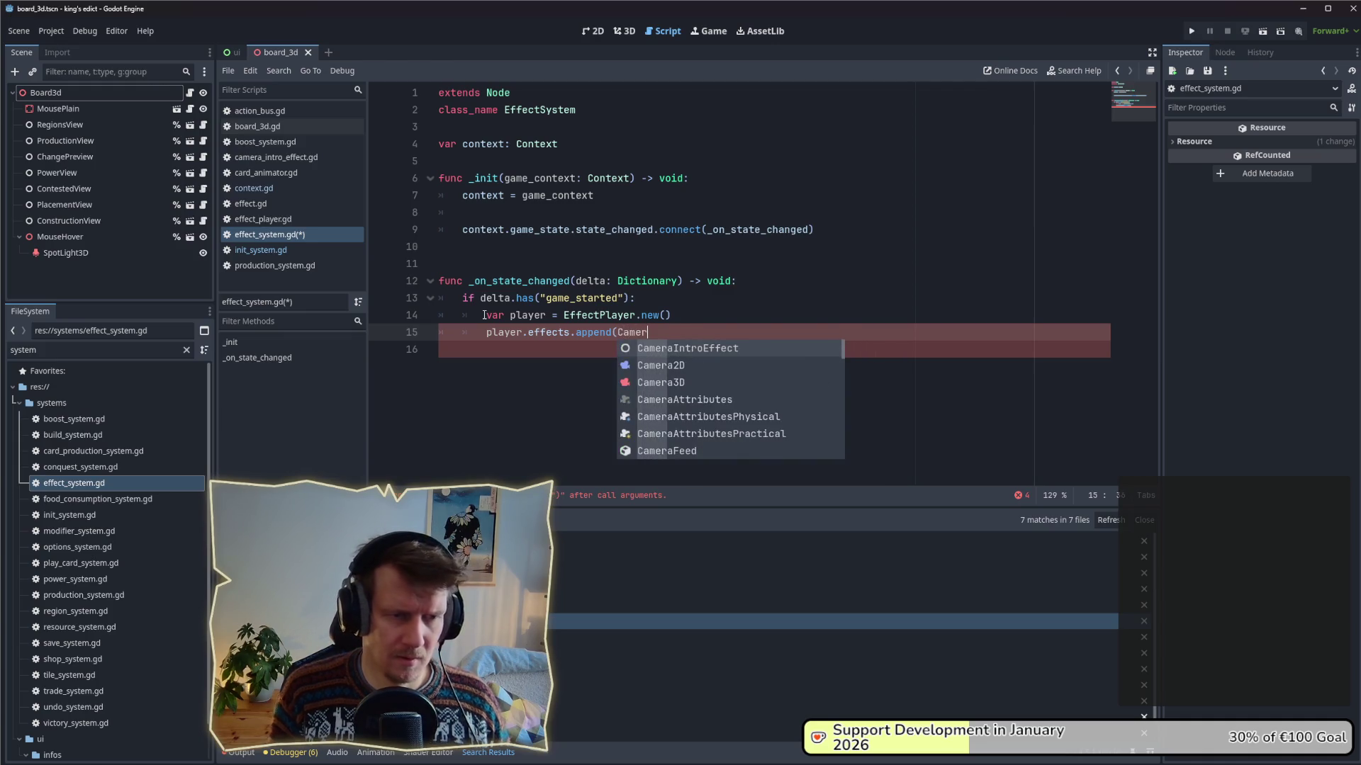
key("Return")
type("ntroEffect.new(")
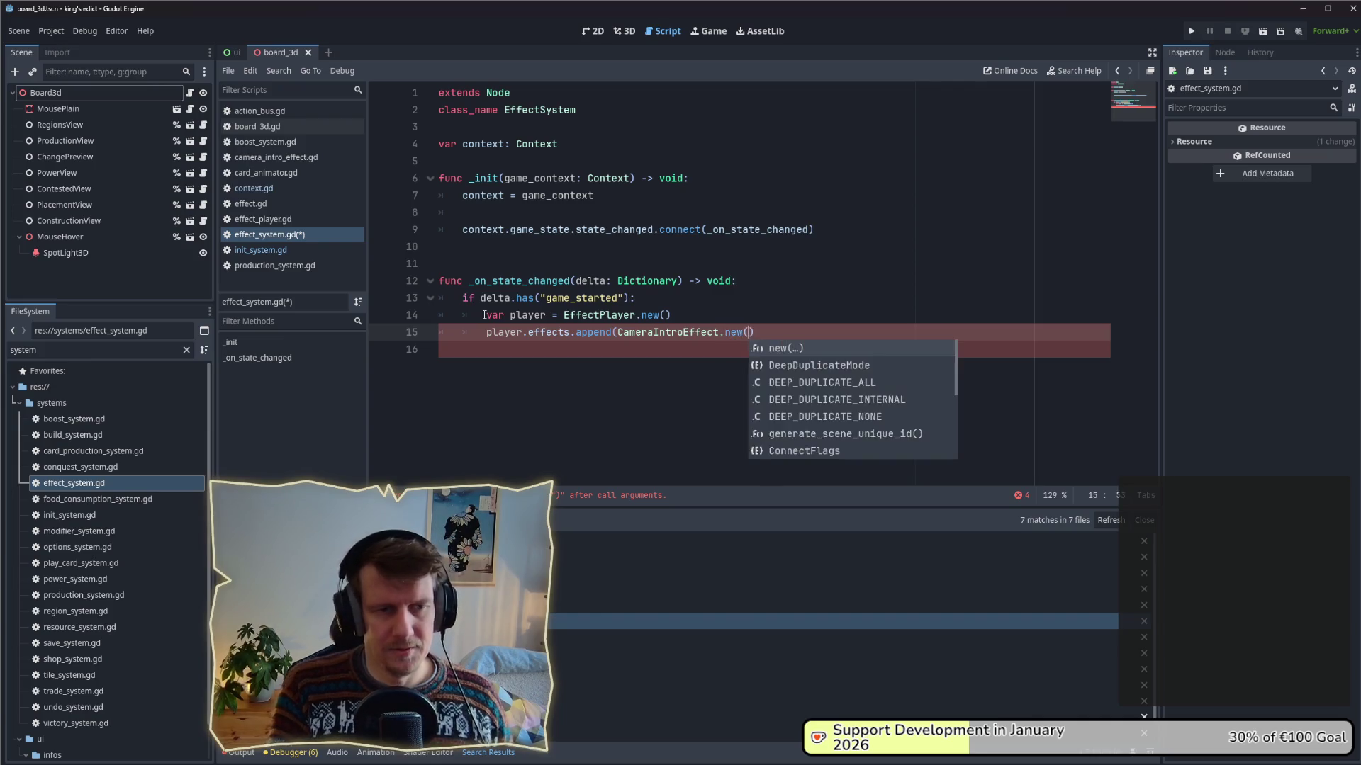
key("Return")
type(")")
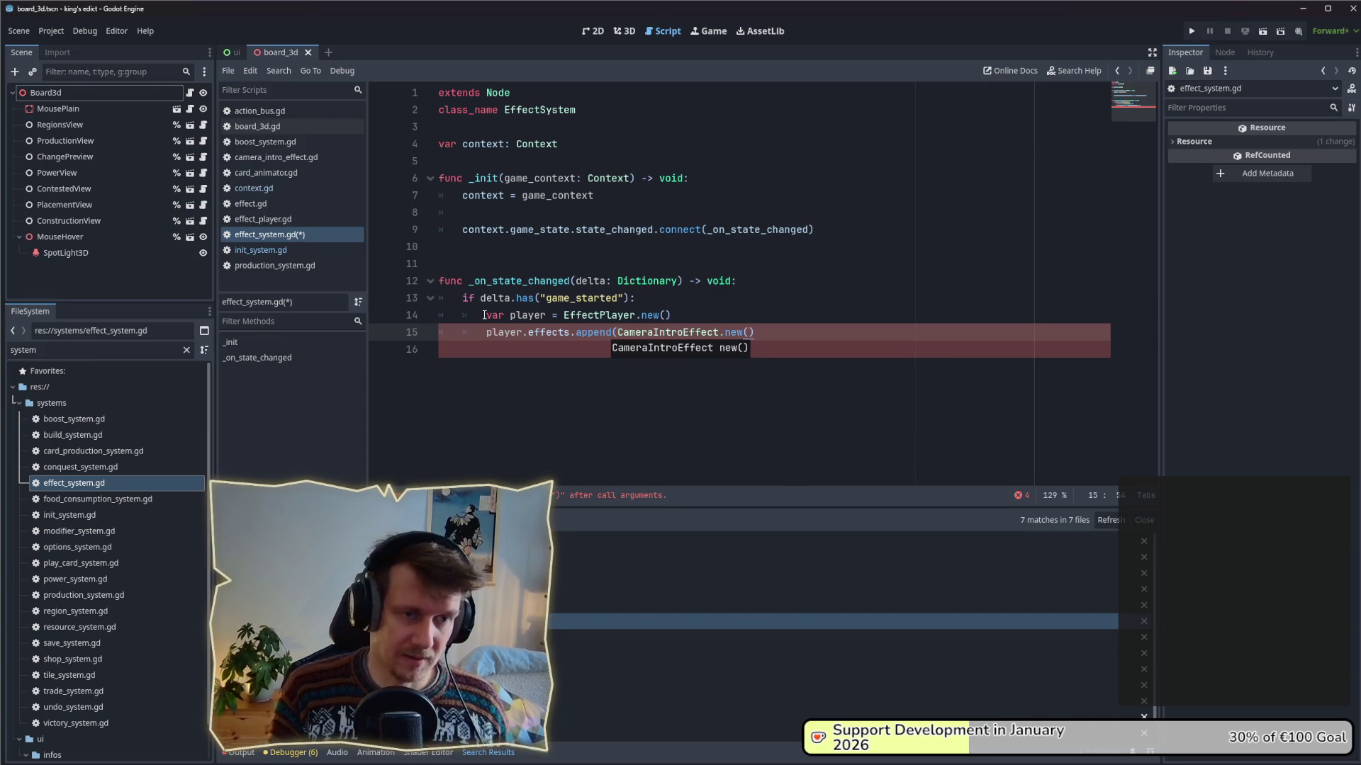
type(")")
- Add player.play(), save, remove the extra blank line, and open CameraIntroEffect's script
key("Return")
type("p")
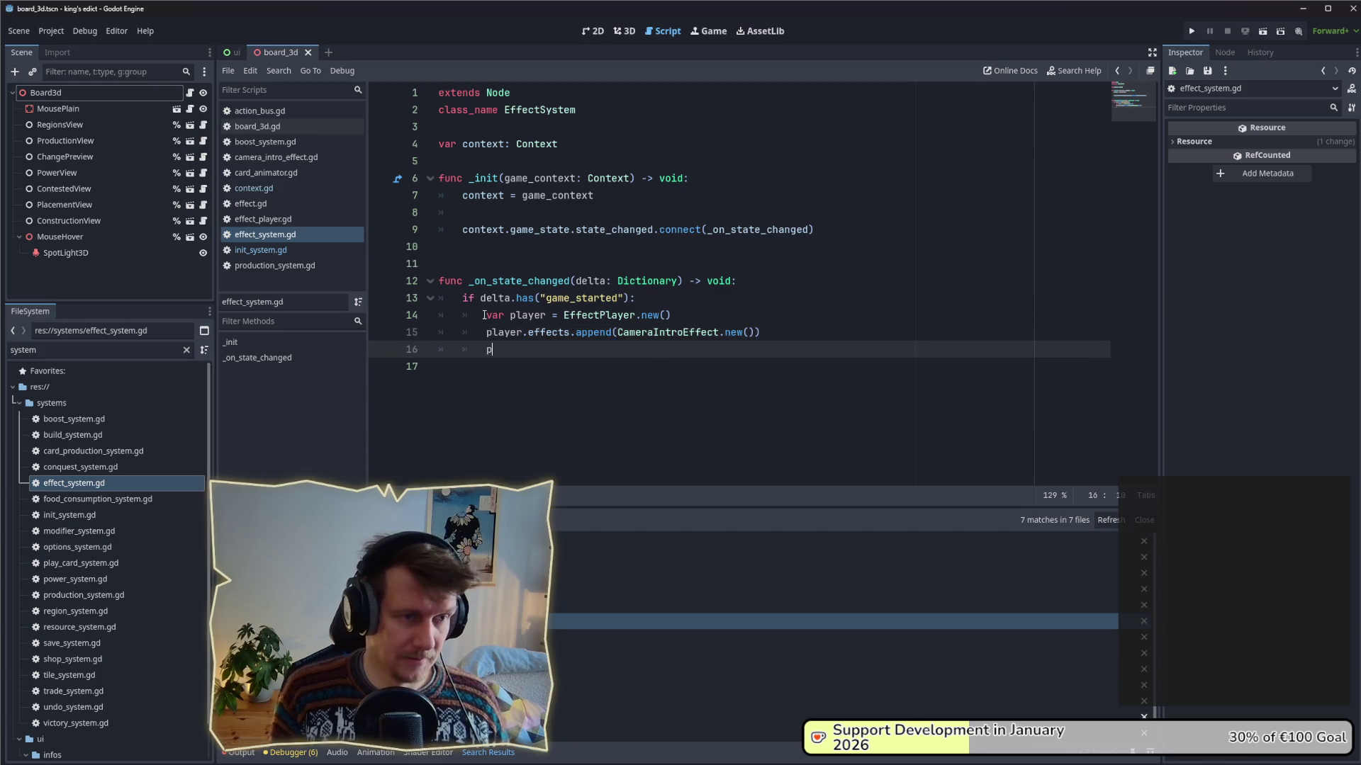
type("layer.play()")
key("ctrl+s")
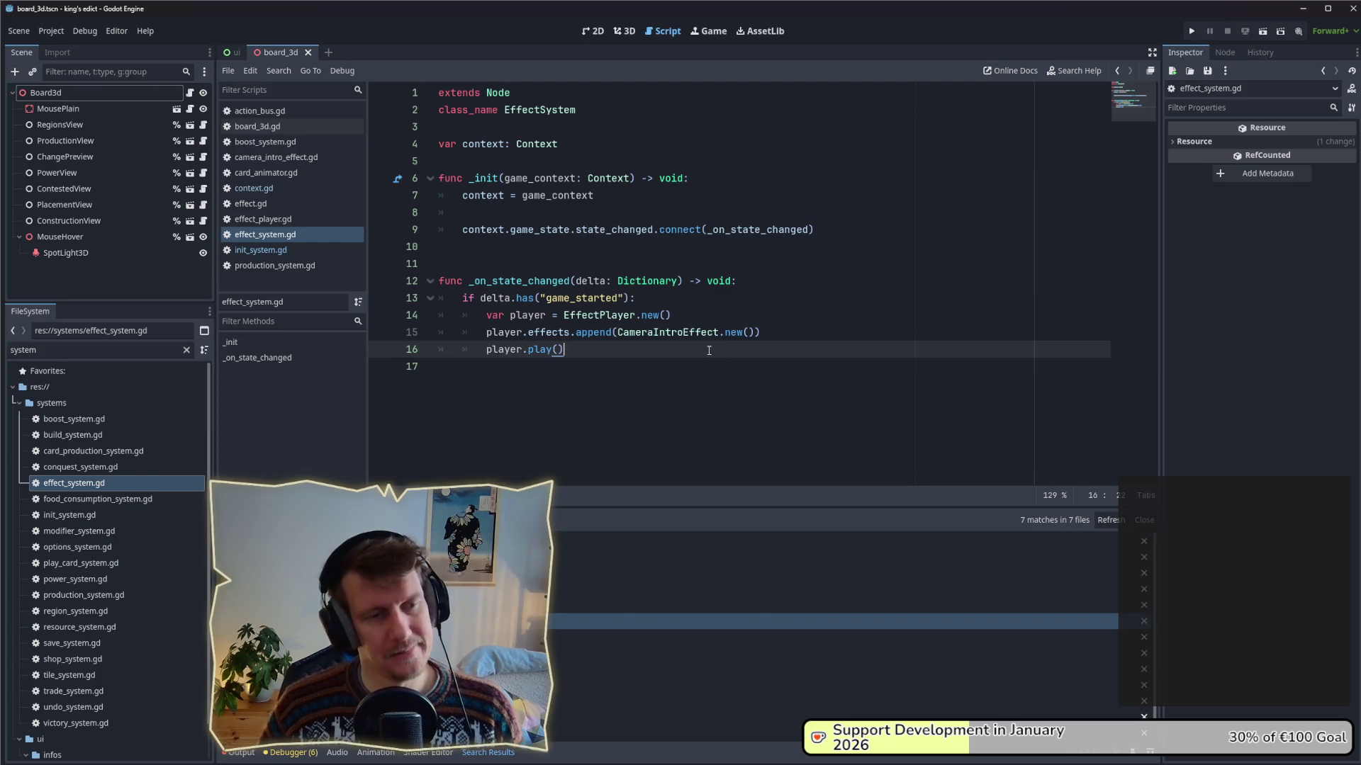
left_click(473, 262)
key("BackSpace")
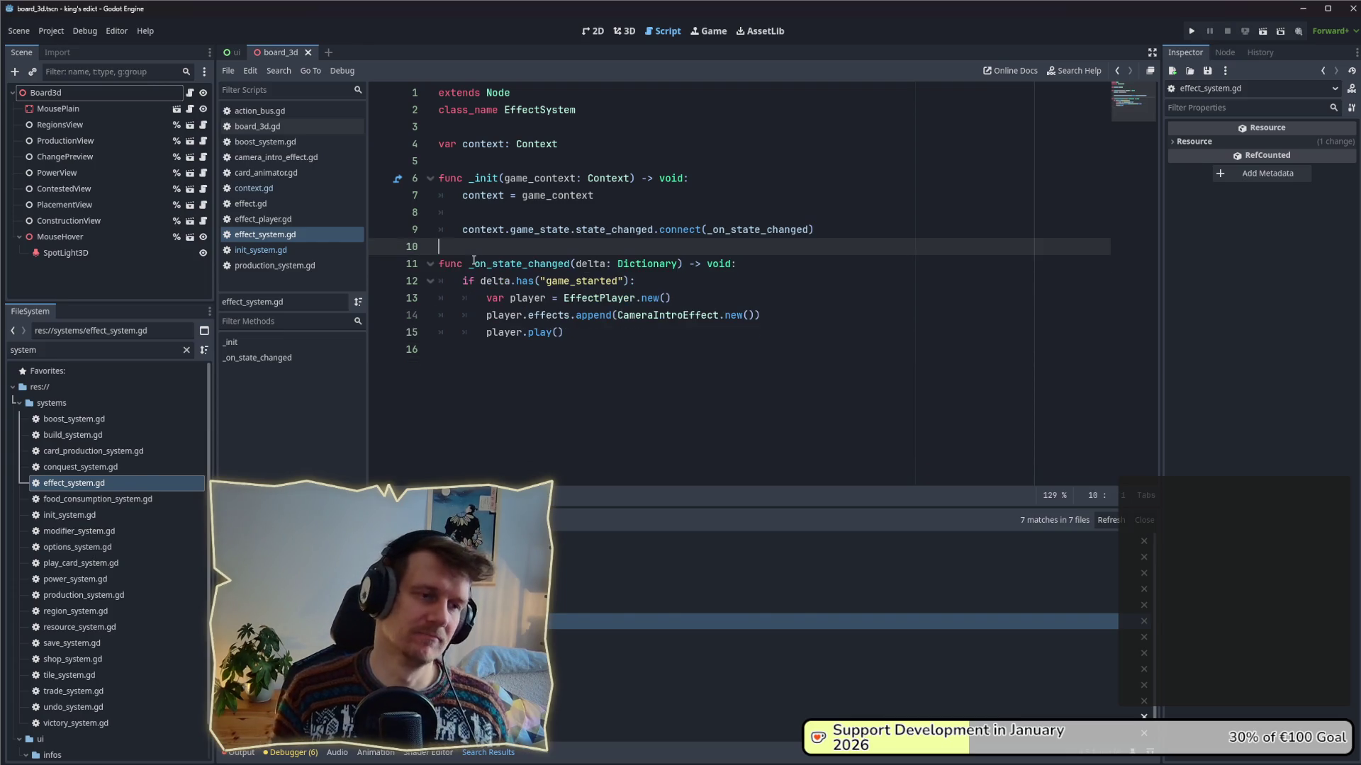
mouse_move(677, 323)
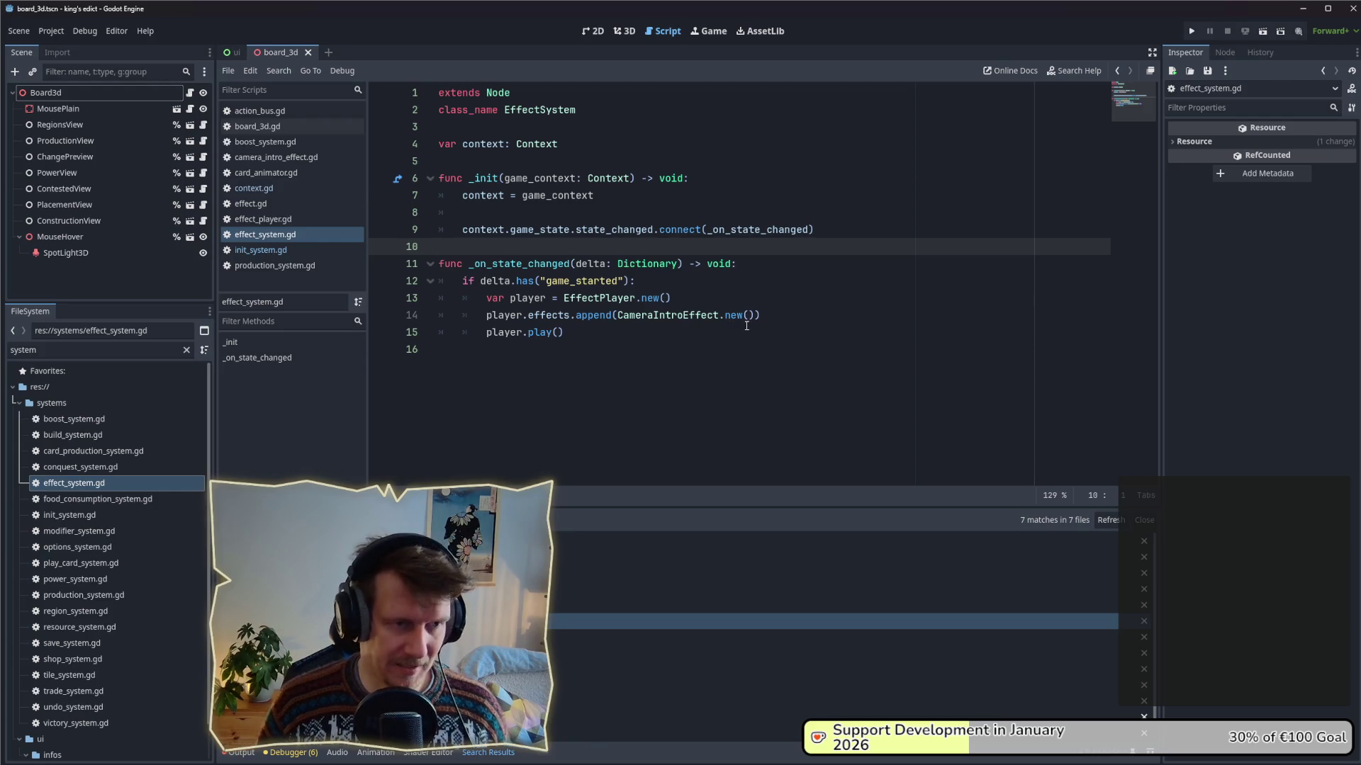
left_click(699, 317, "ctrl")
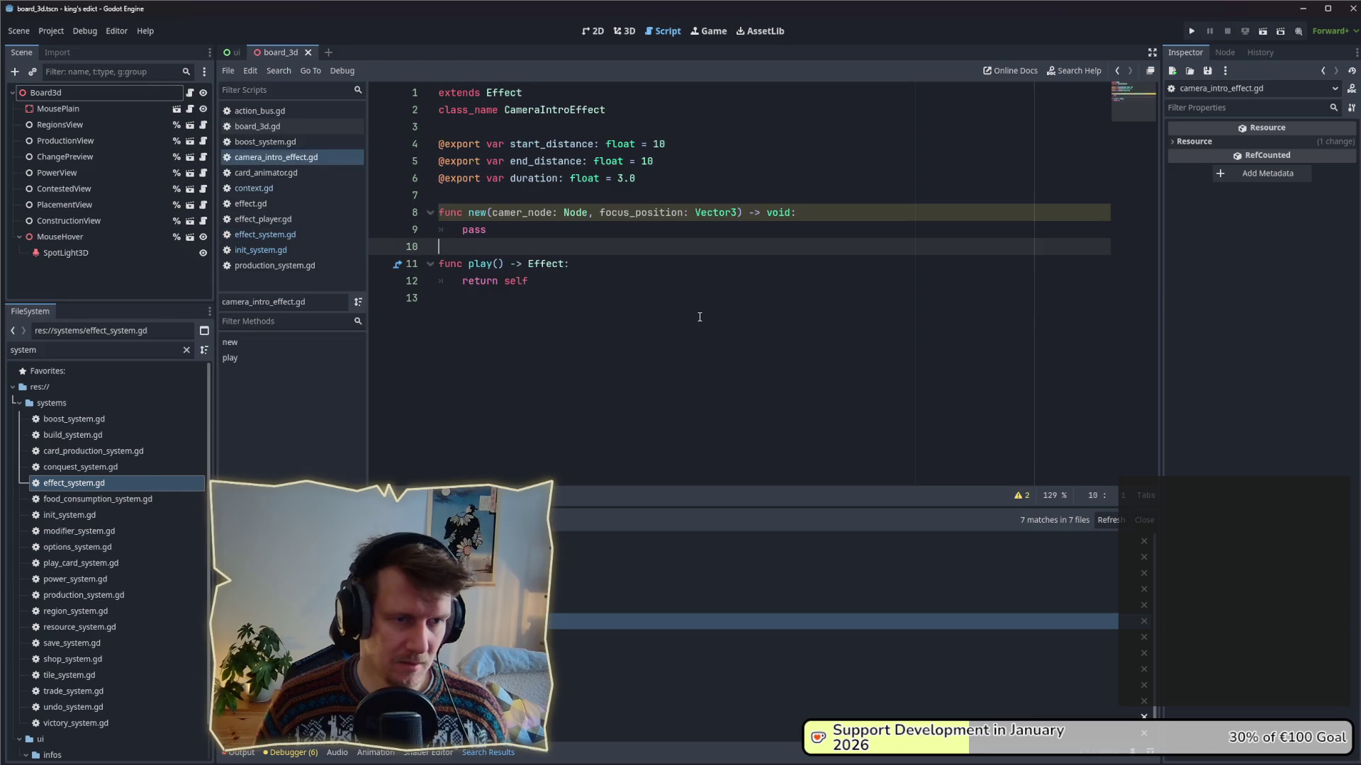
- Clear new()'s parameters and make play() first print "ICH BIN AM LEBEN, RETTET MICH JUNGE PRINZESSIN!"
left_click_drag(492, 212, 734, 212)
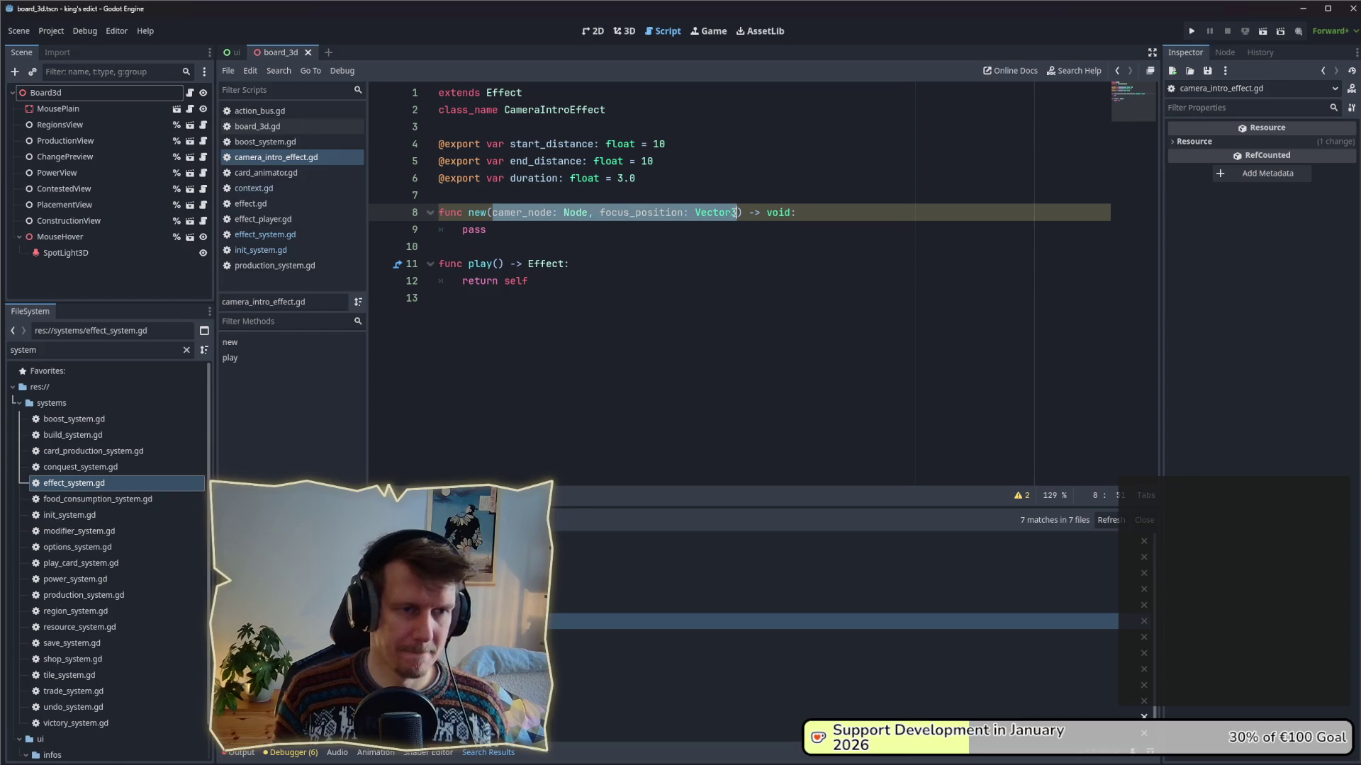
key("BackSpace")
left_click(590, 264)
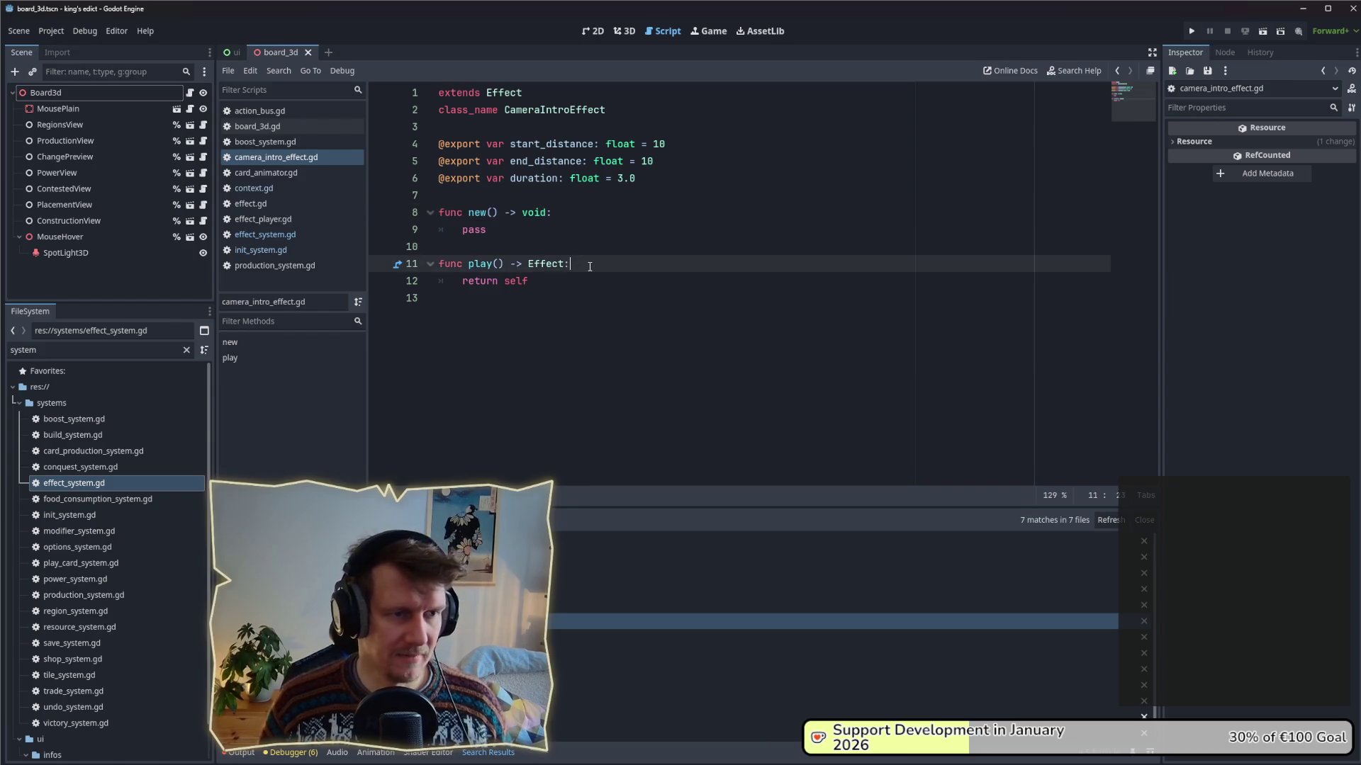
key("Return")
type("pri")
type("nt(\"D")
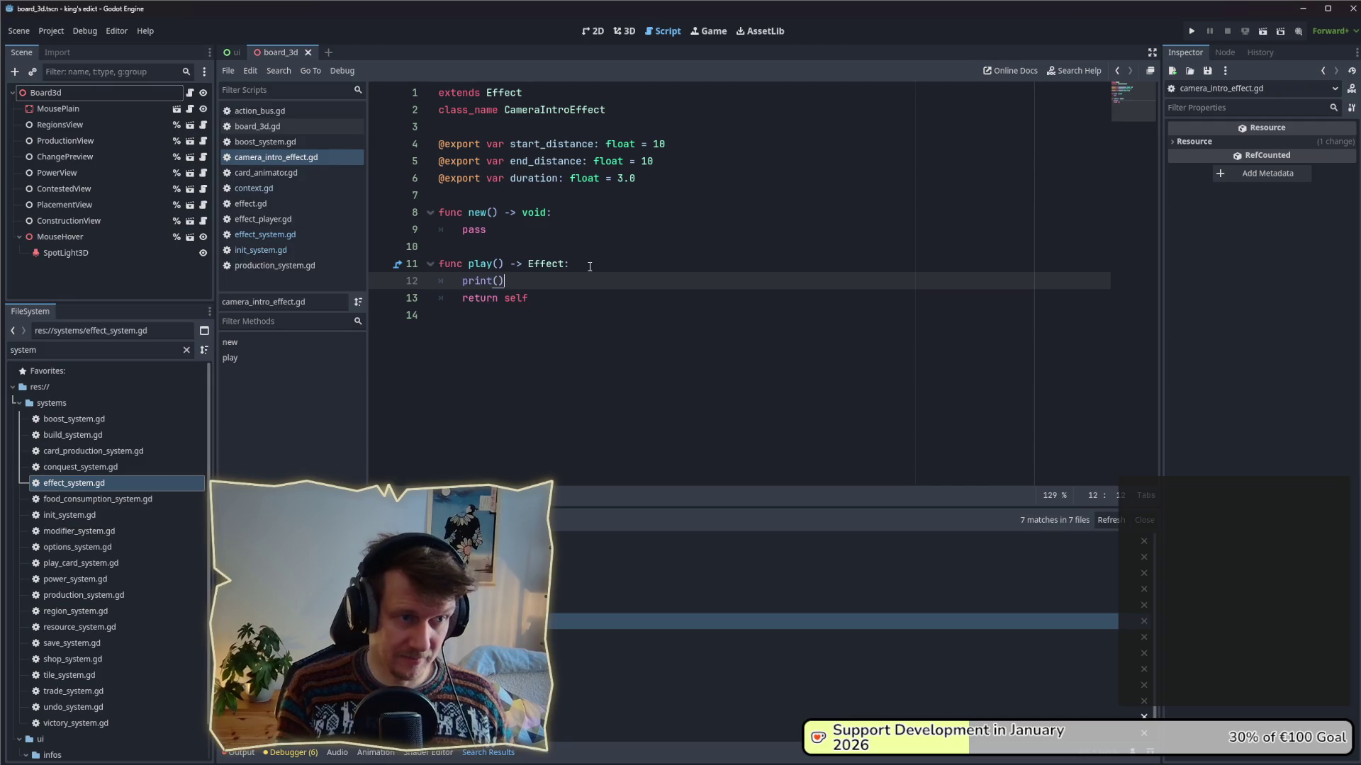
key("BackSpace")
type("ICH BN")
key("BackSpace")
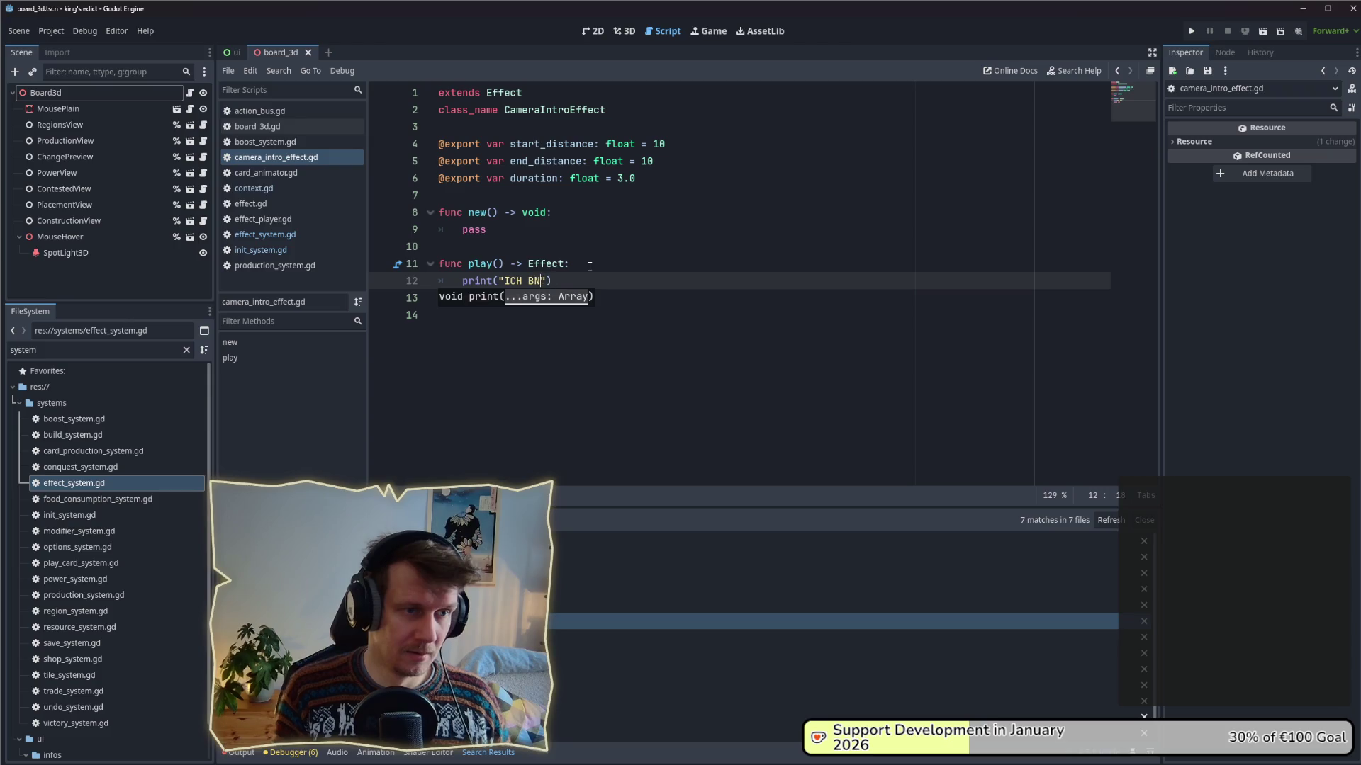
type("IN AMM")
key("BackSpace")
type("LEBEN")
key("BackSpace")
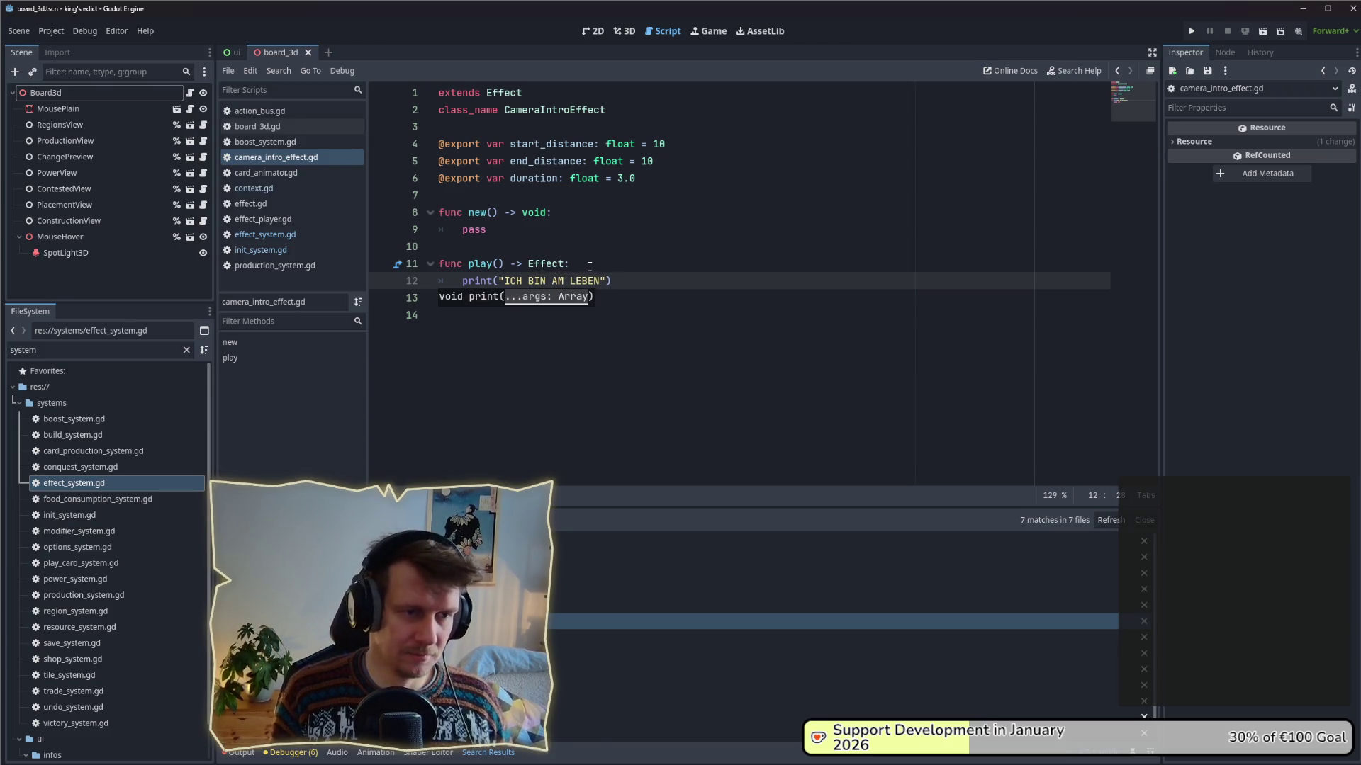
type(", RET")
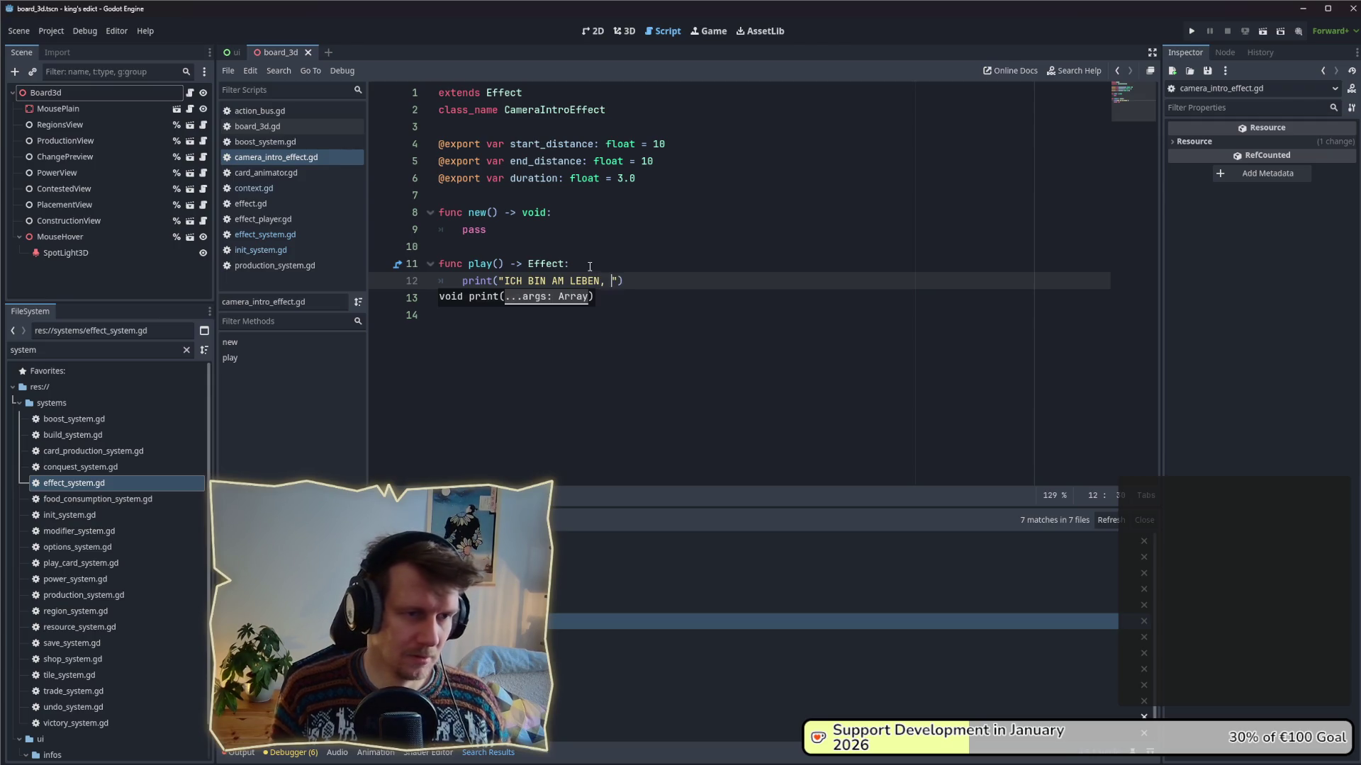
type("TET MICH K")
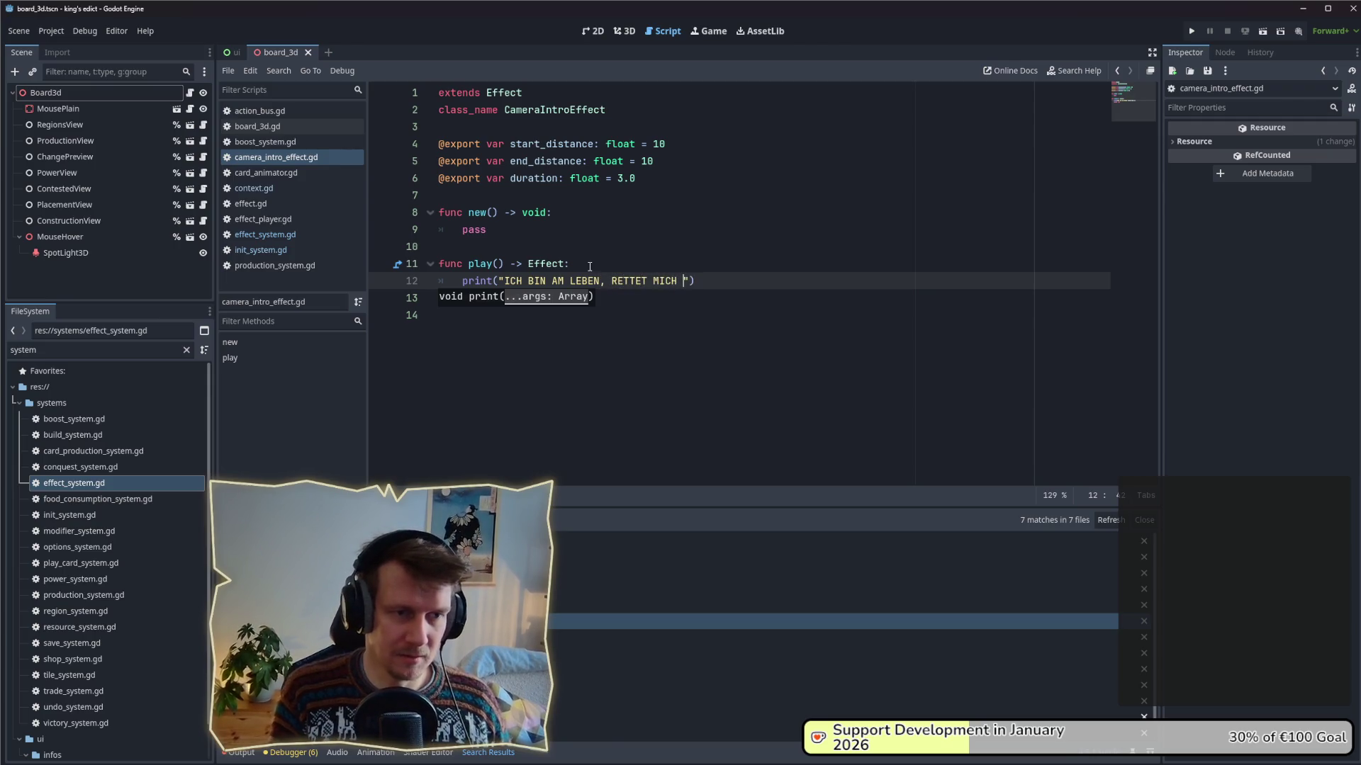
key("BackSpace")
type("JUNGE PRO")
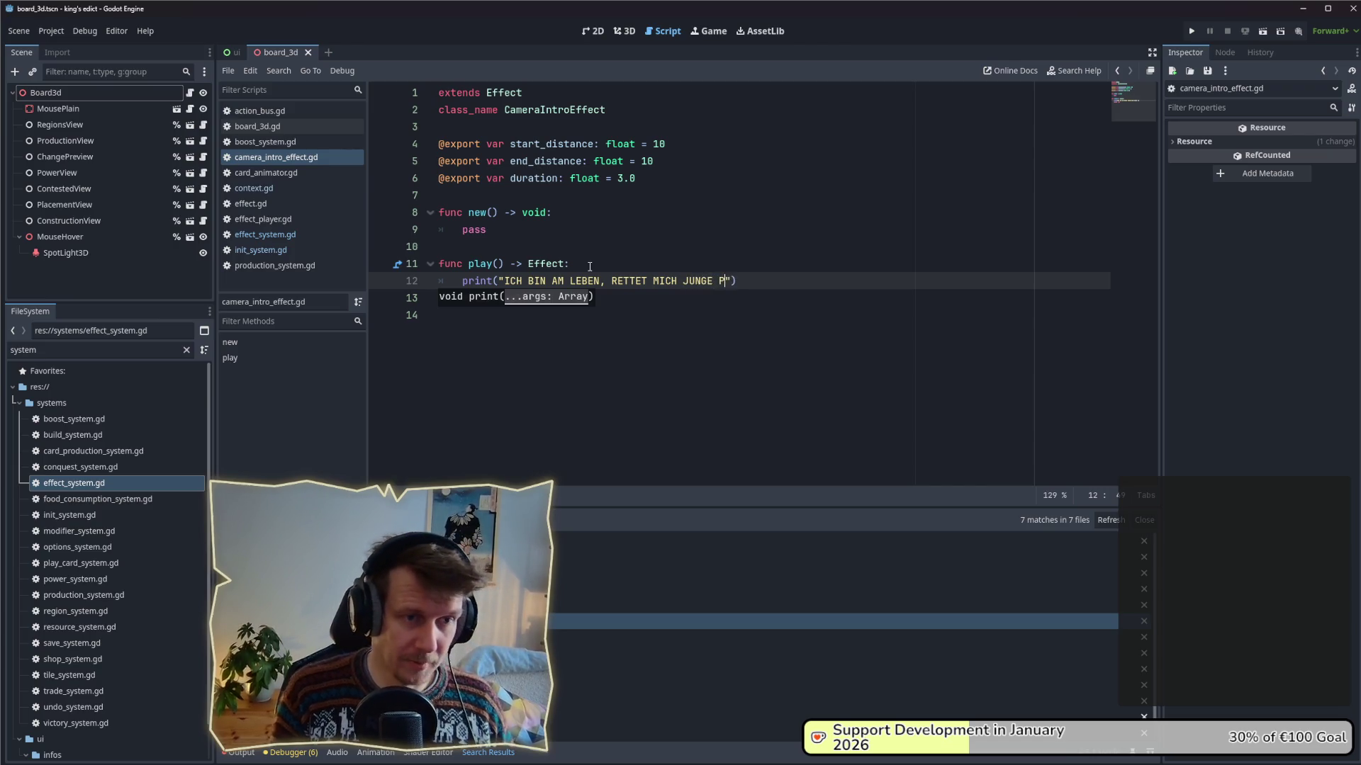
key("BackSpace")
type("INZESSIN")
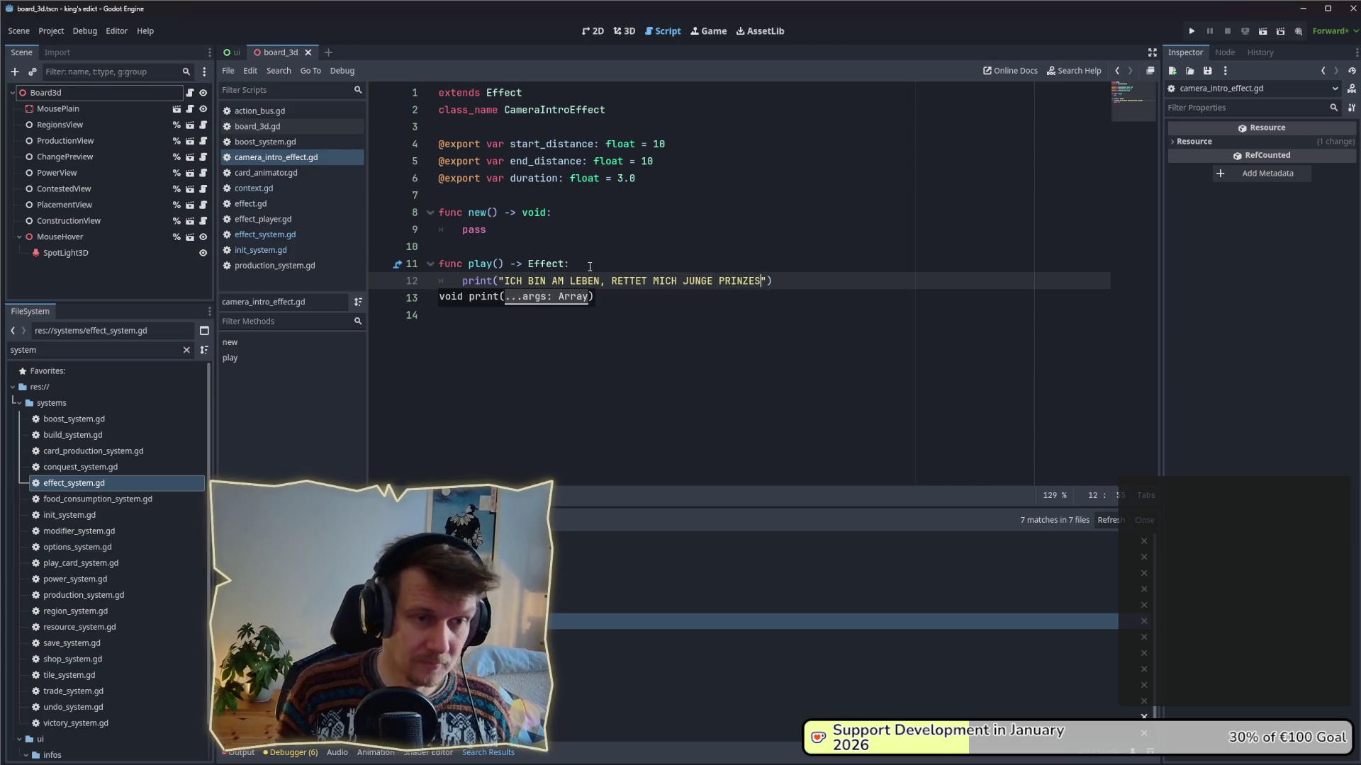
type("!")
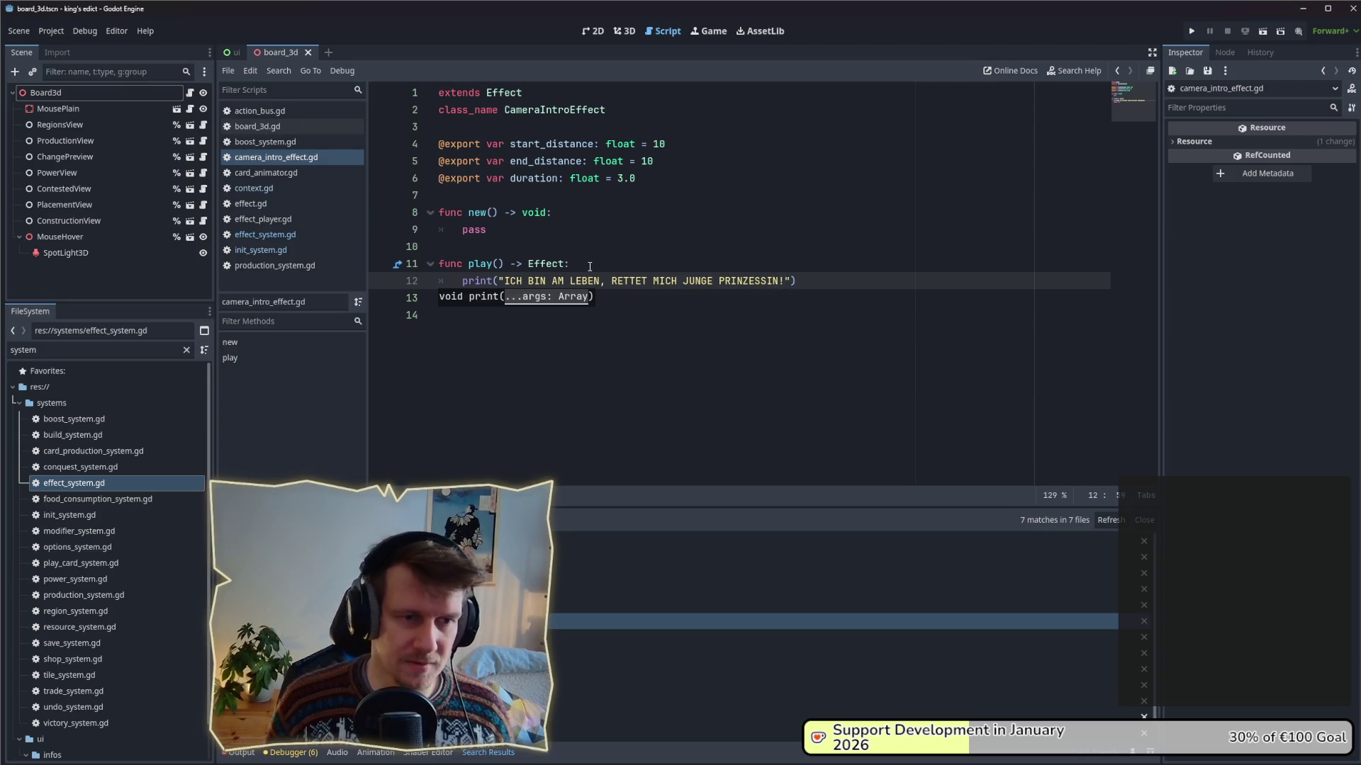
left_click(682, 263)
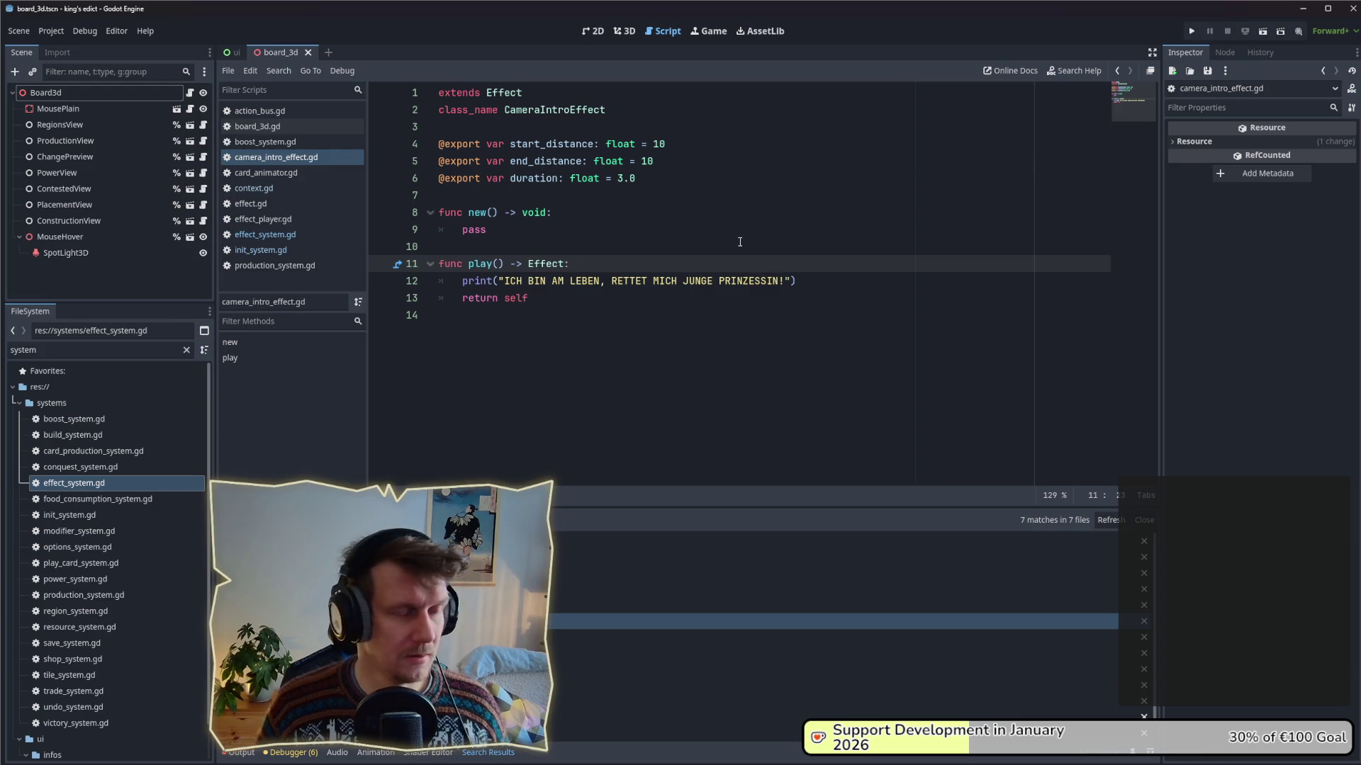
- Run the project, join the first multiplayer game on raid.map, then return to the editor
left_click(1192, 31)
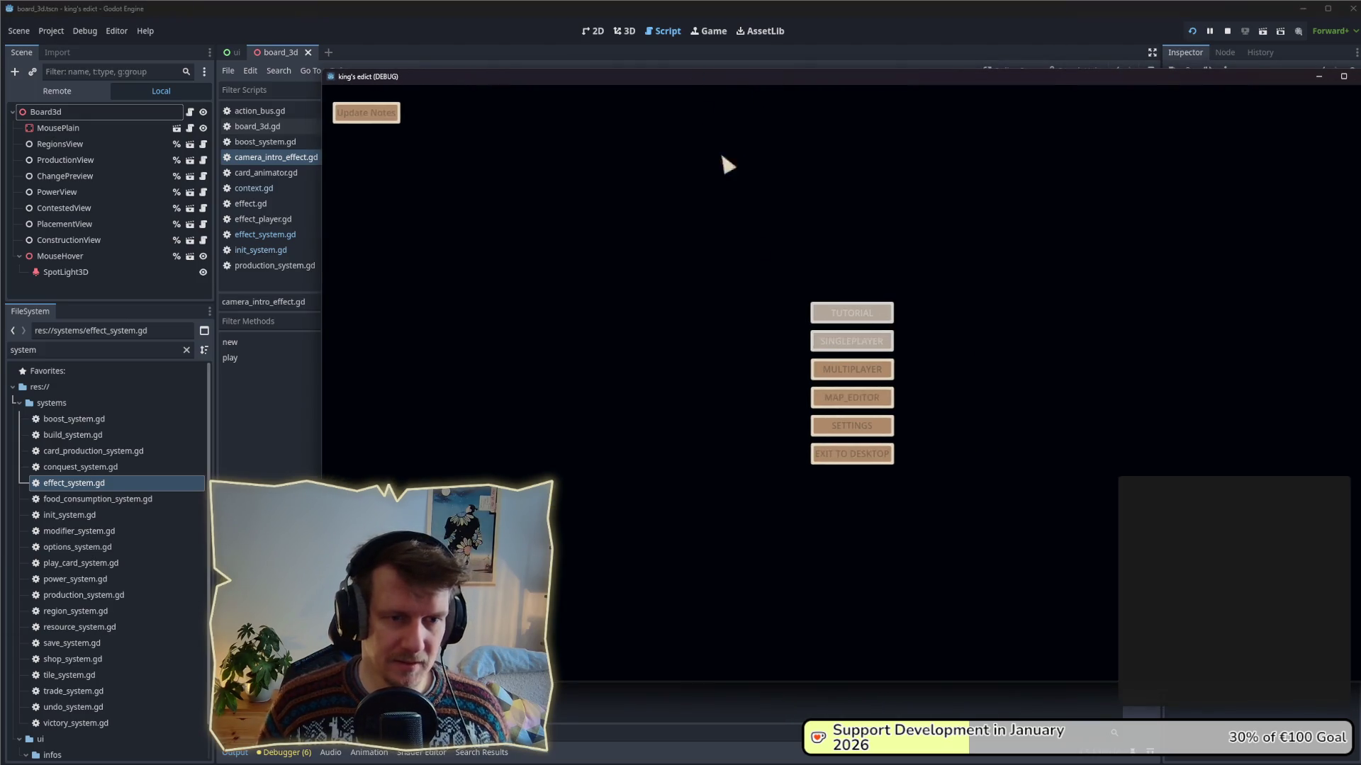
left_click(830, 370)
left_click(979, 264)
left_click(990, 148)
left_click(989, 425)
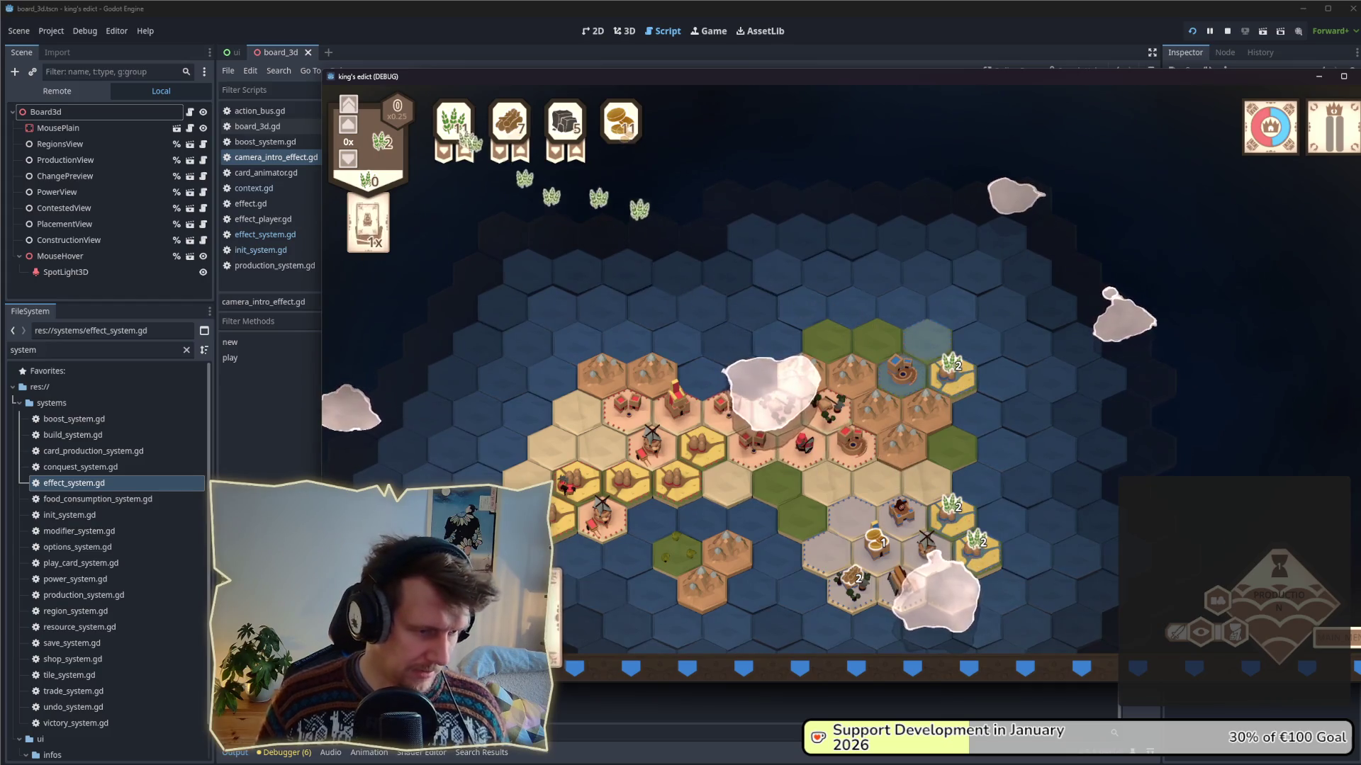
key("alt+Tab")
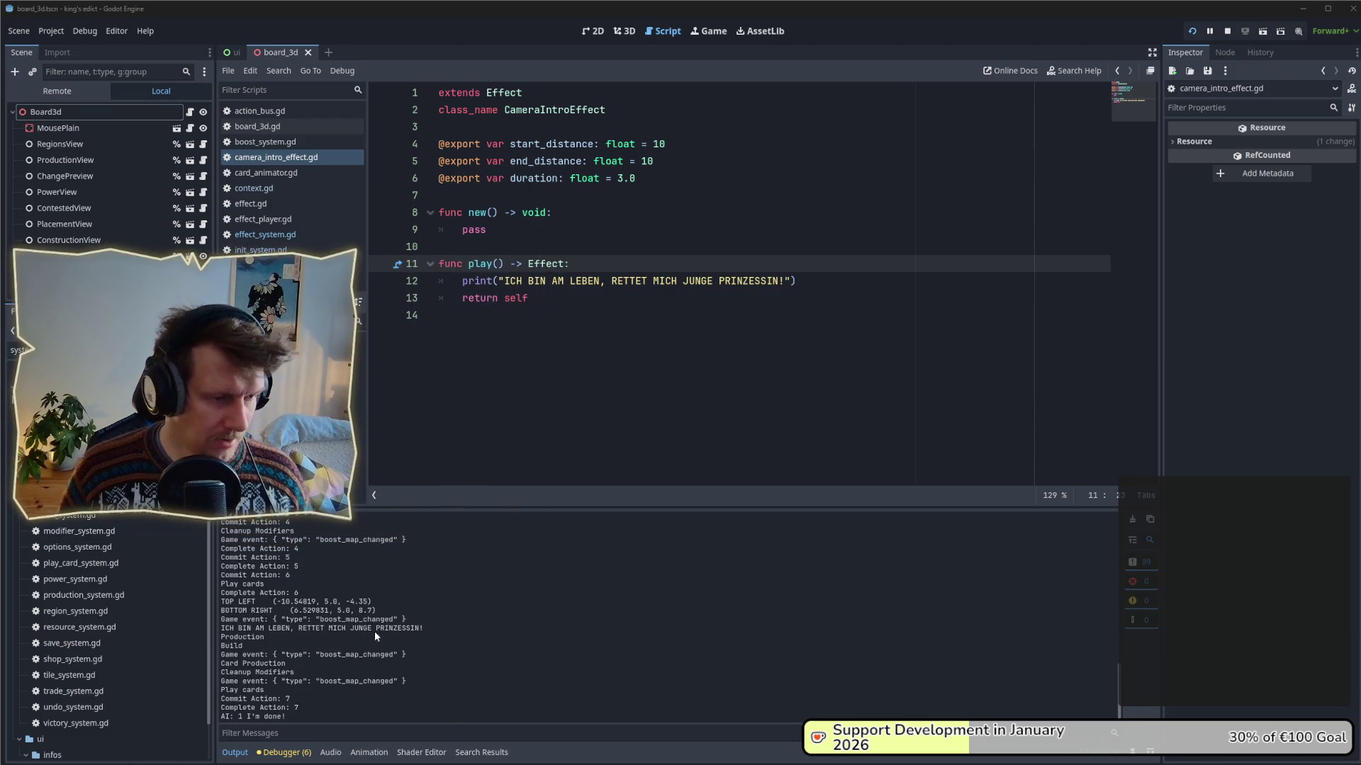
- Check the debug message in Output, then delete the print line and its empty line from play()
triple_click(425, 630)
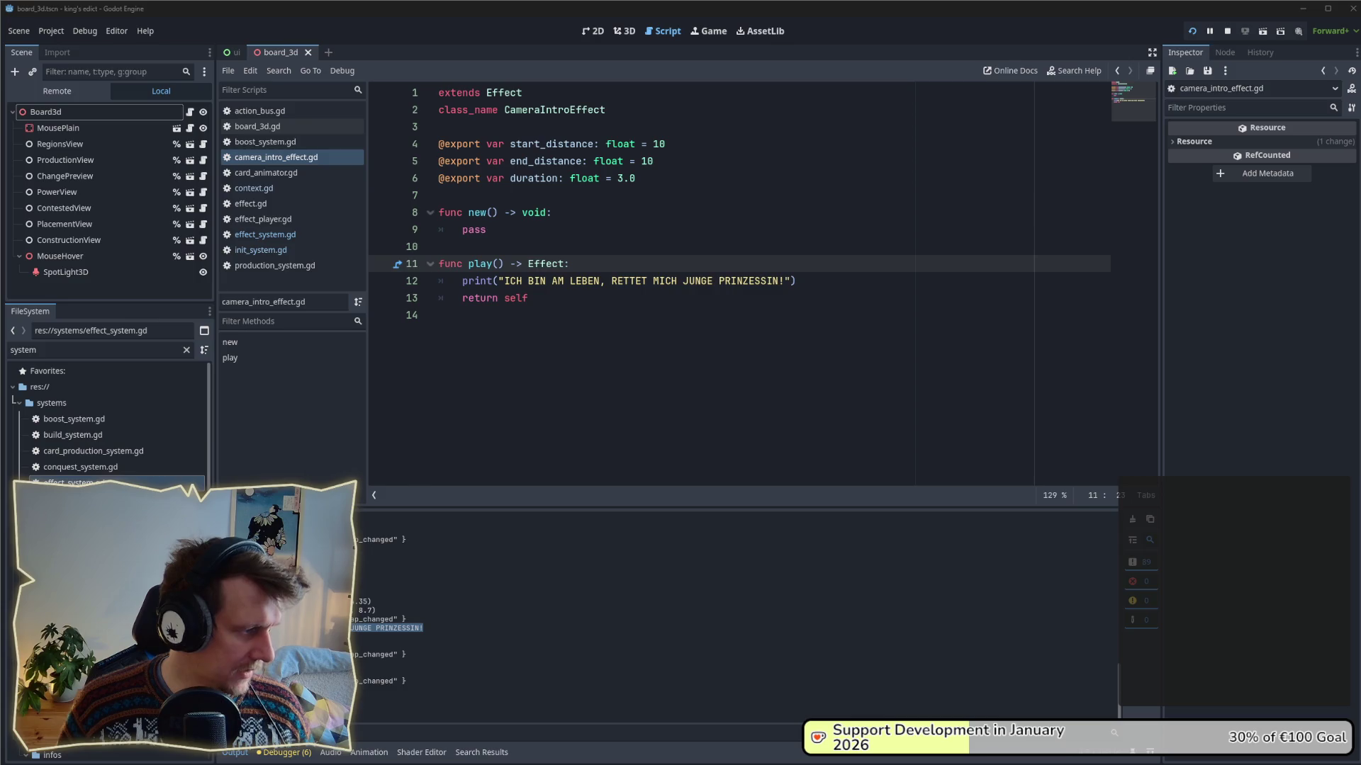
left_click(608, 374)
left_click_drag(796, 280, 460, 281)
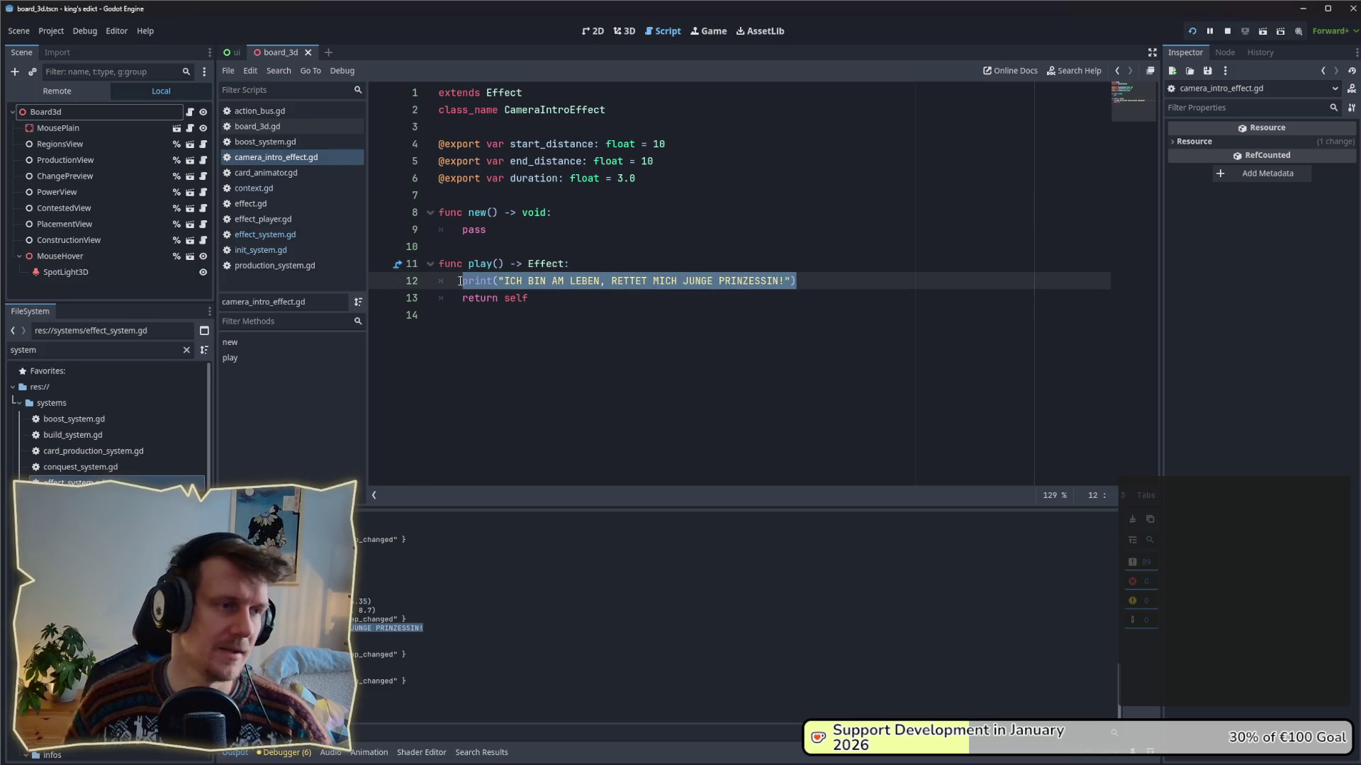
key("BackSpace")
key("Delete")
left_click(540, 286)
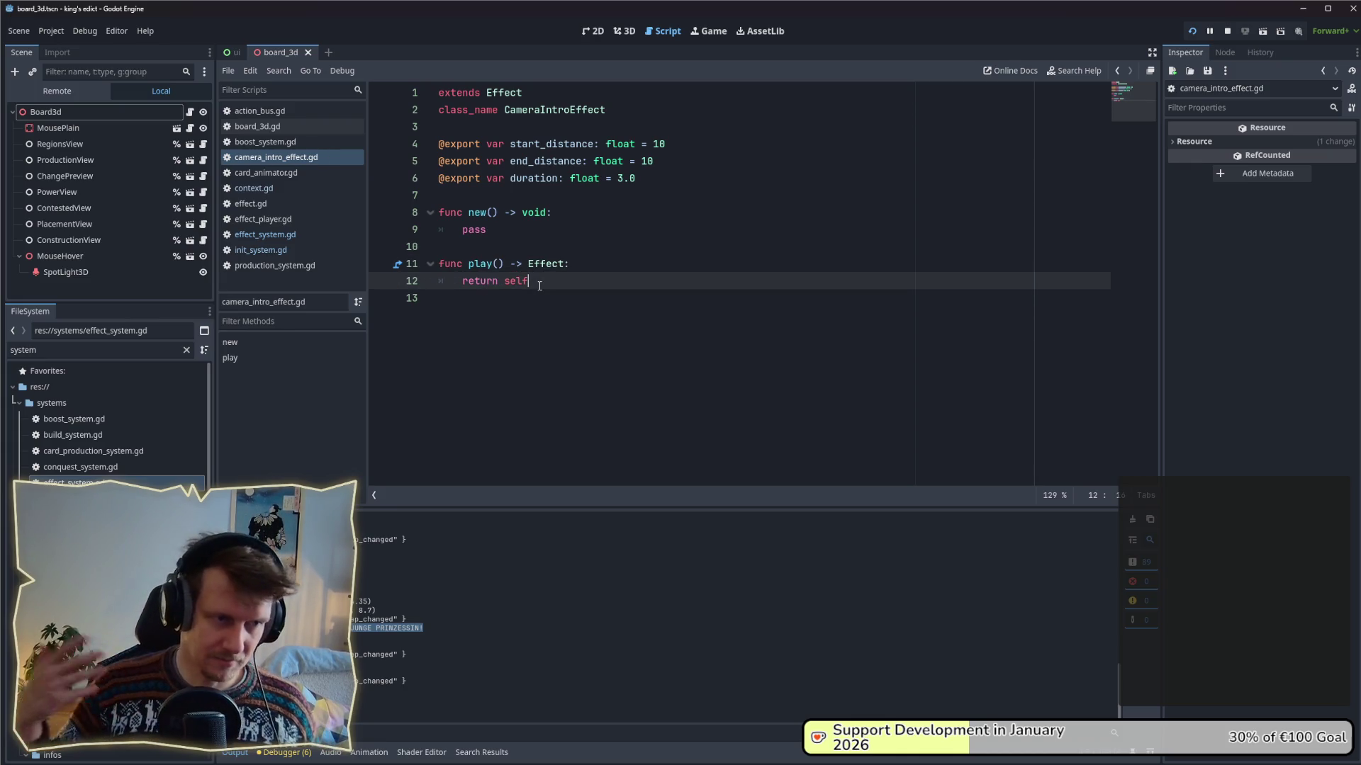
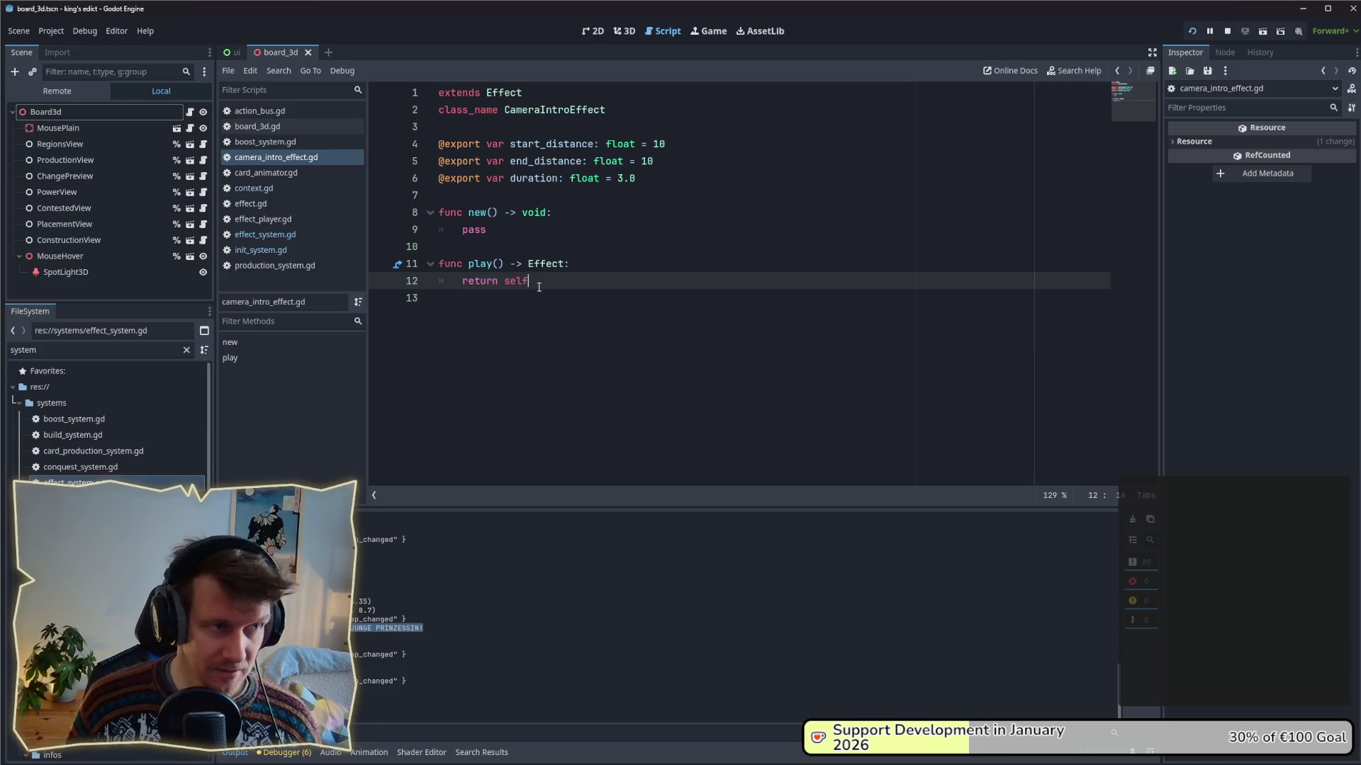
- Check the play call in effect_system.gd, then stop the running game
left_click(322, 234)
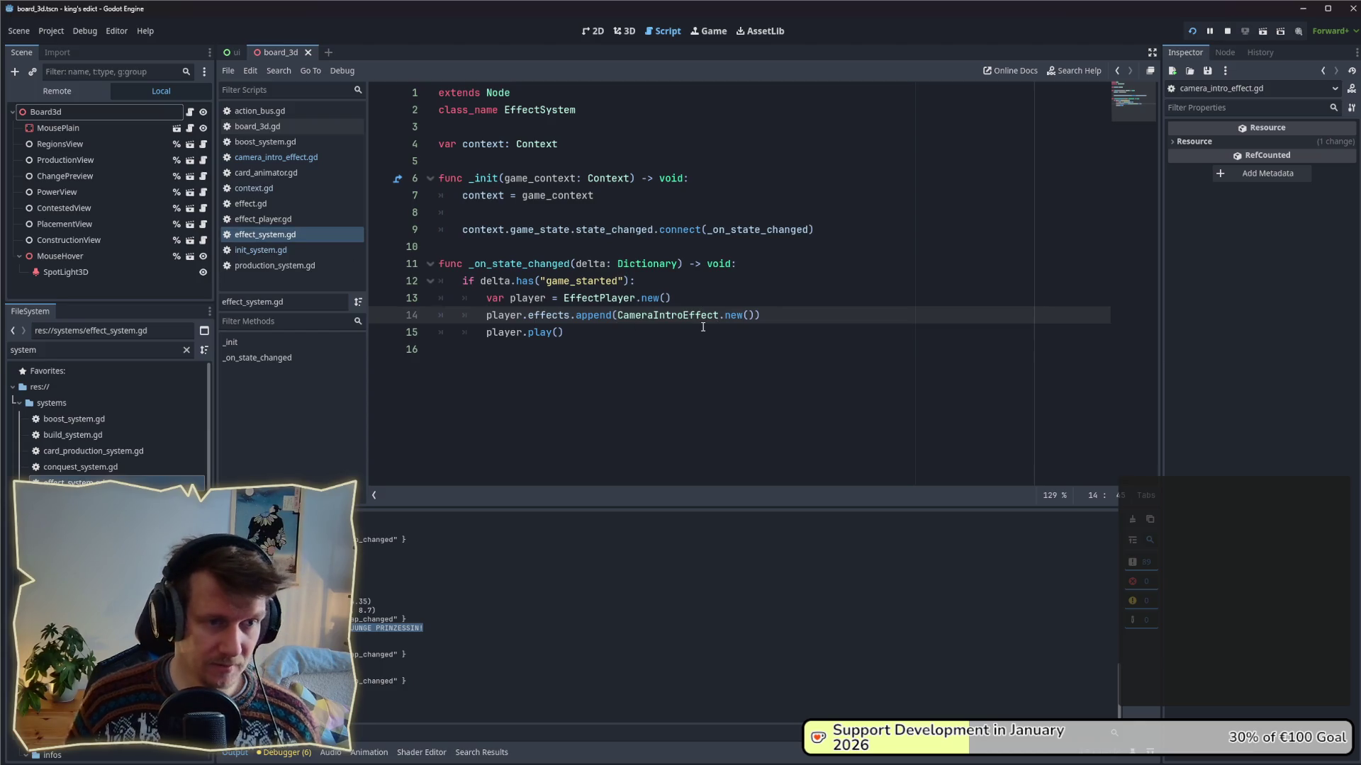
left_click(702, 327)
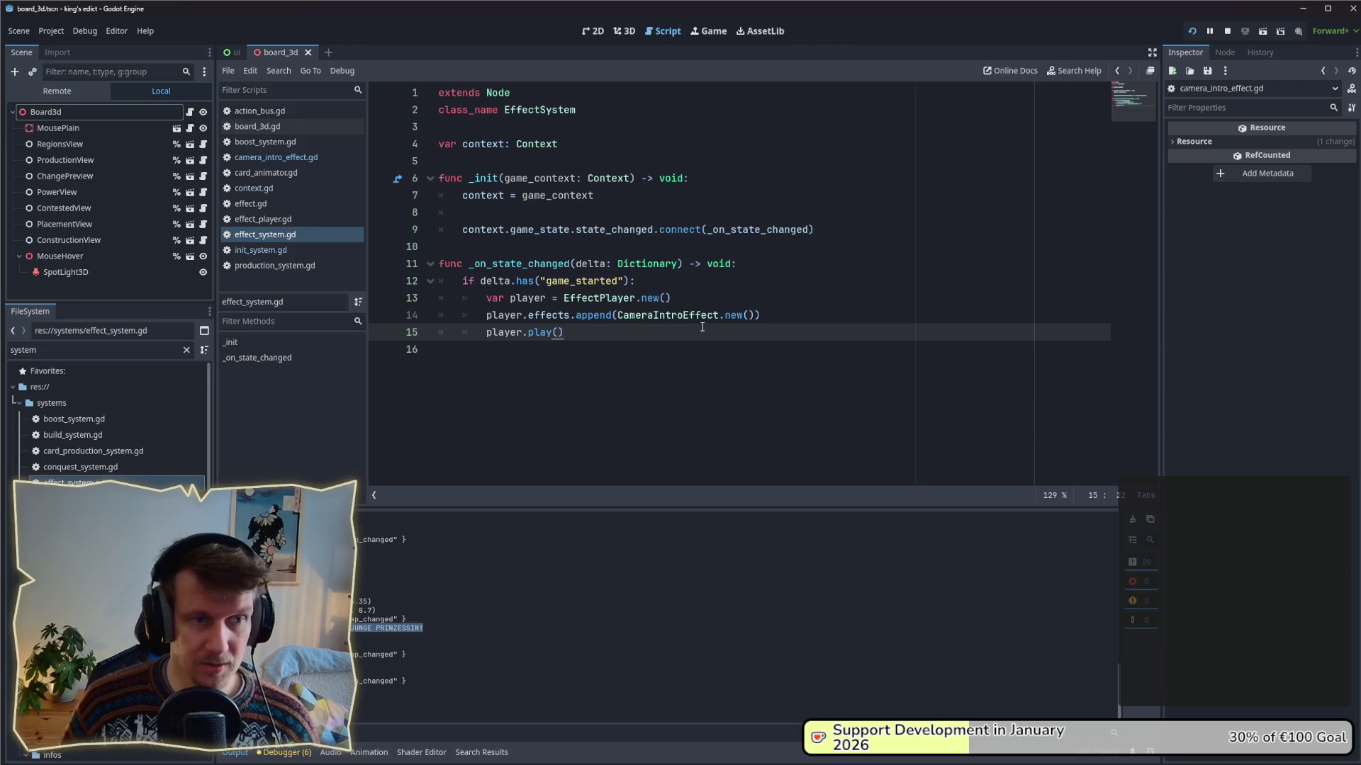
left_click(1236, 32)
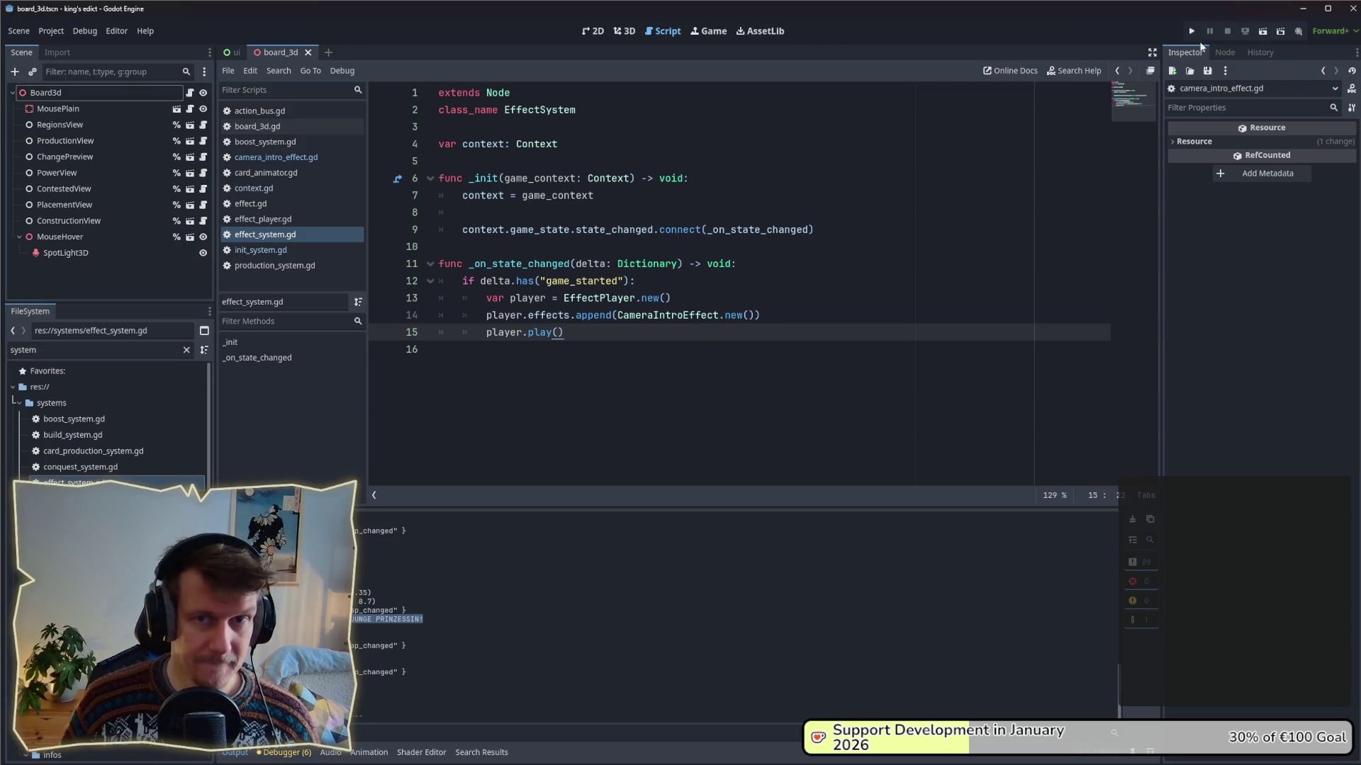
- In camera_intro_effect.gd, give new() the parameters camer_node: Node and focus_position: Vector3
left_click(249, 159)
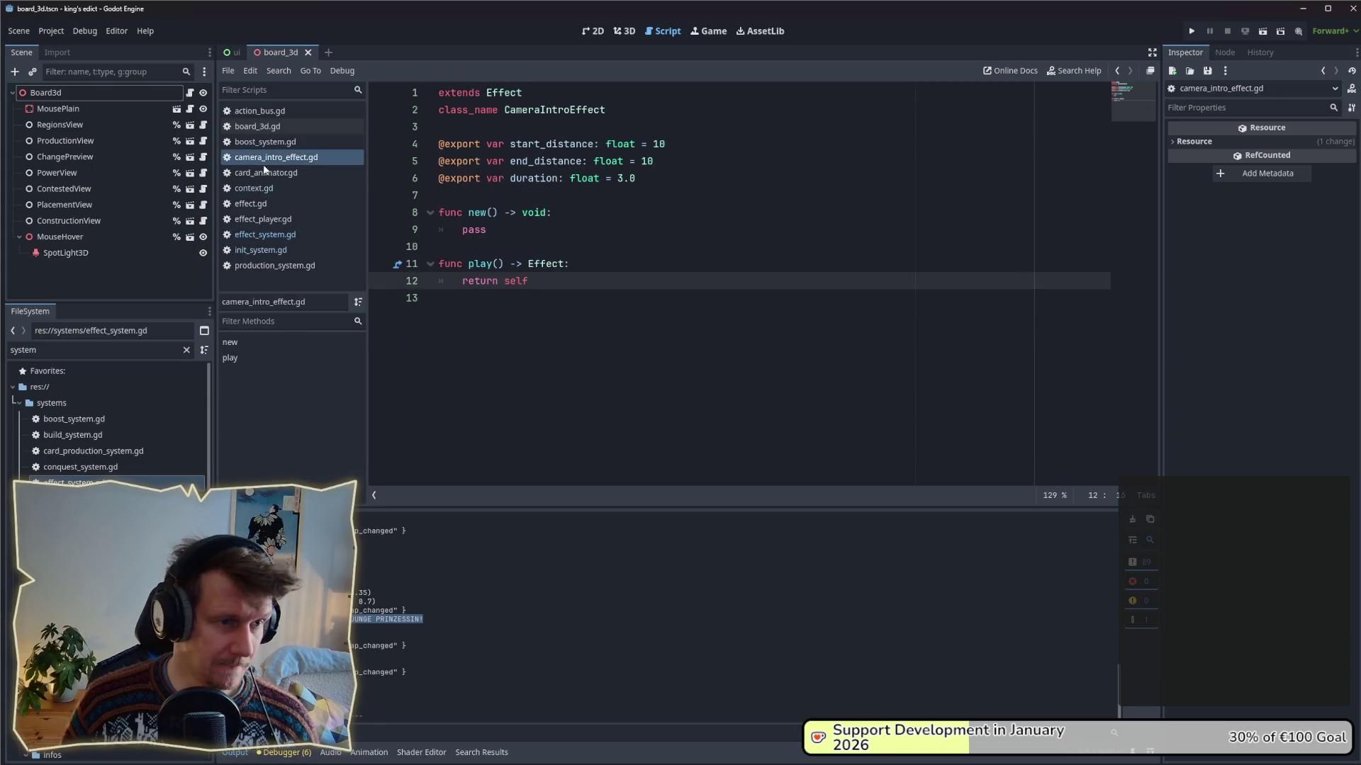
left_click(603, 247)
key("Down")
key("End")
key("Return")
type("print(\"ICH BIN AM LEBEN, RETTET MICH JUNGE PRINZESSIN\")")
key("ctrl+BackSpace")
key("ctrl+BackSpace")
key("ctrl+BackSpace")
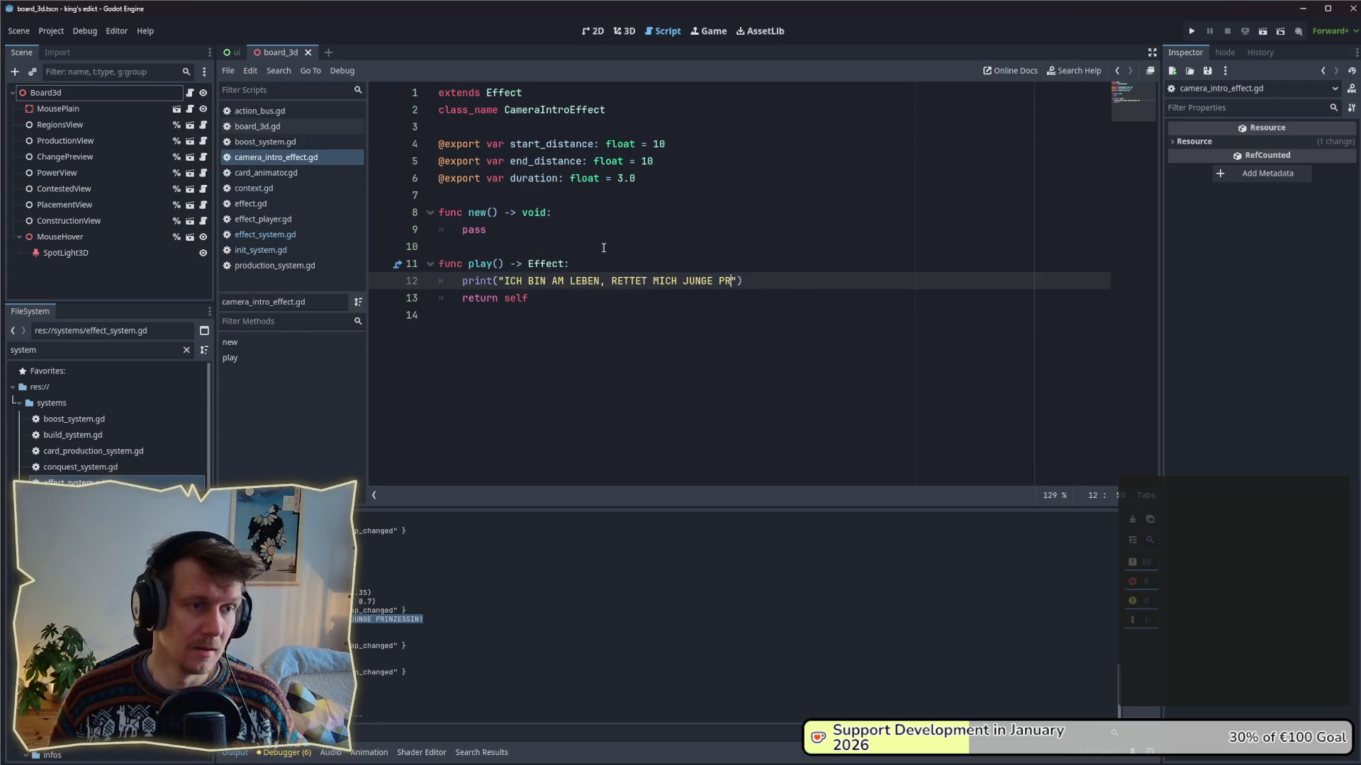
key("ctrl+BackSpace")
key("ctrl+BackSpace")
key("ctrl+BackSpace")
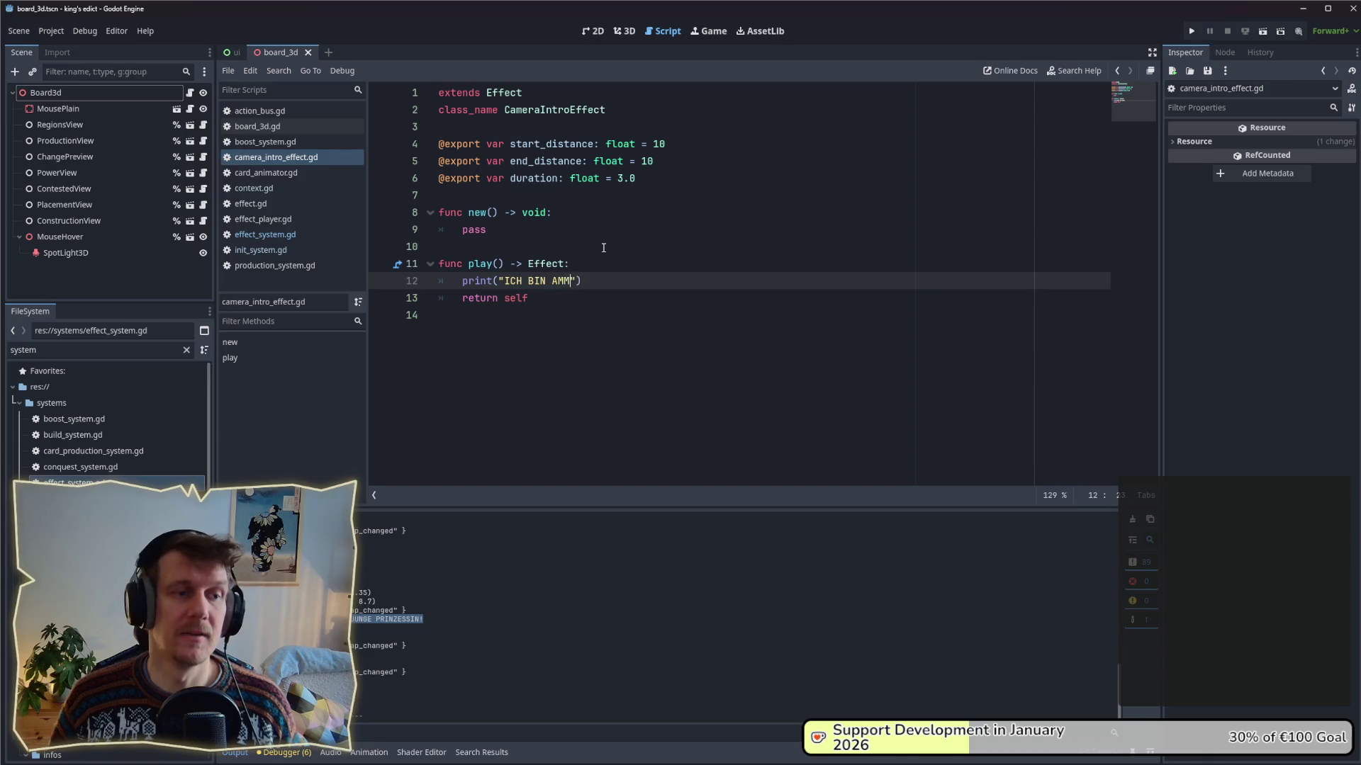
key("ctrl+BackSpace")
key("ctrl+BackSpace")
key("BackSpace")
key("BackSpace")
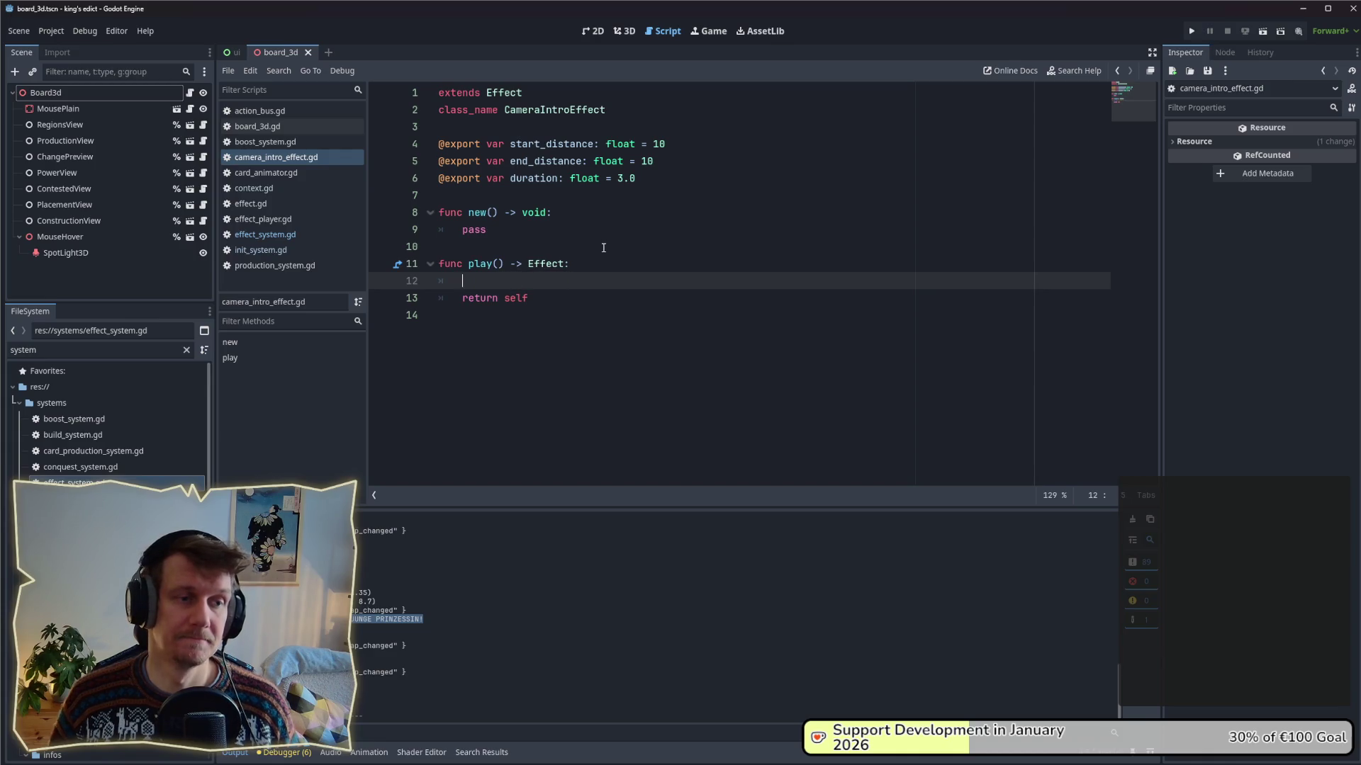
type("camer_node: Node, focus_position: Vector3")
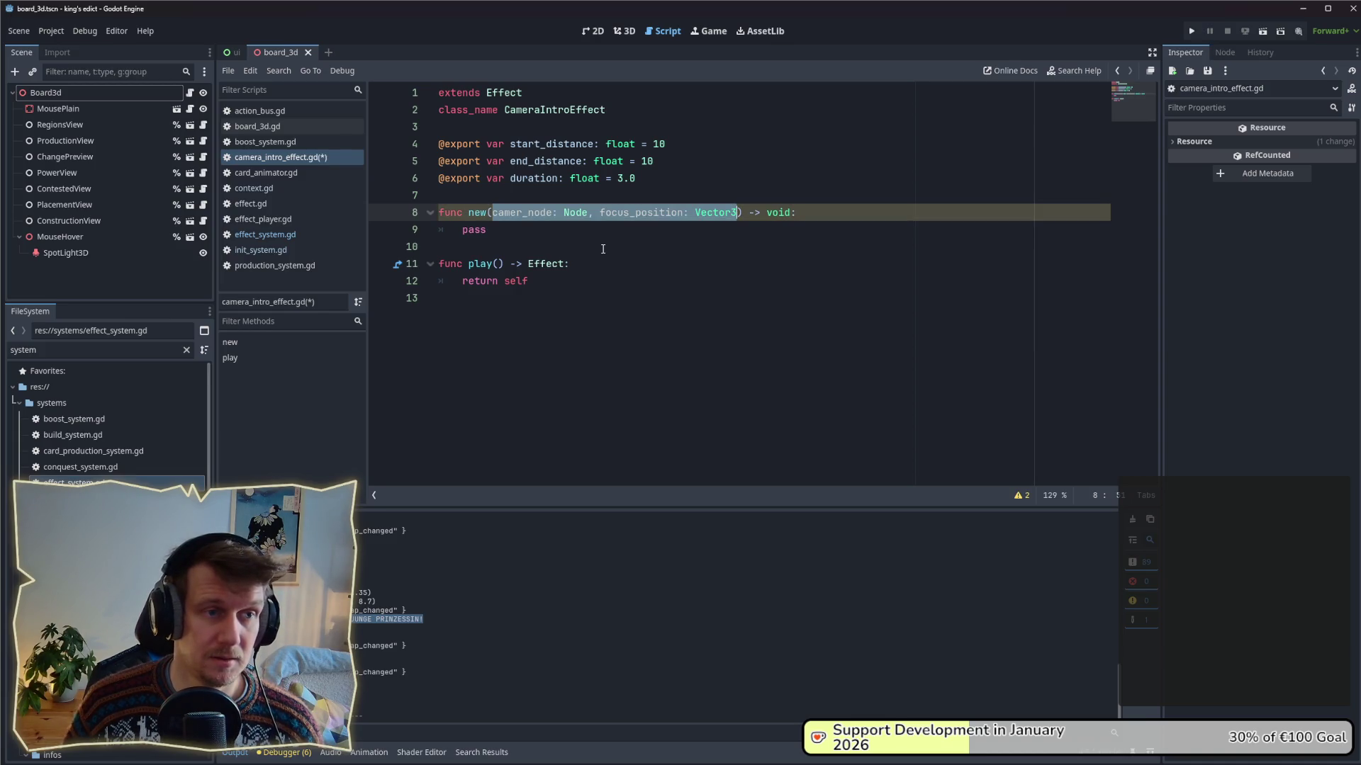
- Tidy the blank lines inside play() and save camera_intro_effect.gd
left_click(593, 264)
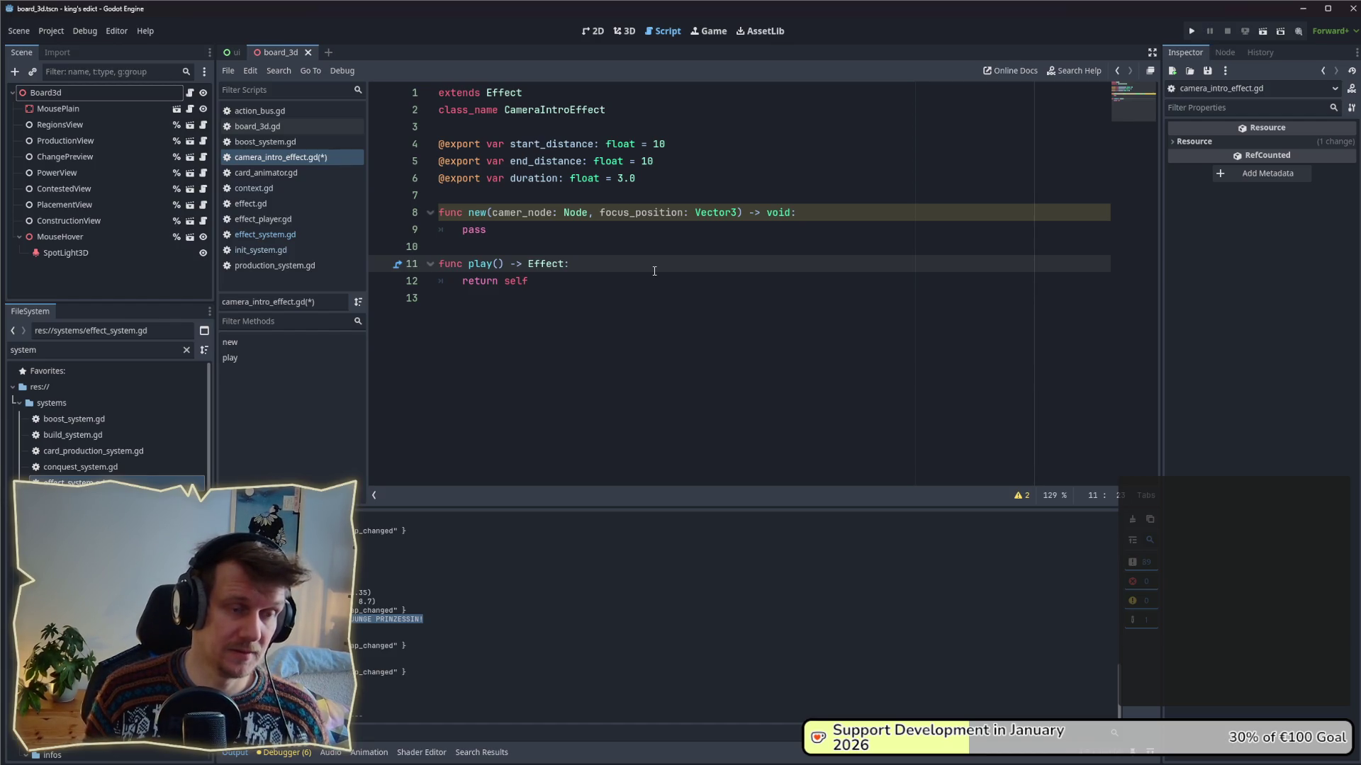
key("Return")
key("Return")
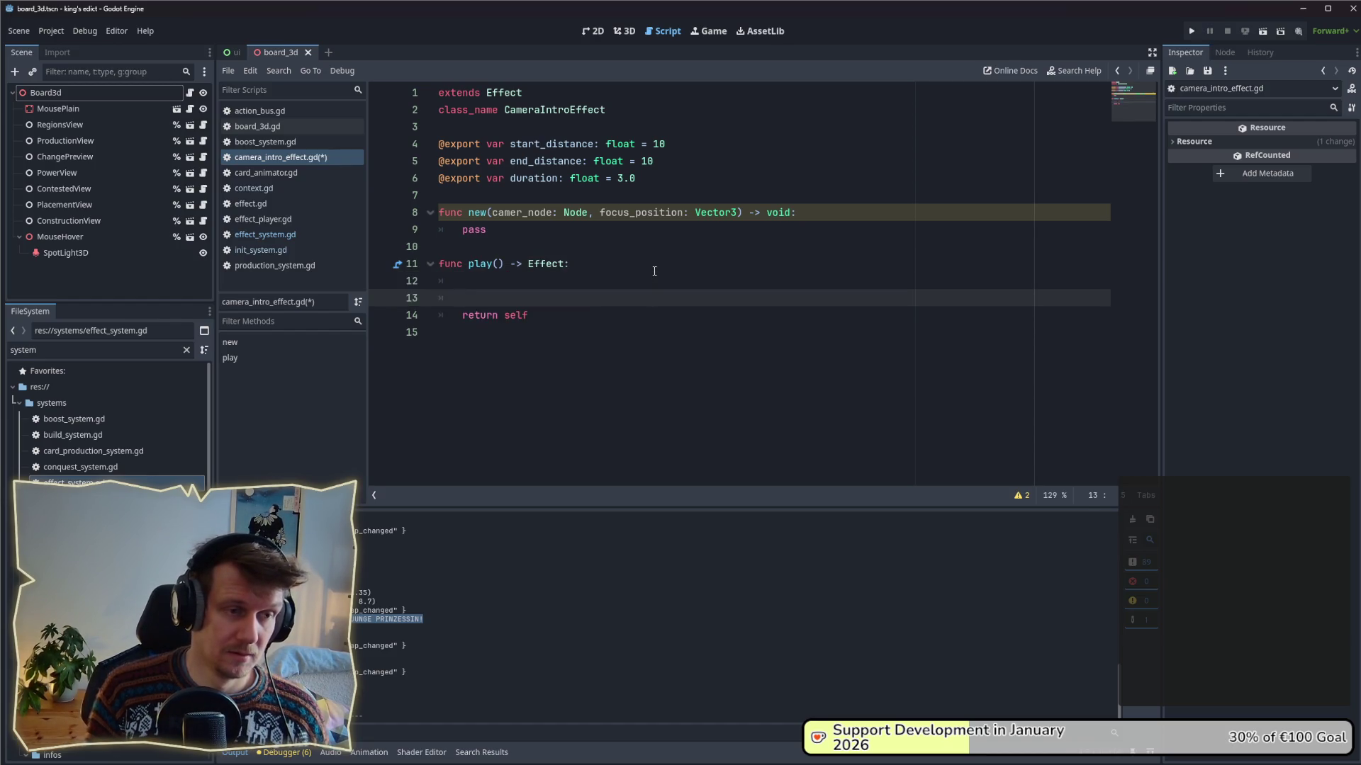
key("BackSpace")
key("BackSpace")
key("BackSpace")
key("ctrl+s")
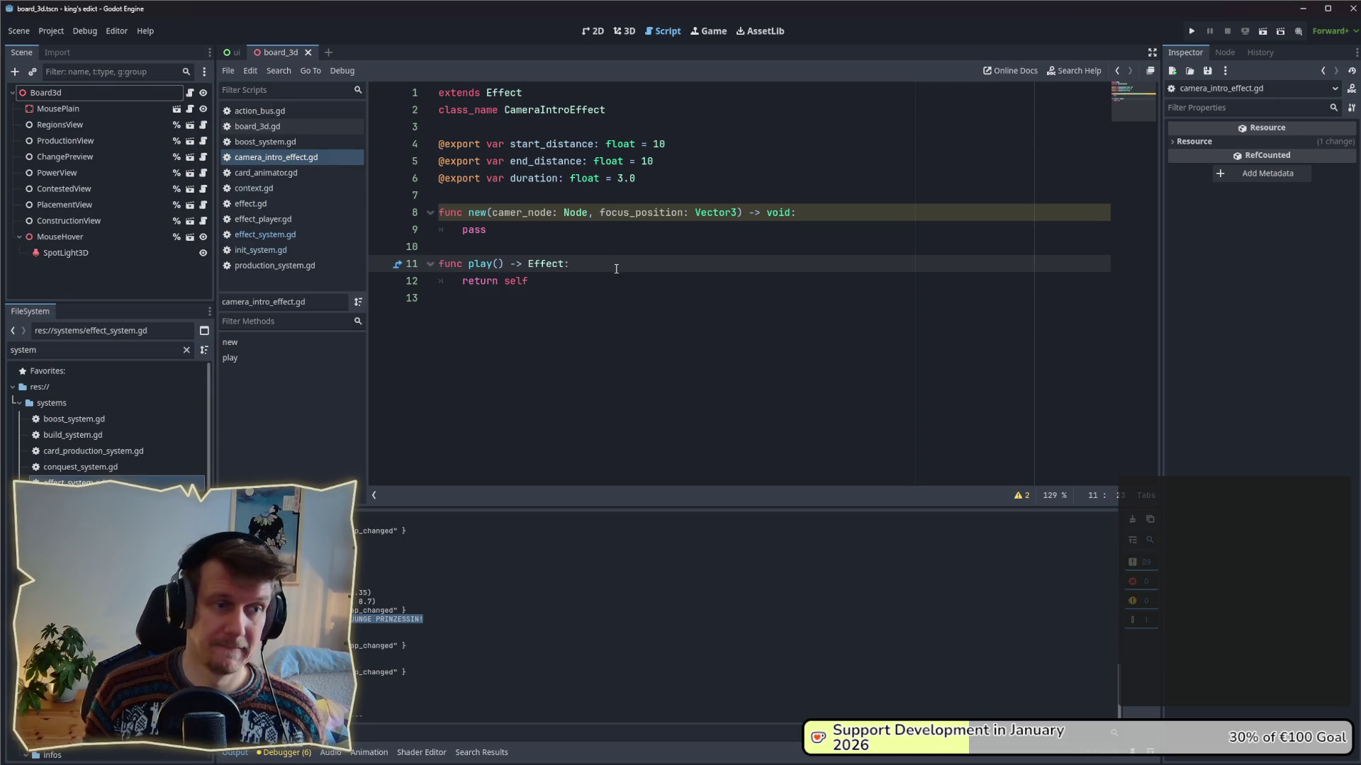
key("ctrl+s")
left_click(606, 247)
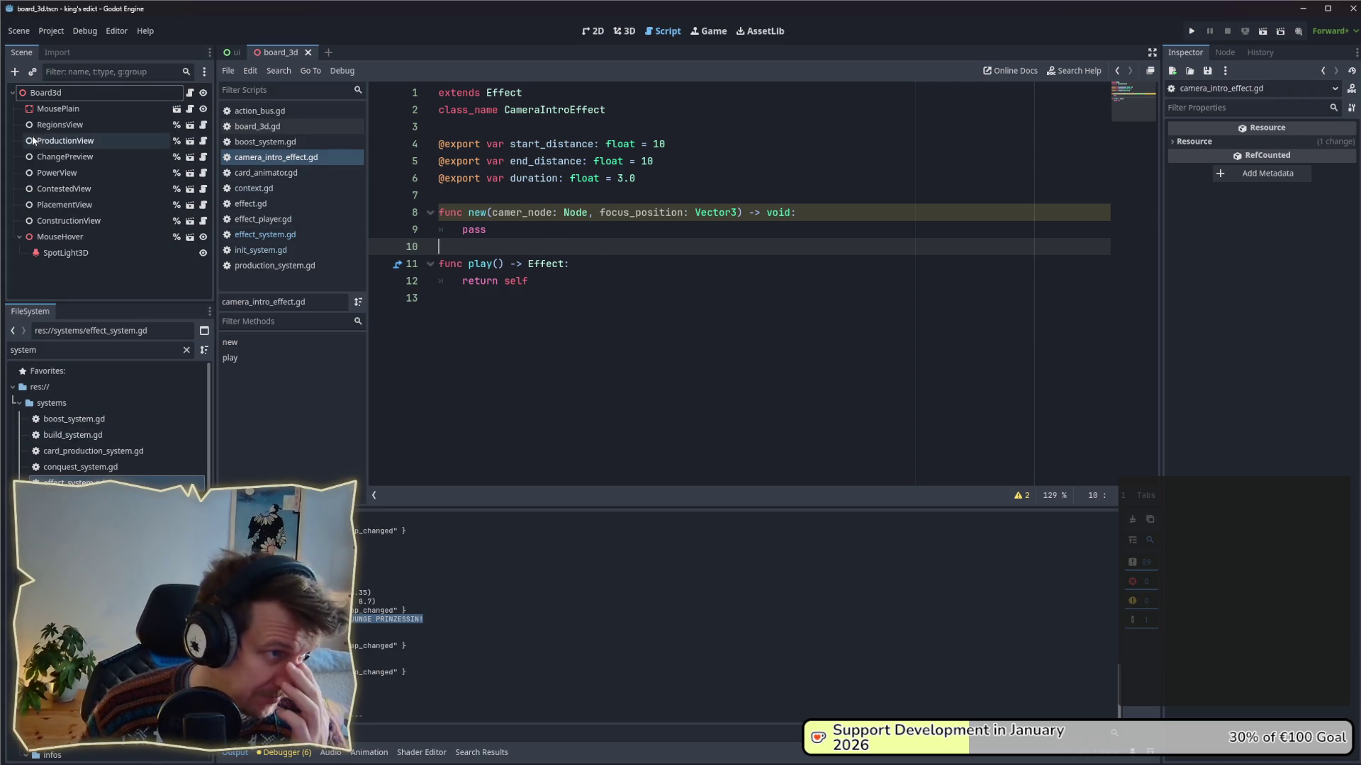
left_click(47, 347)
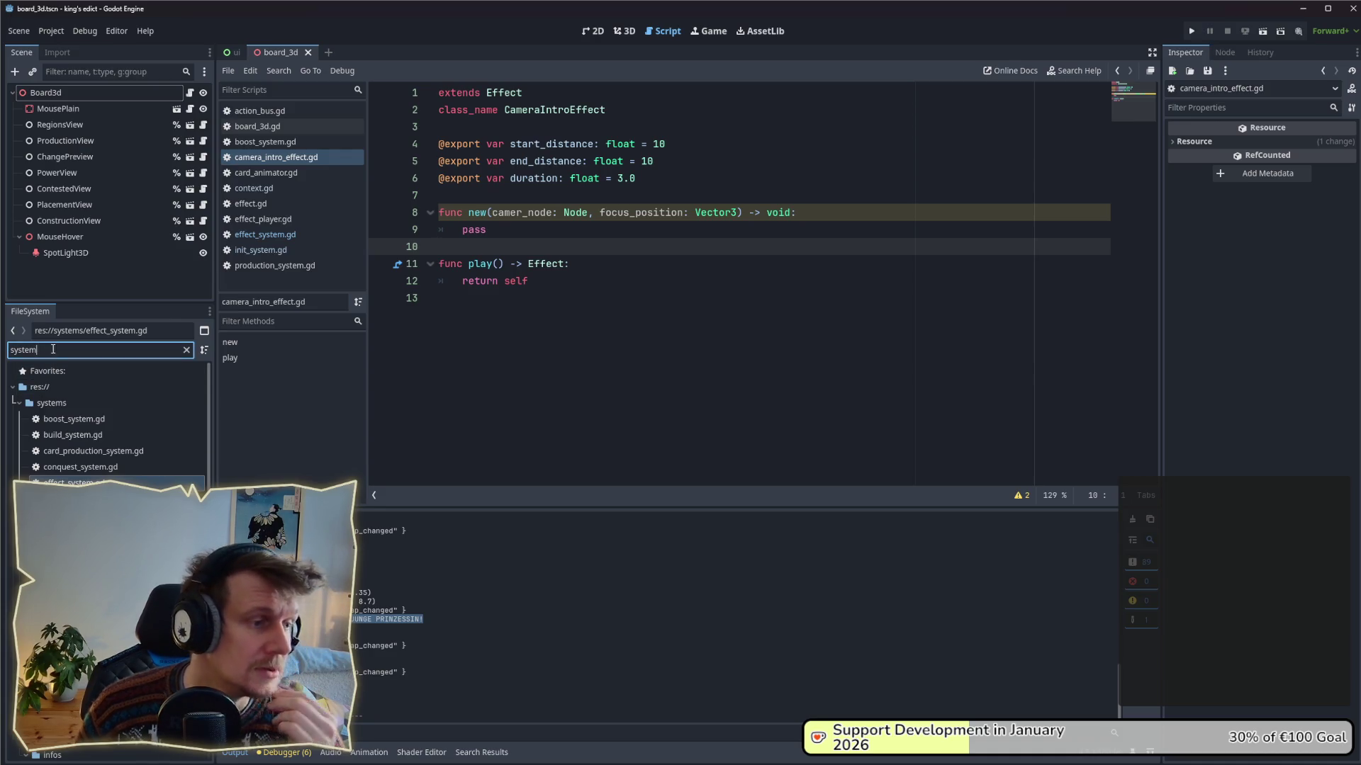
- Filter the project files for 'game', open game_scene.tscn, then open CameraRig's own scene
key("ctrl+a")
type("game")
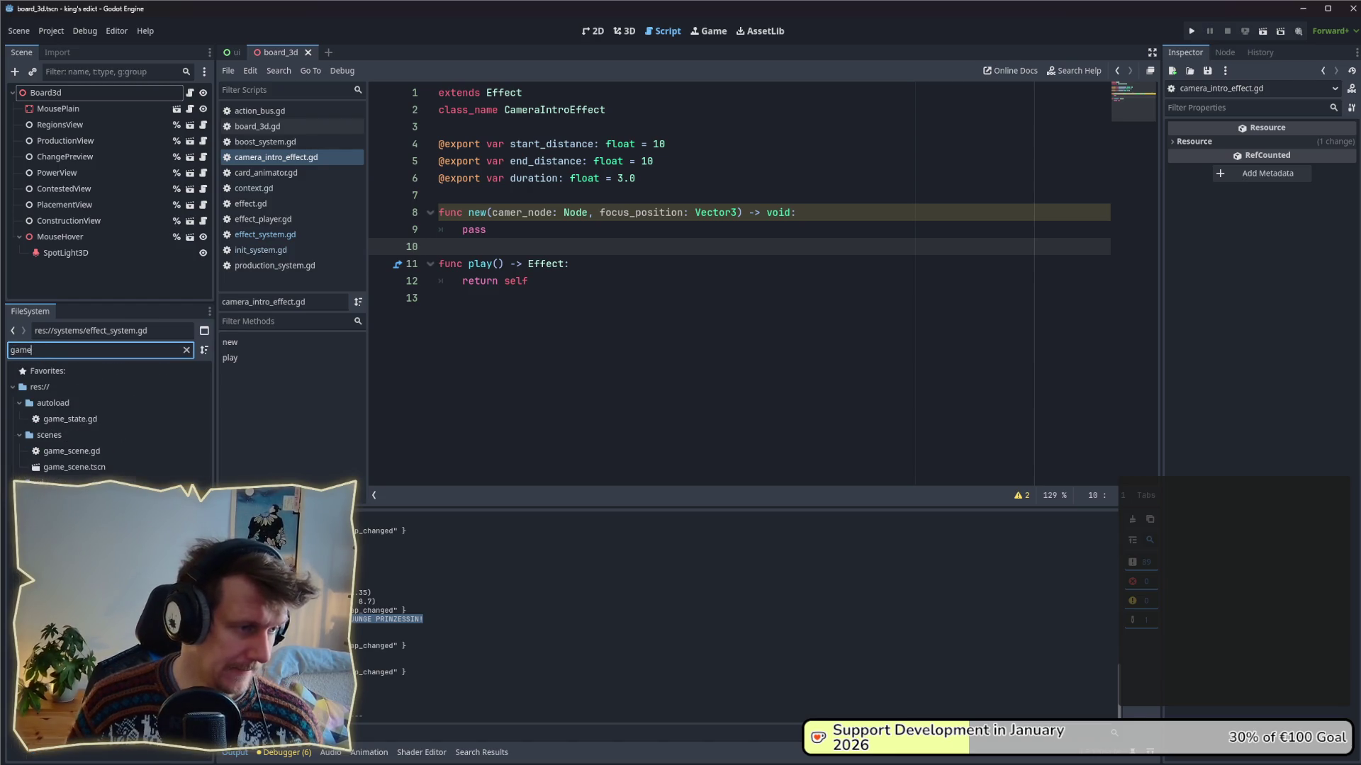
double_click(74, 467)
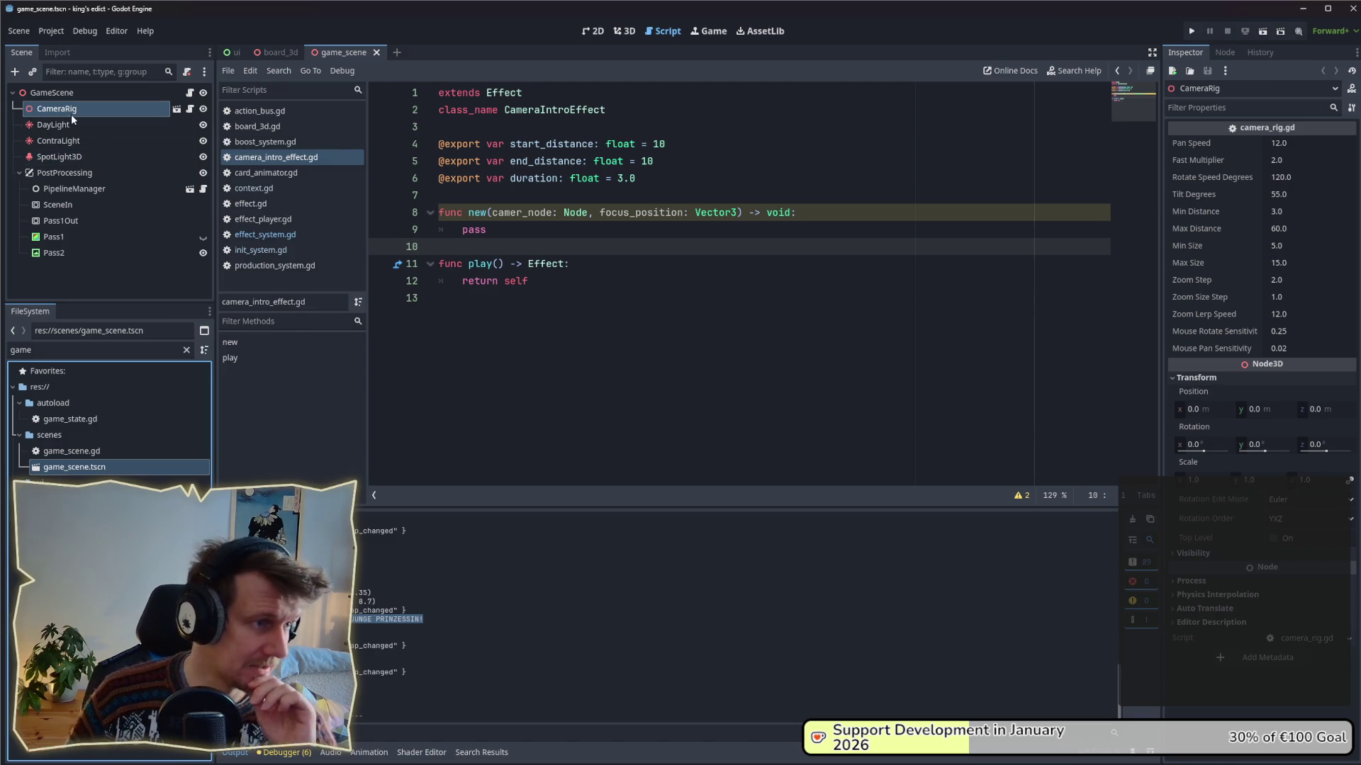
left_click(176, 108)
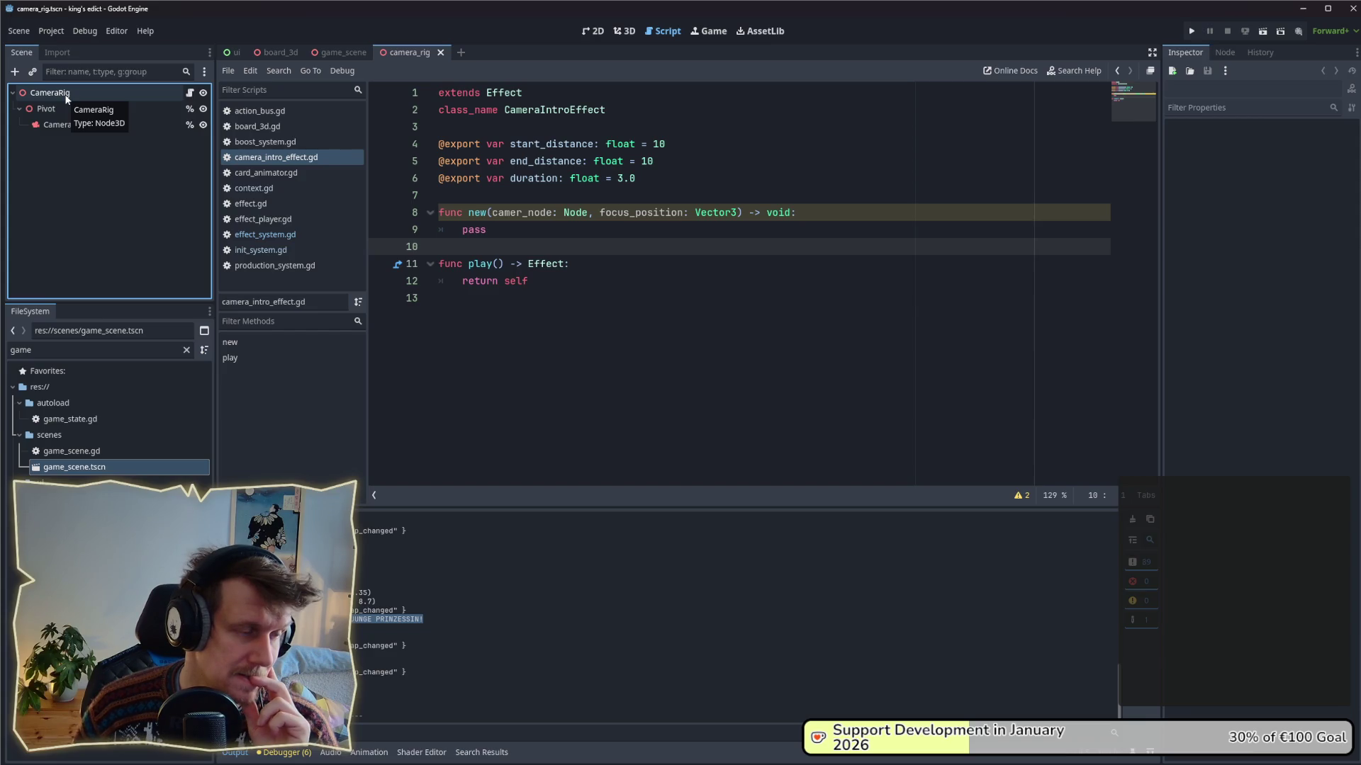
- Filter the project files for 'camer' and open camera_rig.gd
left_click(63, 350)
key("BackSpace")
key("BackSpace")
key("BackSpace")
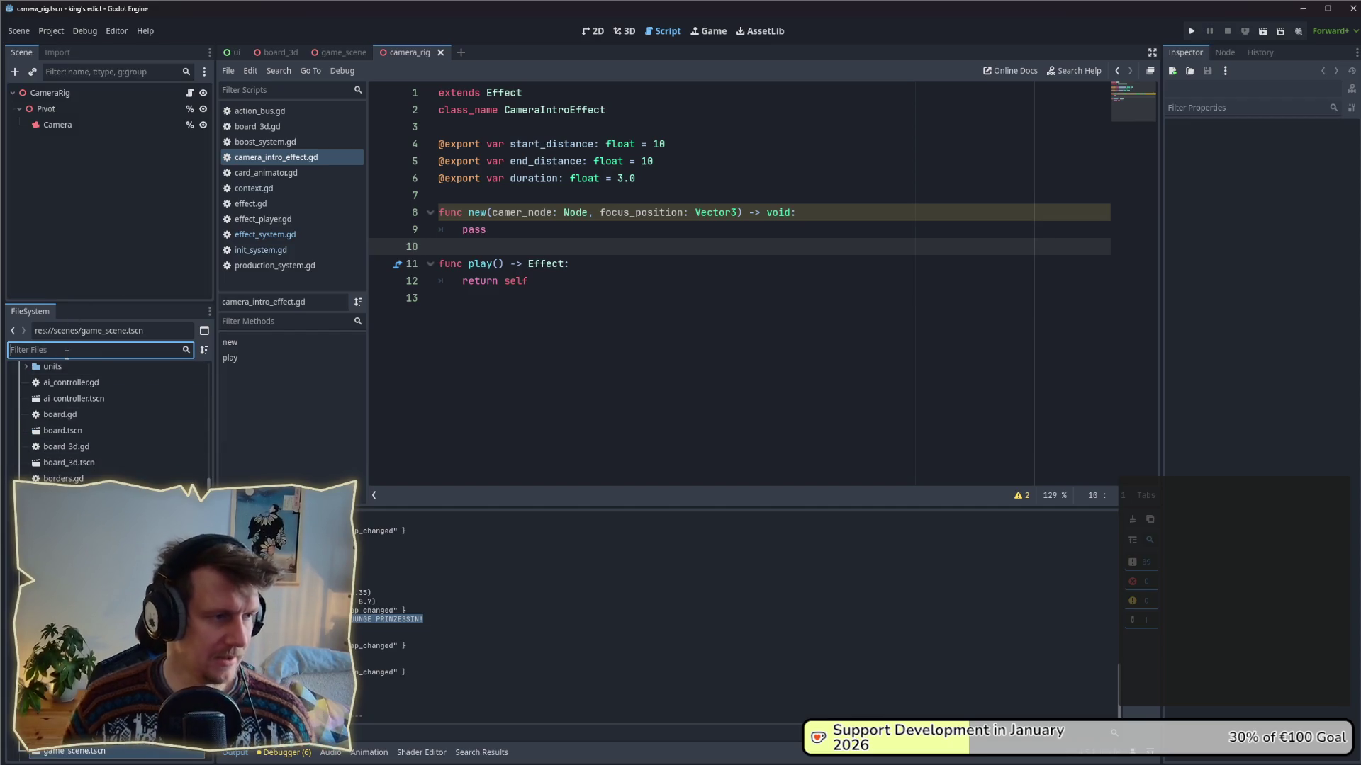
type("camer")
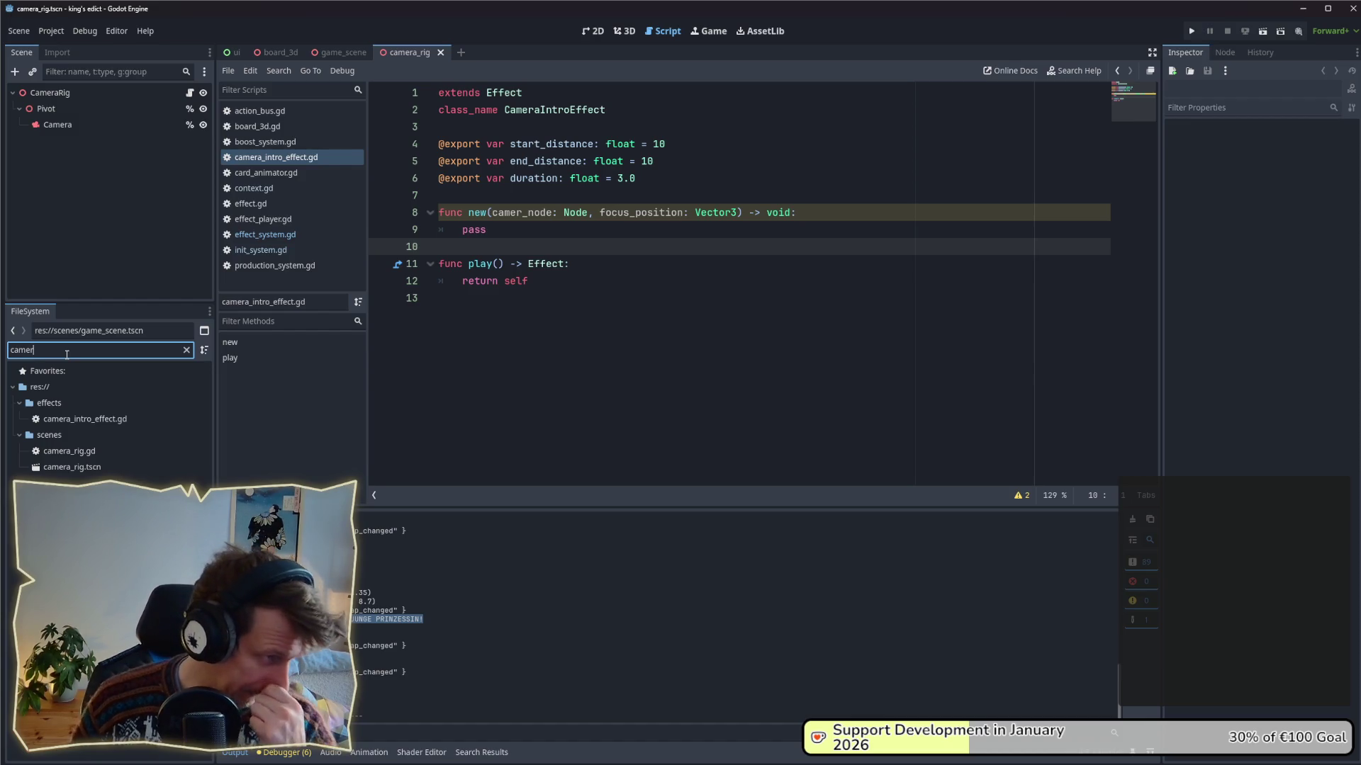
double_click(69, 451)
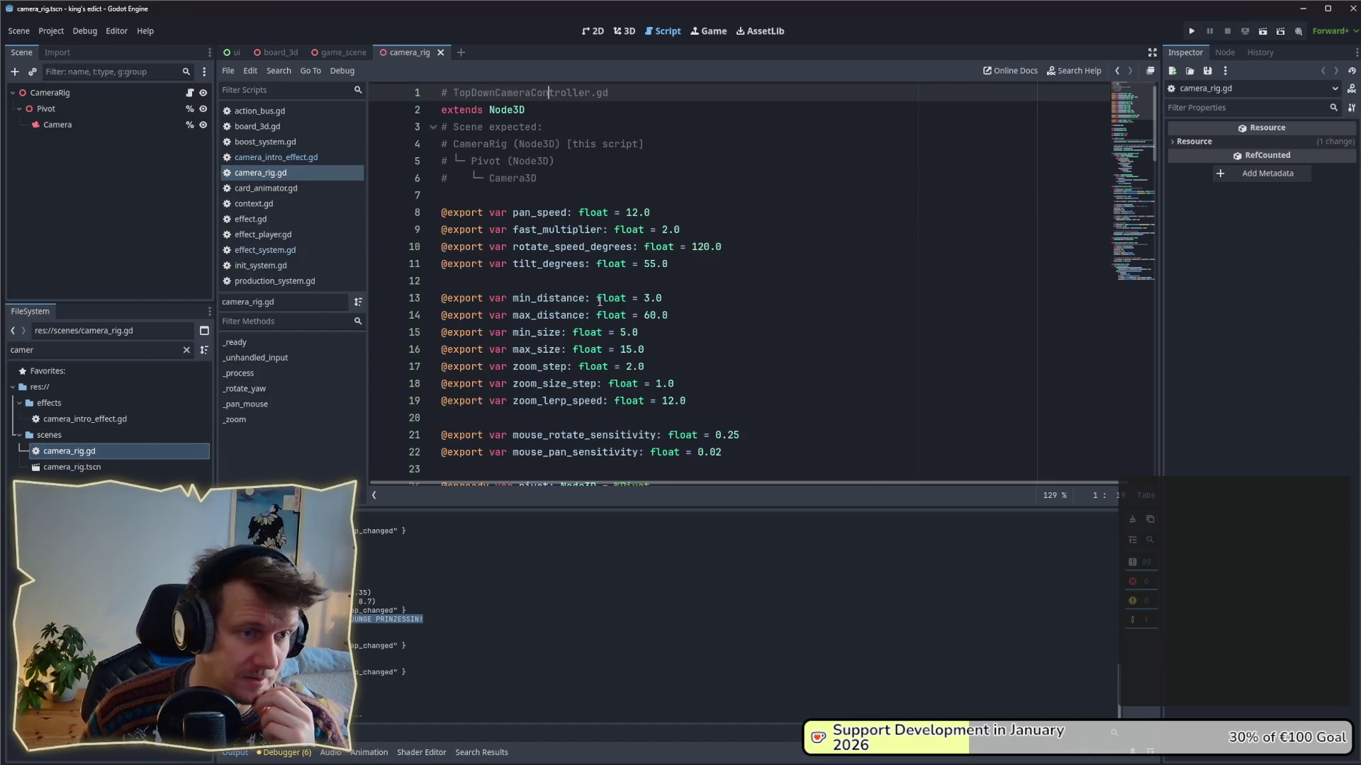
- Scroll camera_rig.gd down to the _process input code, then reopen camera_intro_effect.gd
scroll(602, 302, "down", 5)
scroll(603, 301, "down", 2)
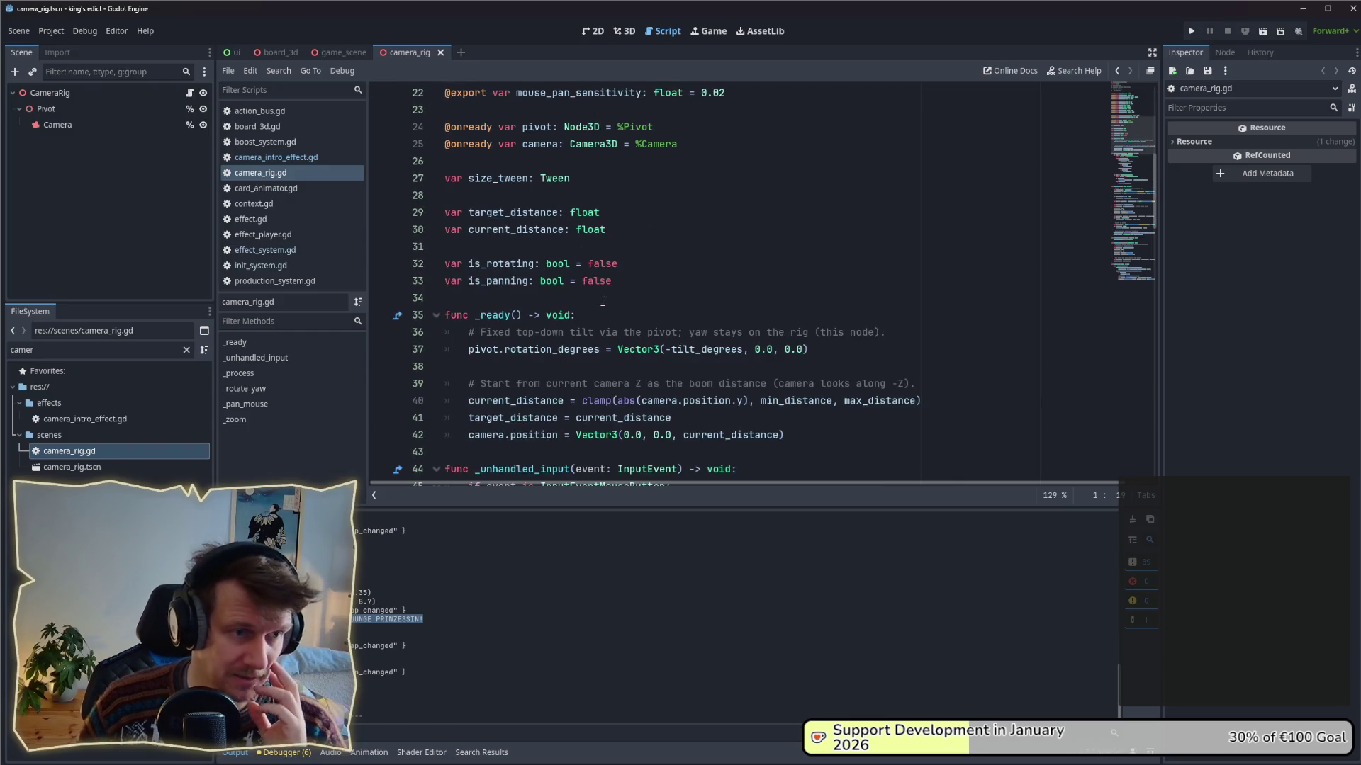
scroll(603, 301, "down", 3)
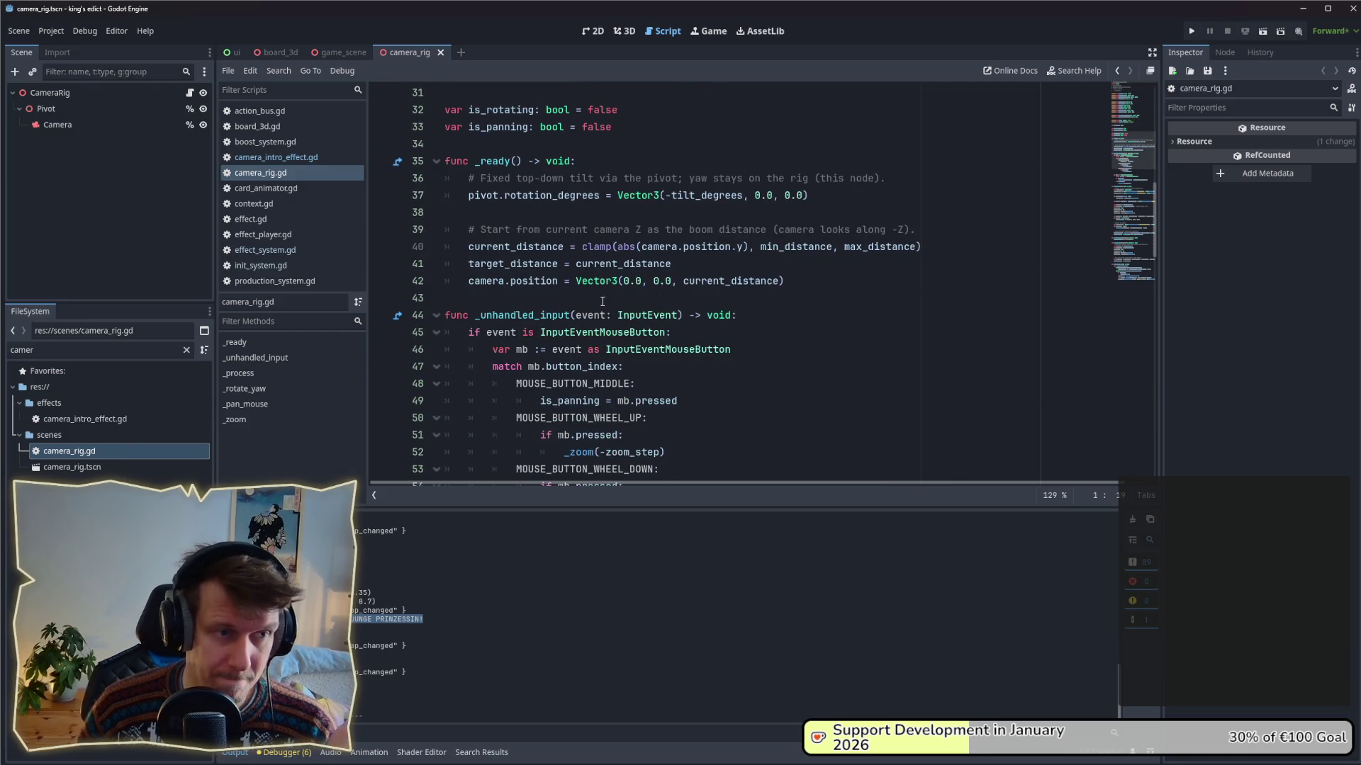
scroll(603, 301, "down", 3)
scroll(602, 301, "down", 3)
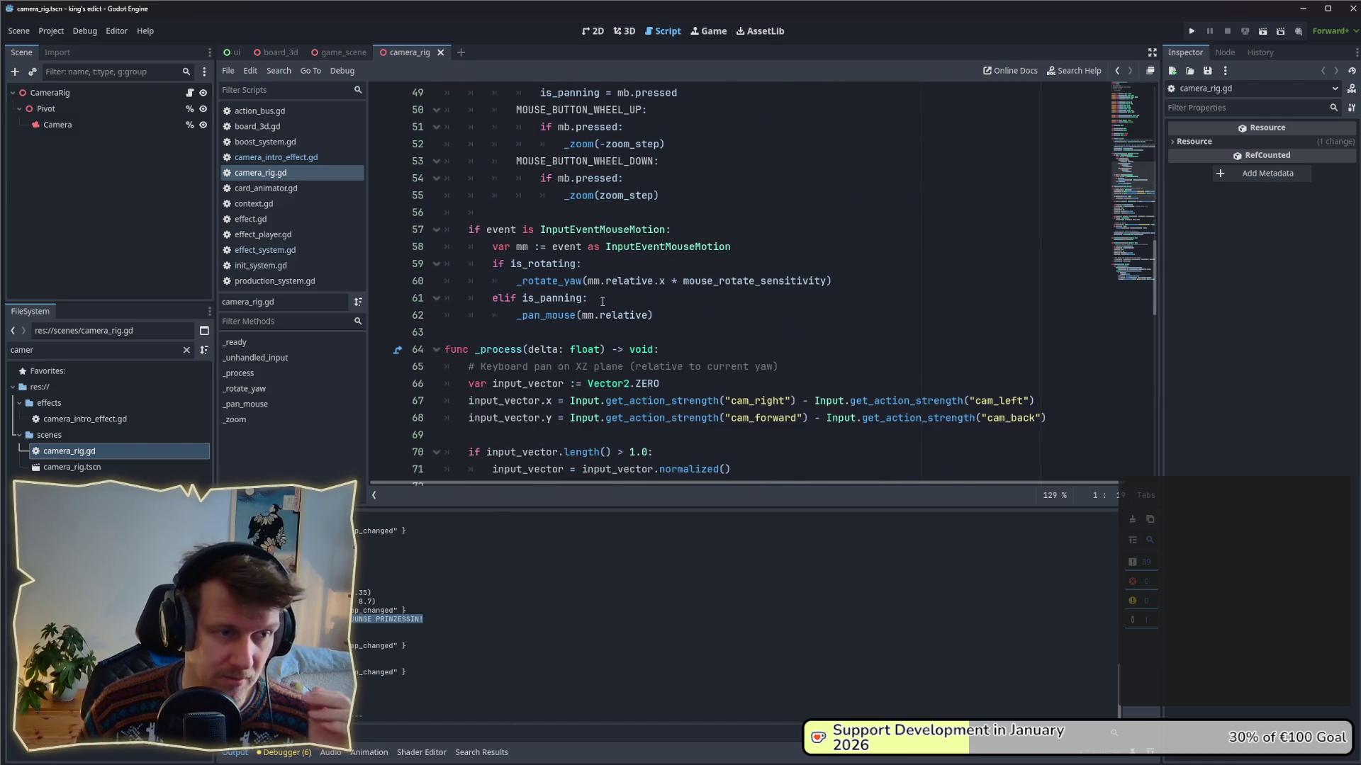
scroll(603, 301, "down", 3)
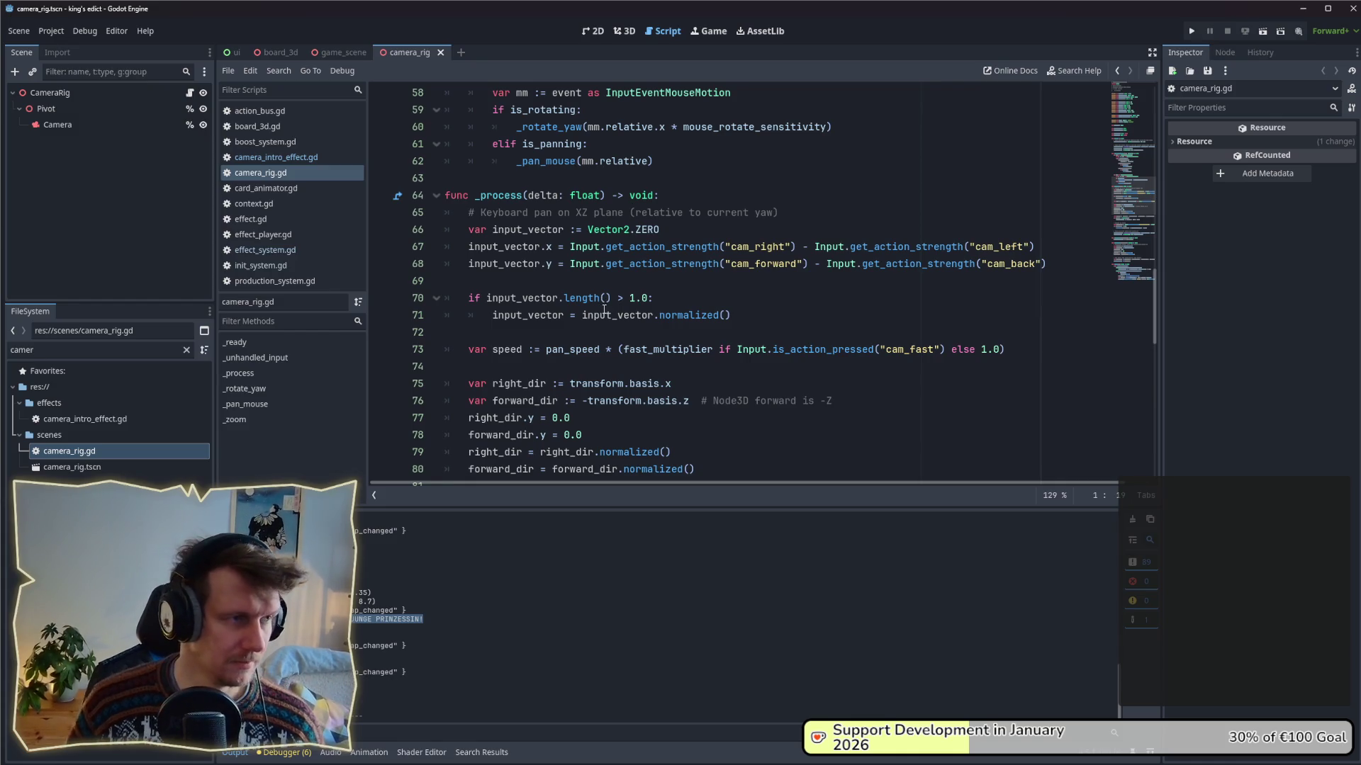
mouse_move(604, 311)
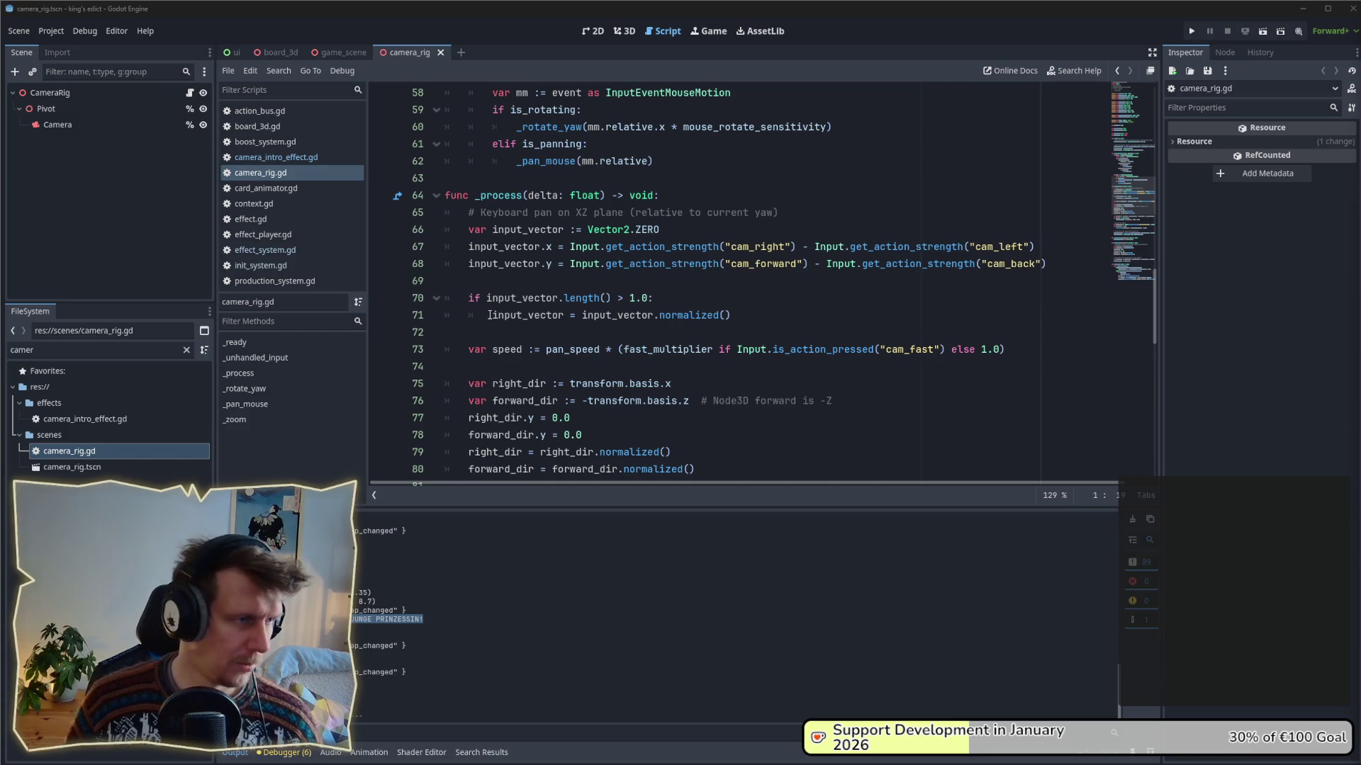
left_click(104, 465)
double_click(105, 420)
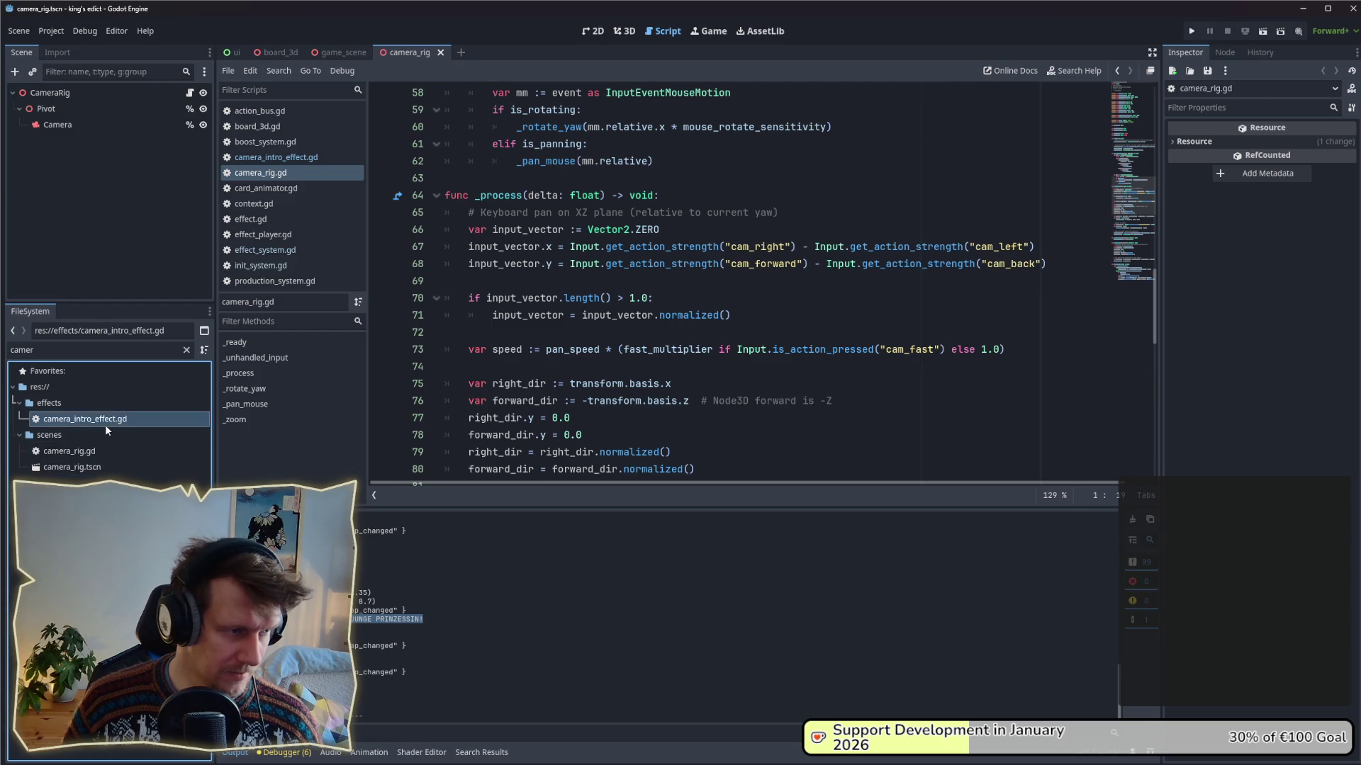
- Rename new()'s first parameter to camera_rig and change its type from Node to CameraRig
left_click(645, 213)
double_click(575, 213)
double_click(526, 213)
type("camera")
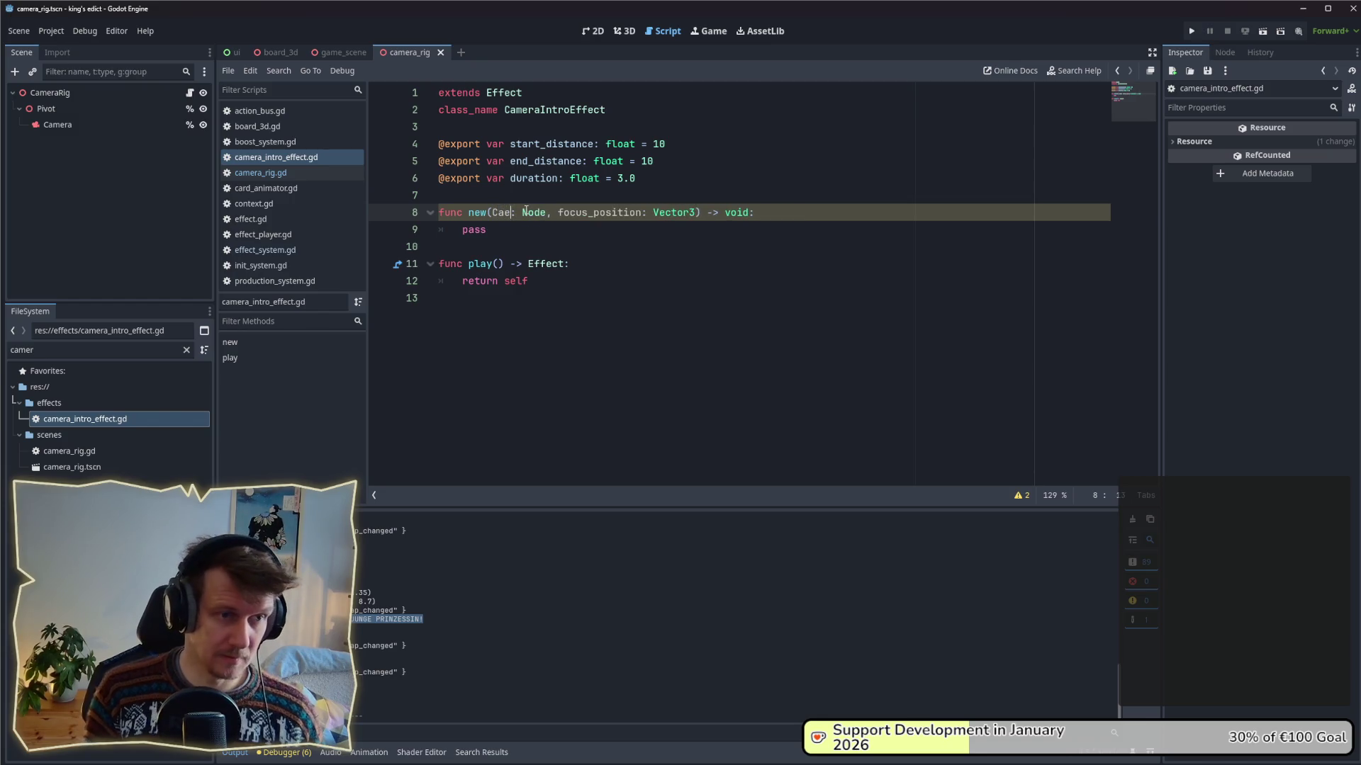
type("_rig")
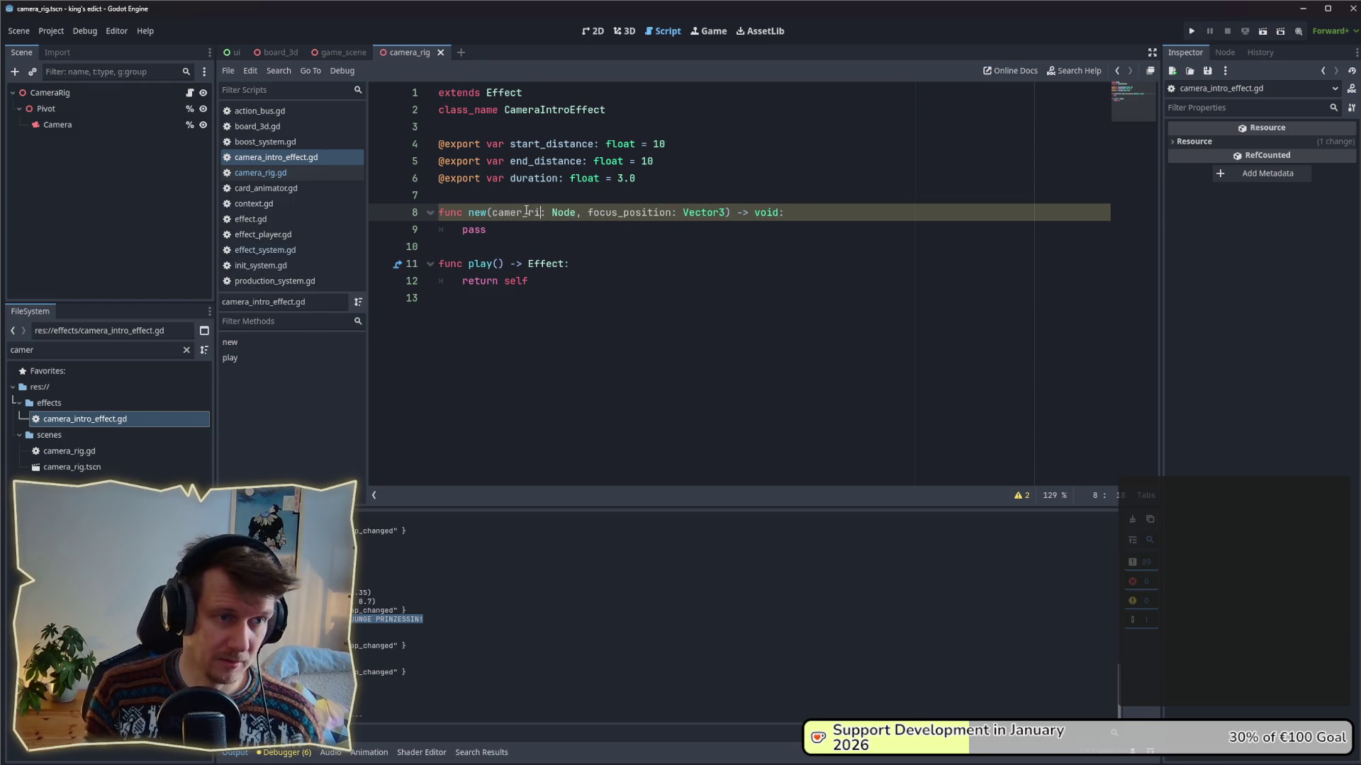
key("Right")
key("Right")
key("ctrl+Delete")
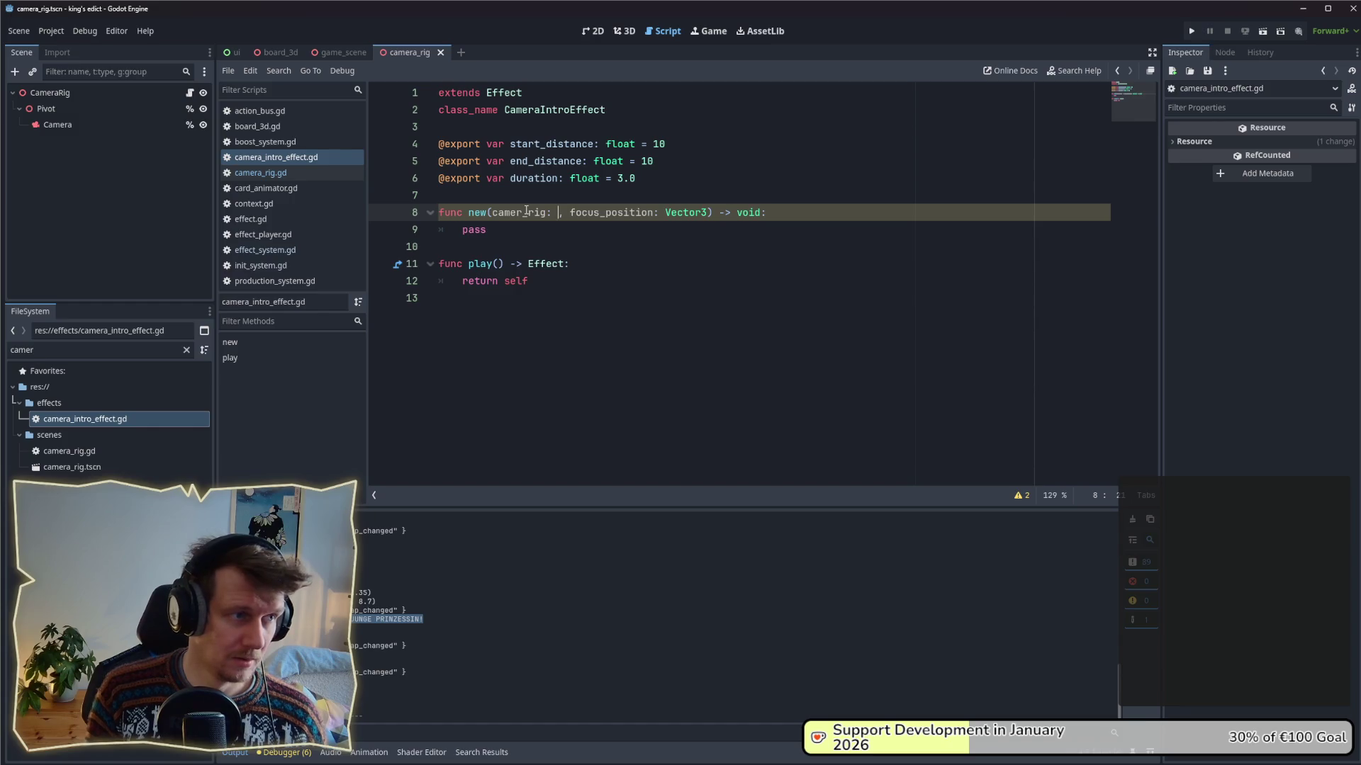
type("Camera")
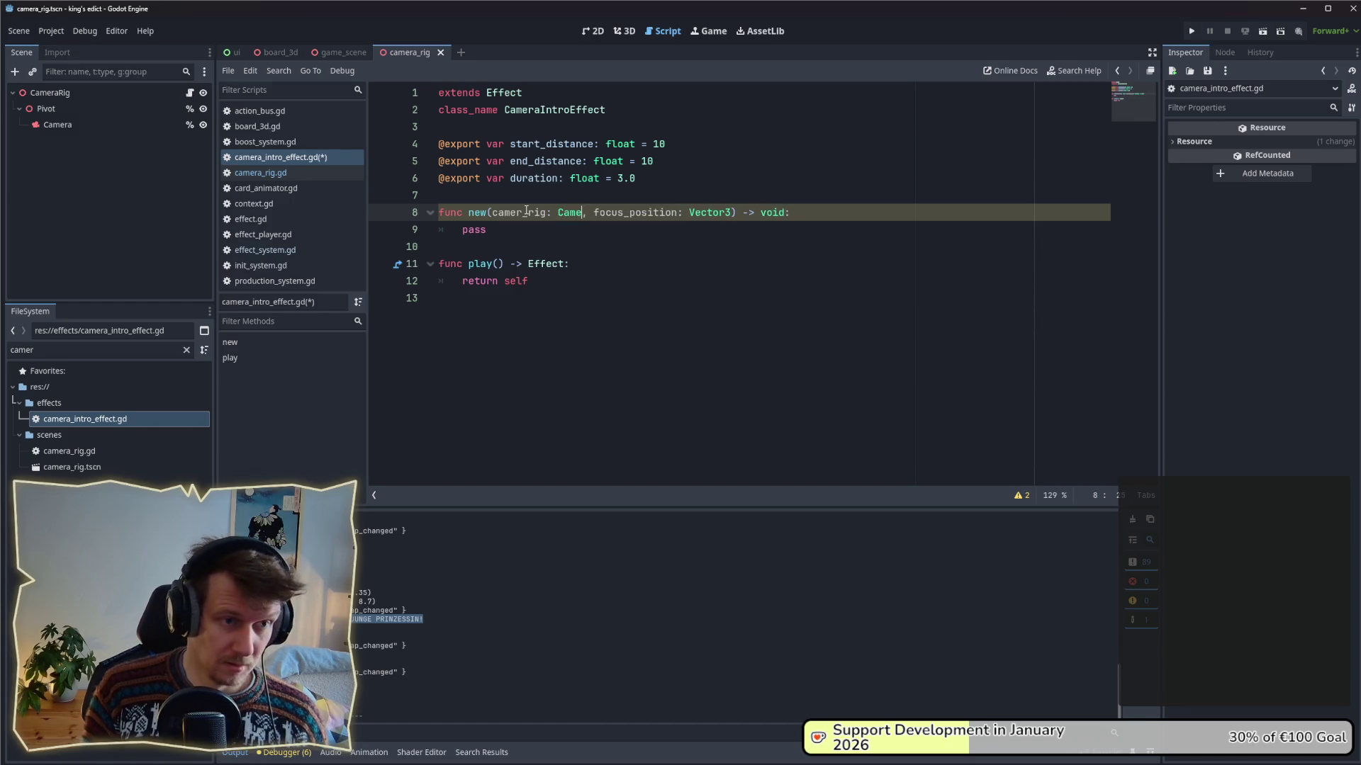
type("Rig")
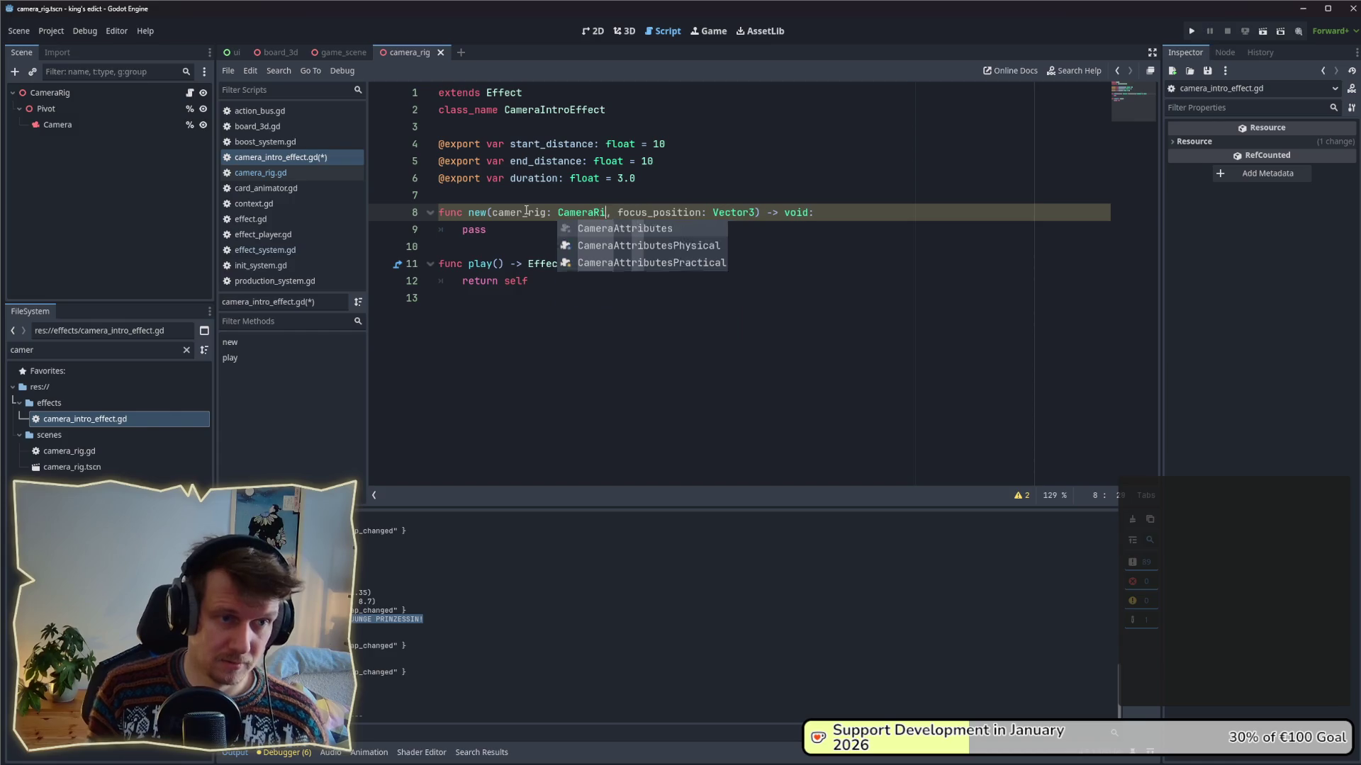
- Open the CameraRig node's script and scroll to the top of camera_rig.gd
left_click(189, 93)
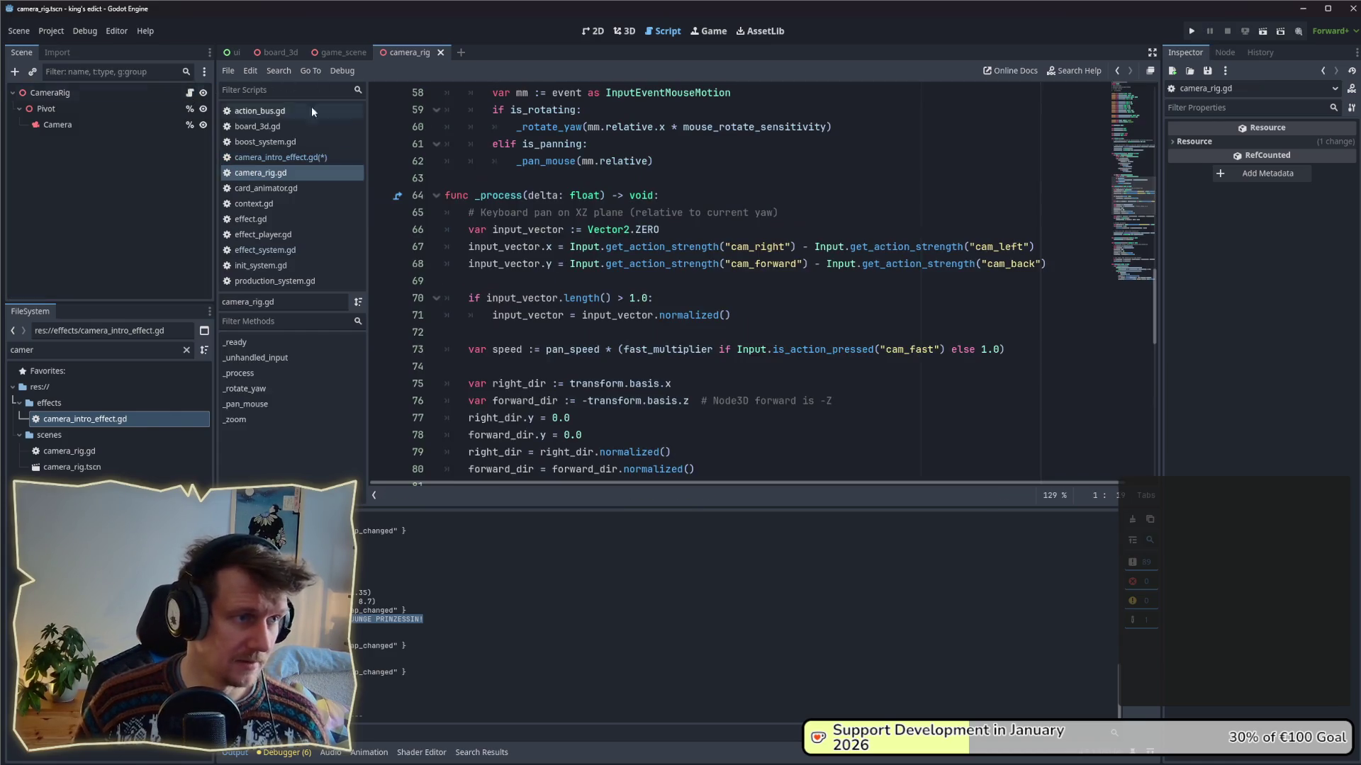
scroll(1092, 119, "up", 5)
scroll(1092, 120, "up", 10)
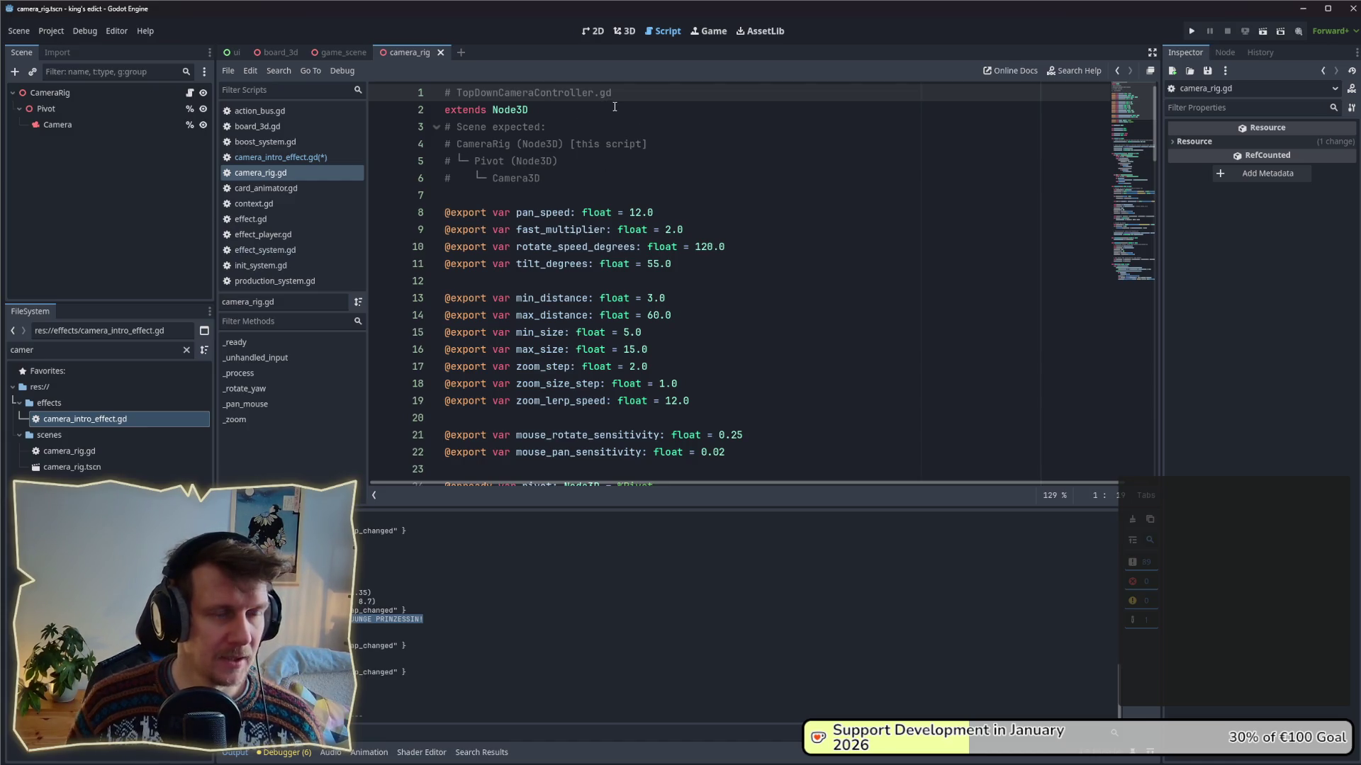
- Delete the TopDownCameraController.gd header and the scene-layout comment block from camera_rig.gd
left_click_drag(606, 93, 423, 88)
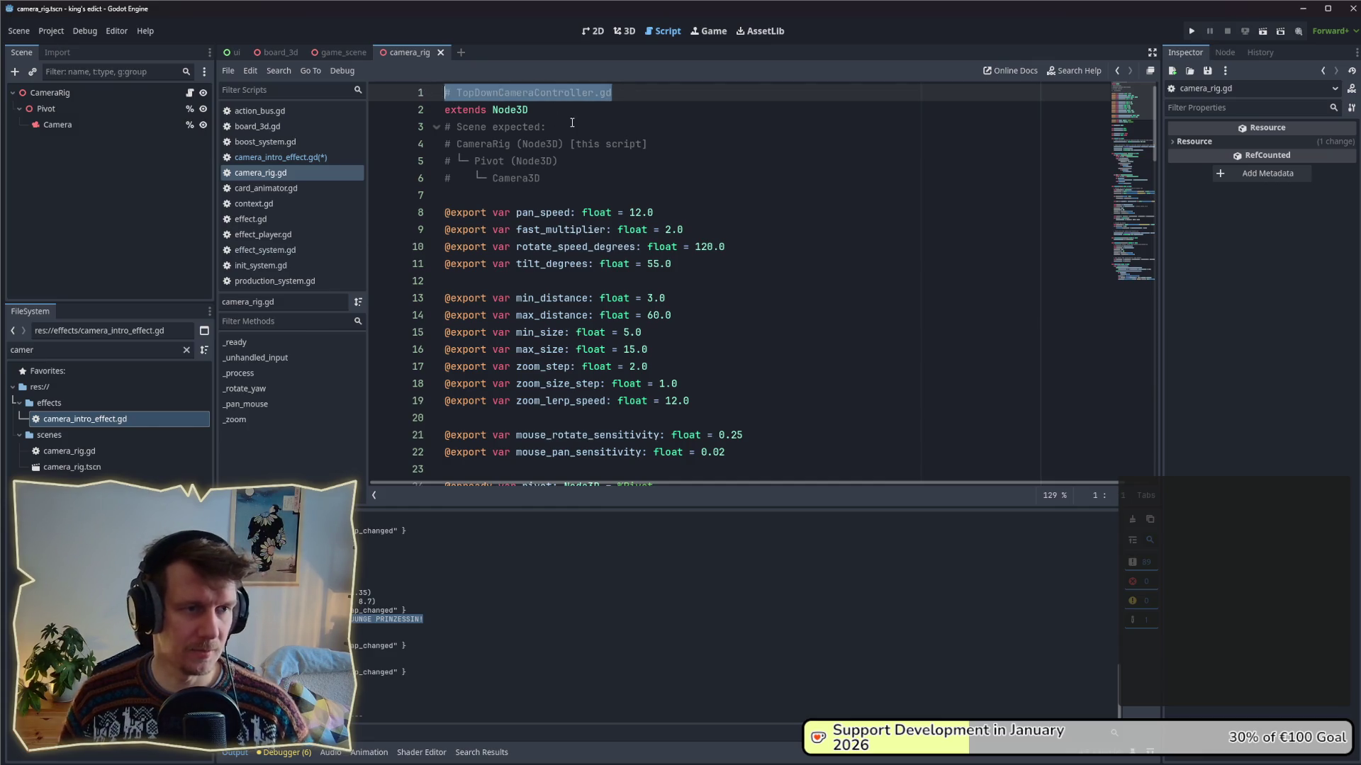
key("BackSpace")
left_click_drag(542, 179, 400, 128)
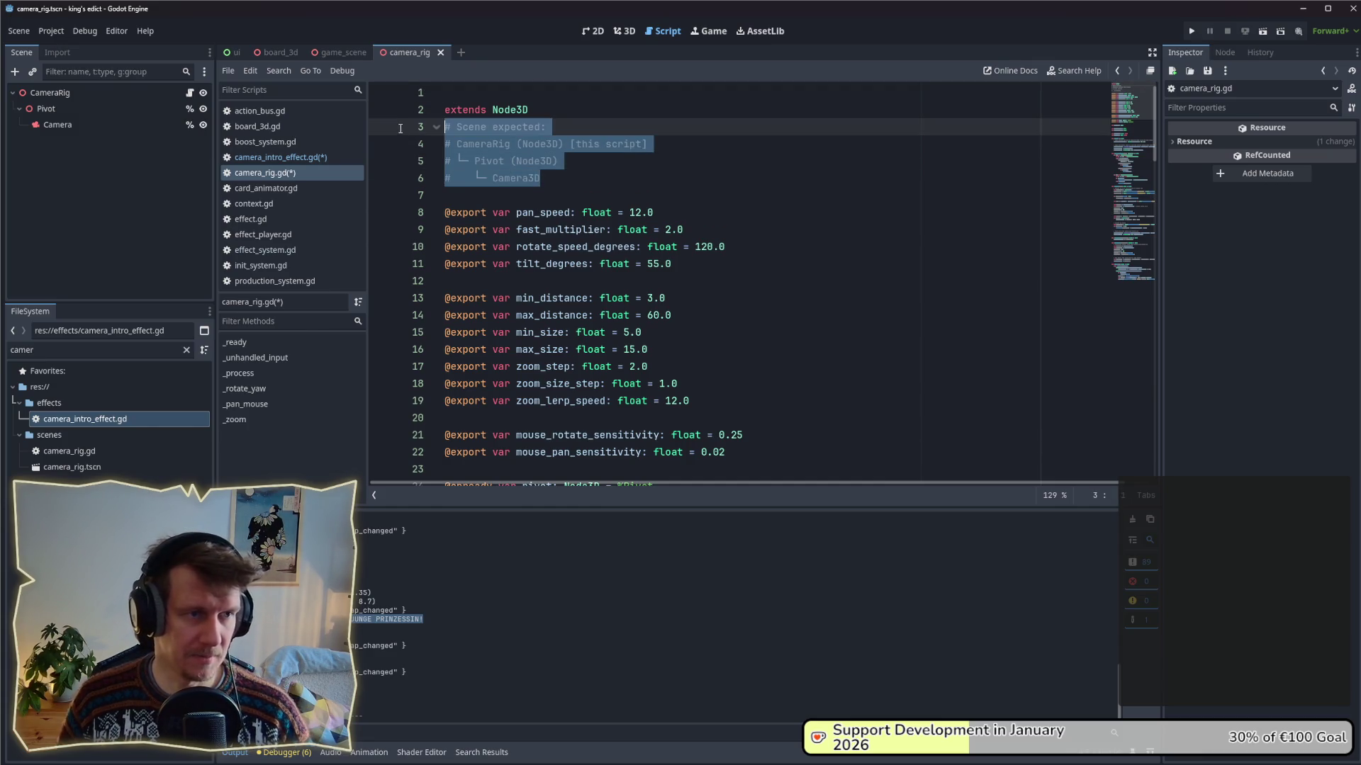
key("BackSpace")
left_click(547, 99)
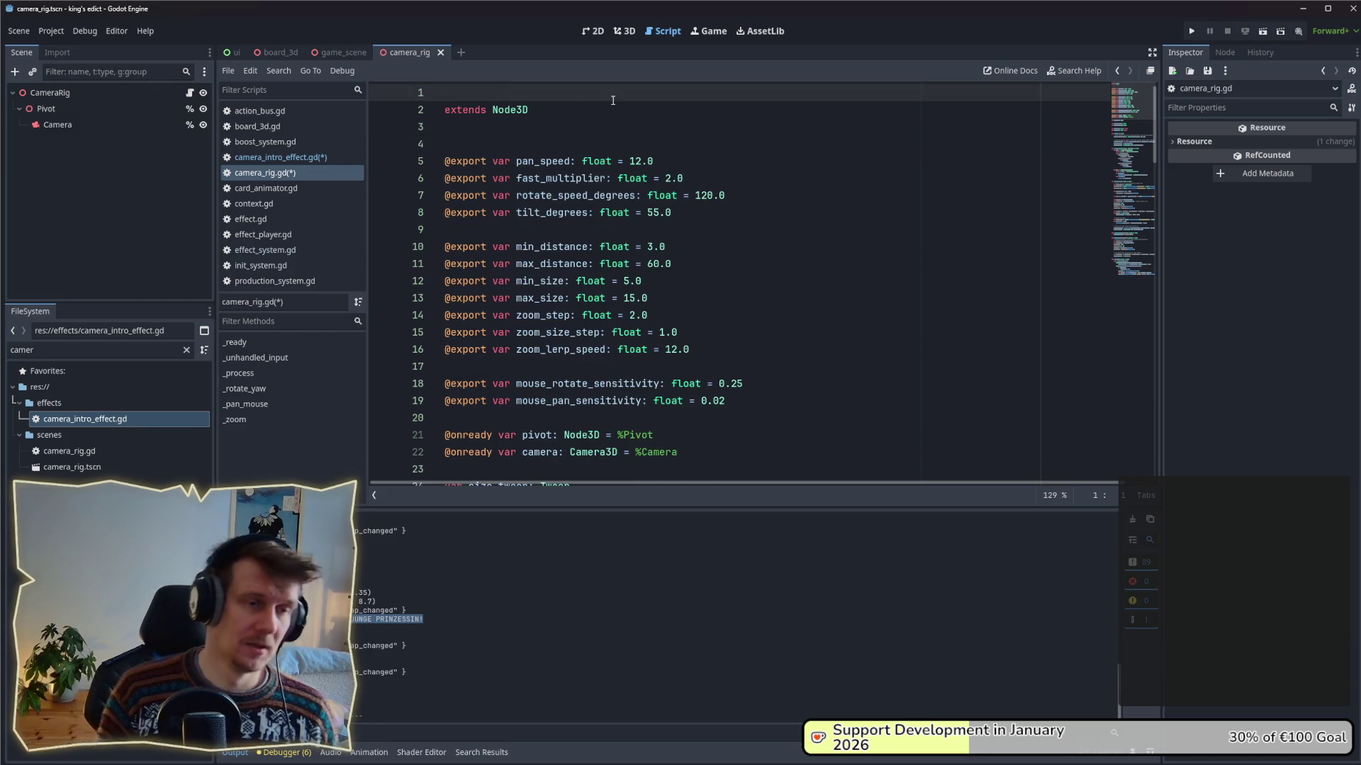
key("Delete")
- Add 'class_name CameraRig' below extends Node3D and save
key("Down")
type("cla")
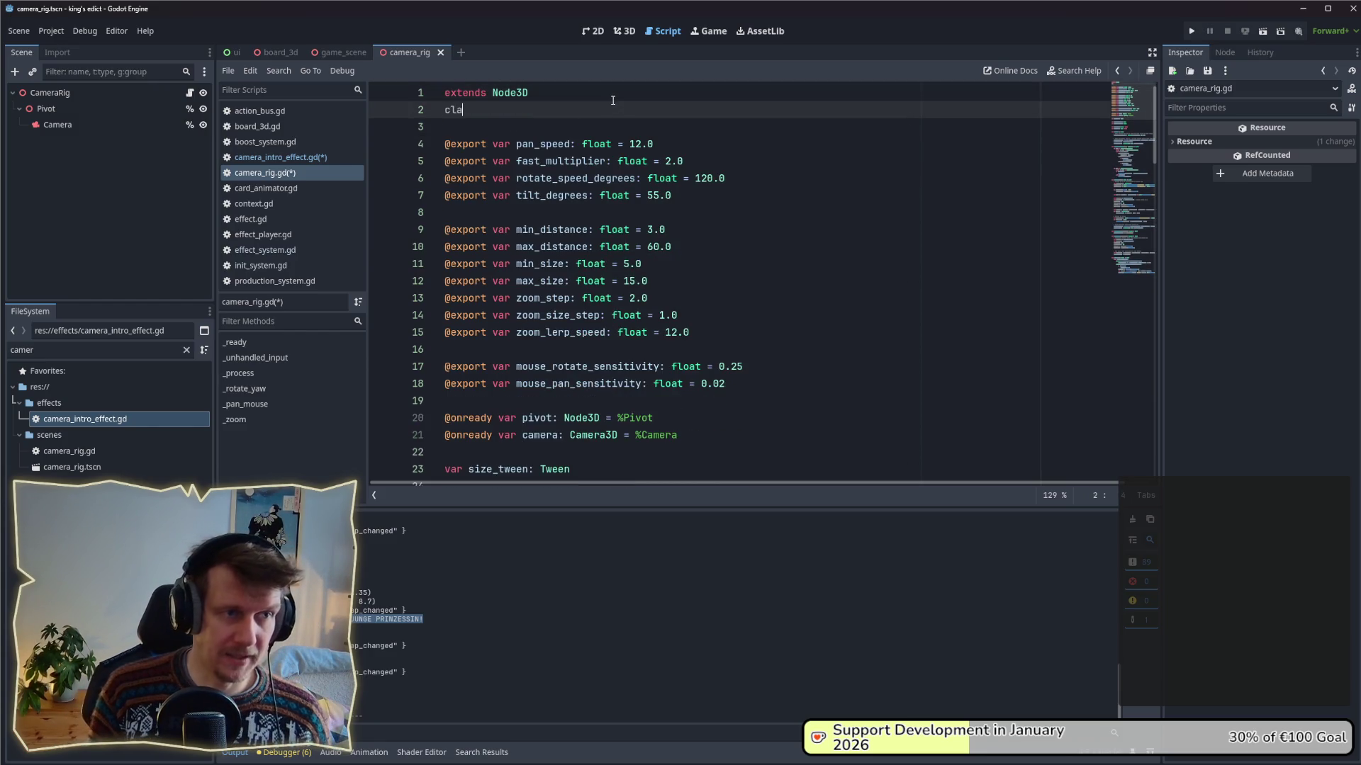
type("ss_name ")
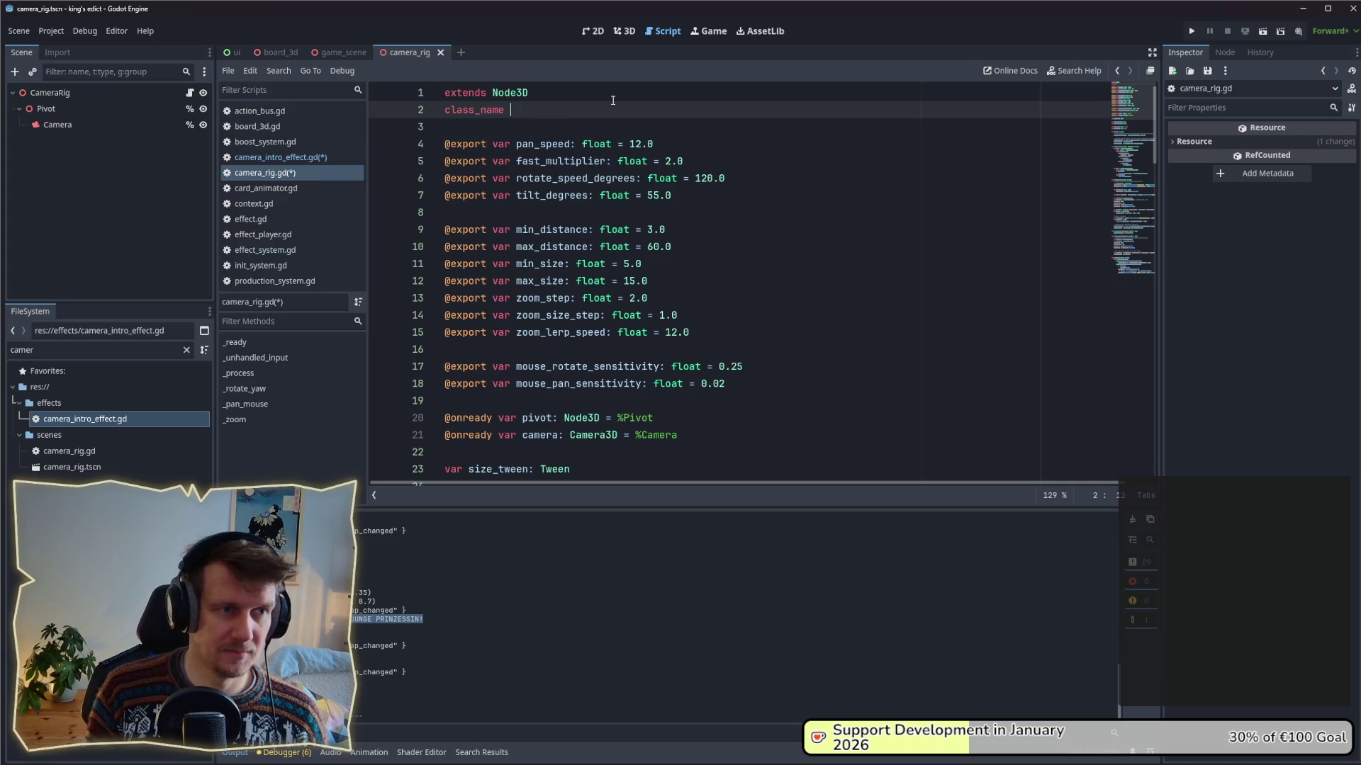
type("Came")
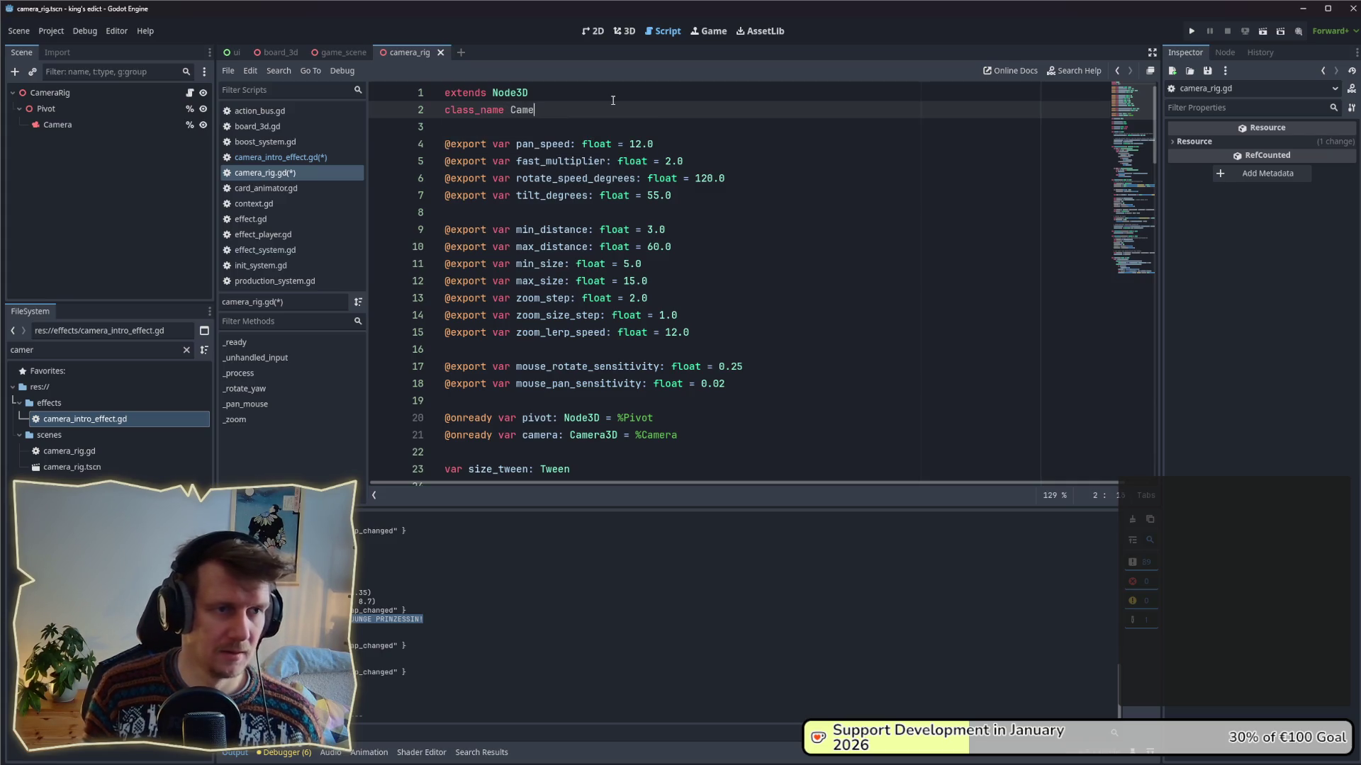
type("raRig")
key("ctrl+s")
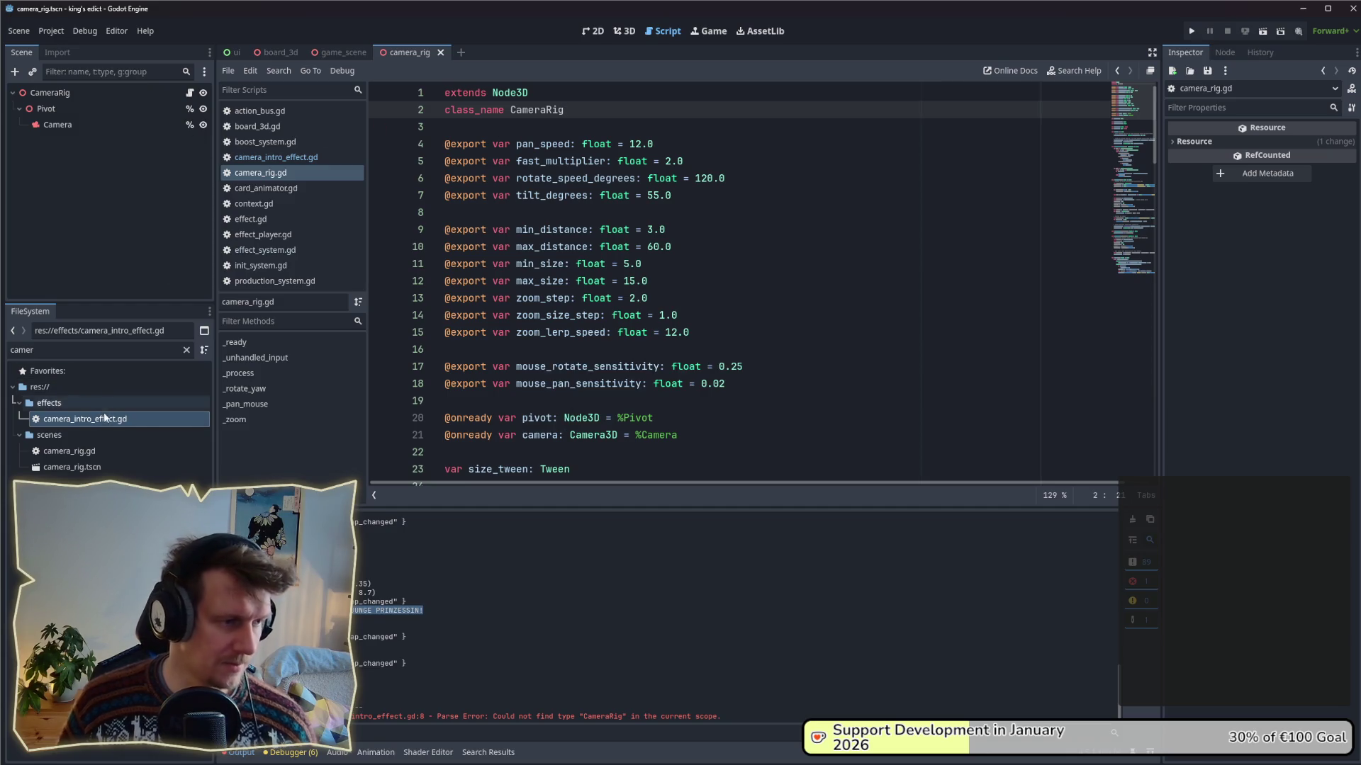
- Inspect the CameraRig node's properties and review the exported variables down to zoom_lerp_speed
left_click(101, 450)
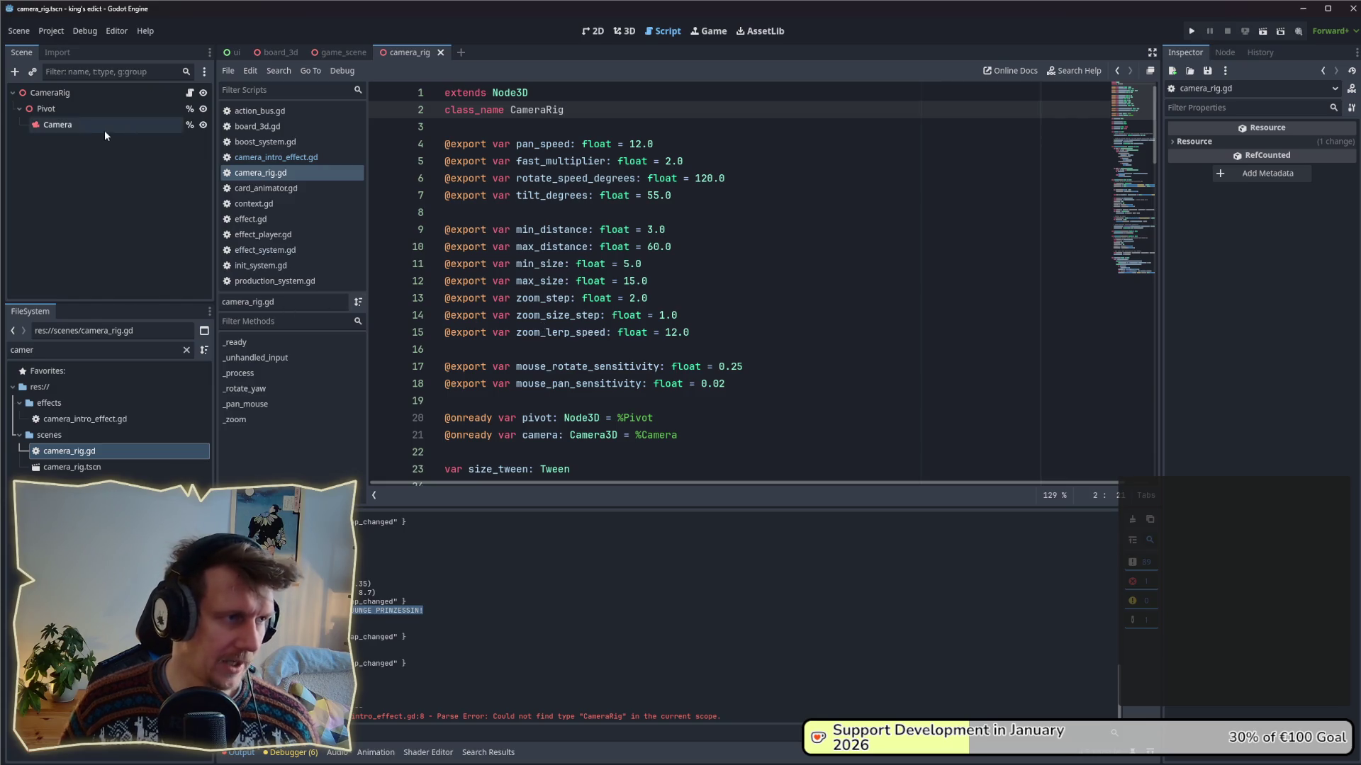
left_click(73, 96)
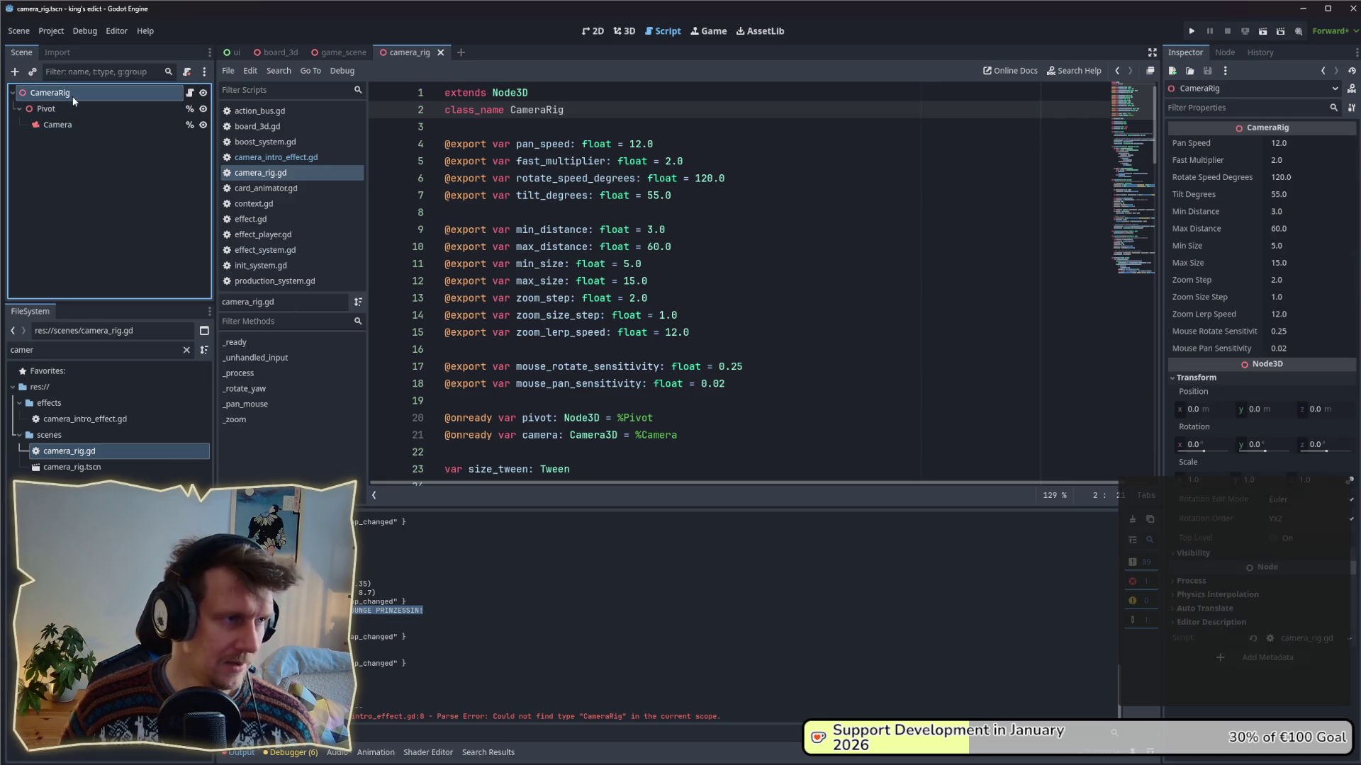
left_click(189, 93)
left_click(697, 214)
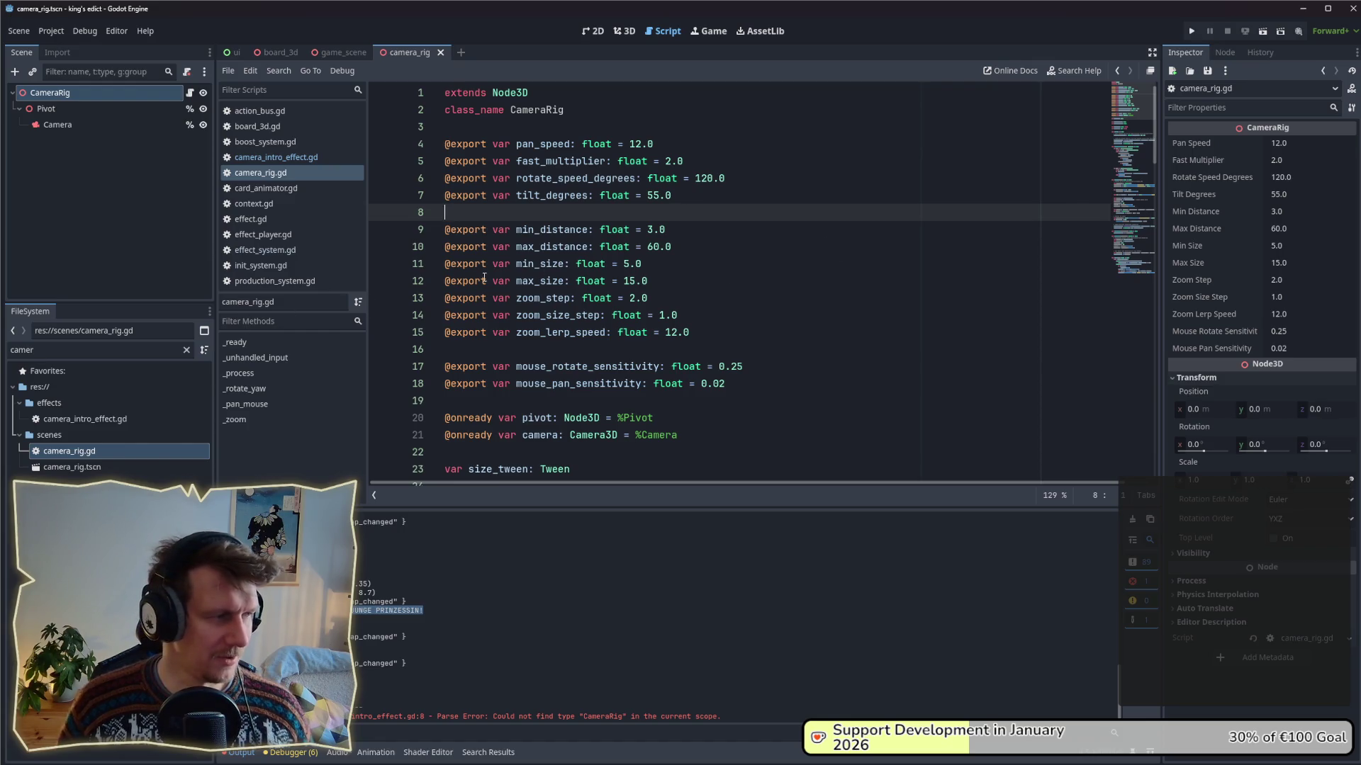
mouse_move(482, 281)
left_click(671, 252)
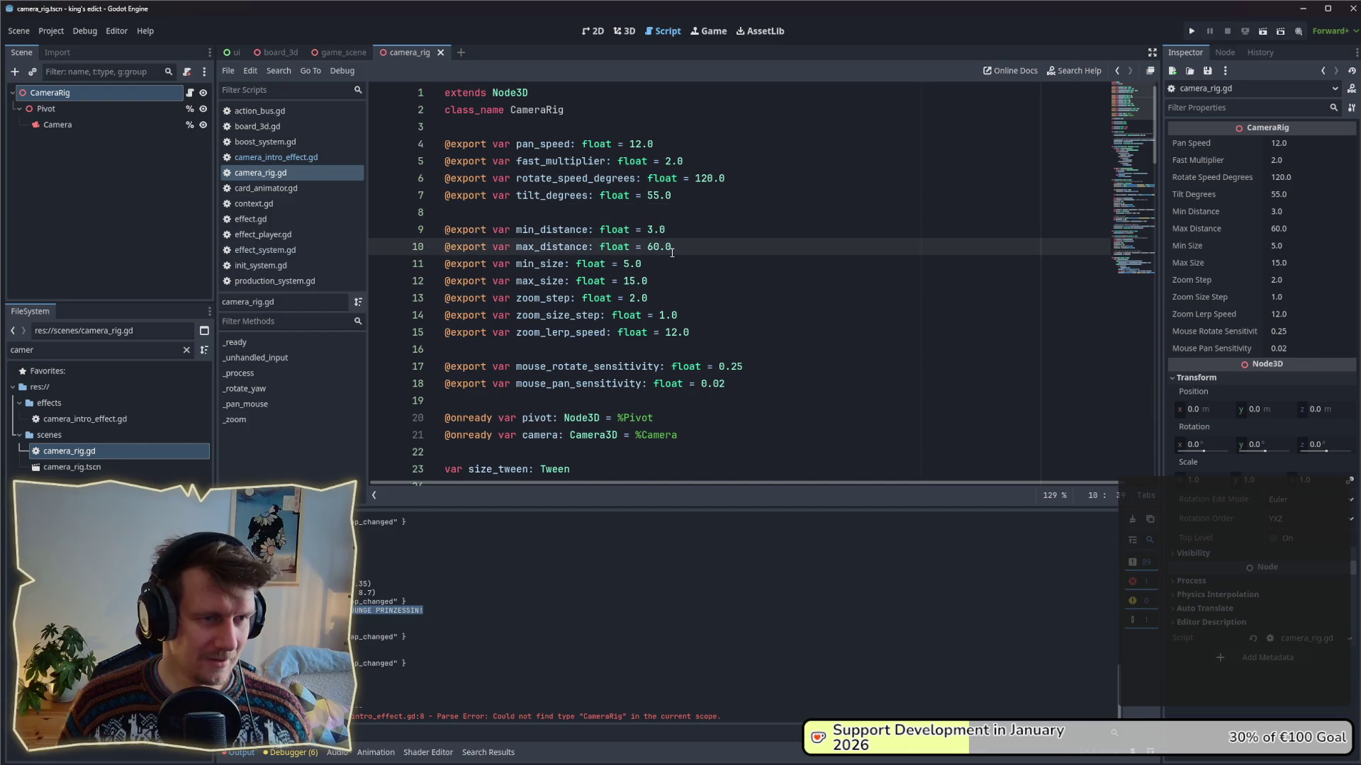
key("Down")
key("Down")
key("Down")
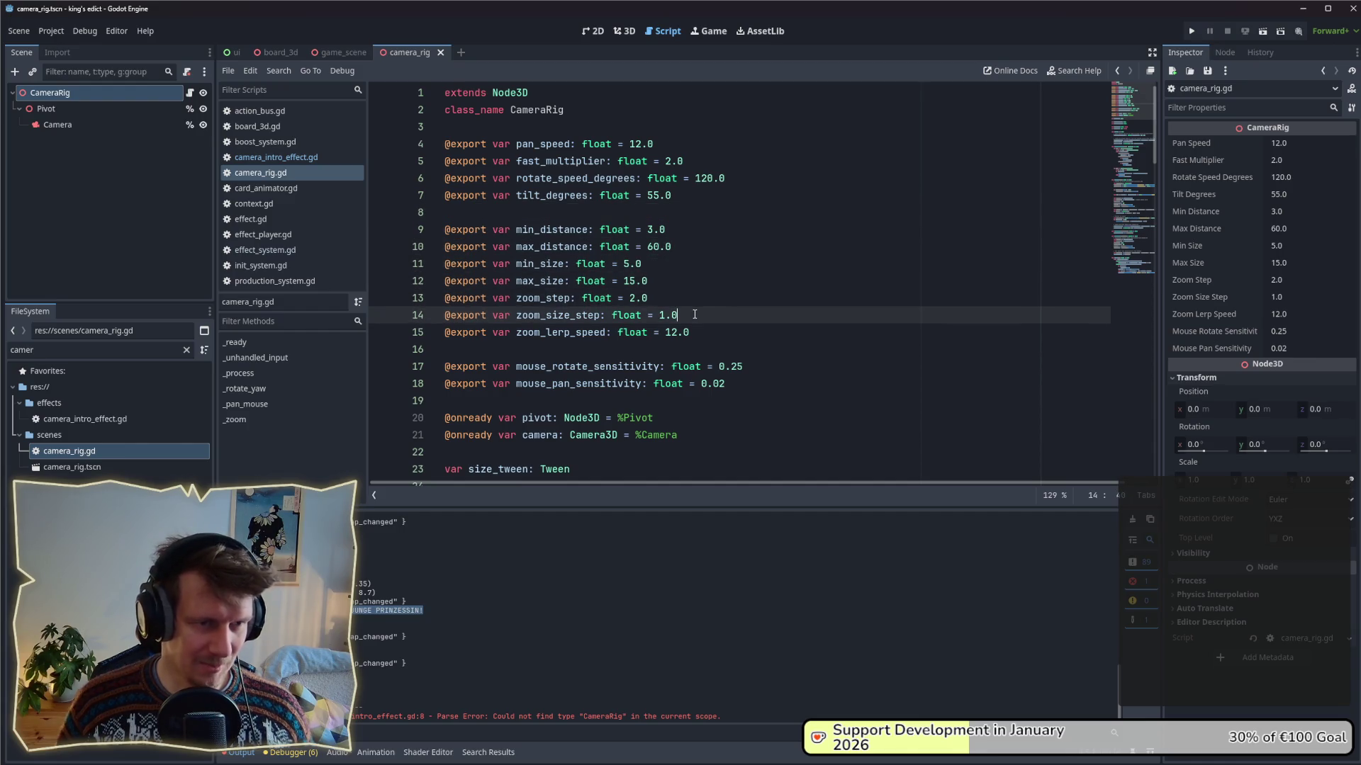
key("Down")
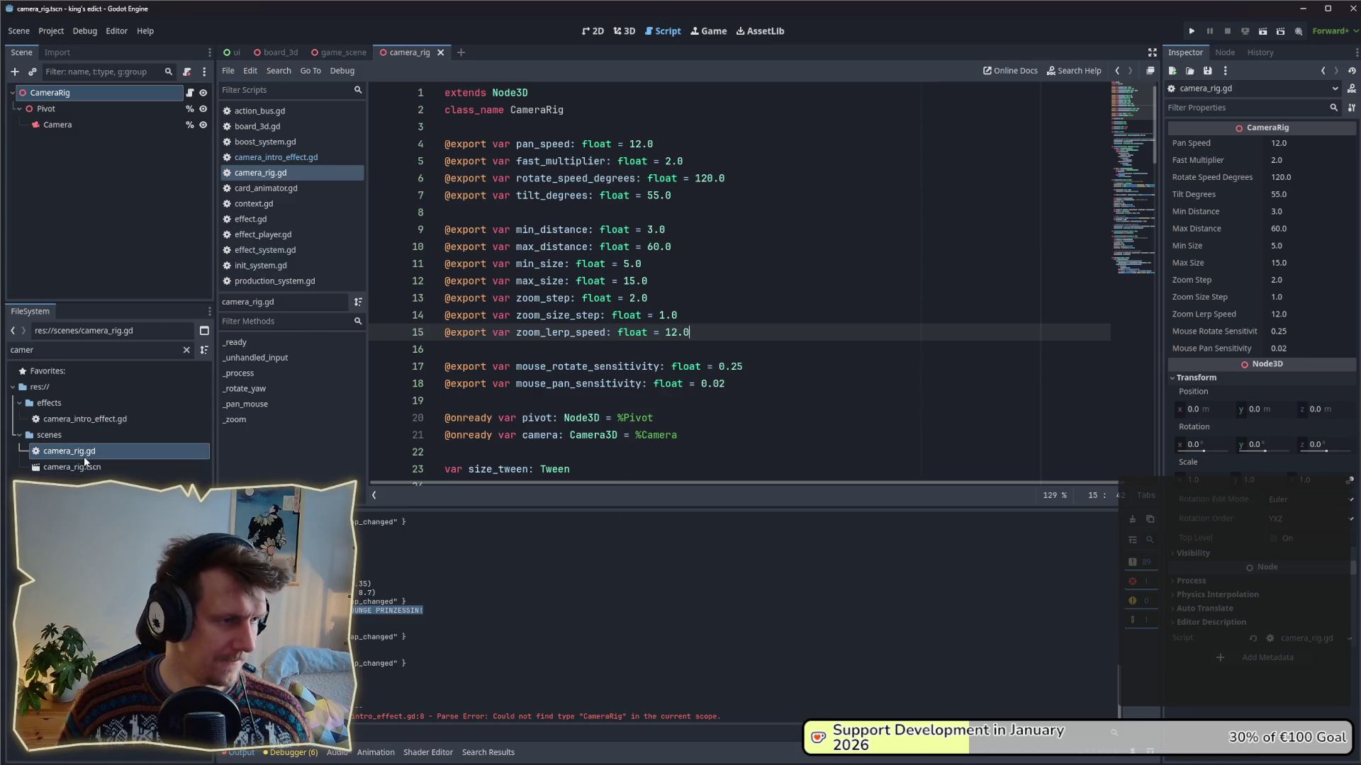
- Clear the 'camer' text from the project file filter
left_click(63, 350)
key("ctrl+a")
key("BackSpace")
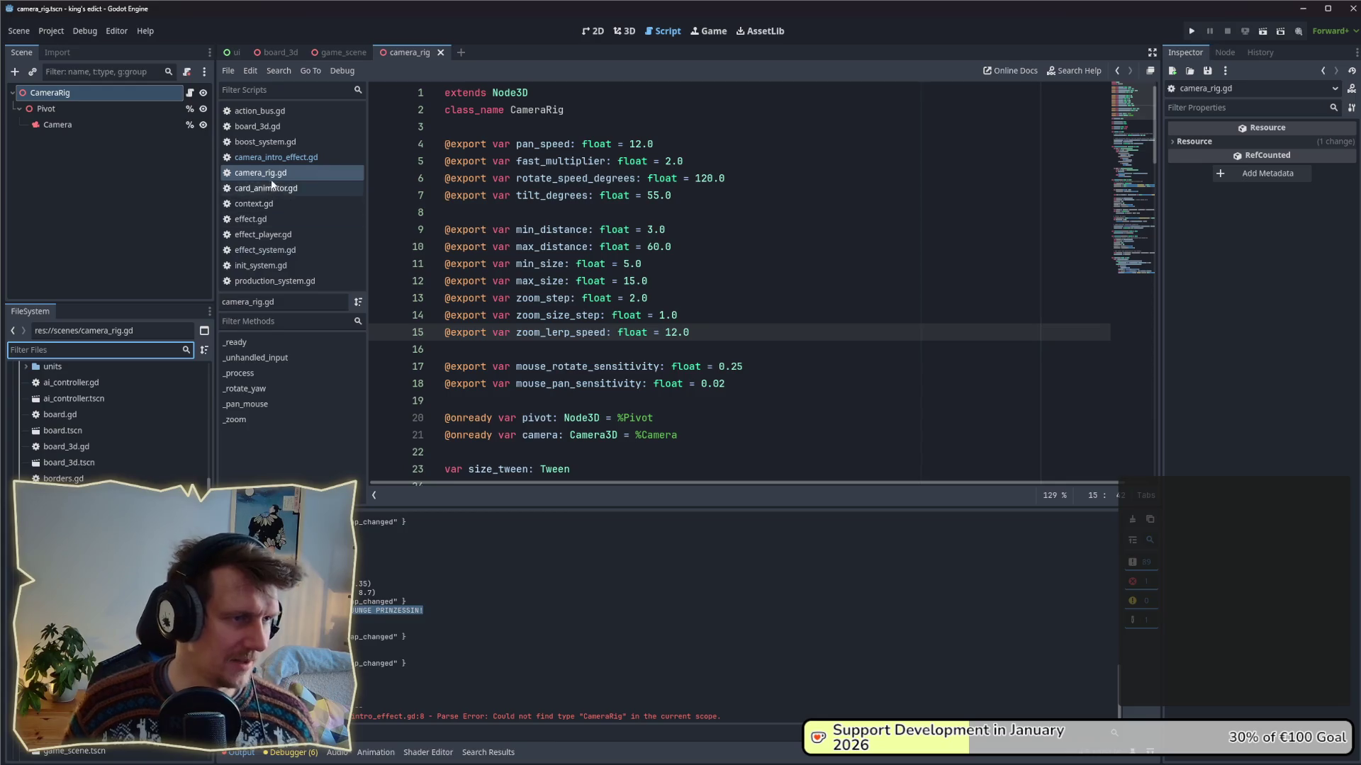
left_click(271, 158)
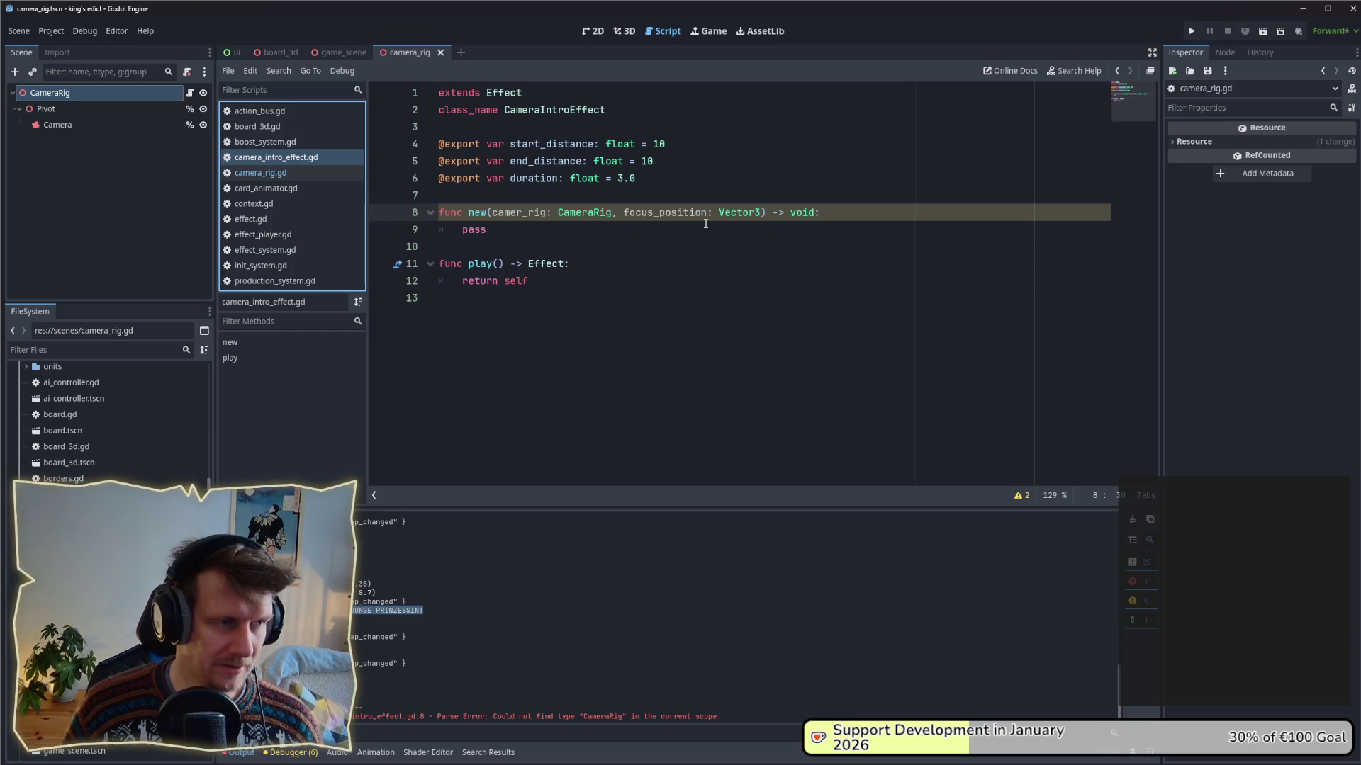
left_click(302, 173)
scroll(630, 352, "down", 2)
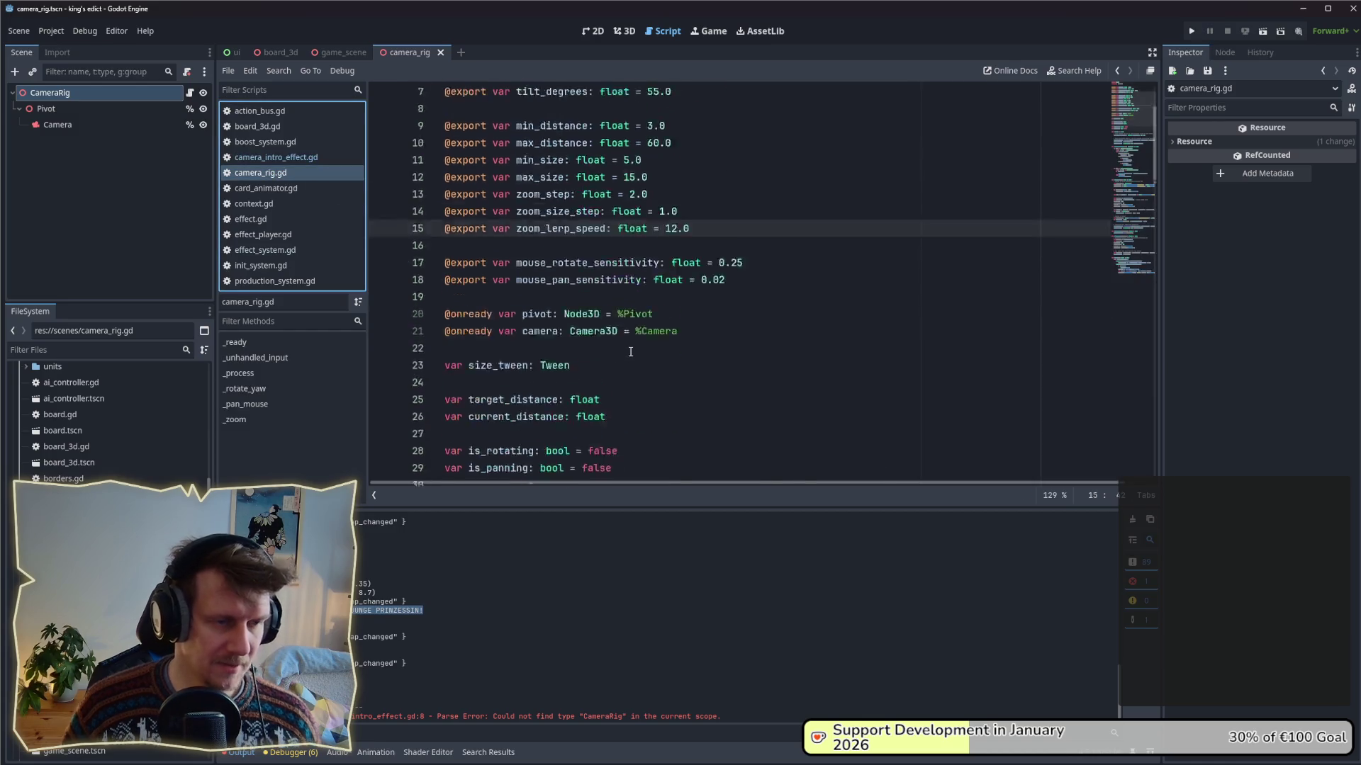
scroll(630, 352, "down", 8)
scroll(630, 352, "up", 2)
scroll(543, 285, "down", 4)
scroll(542, 284, "down", 16)
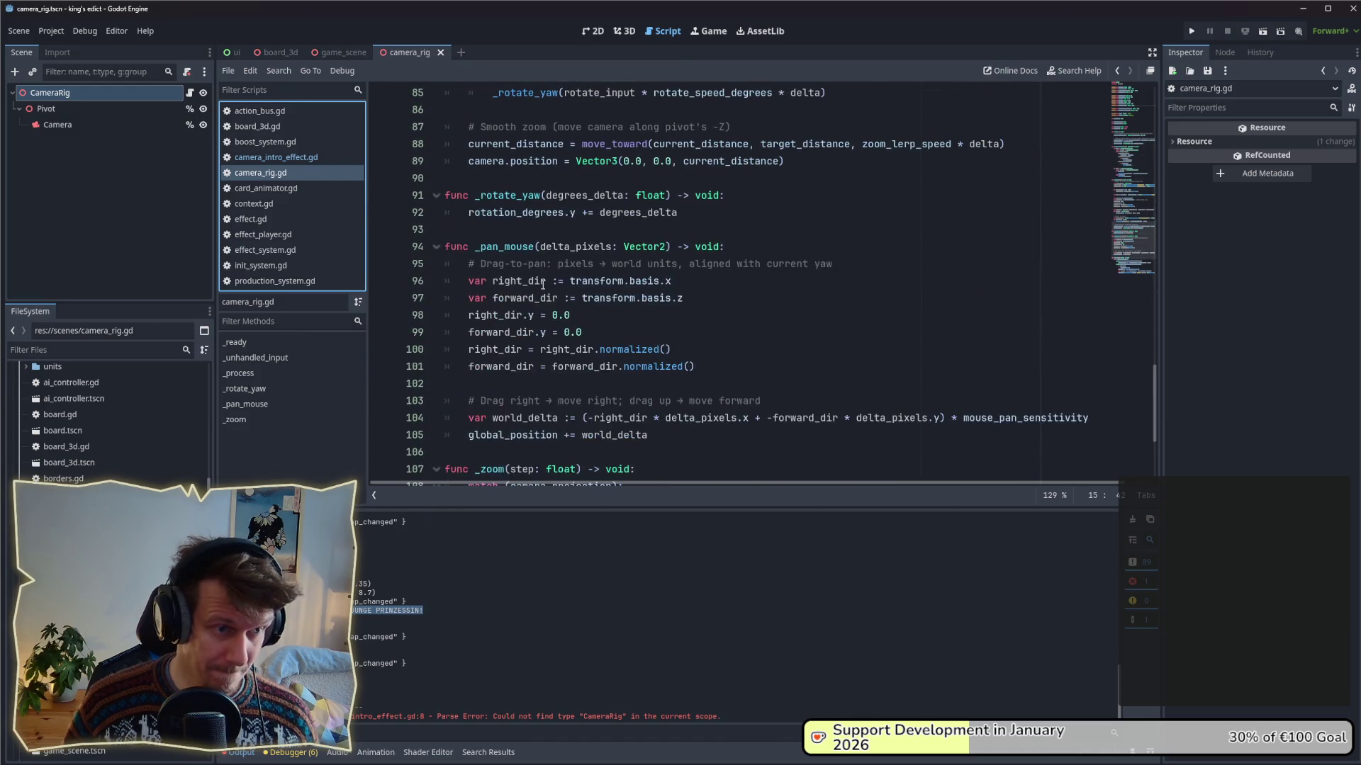
scroll(543, 285, "down", 3)
scroll(543, 285, "up", 20)
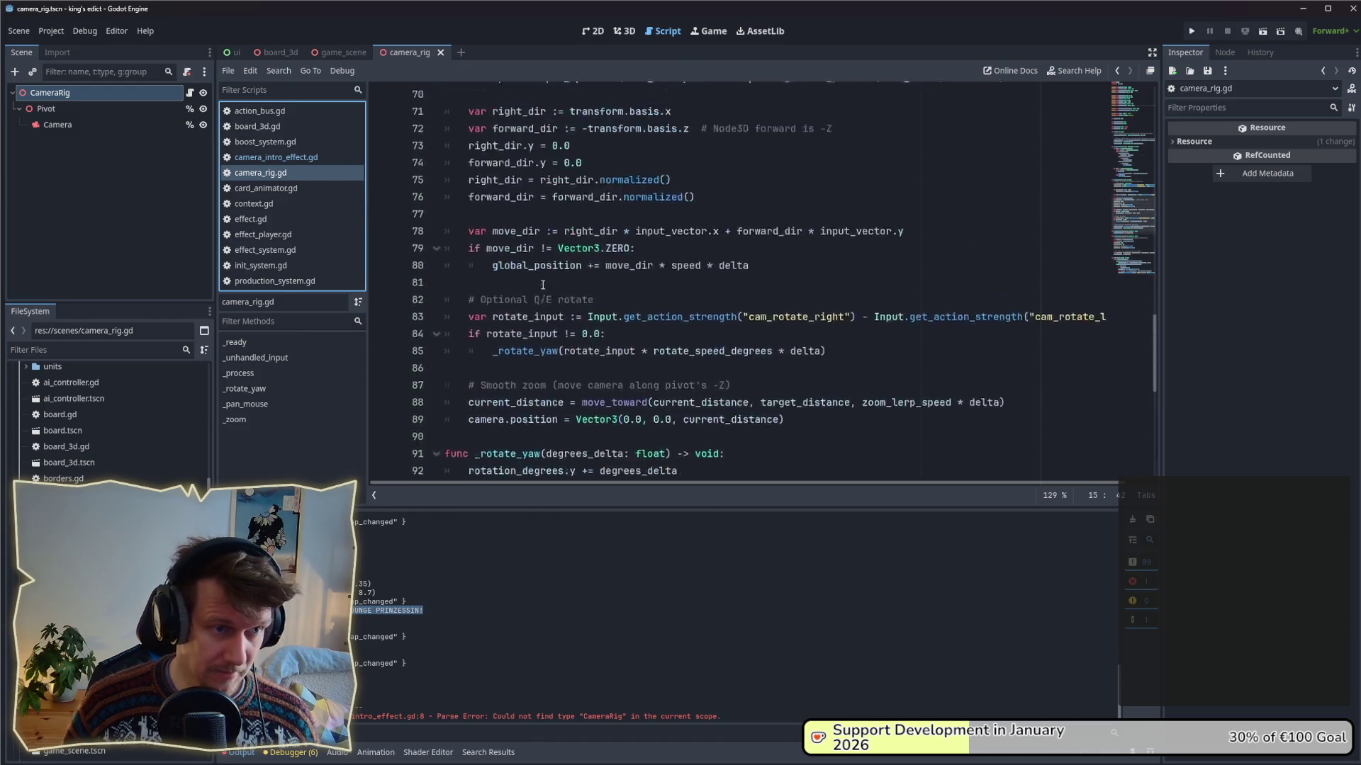
scroll(543, 284, "down", 7)
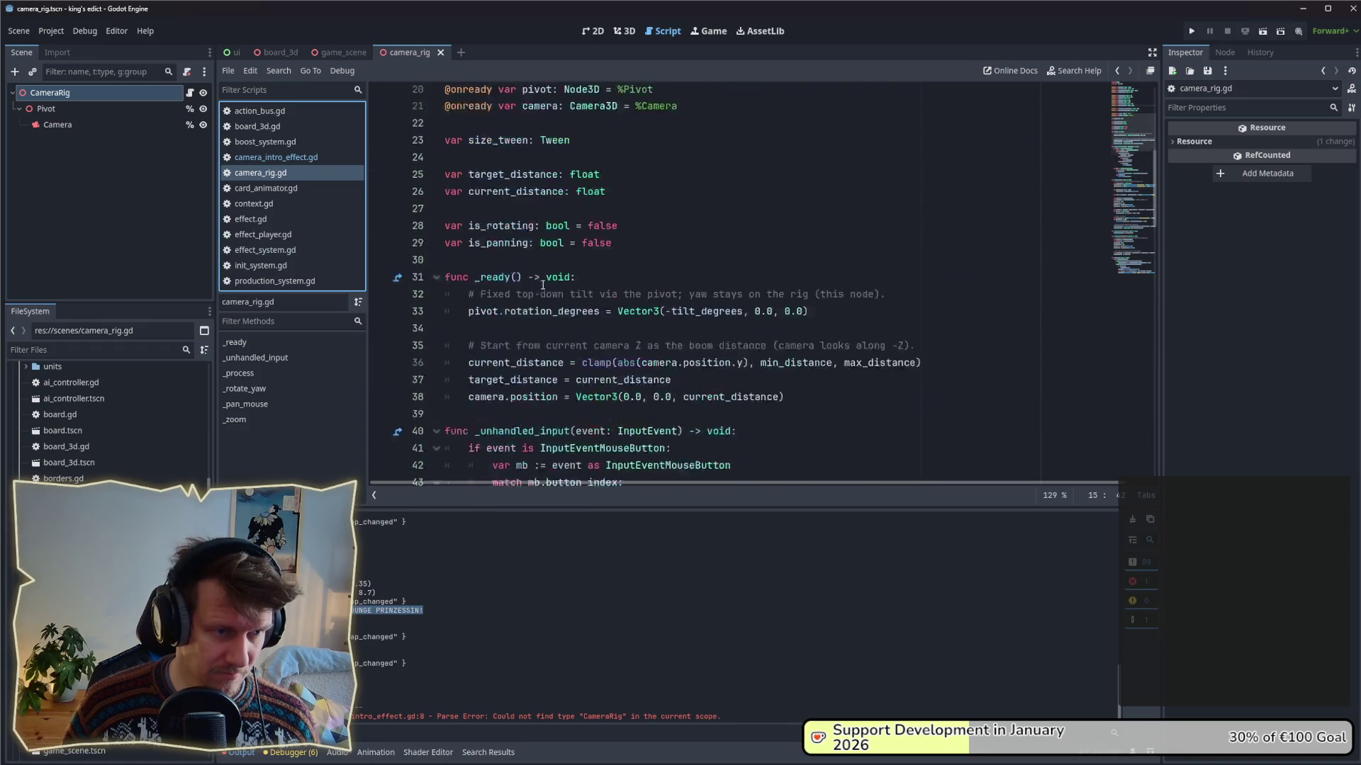
scroll(494, 298, "down", 15)
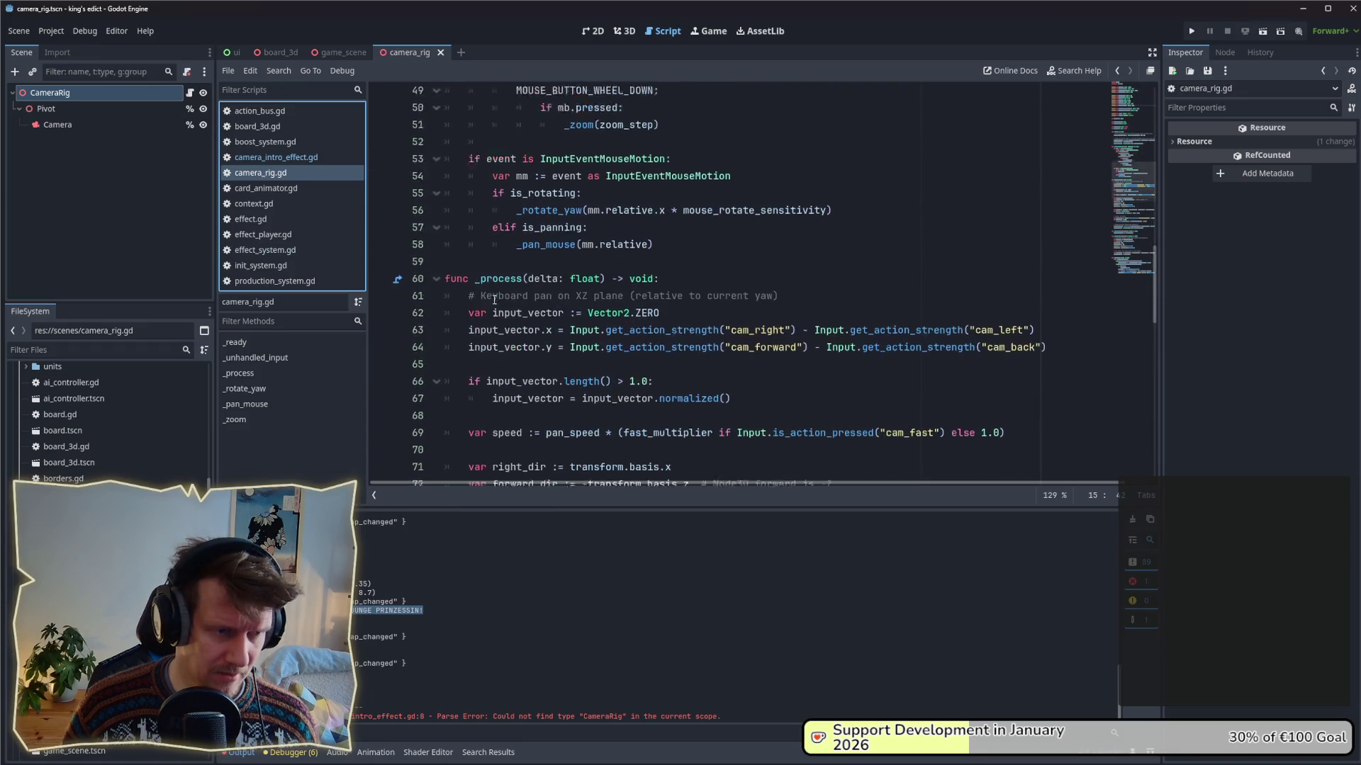
scroll(493, 297, "down", 2)
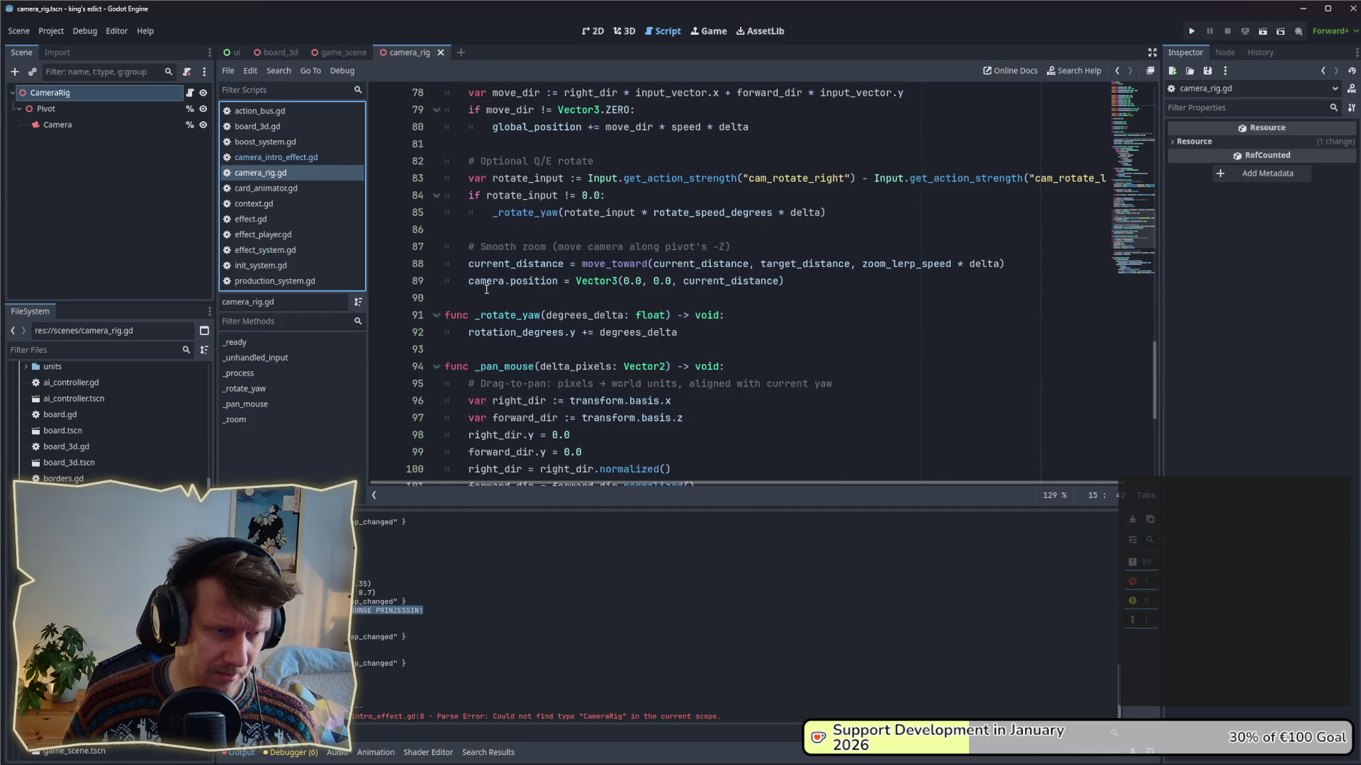
left_click(486, 299)
- Add a stub 'func focus_position(focus: Vector3) -> void:' containing pass after _process, and save
key("Return")
key("Return")
key("Return")
key("Up")
key("Up")
type("func")
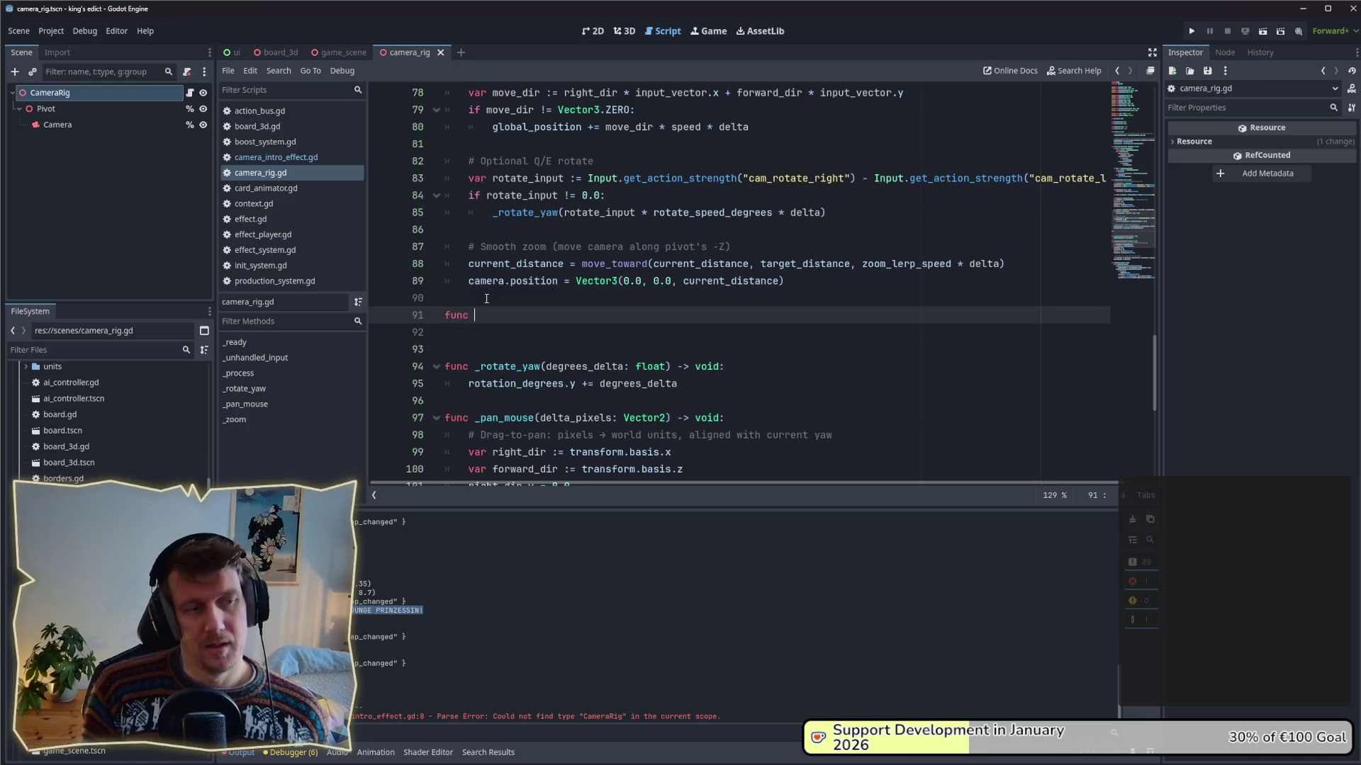
key("ctrl+space")
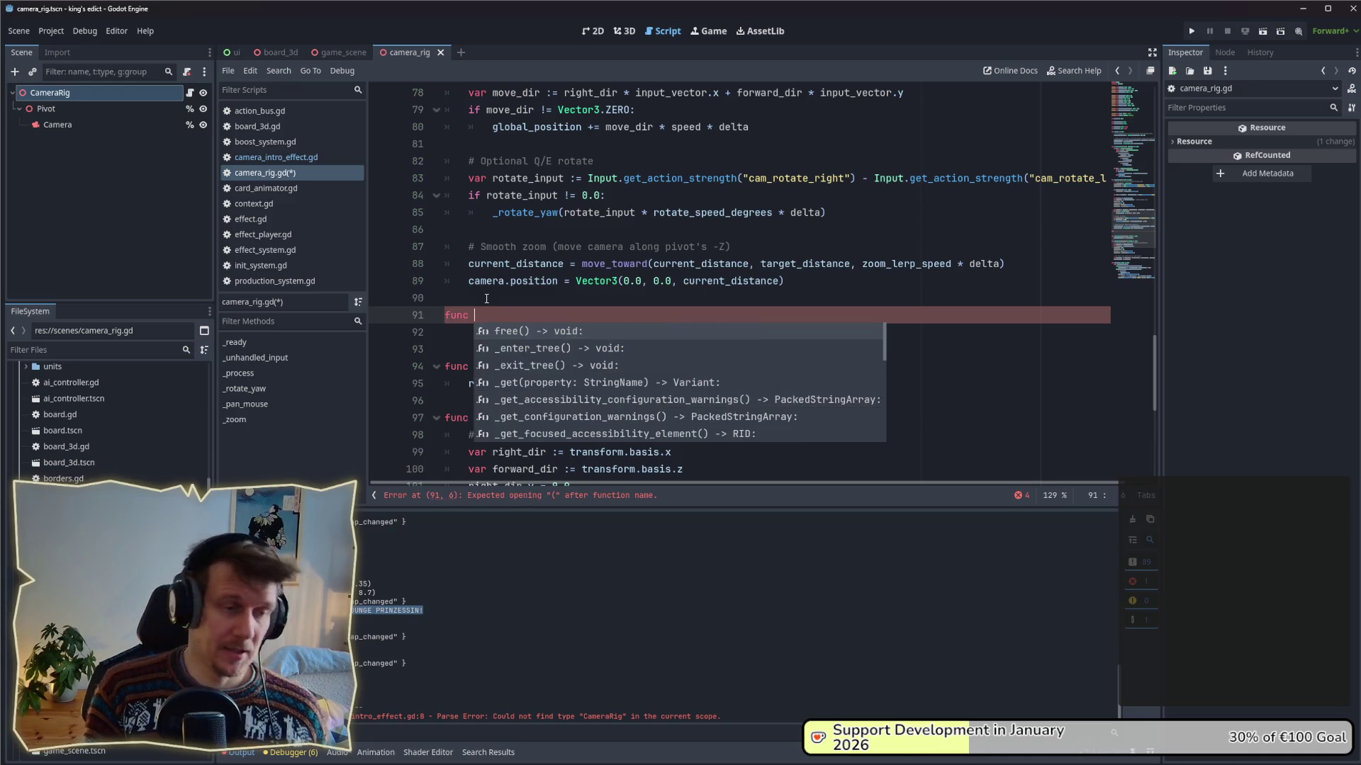
type("focu")
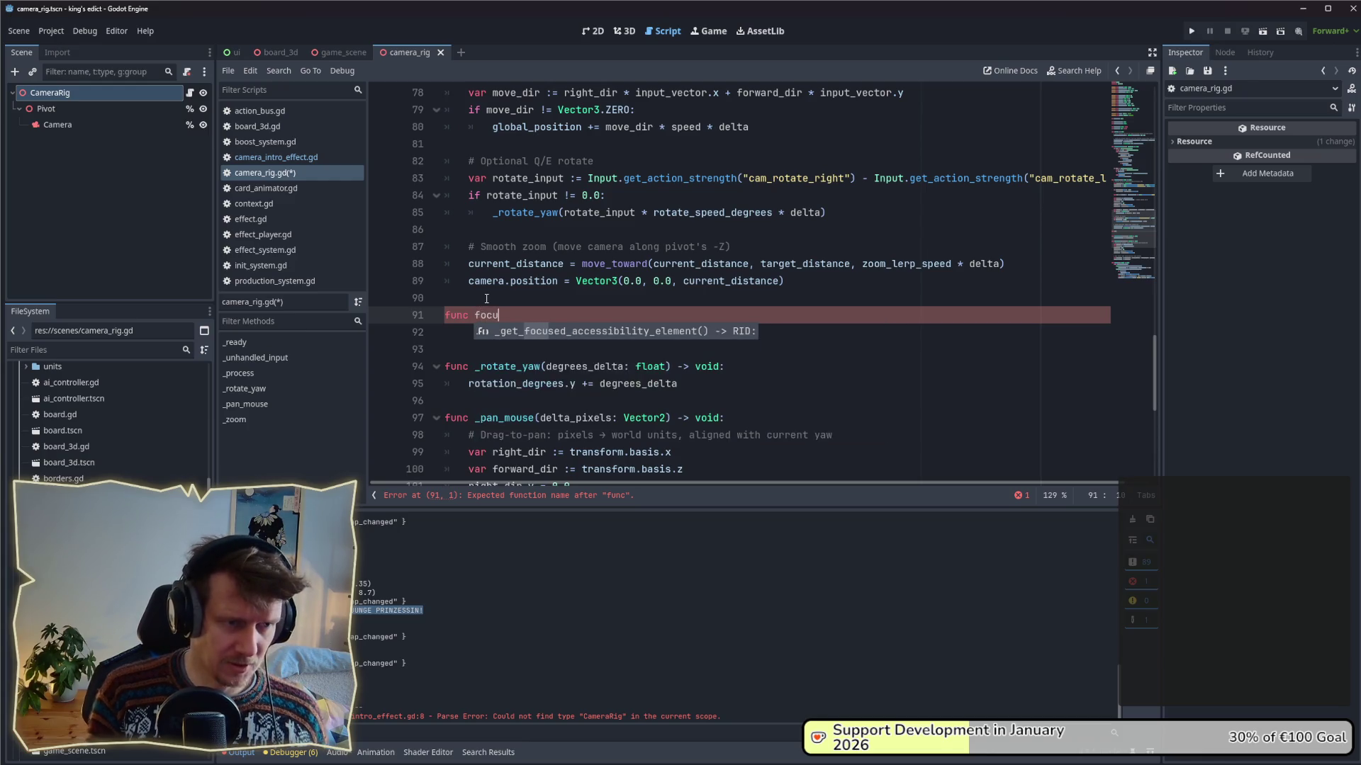
type("s_posi")
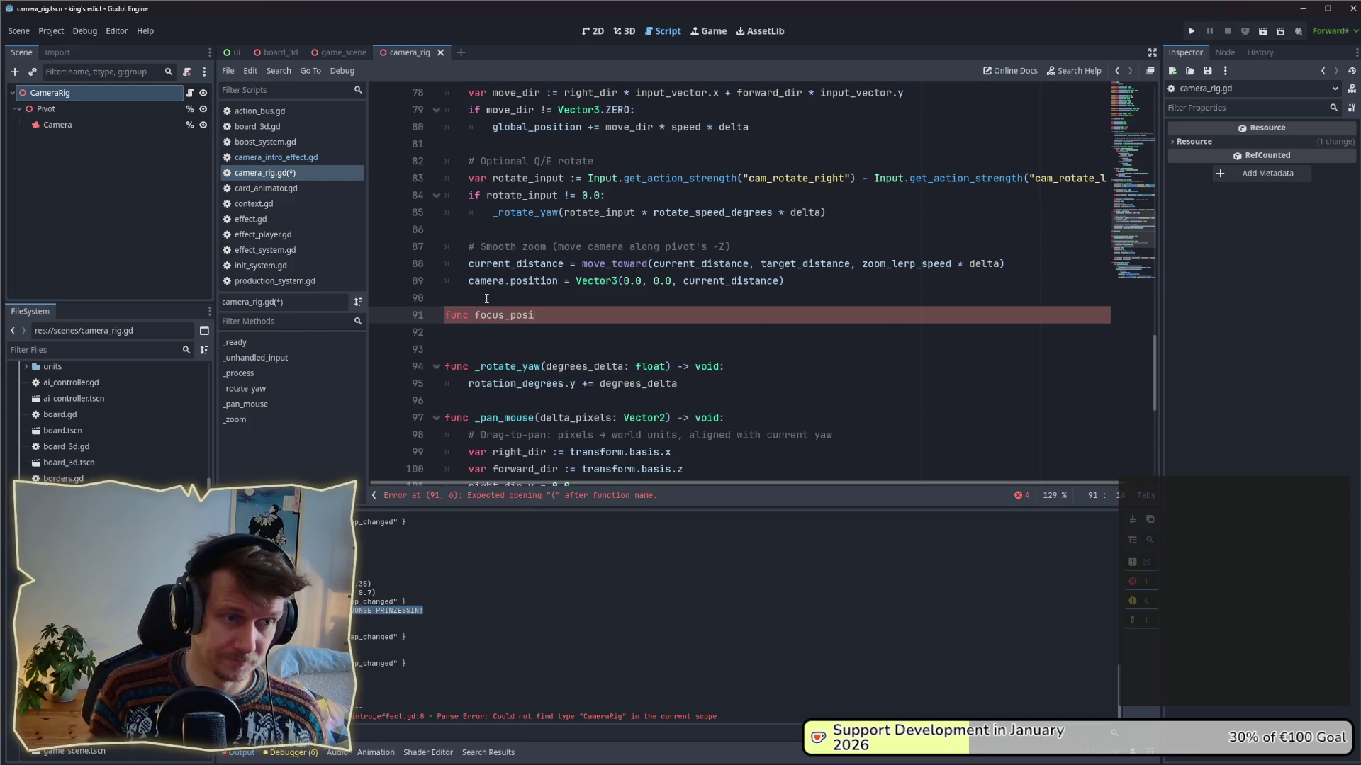
type("tion()")
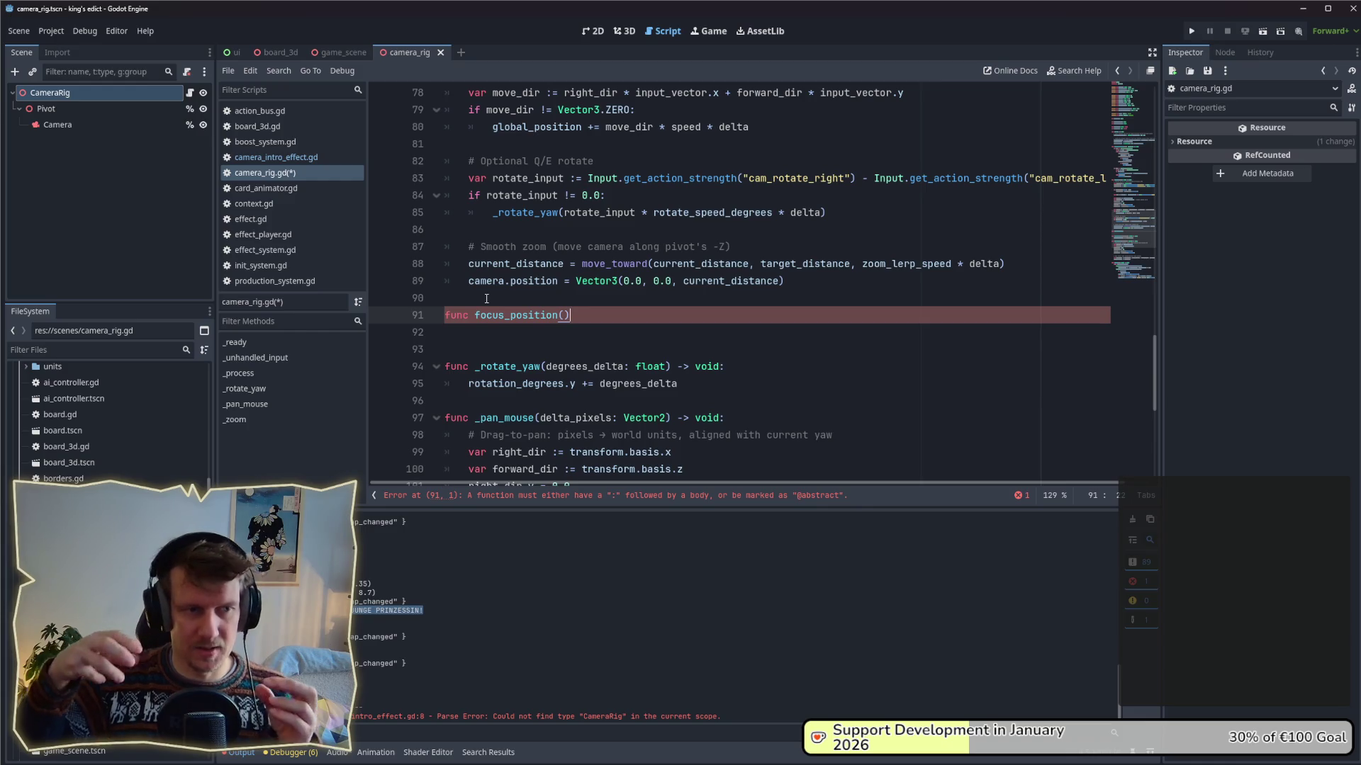
type(" ->")
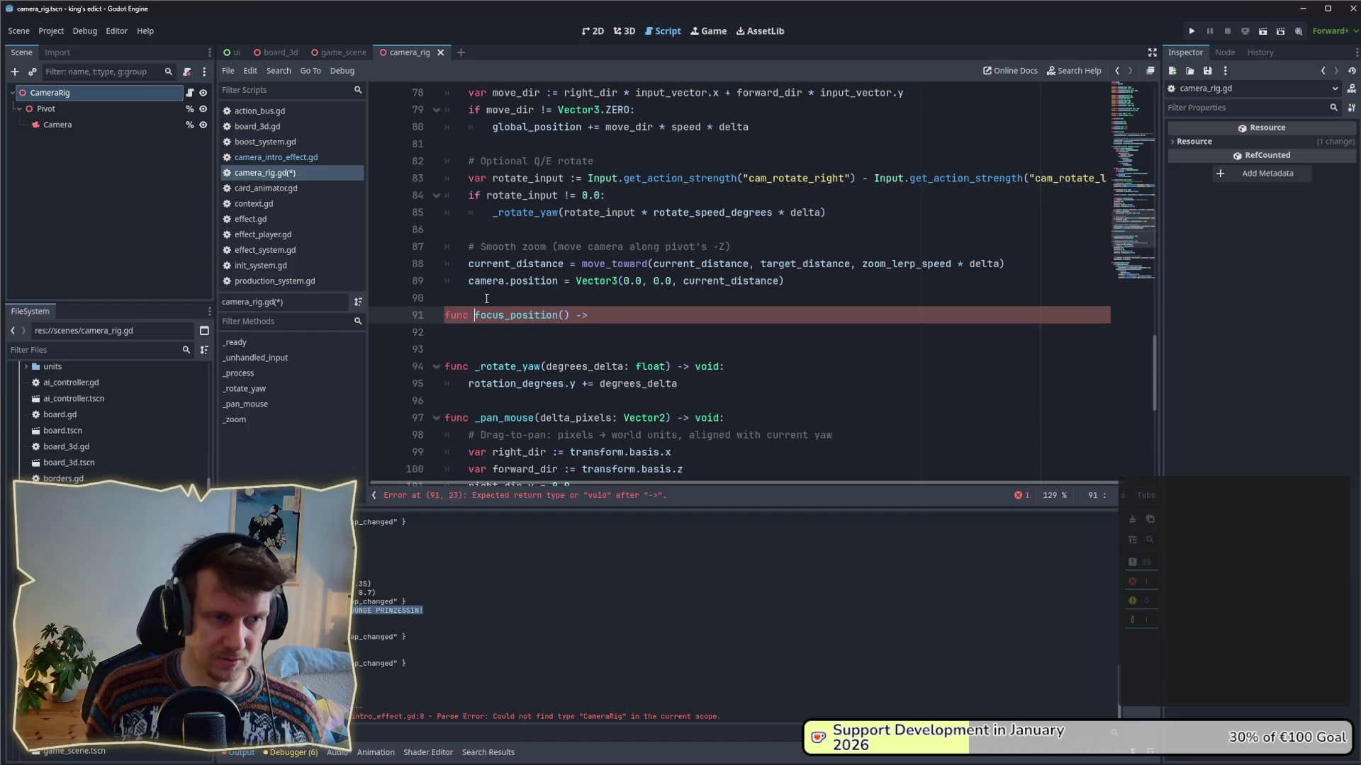
key("Right")
type("focus_posit")
key("BackSpace")
key("BackSpace")
key("BackSpace")
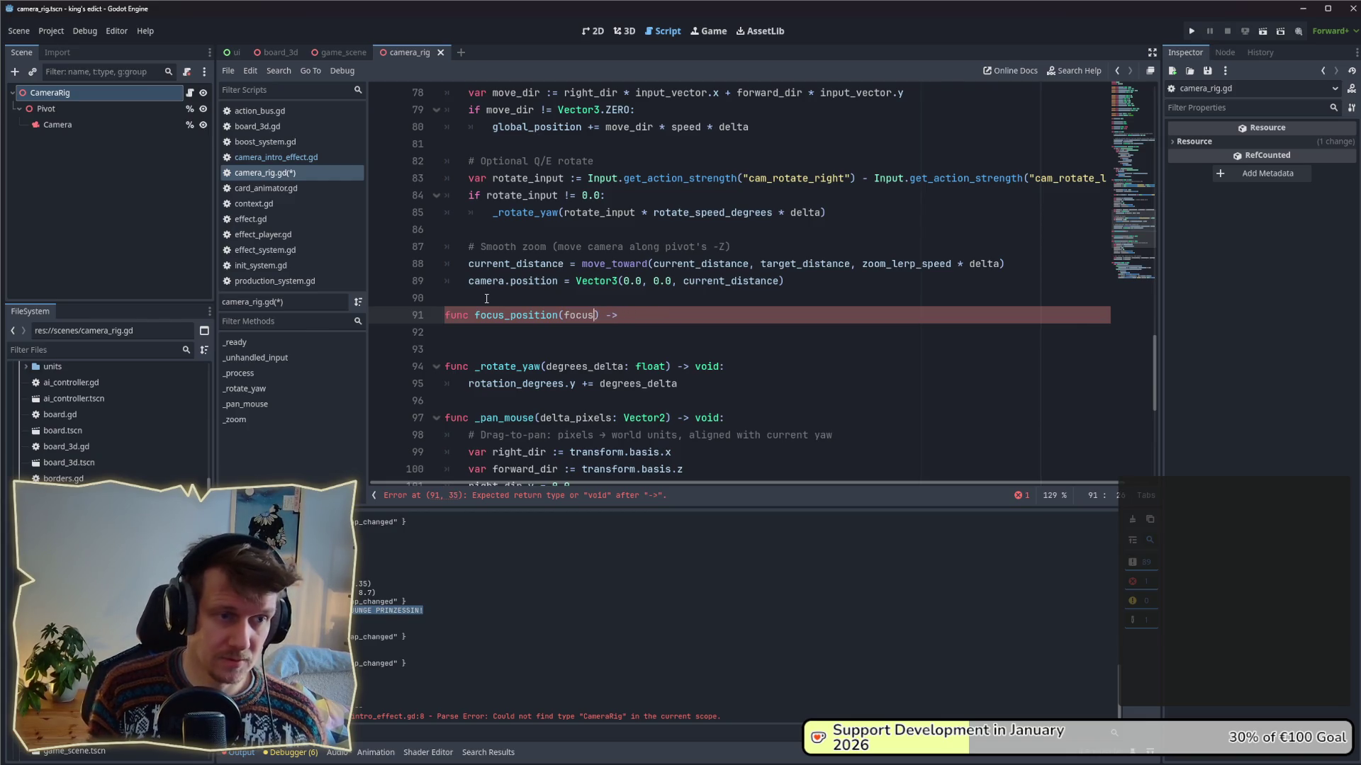
type(": Vector34")
key("BackSpace")
type("void:")
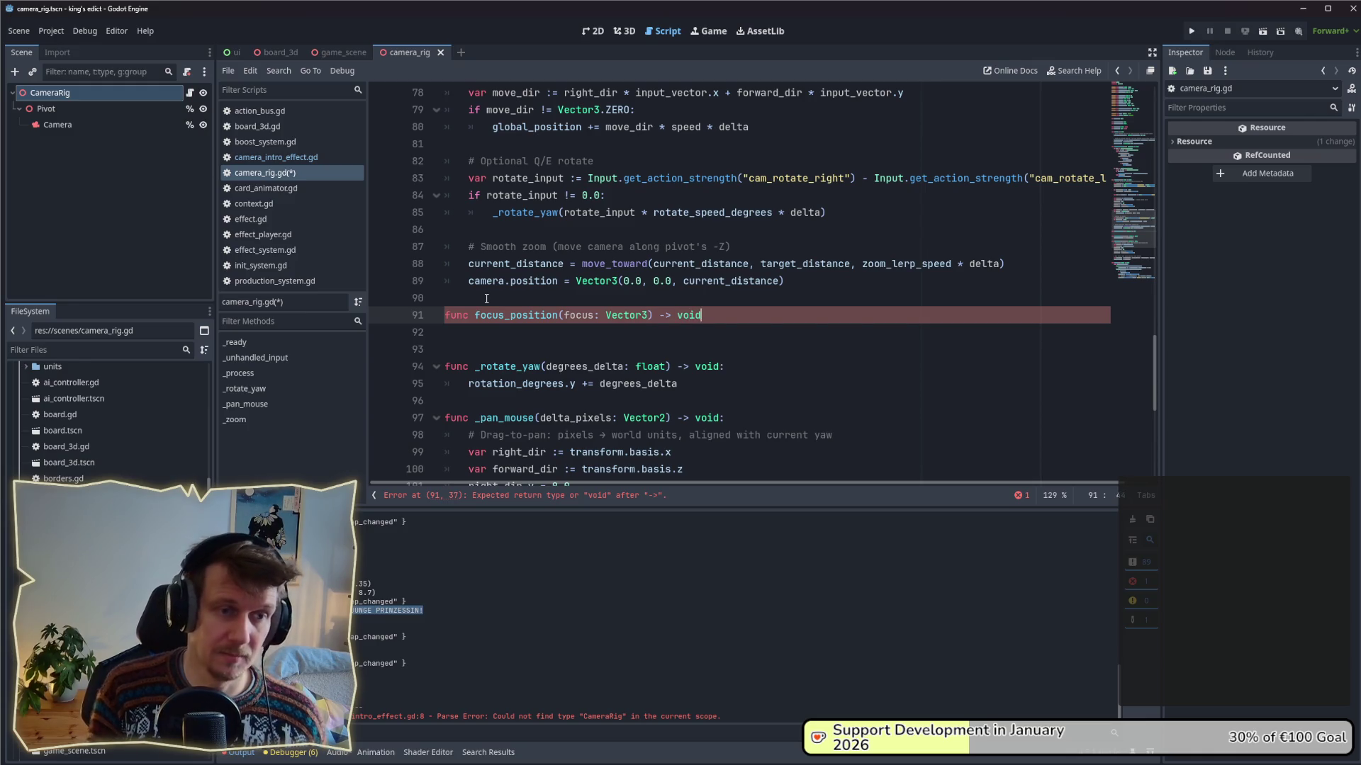
key("Return")
type("pass")
key("ctrl+s")
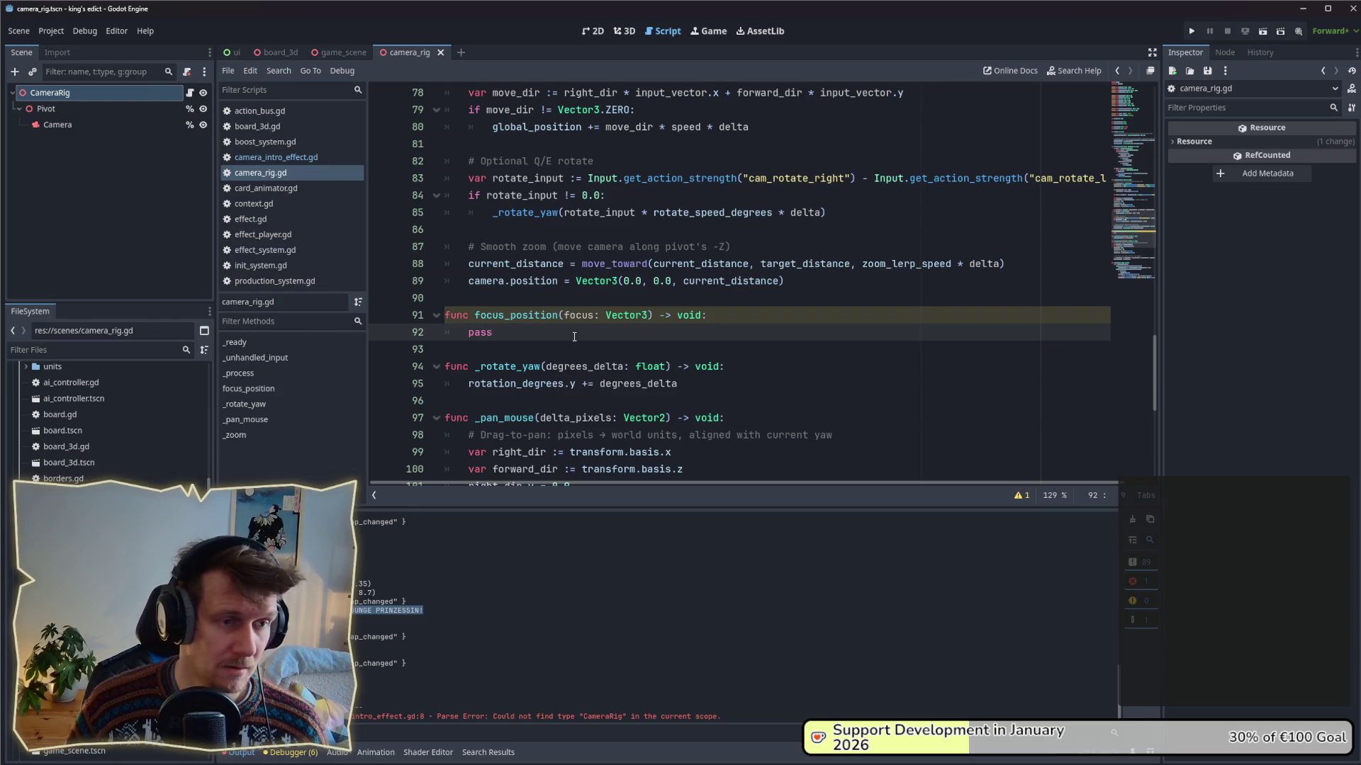
- Append ', duration: float = 0.0' after the focus parameter in the focus_position signature
left_click(546, 316)
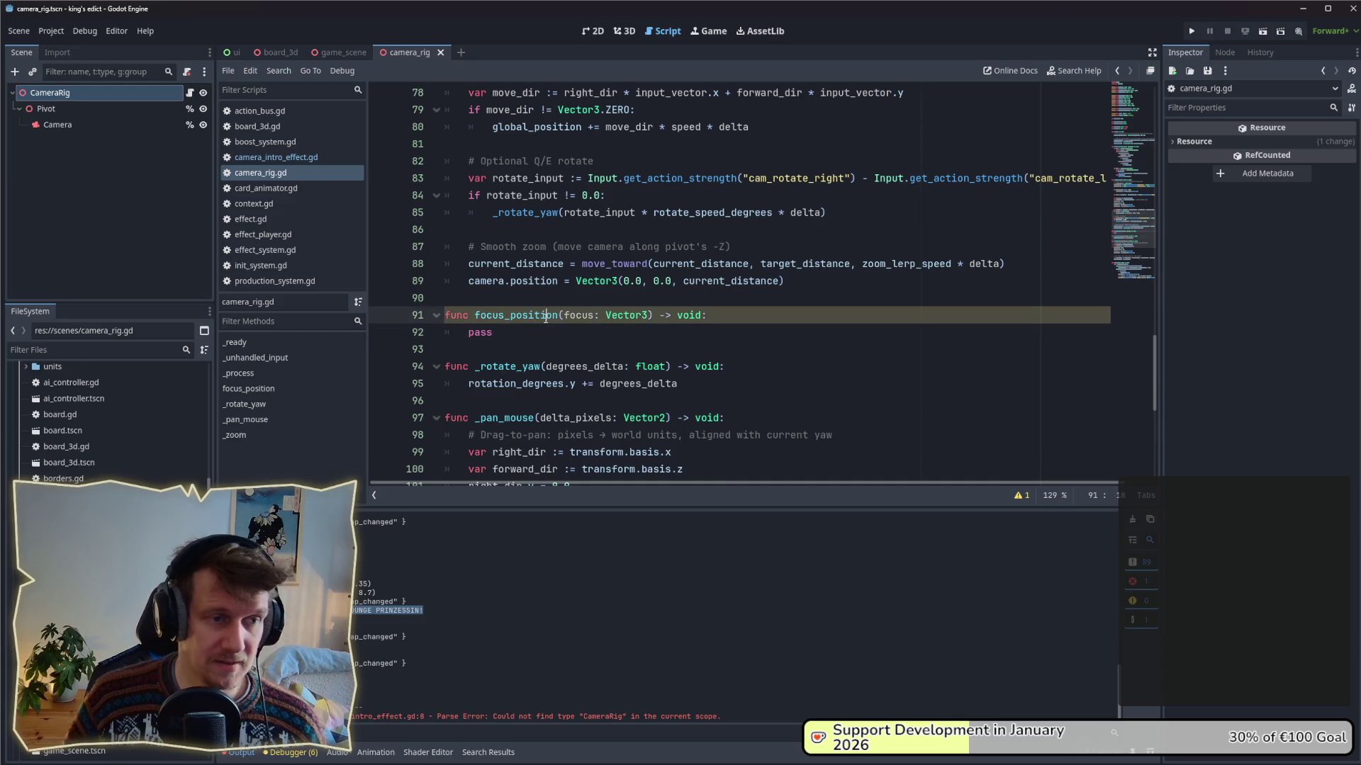
left_click(650, 316)
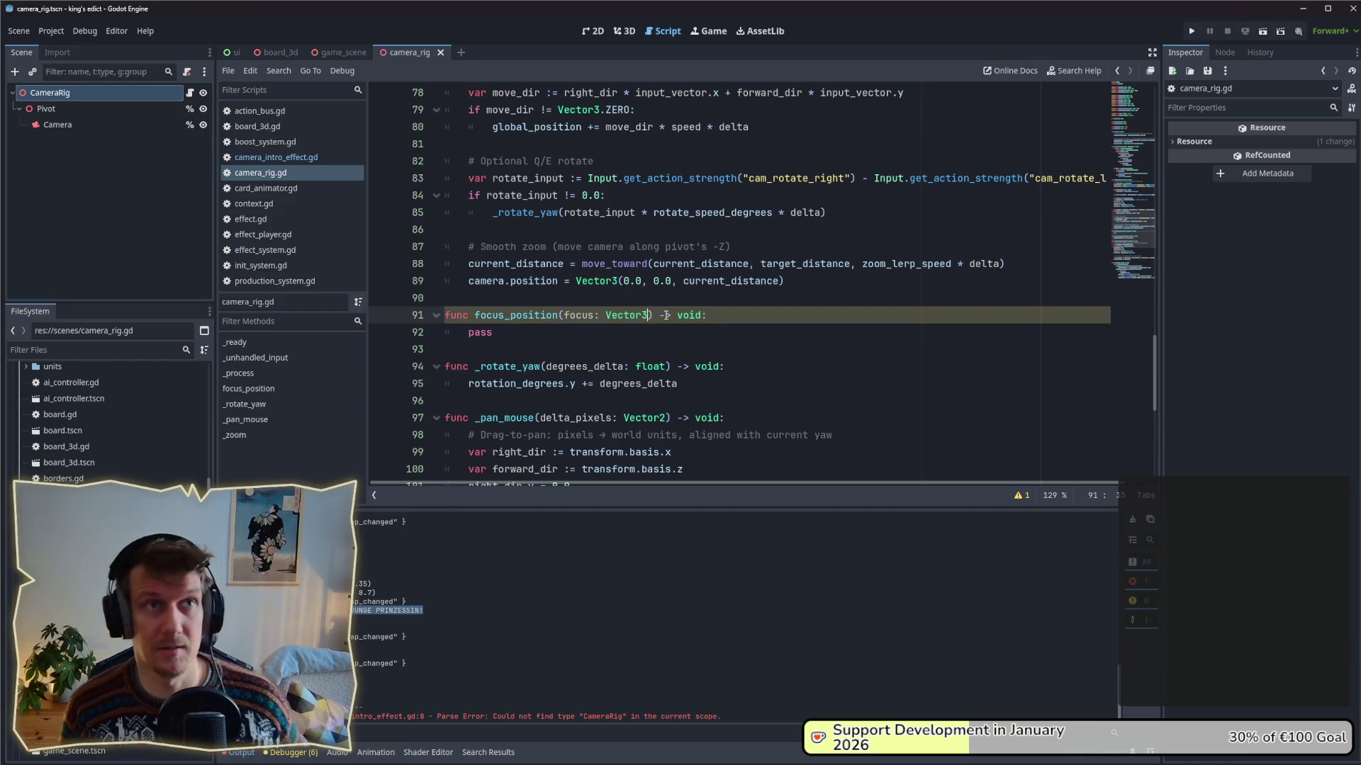
type(", durati")
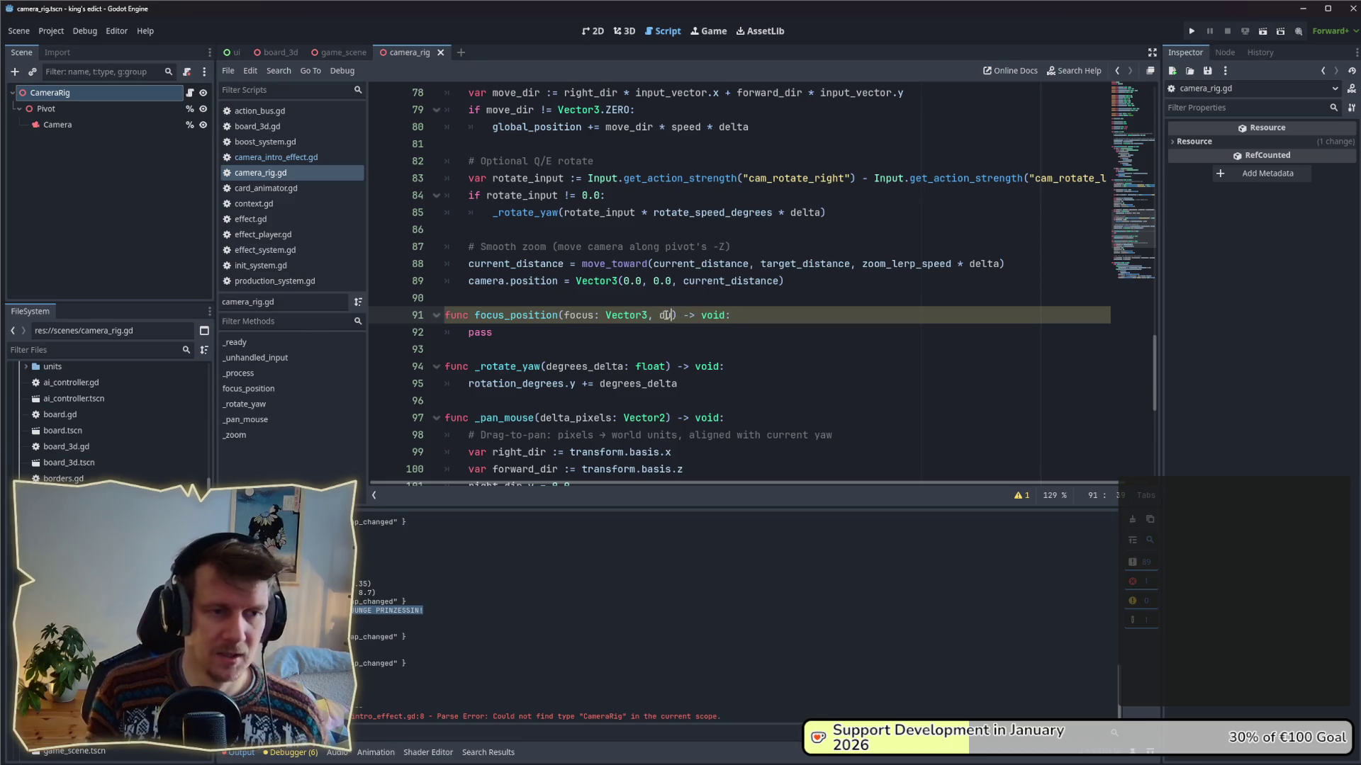
type("on: float ")
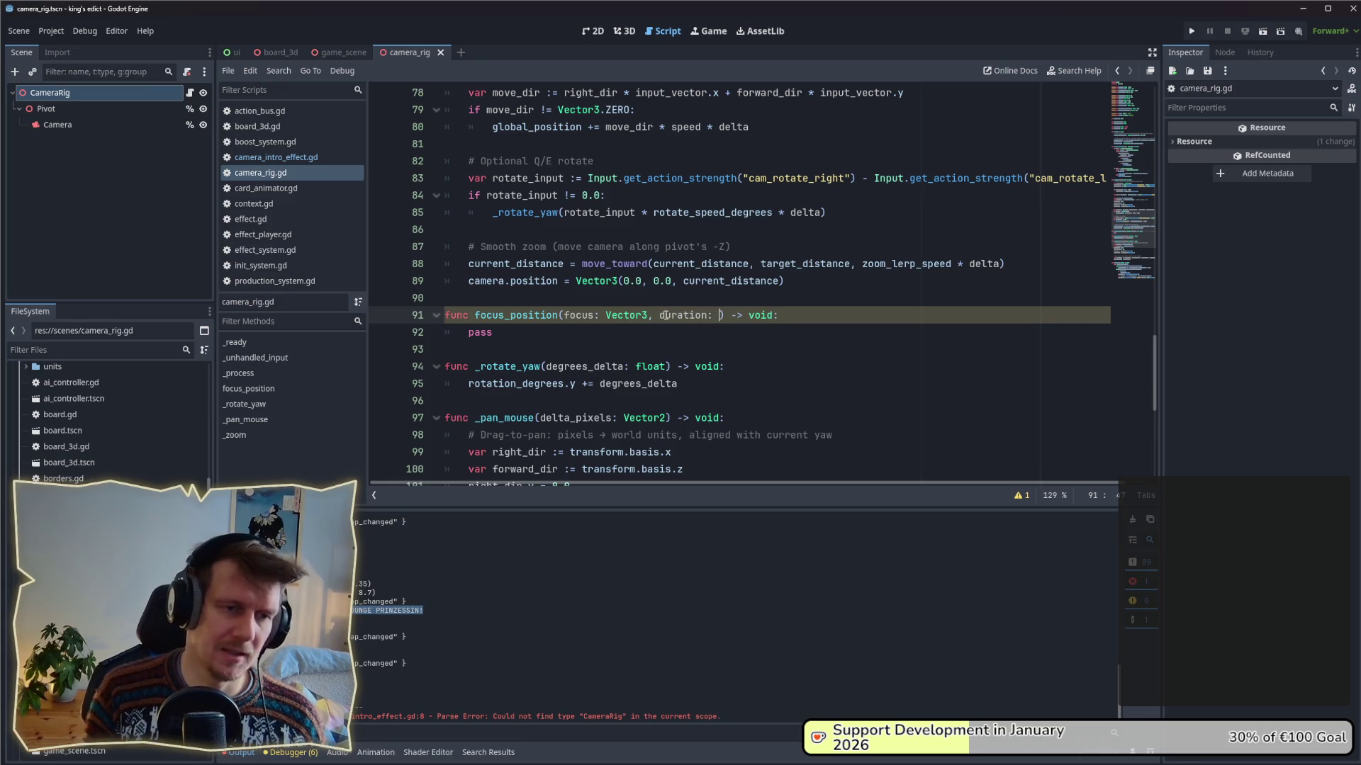
type("= 0.0")
key("Down")
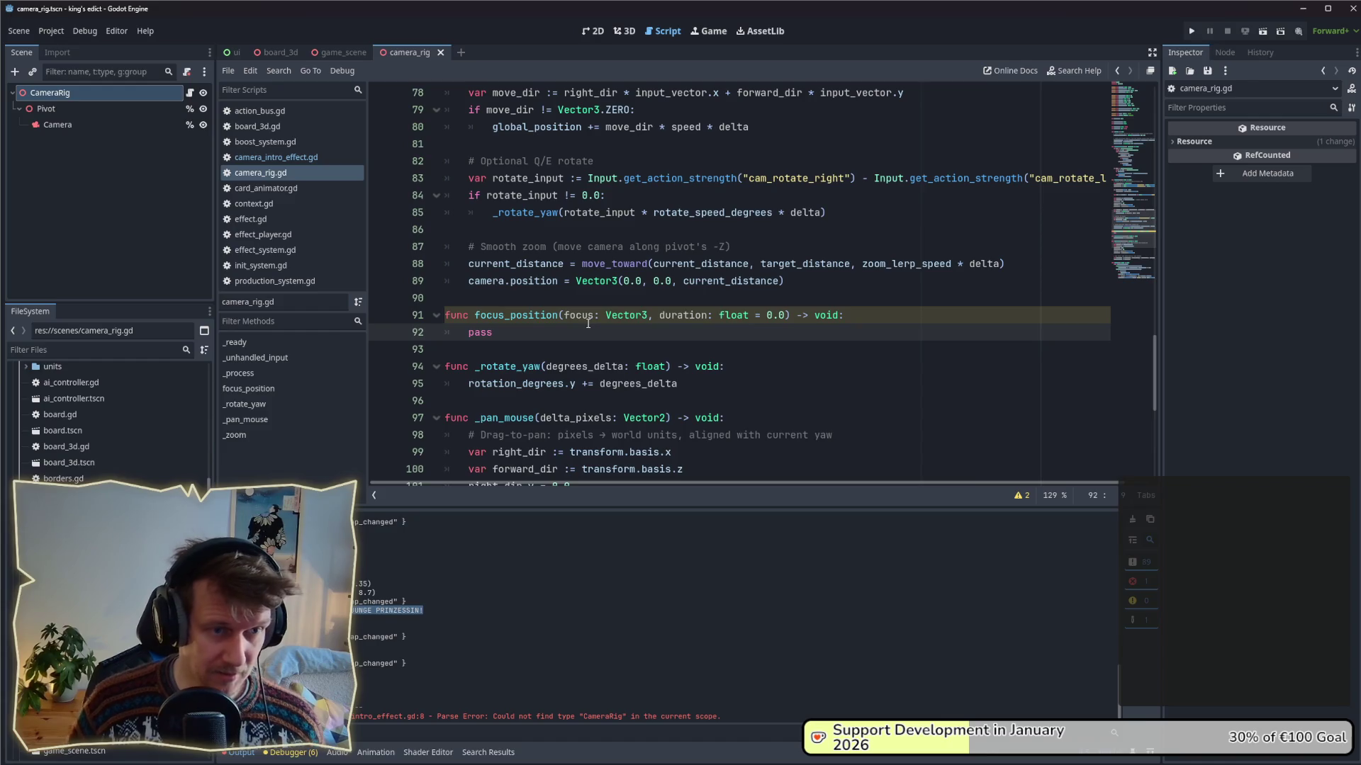
- Reopen camera_intro_effect.gd and review the 'return self' in play() and the pass placeholder in new()
left_click(317, 159)
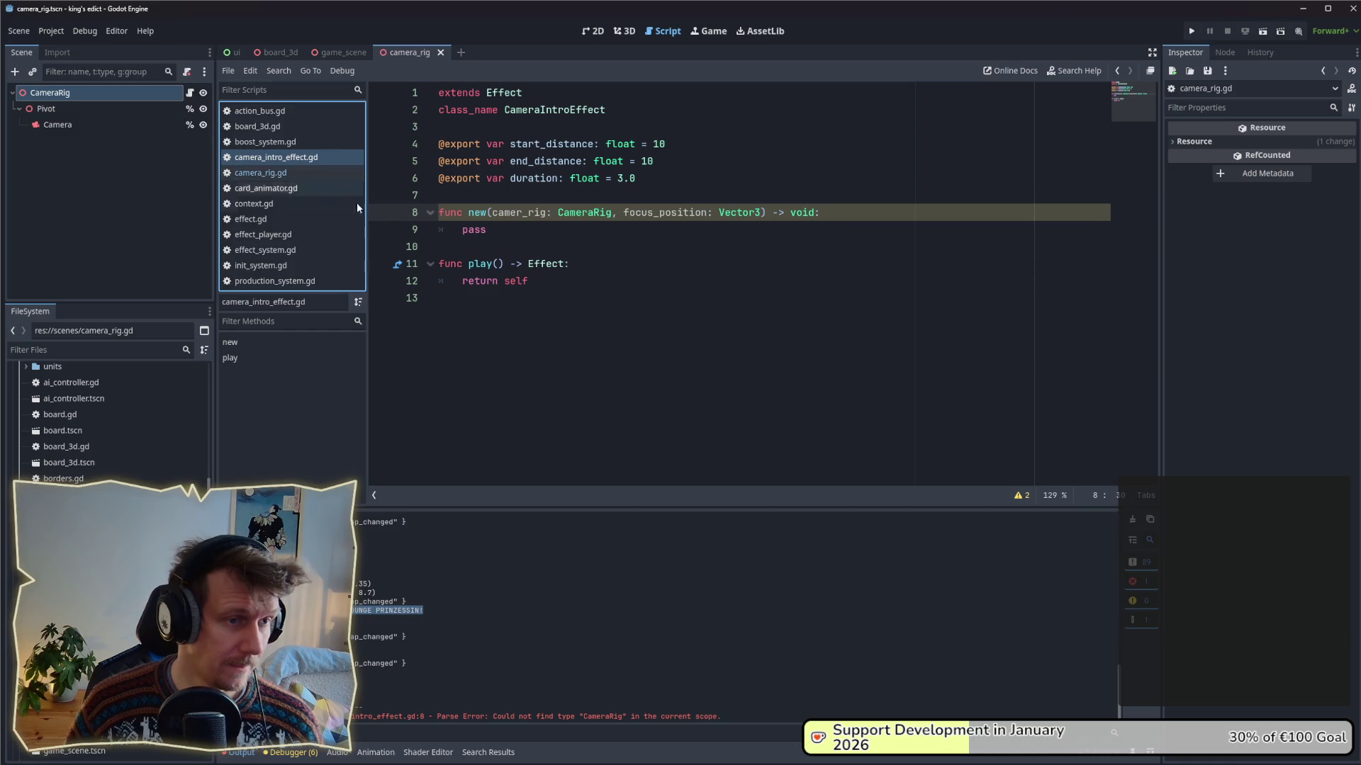
left_click_drag(528, 280, 463, 280)
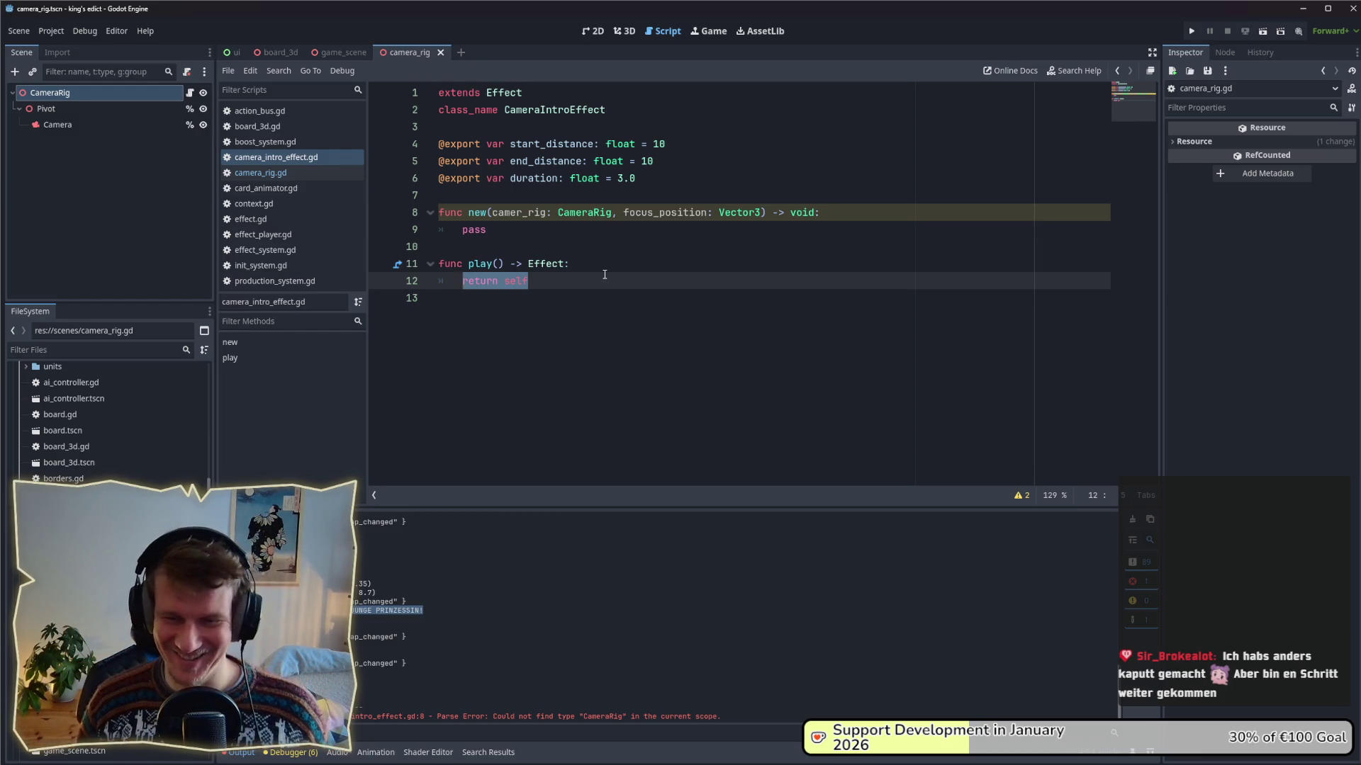
left_click(593, 285)
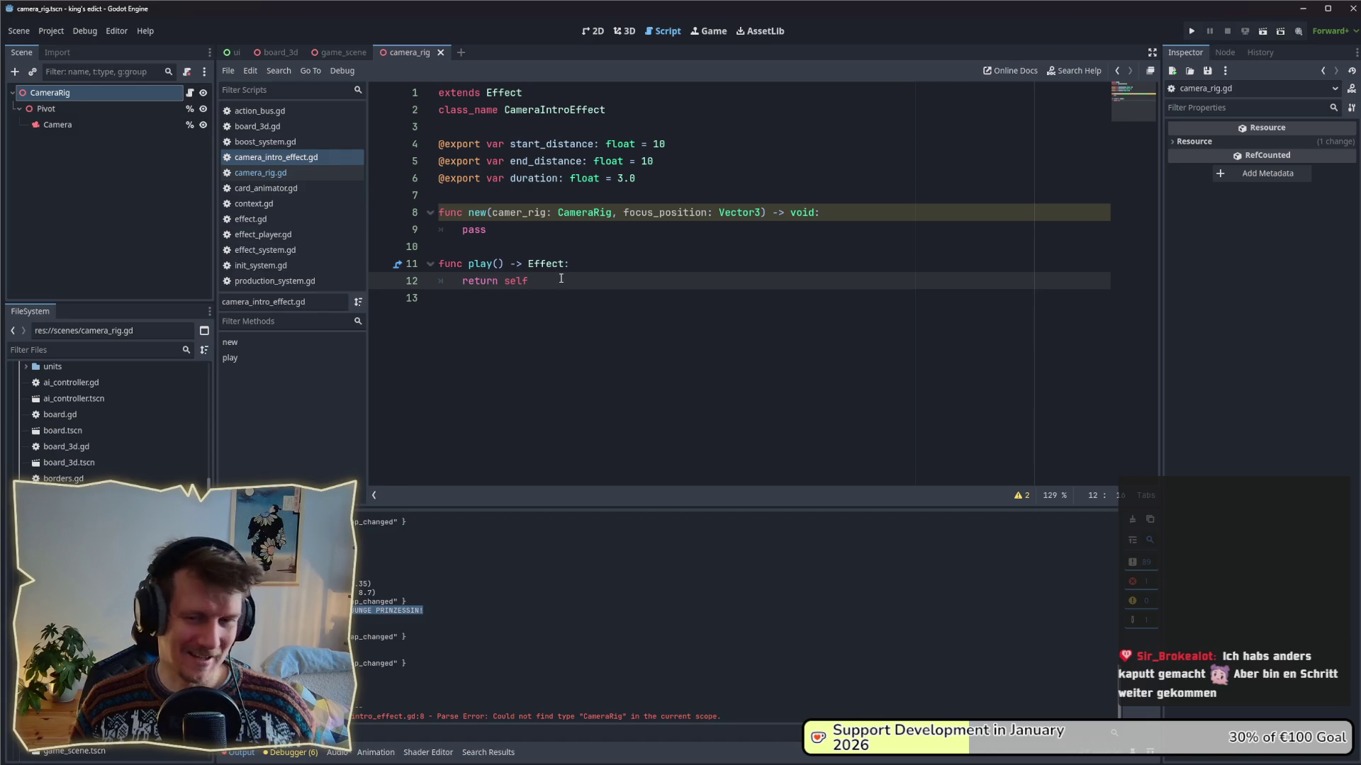
left_click_drag(534, 282, 461, 282)
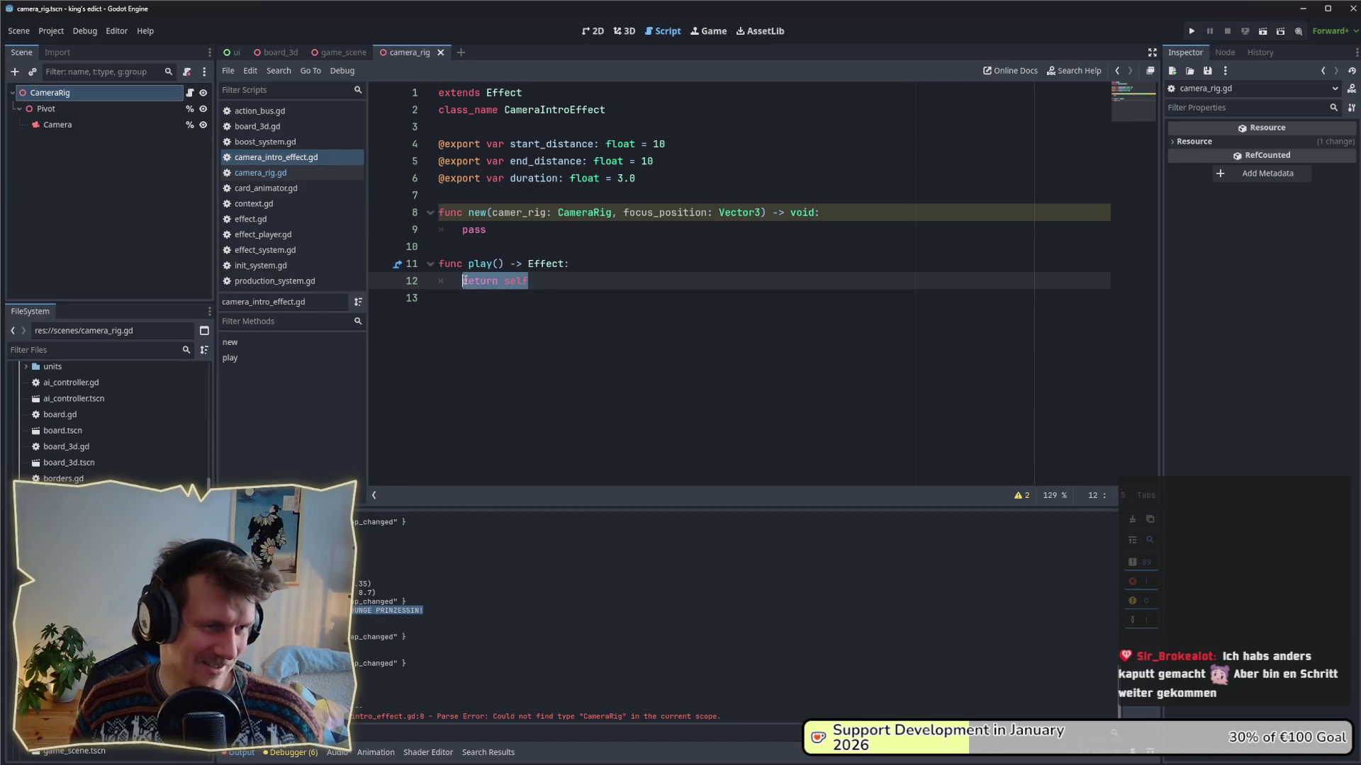
left_click(598, 282)
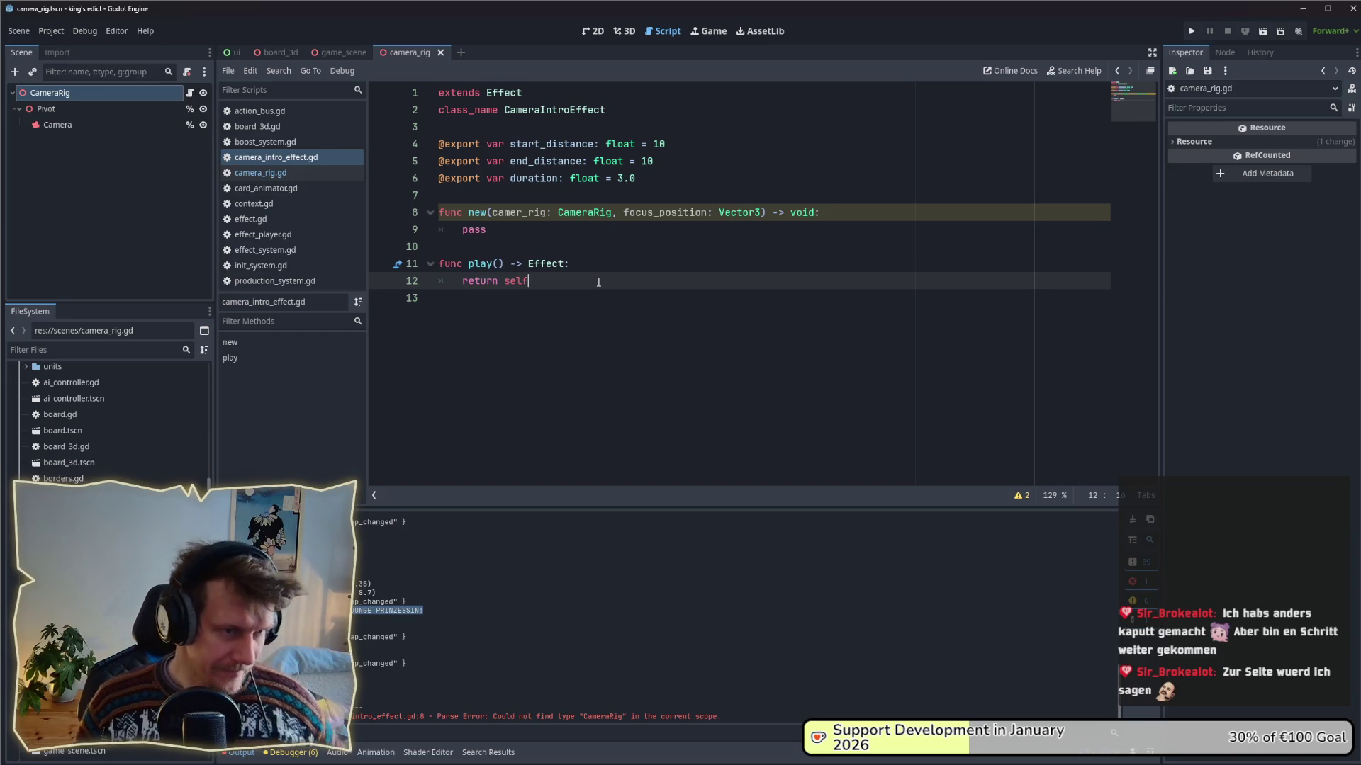
left_click(561, 223)
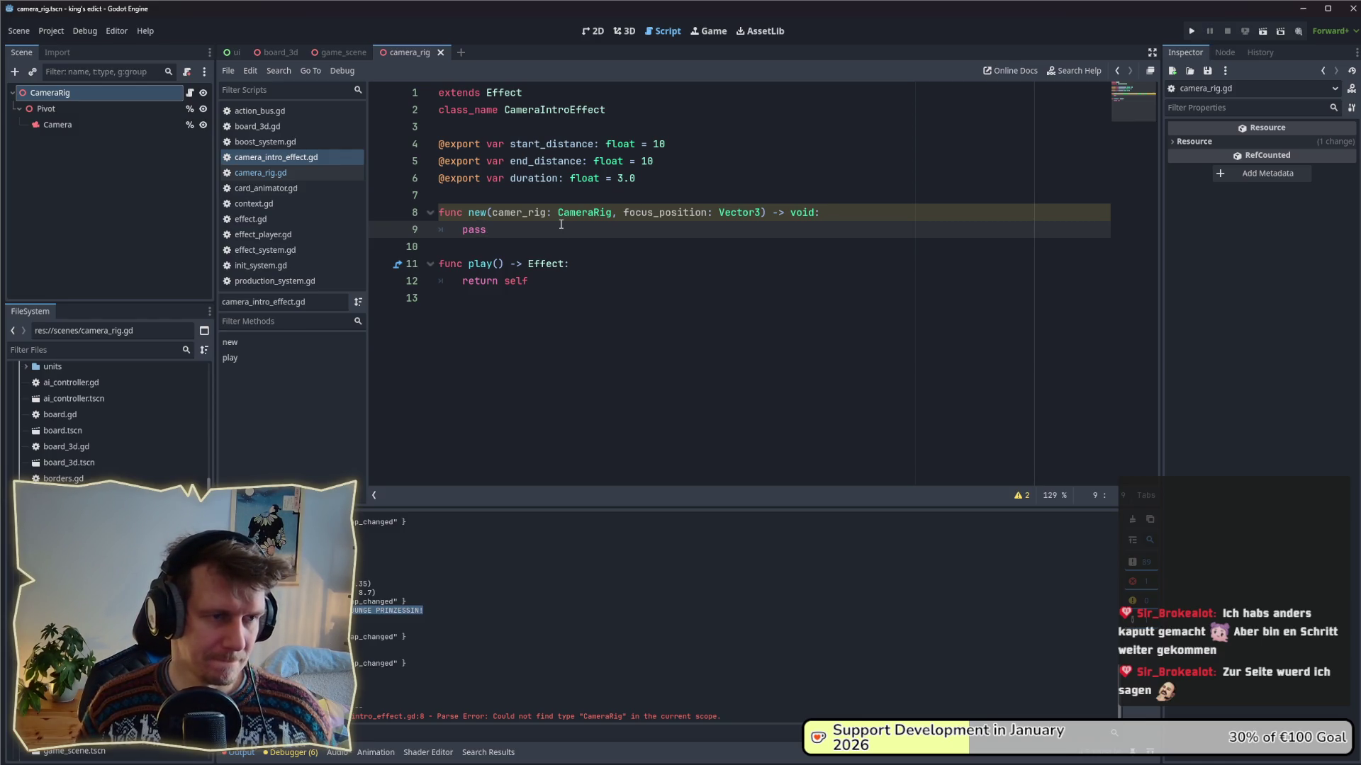
double_click(472, 230)
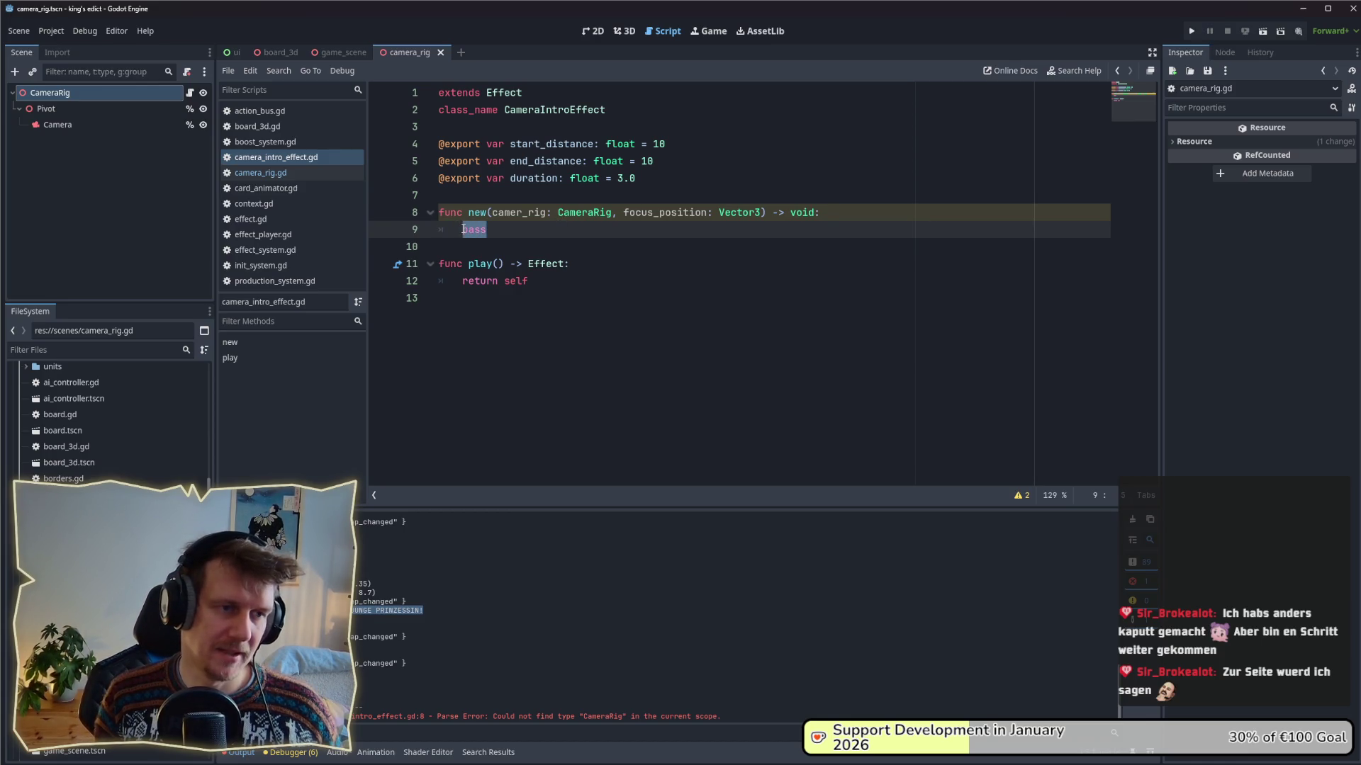
left_click(462, 200)
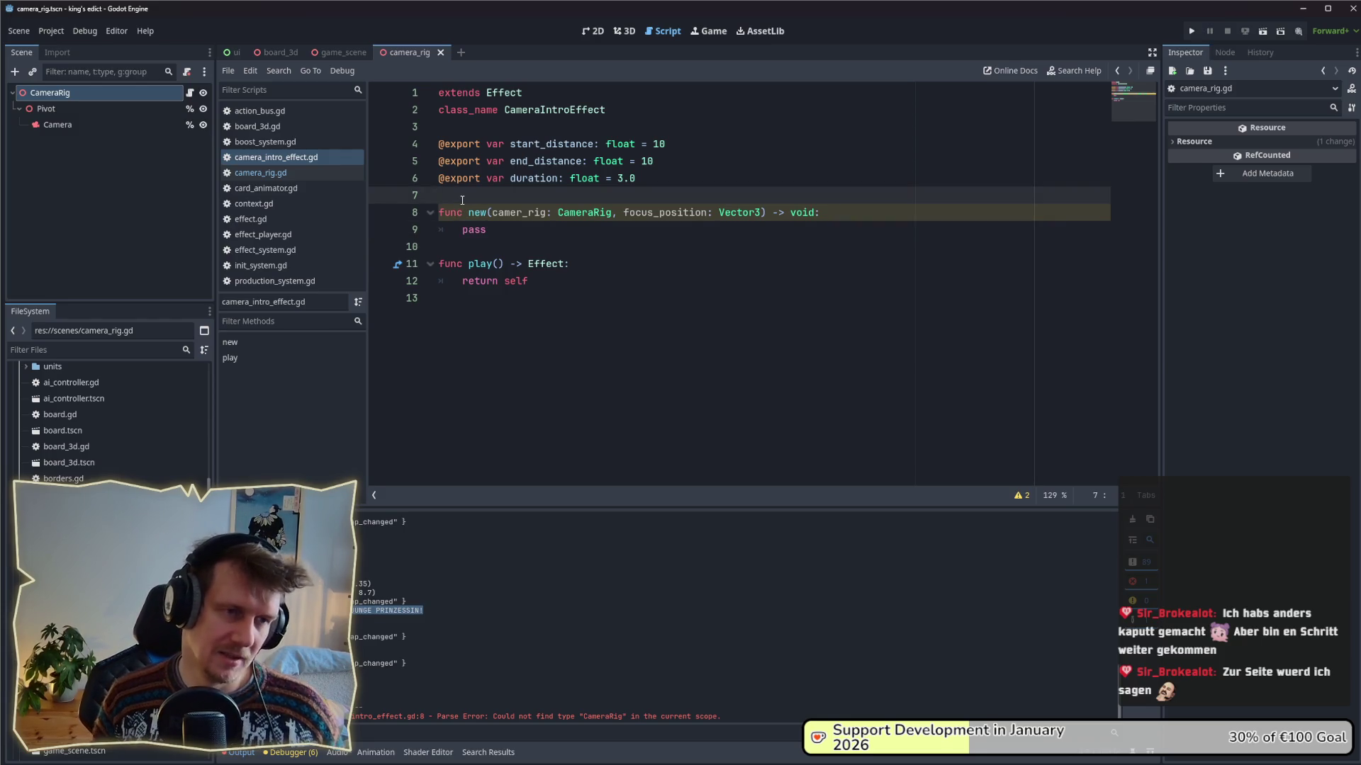
- Declare 'var _camer_rig: CameraRig' and 'var _focus_position: Vector3' above new(), and save
key("Return")
key("Return")
key("Up")
type("v")
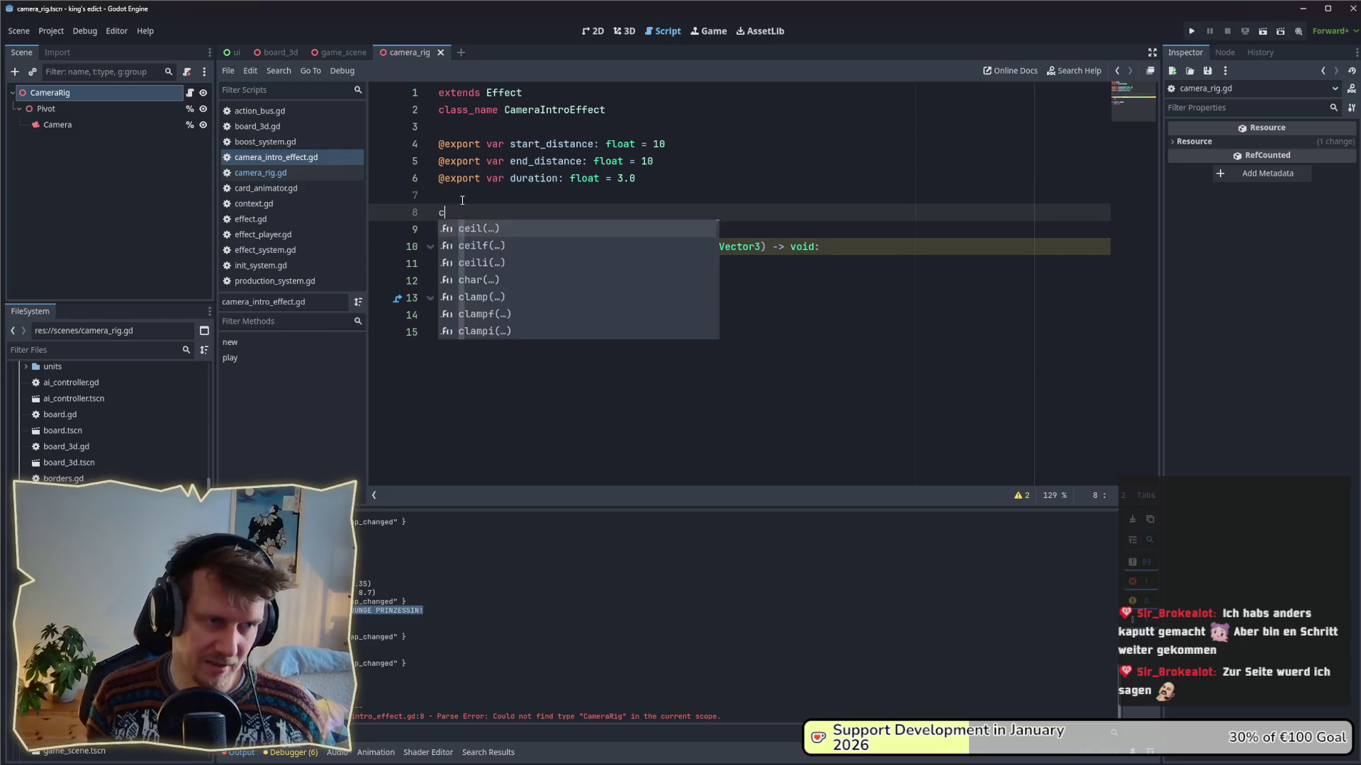
type("ar ")
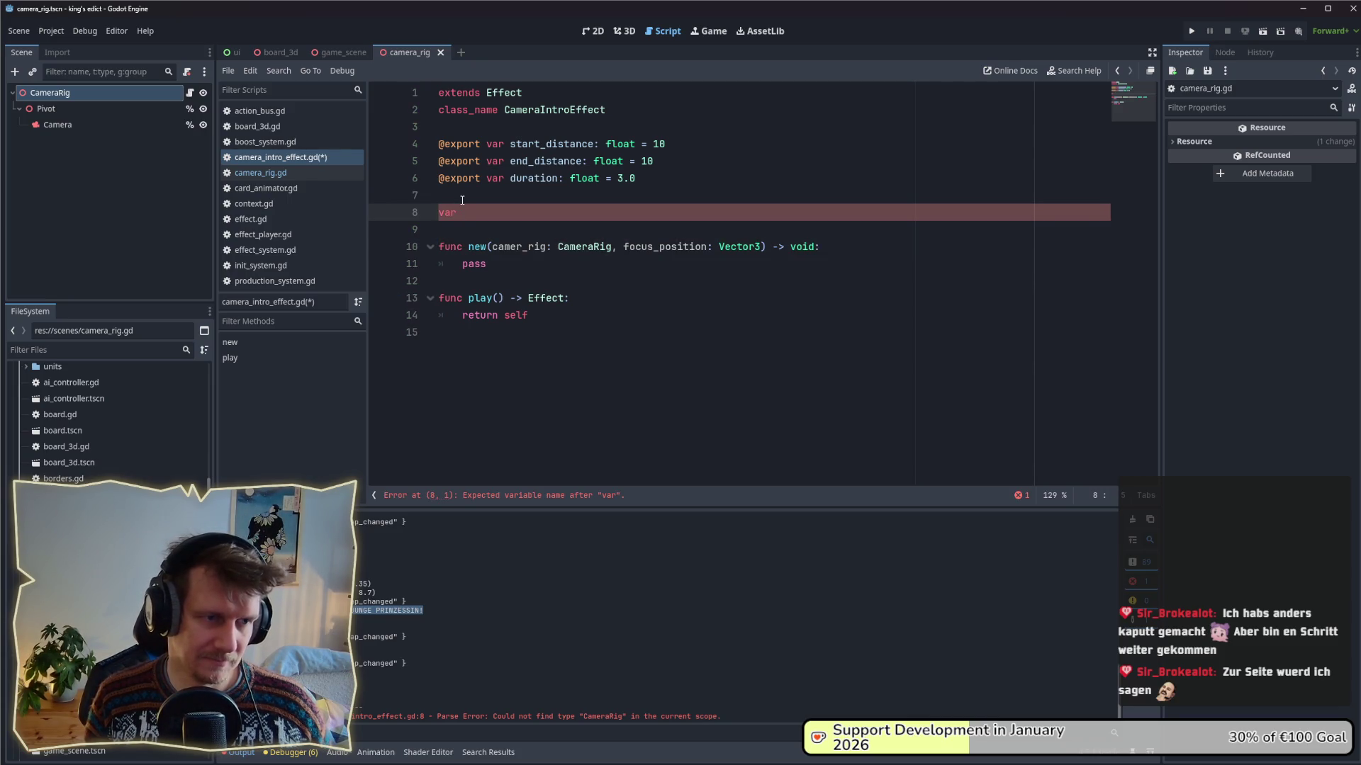
type("camera")
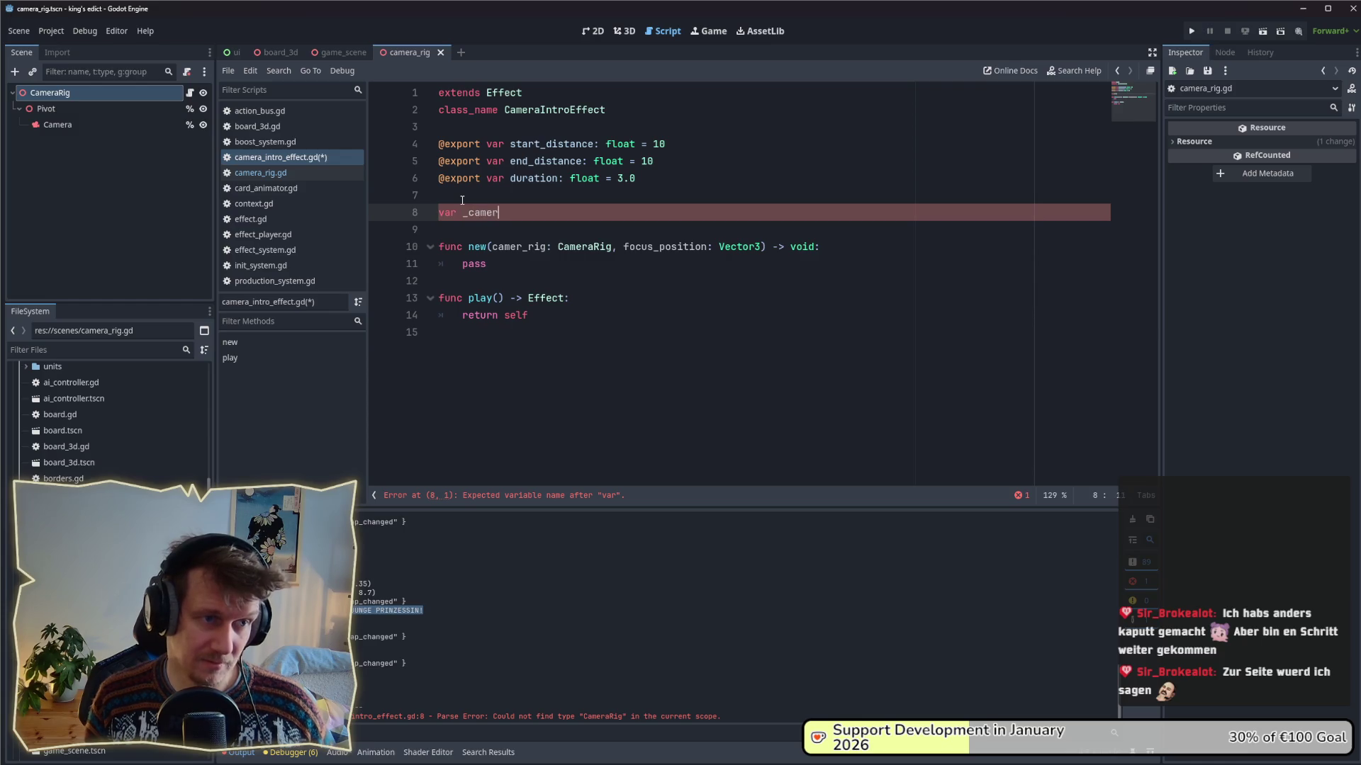
key("ctrl+z")
type("_c")
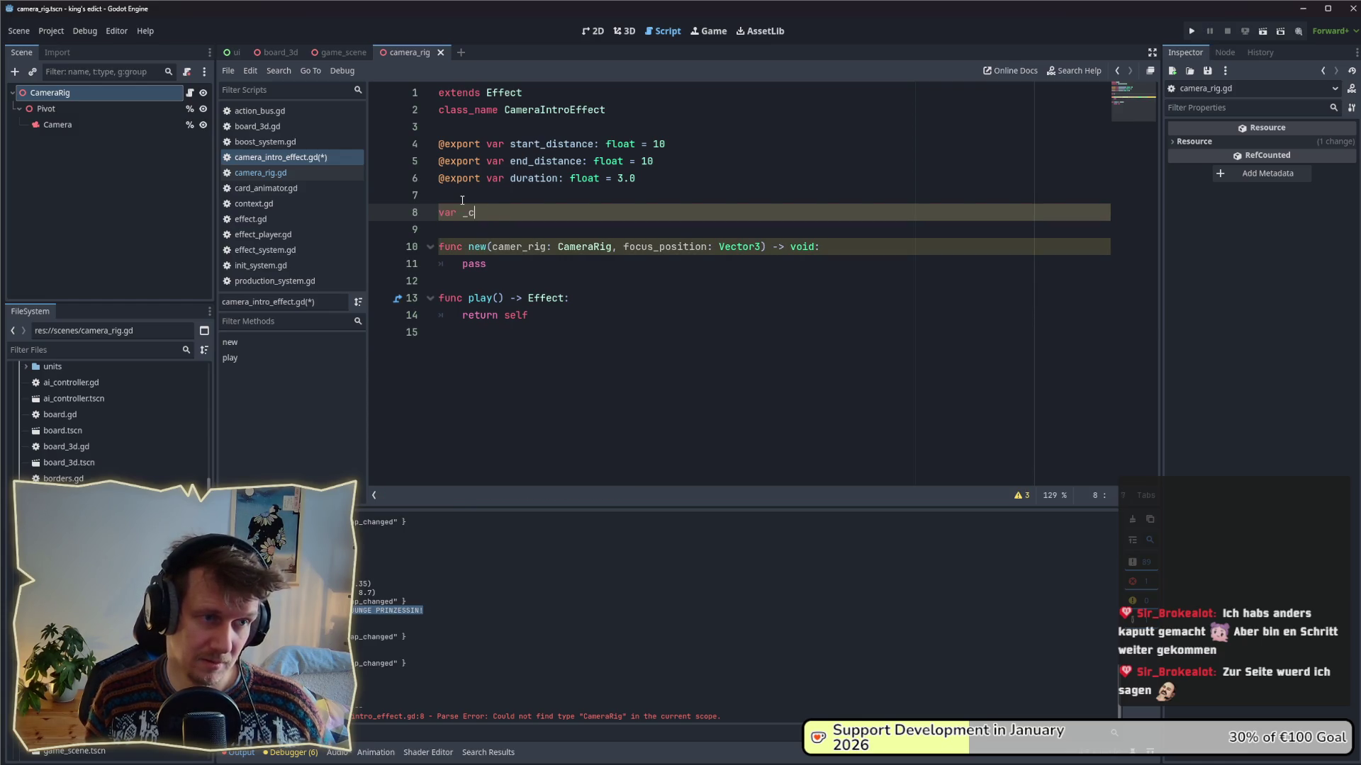
type("amer_rig")
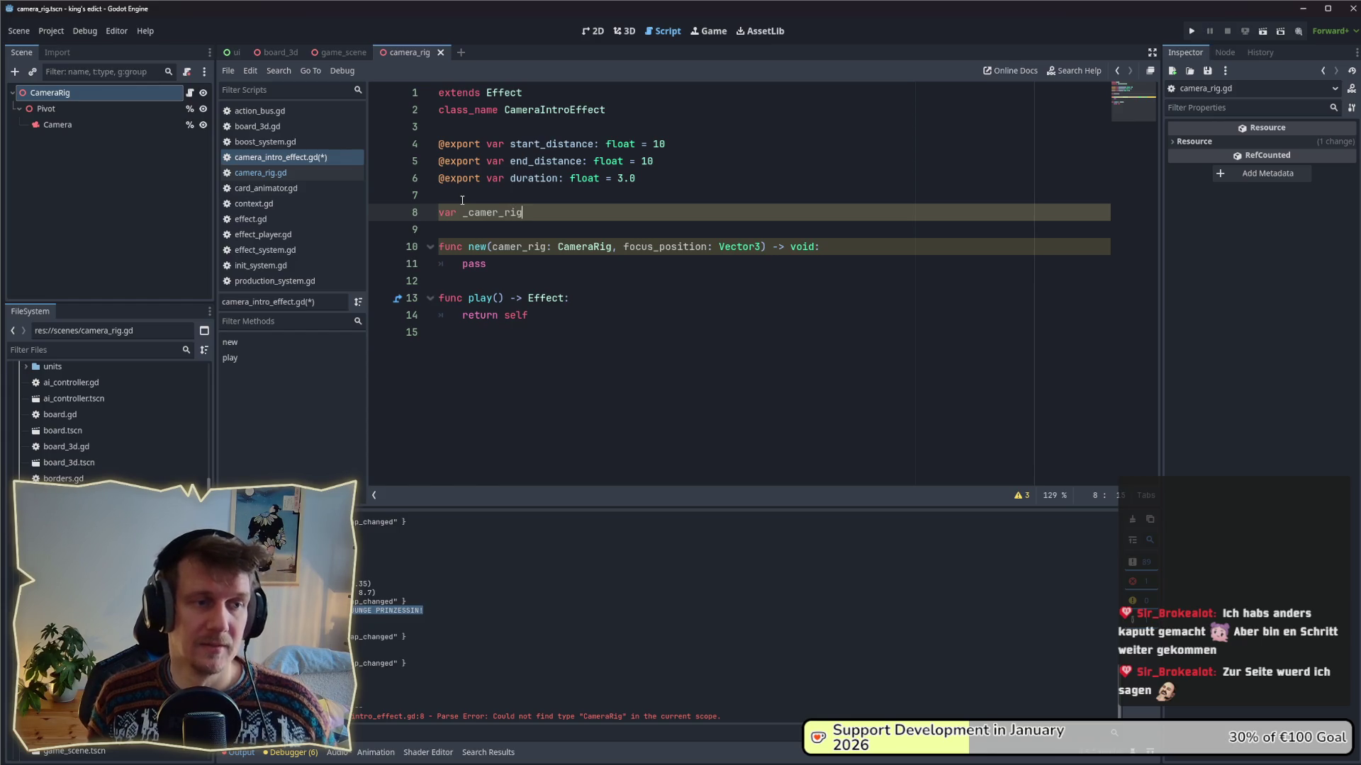
type(": CameraR")
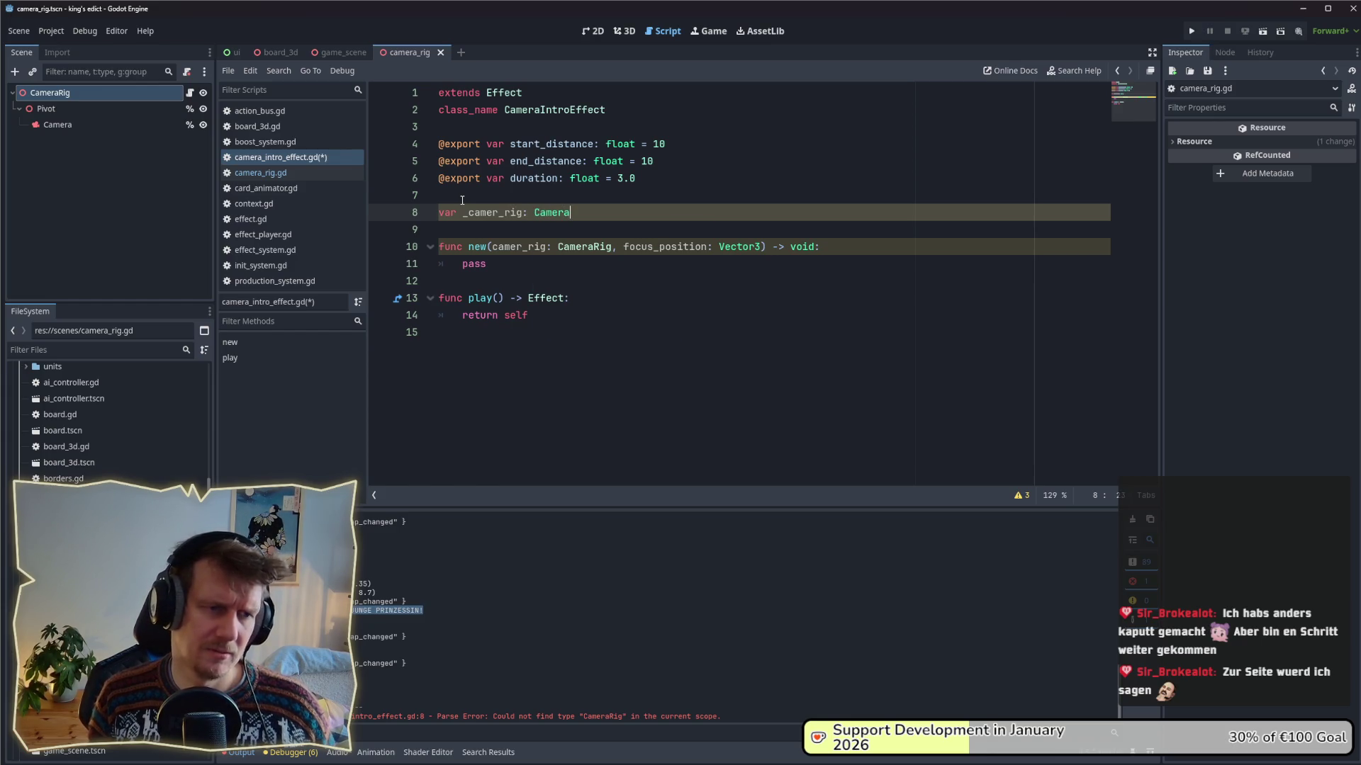
key("Return")
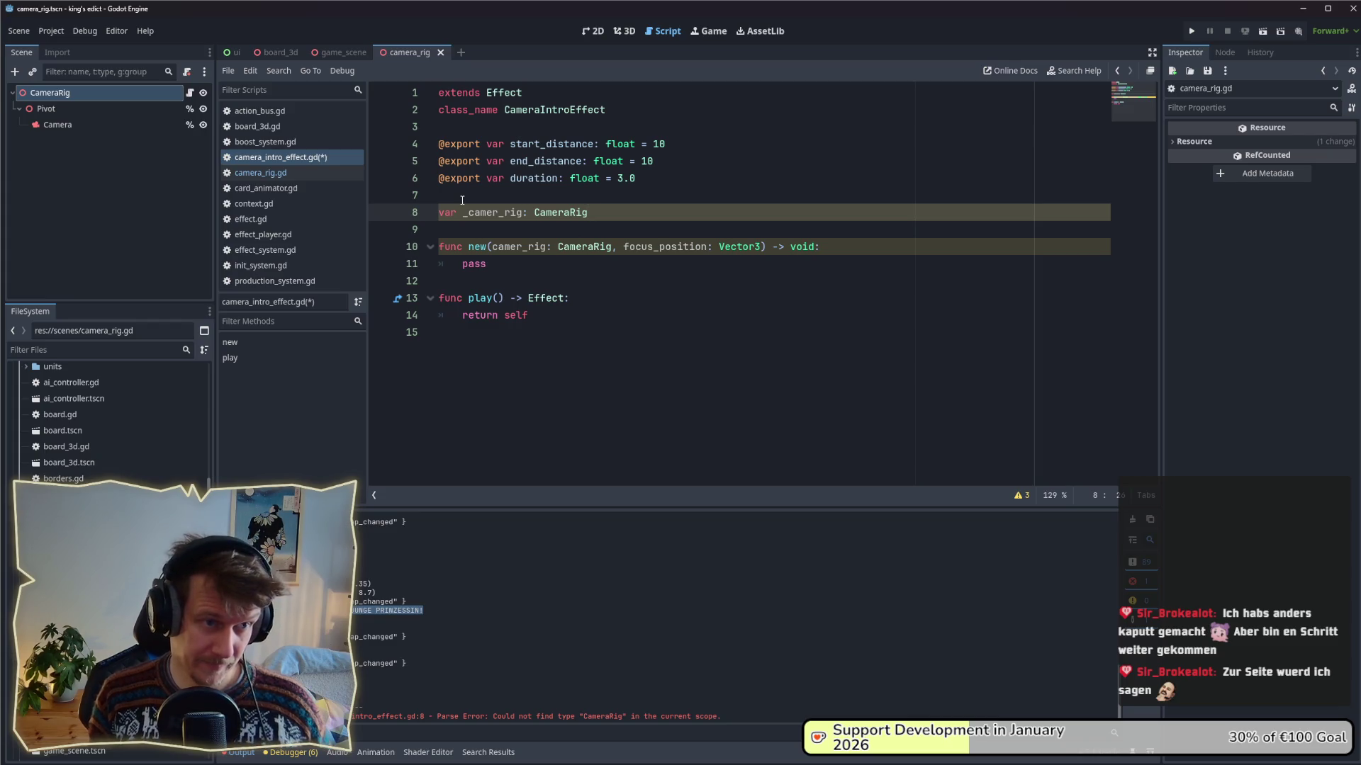
key("Return")
type("var _v")
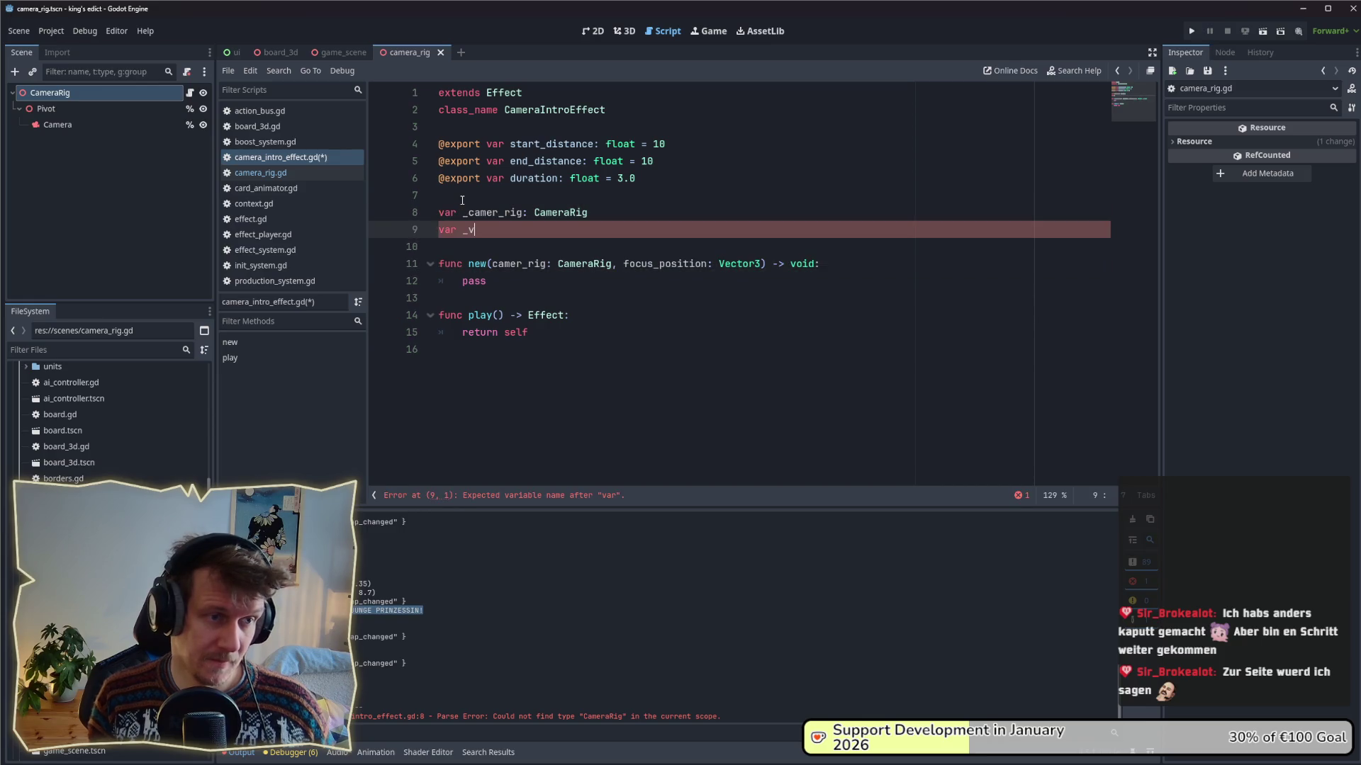
key("BackSpace")
type("focus")
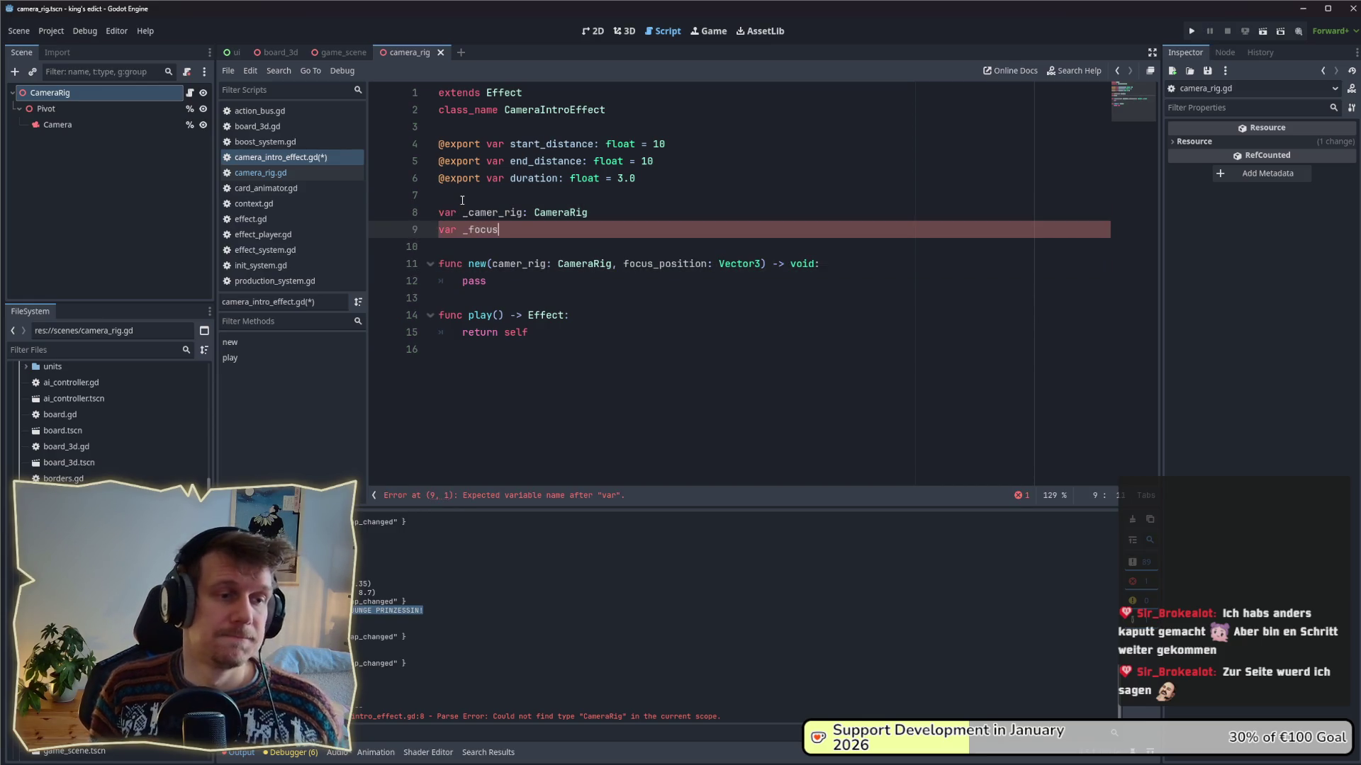
key("BackSpace")
type("_po")
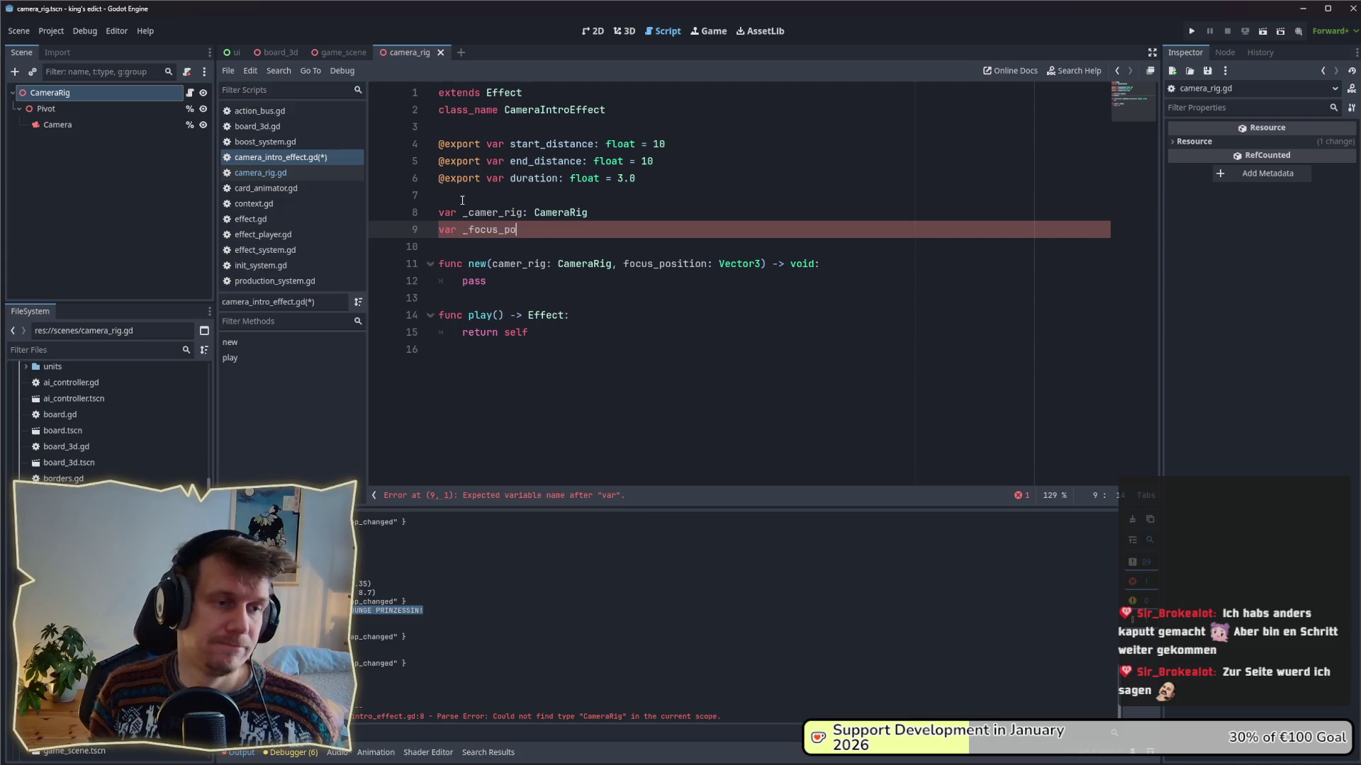
type("sition: ")
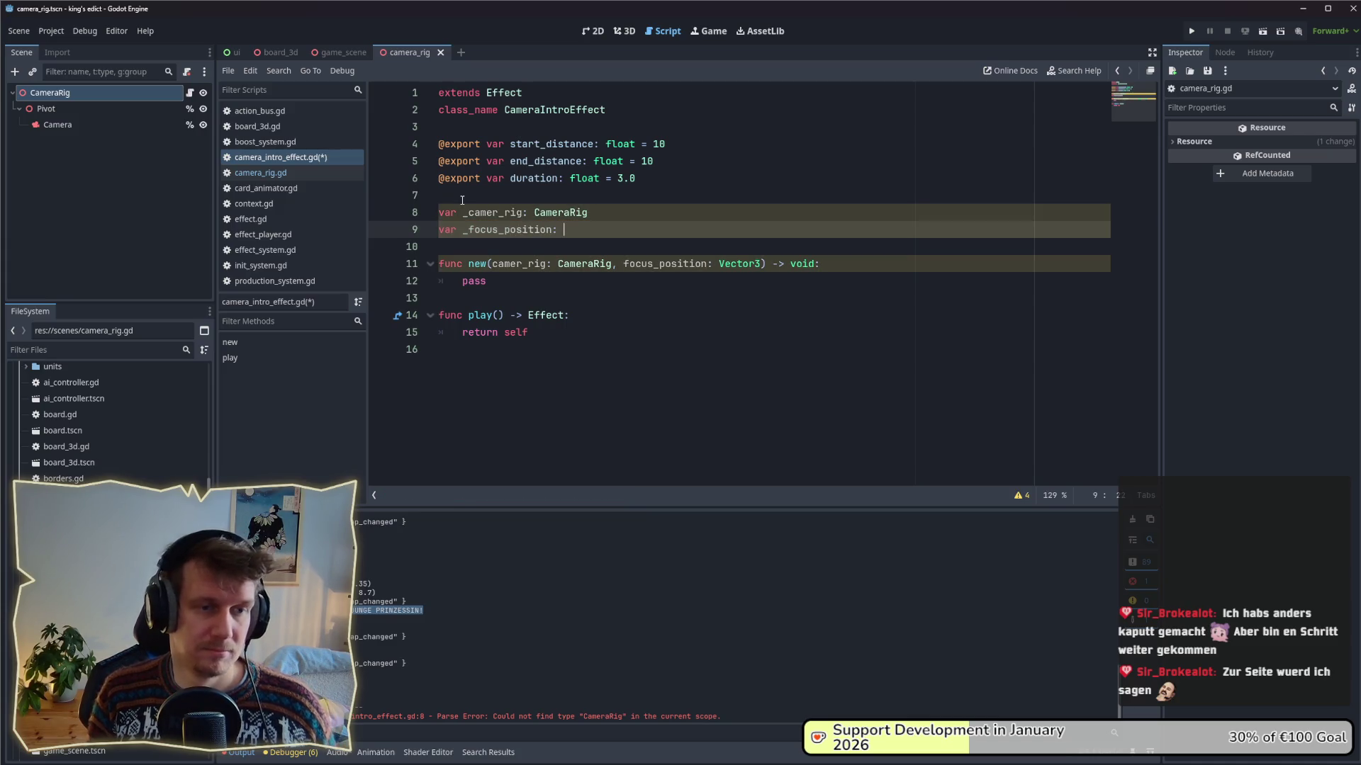
type("VC")
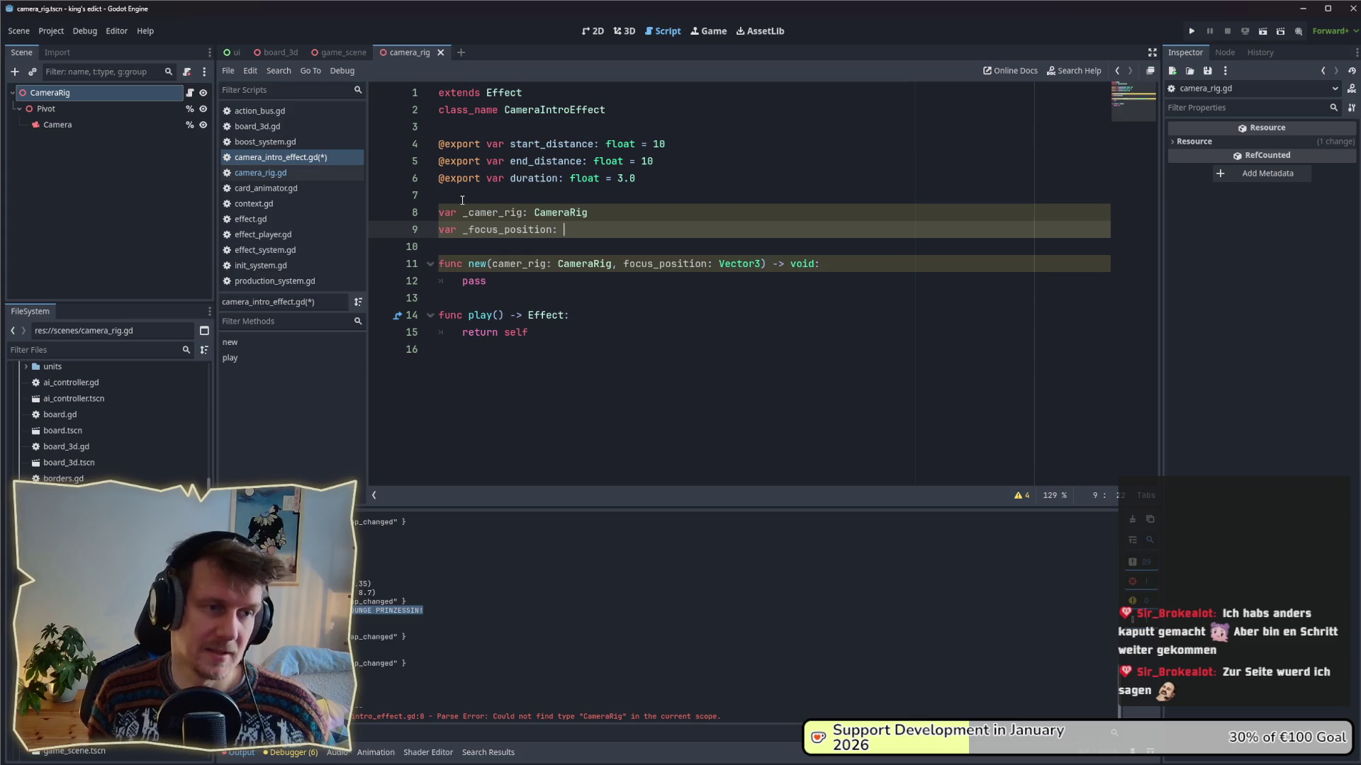
key("BackSpace")
type("ect")
key("Down")
key("Return")
key("ctrl+s")
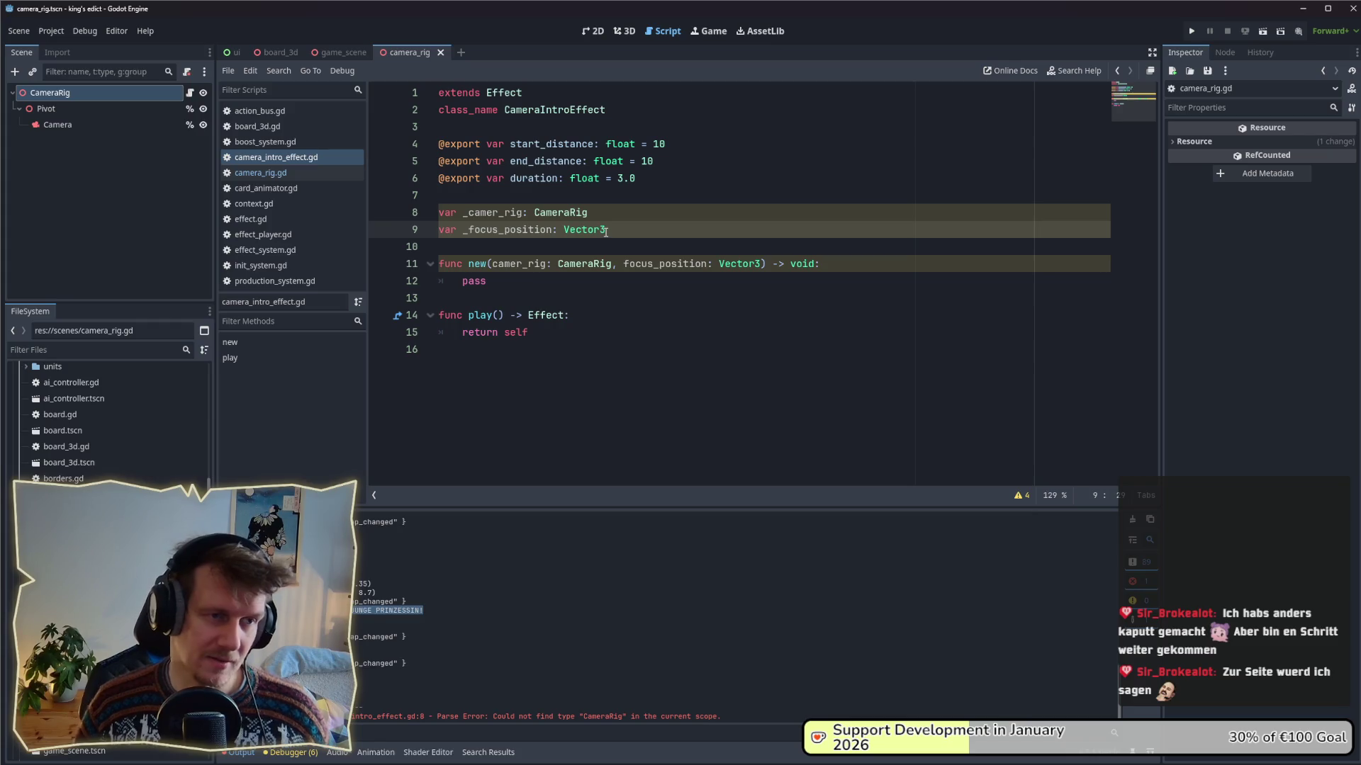
- Replace new()'s pass with '_camera_rig = camer_rig' and '_focus_position = focus_position', fixing the _camera_rig spelling
left_click(633, 282)
key("ctrl+BackSpace")
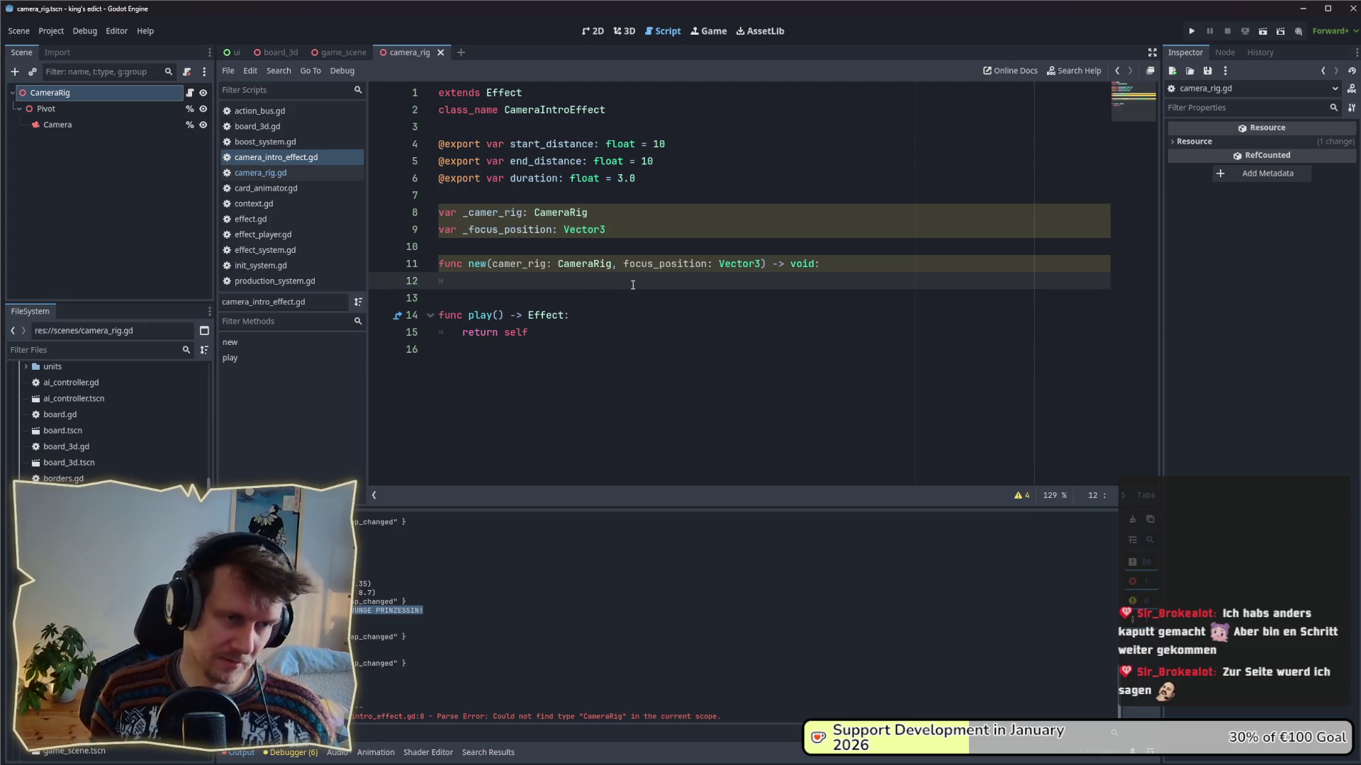
type("_cam")
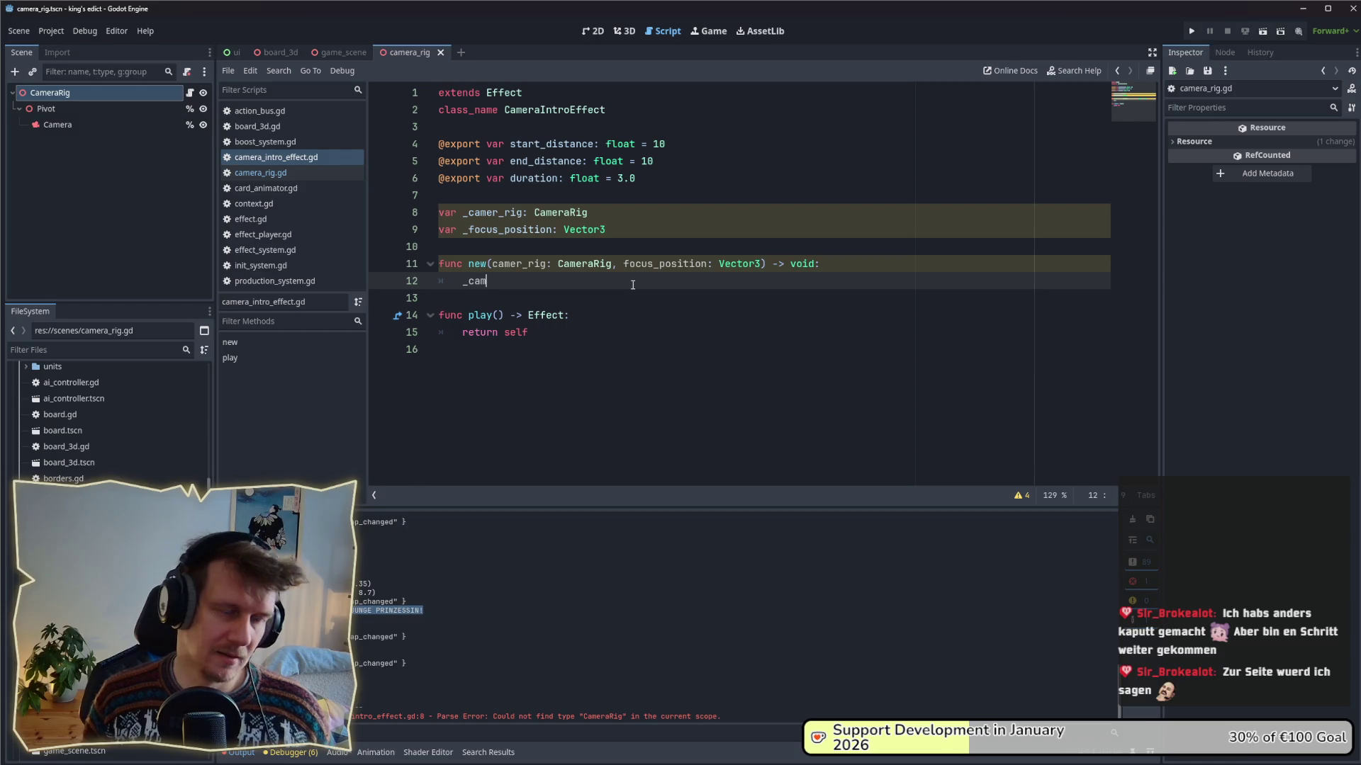
left_click(498, 213)
type("a")
left_click(508, 280)
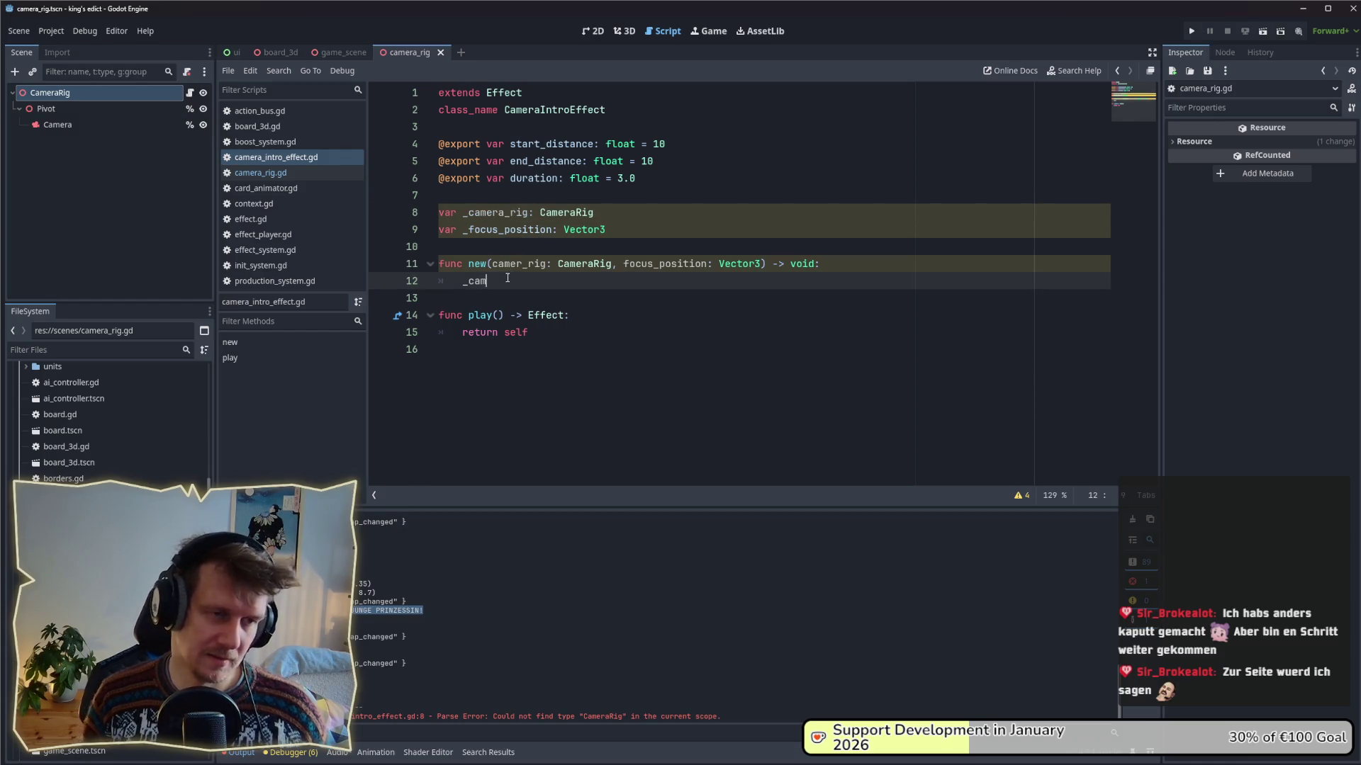
type("era_")
key("Return")
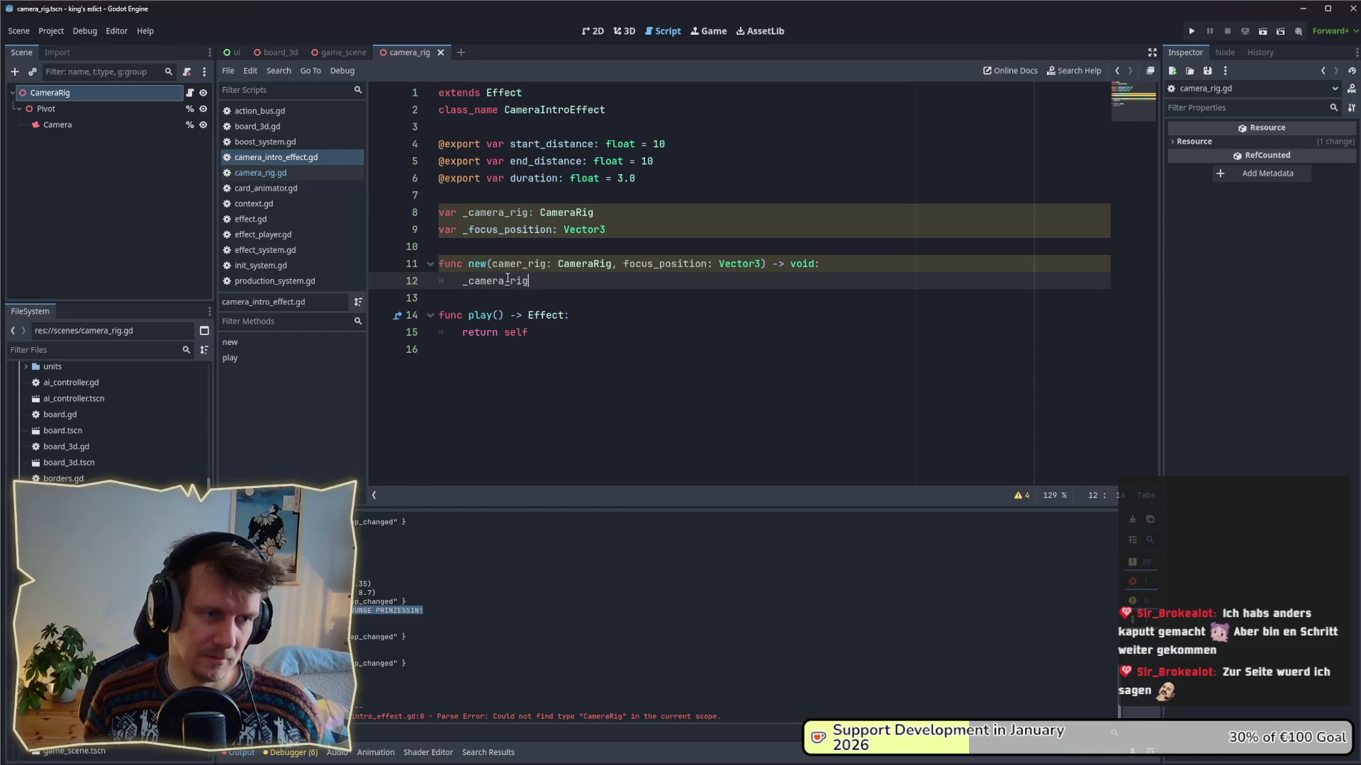
type(" = ")
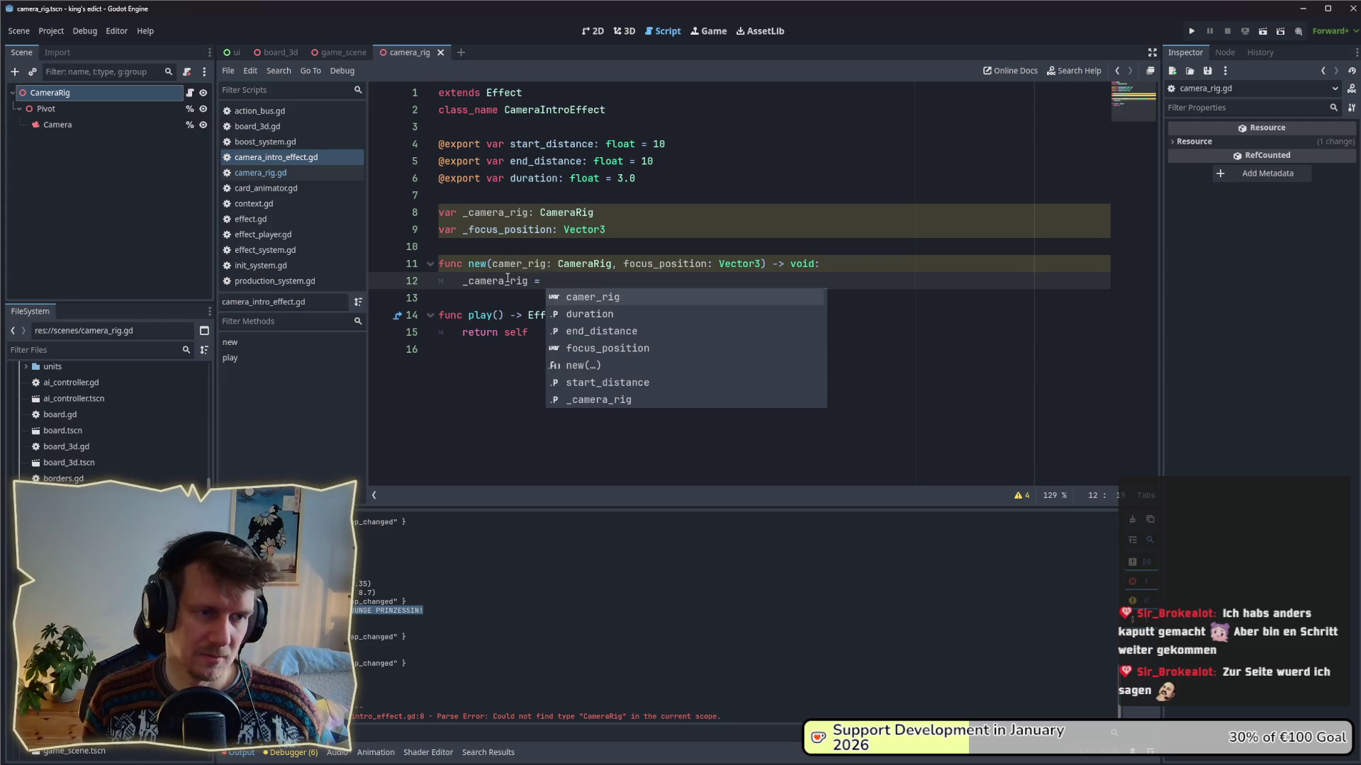
type("camer_rig")
key("Return")
key("Return")
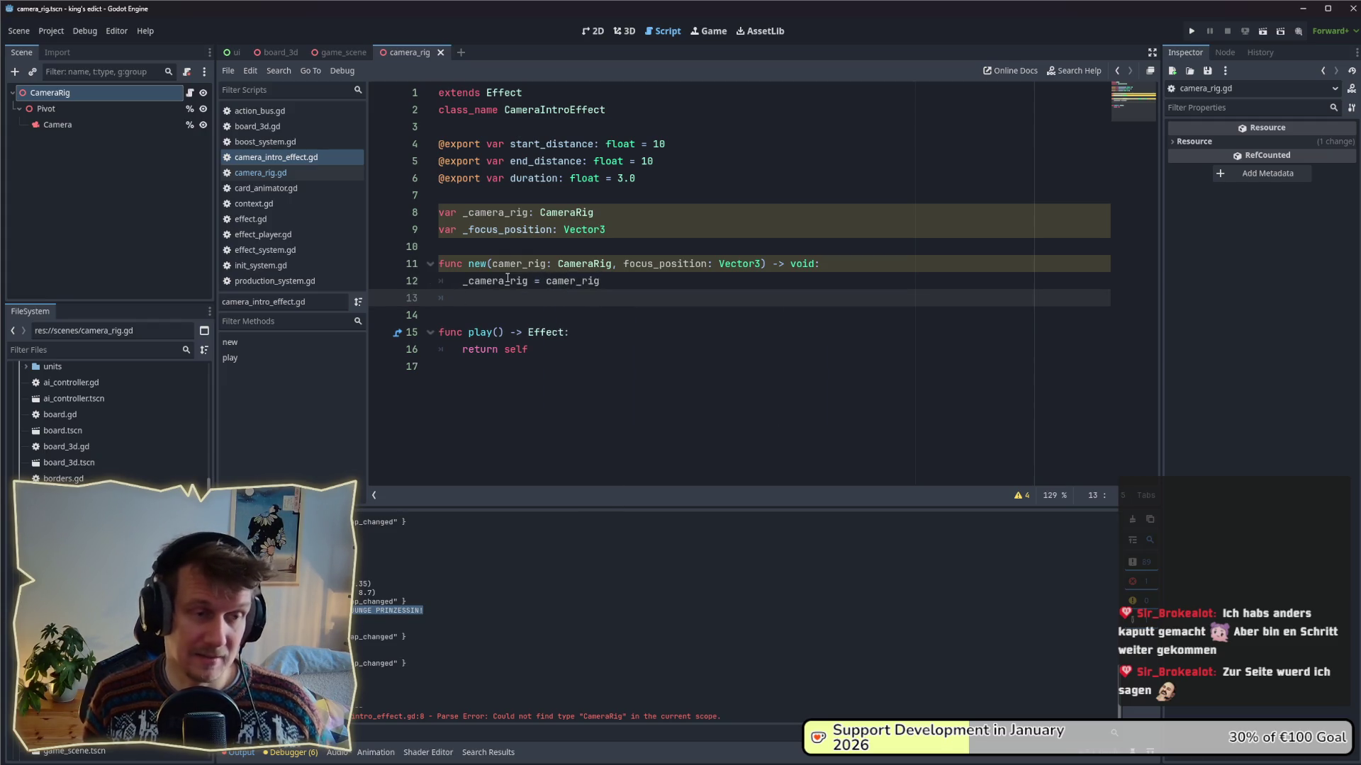
type("_fac")
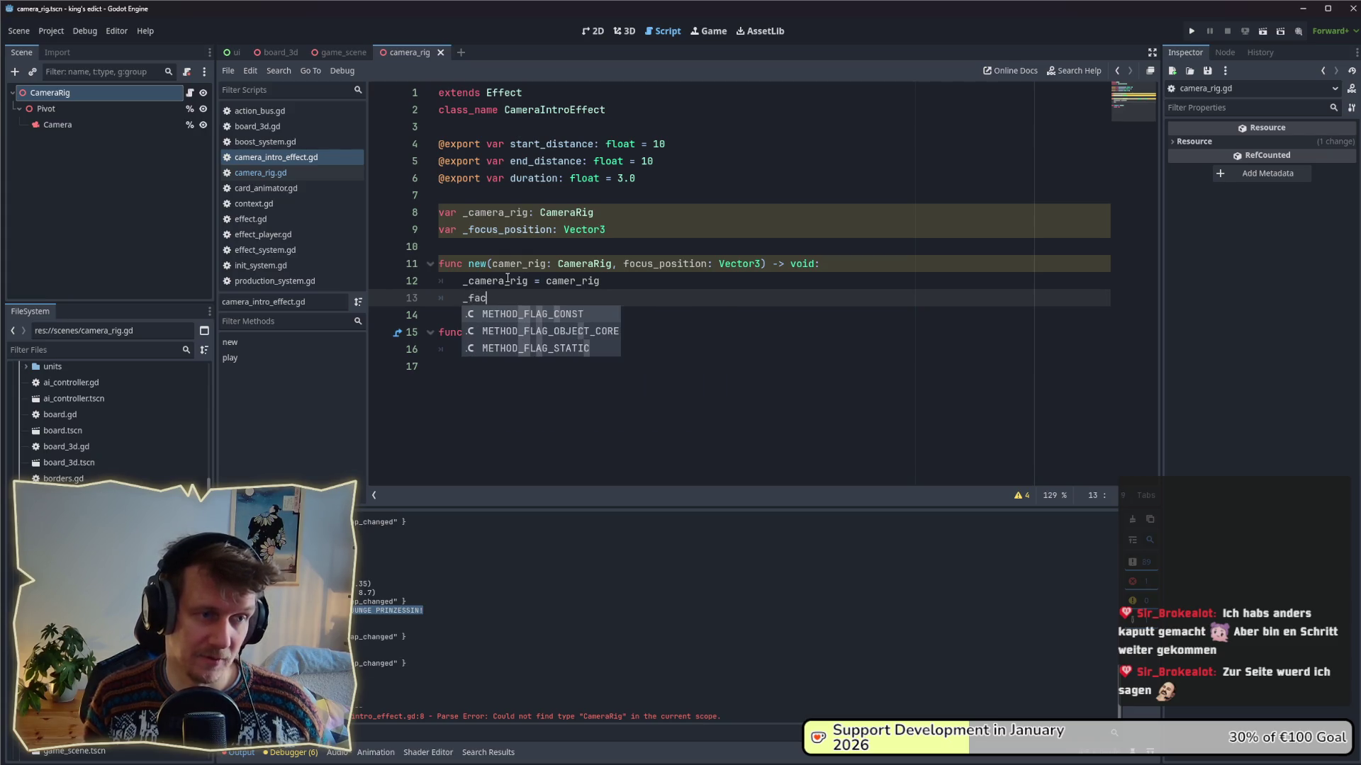
key("BackSpace")
key("BackSpace")
key("Return")
type("= fo")
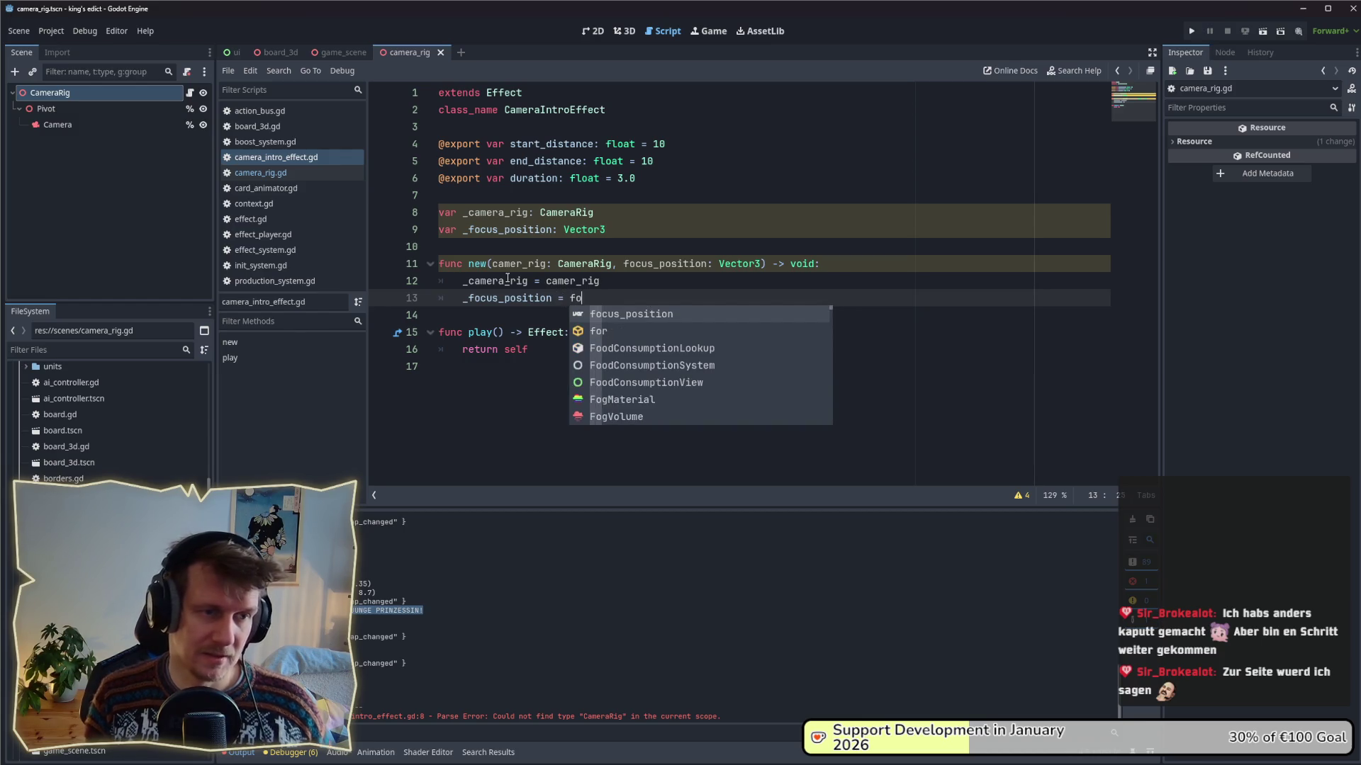
key("Return")
key("Down")
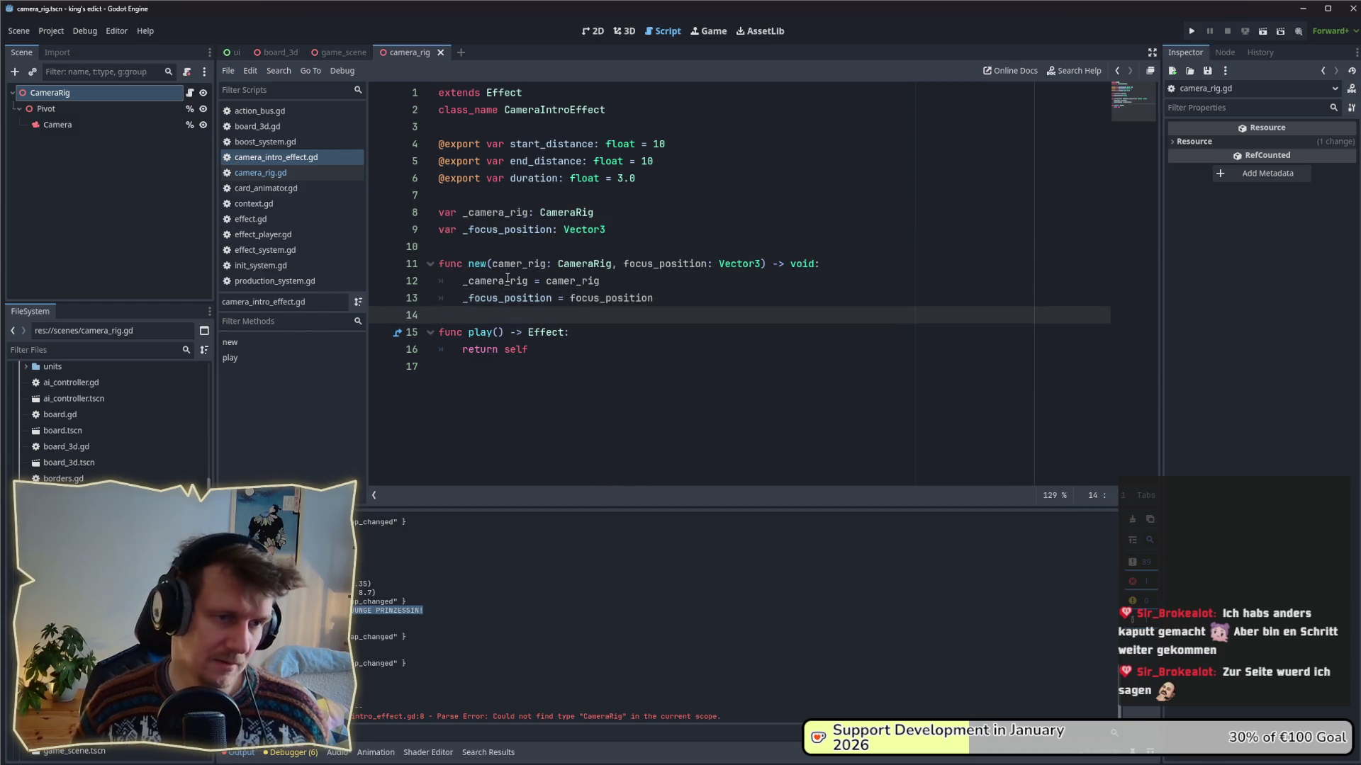
- Save the script and open an empty line at the top of play()
left_click(590, 331)
key("ctrl+s")
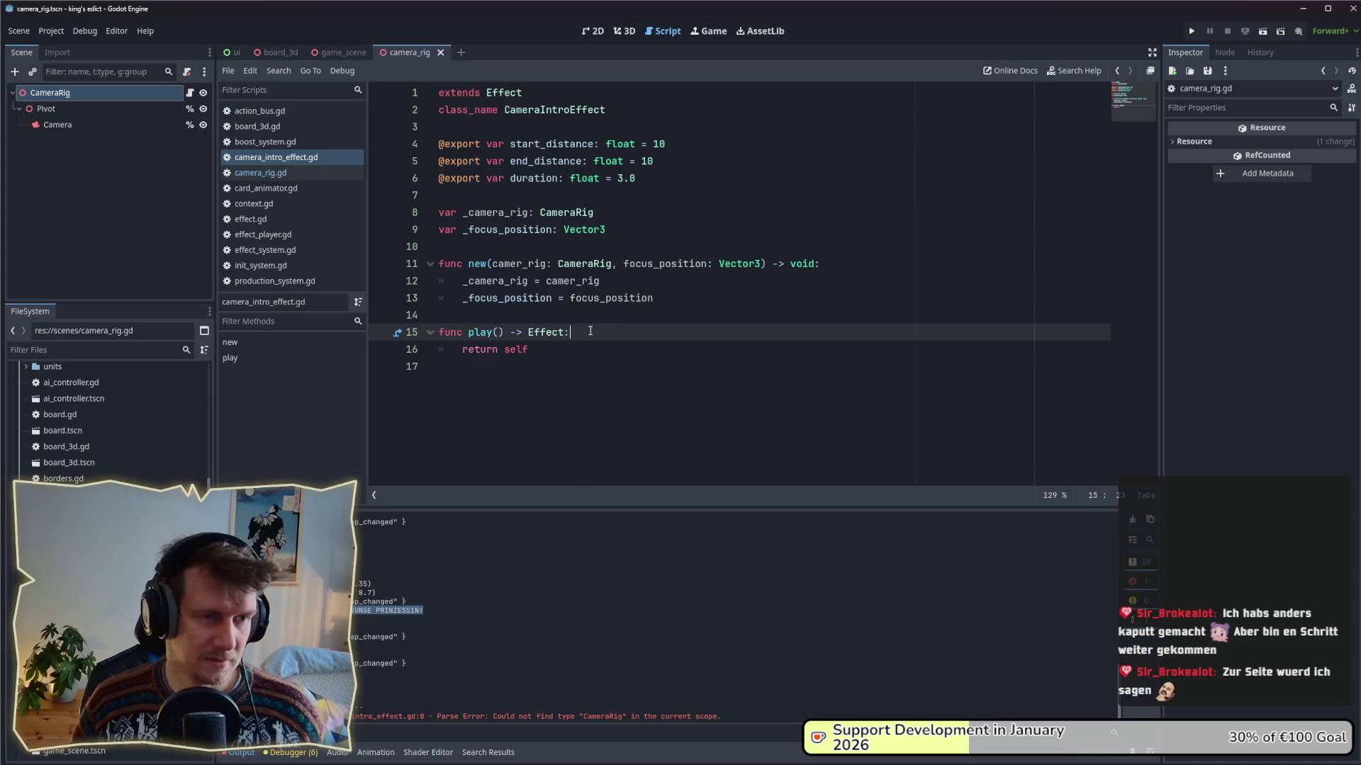
left_click(599, 352)
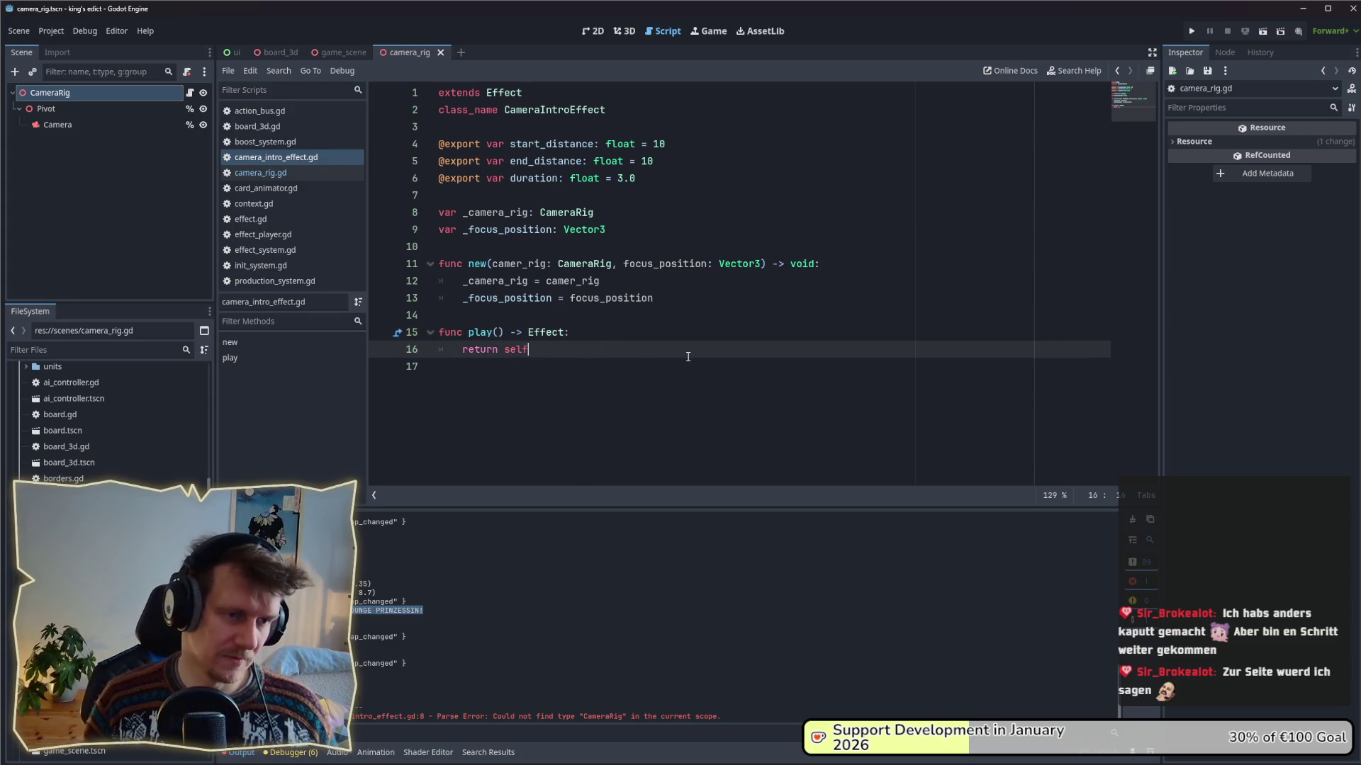
key("Up")
key("ctrl+Return")
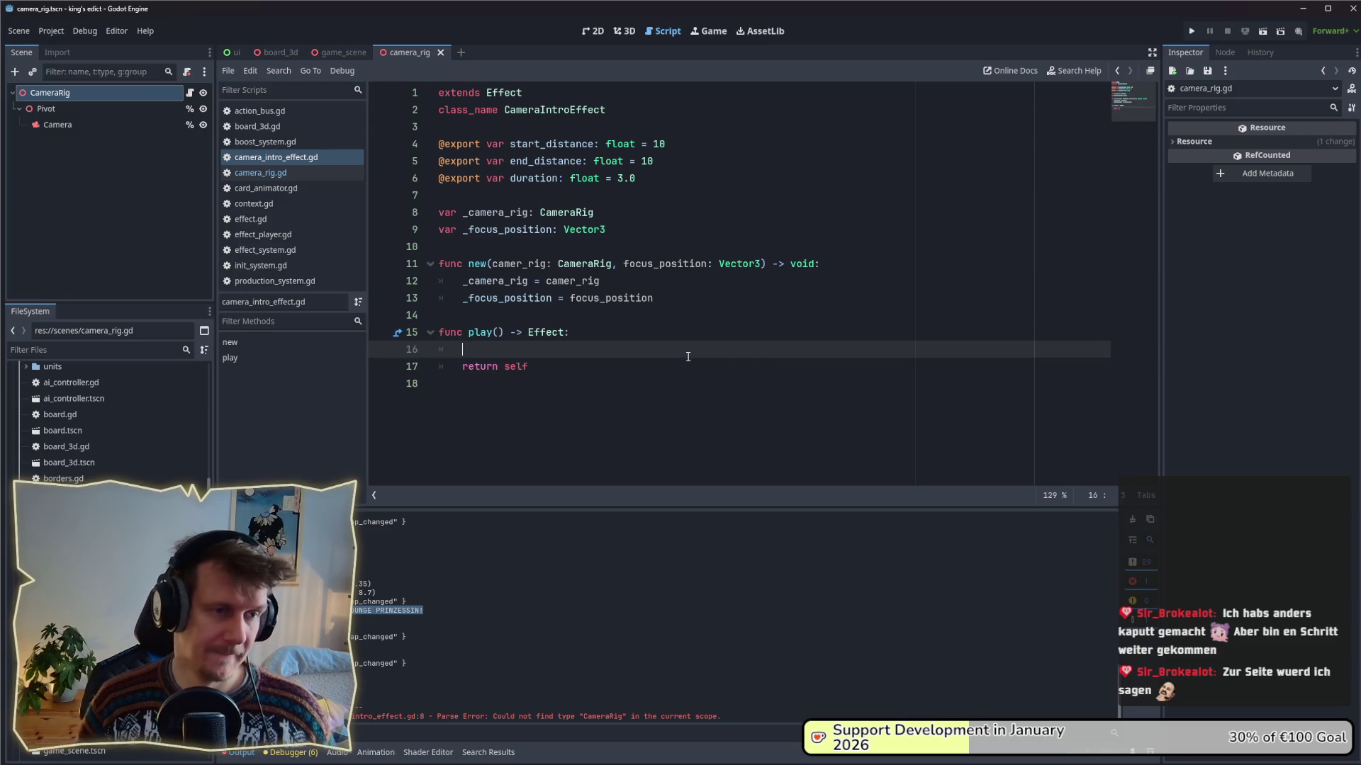
- Declare a new member variable 'var _tween: Tween' below the declarations and save the script
type("_")
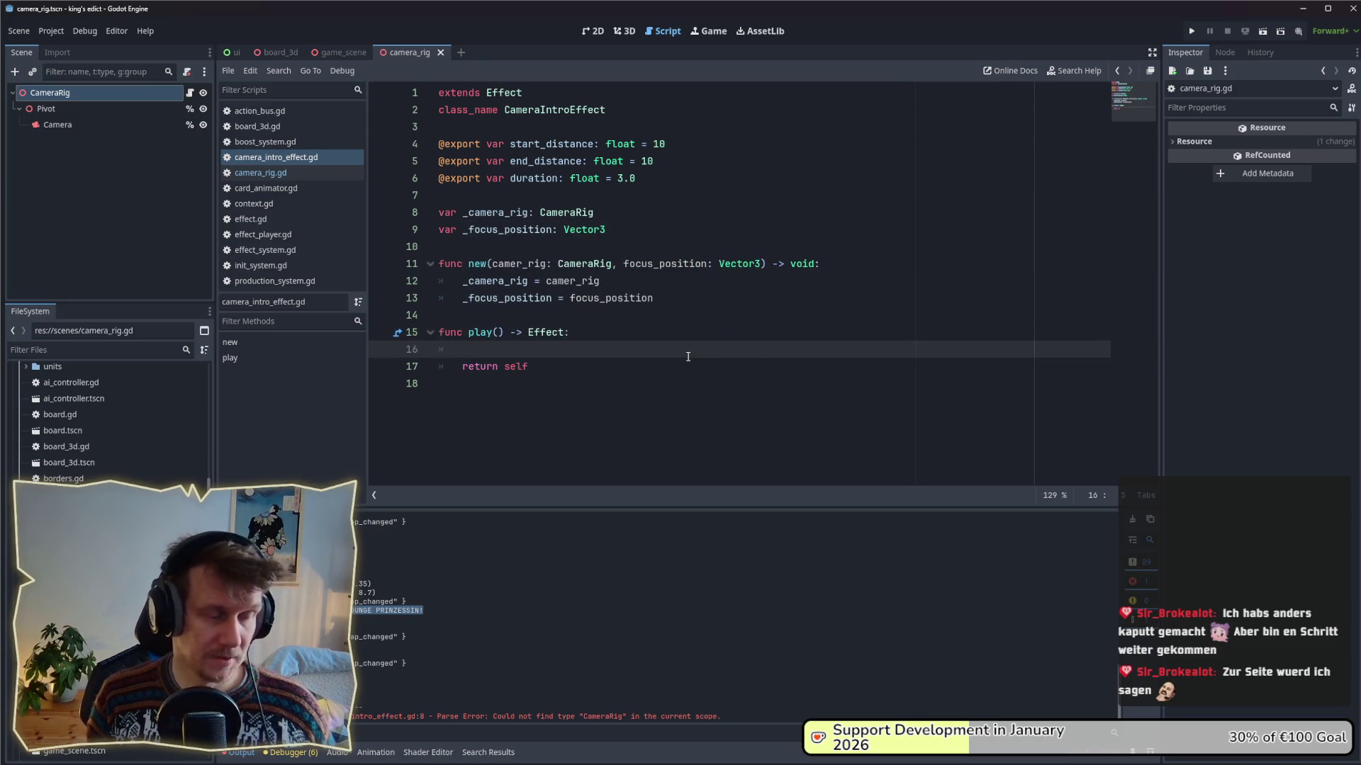
left_click(626, 239)
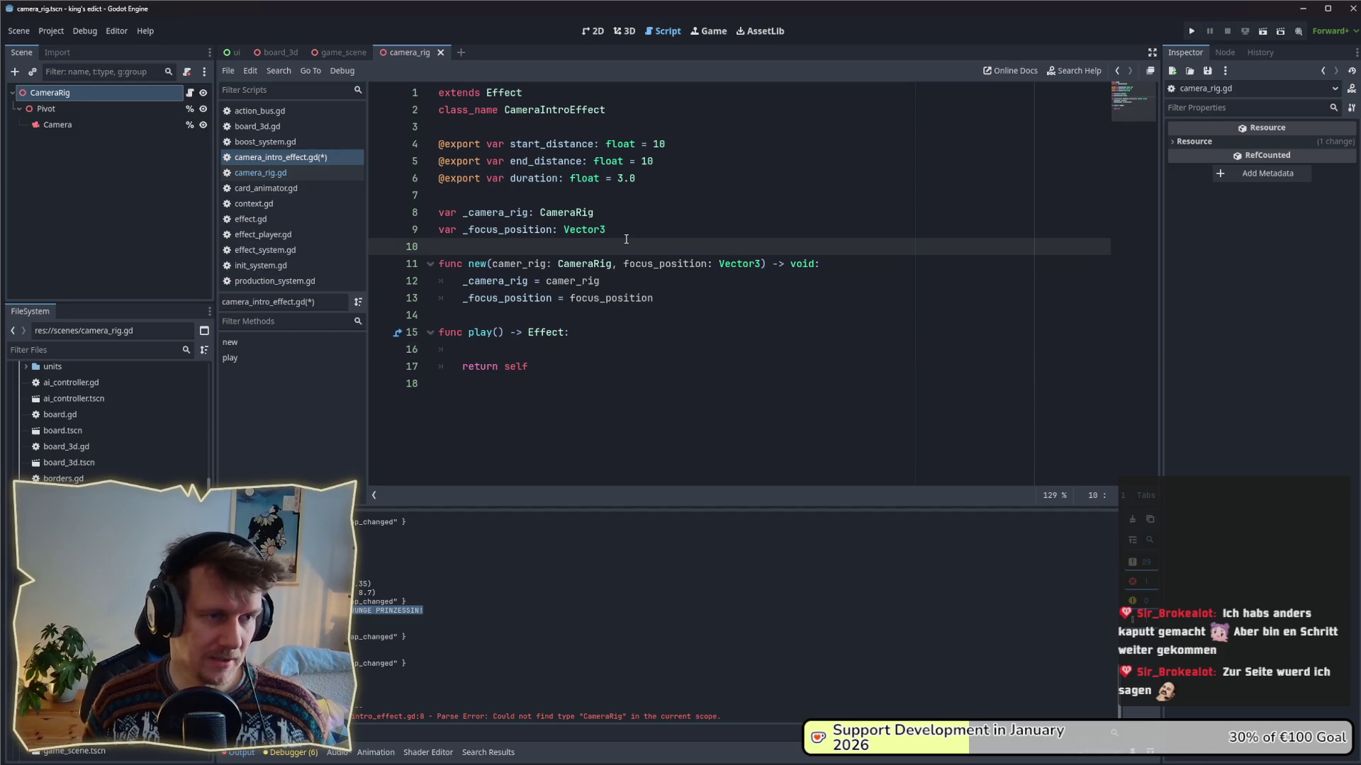
key("Return")
key("Up")
type("var w")
type("i")
key("BackSpace")
key("BackSpace")
type("_tween_")
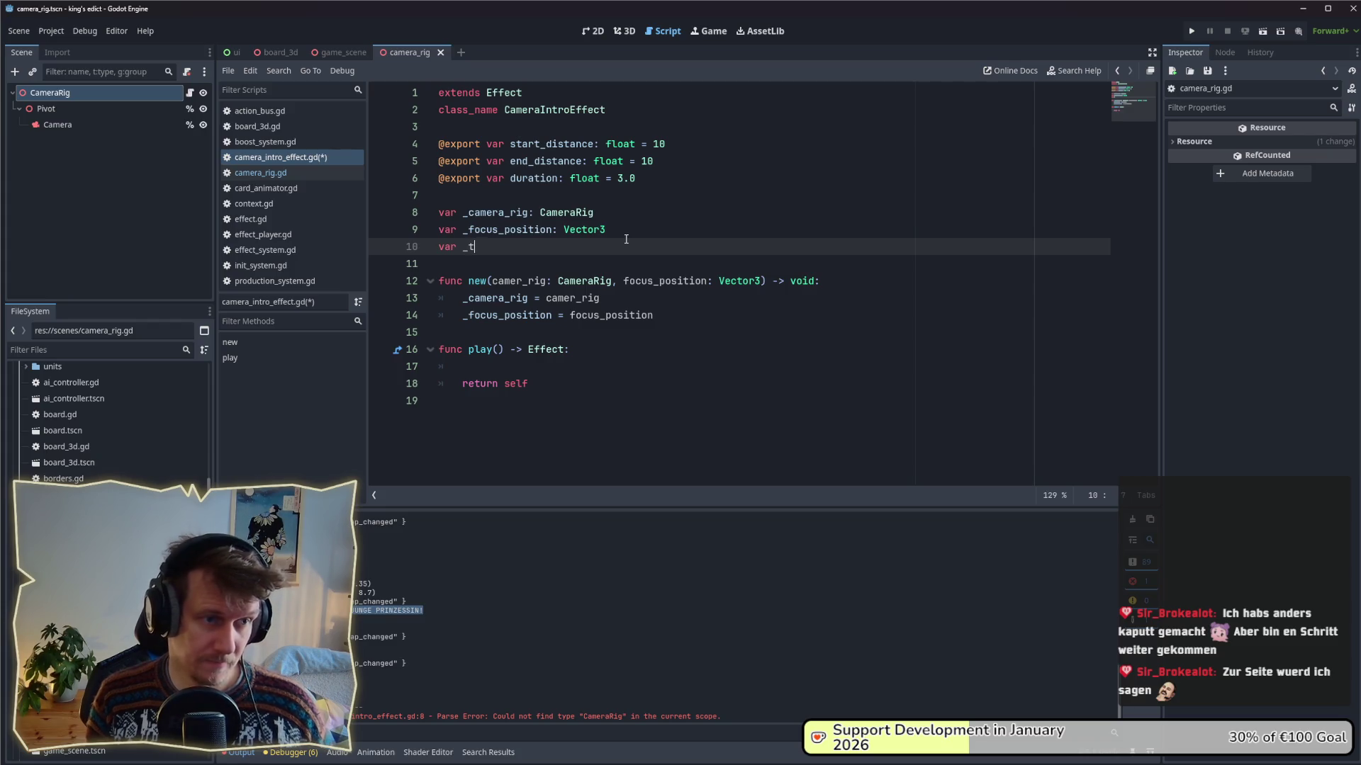
key("BackSpace")
type(": ")
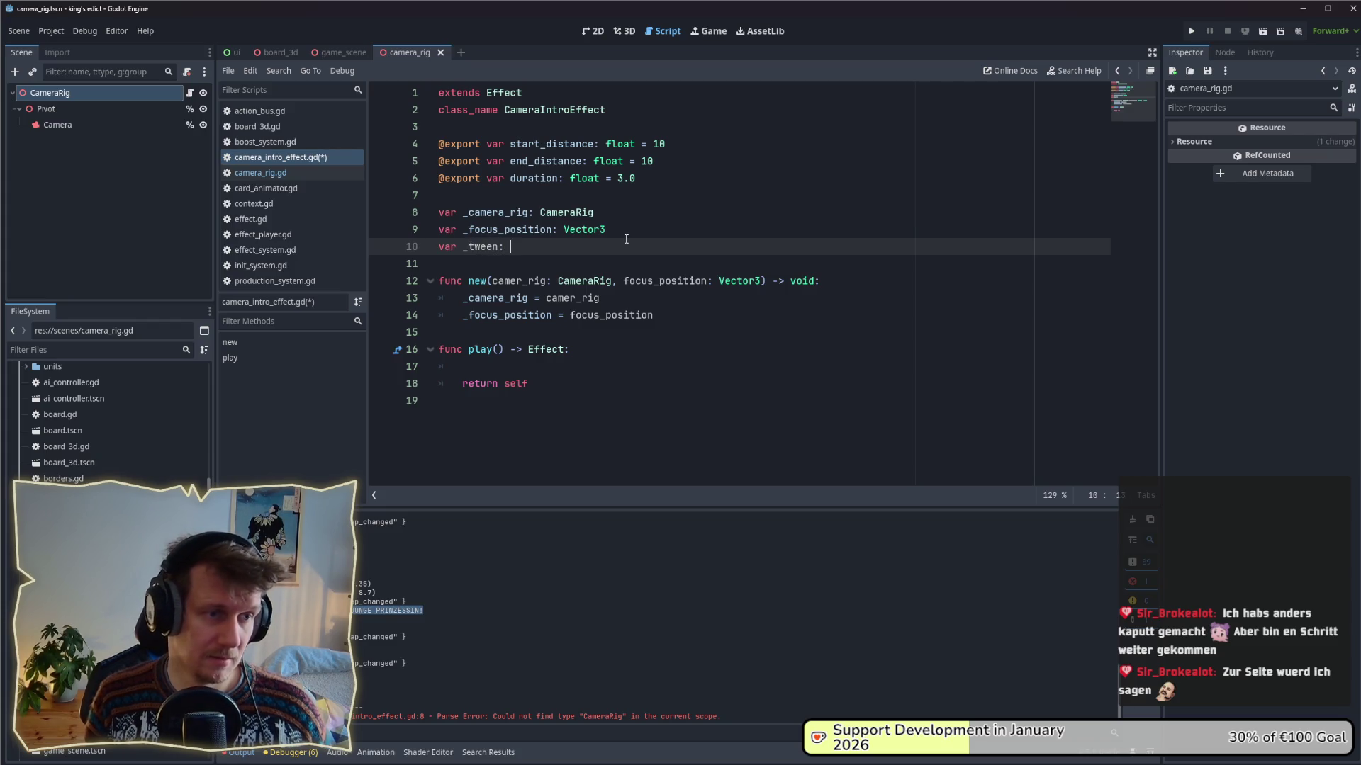
type("Teween")
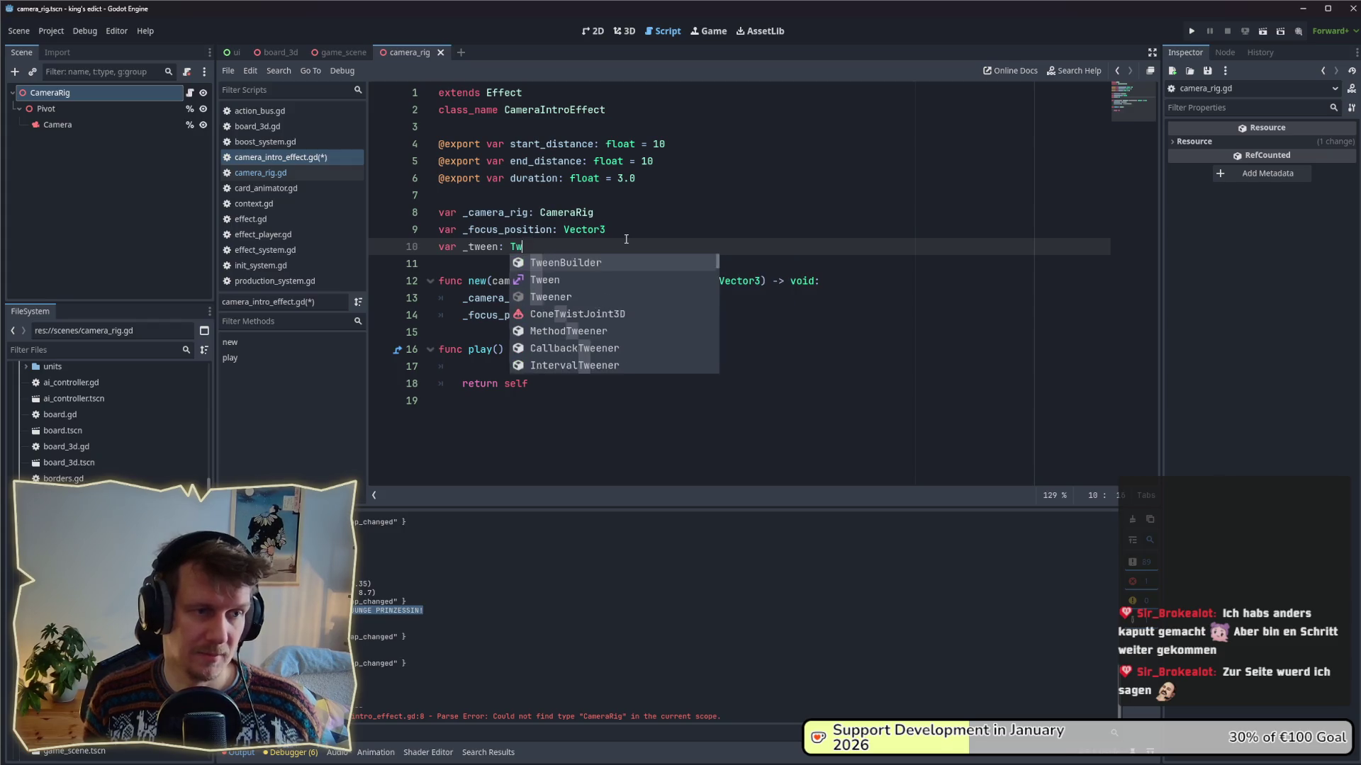
key("ctrl+s")
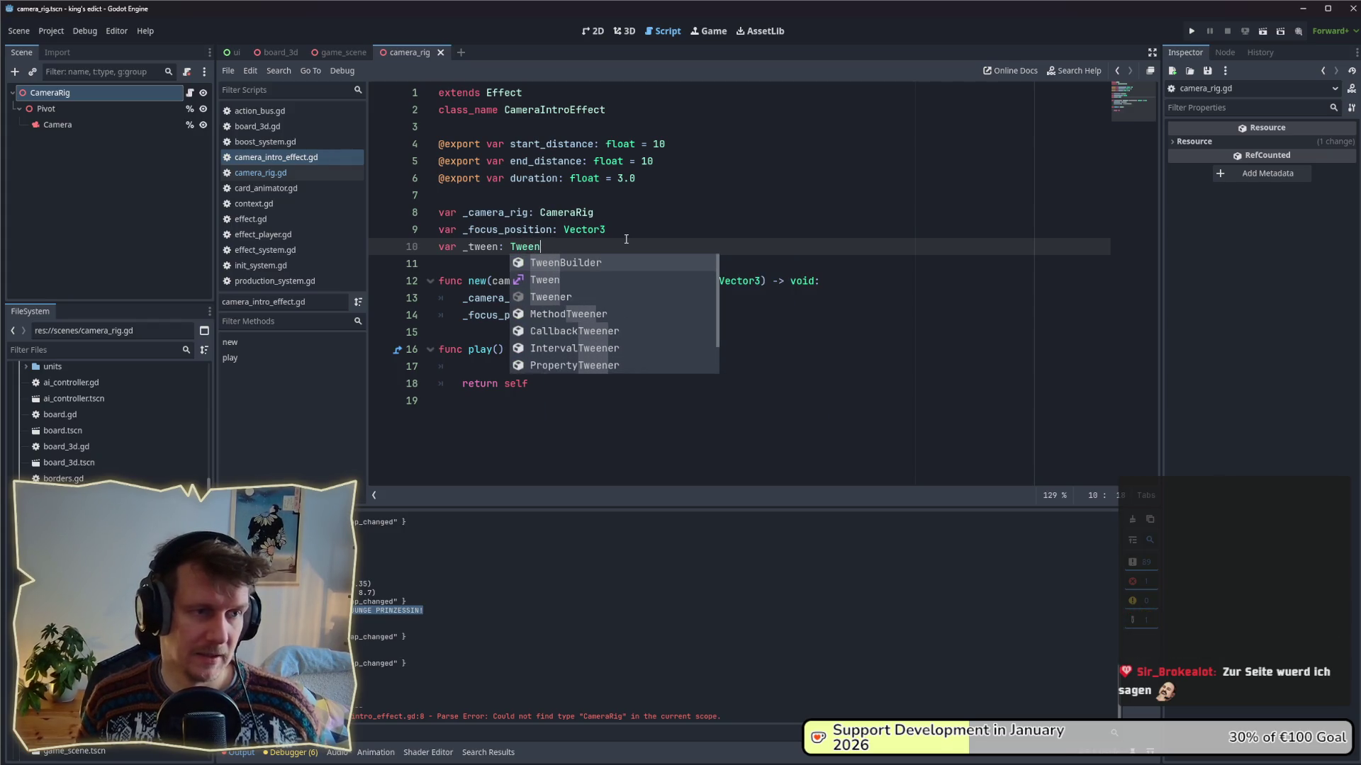
key("Escape")
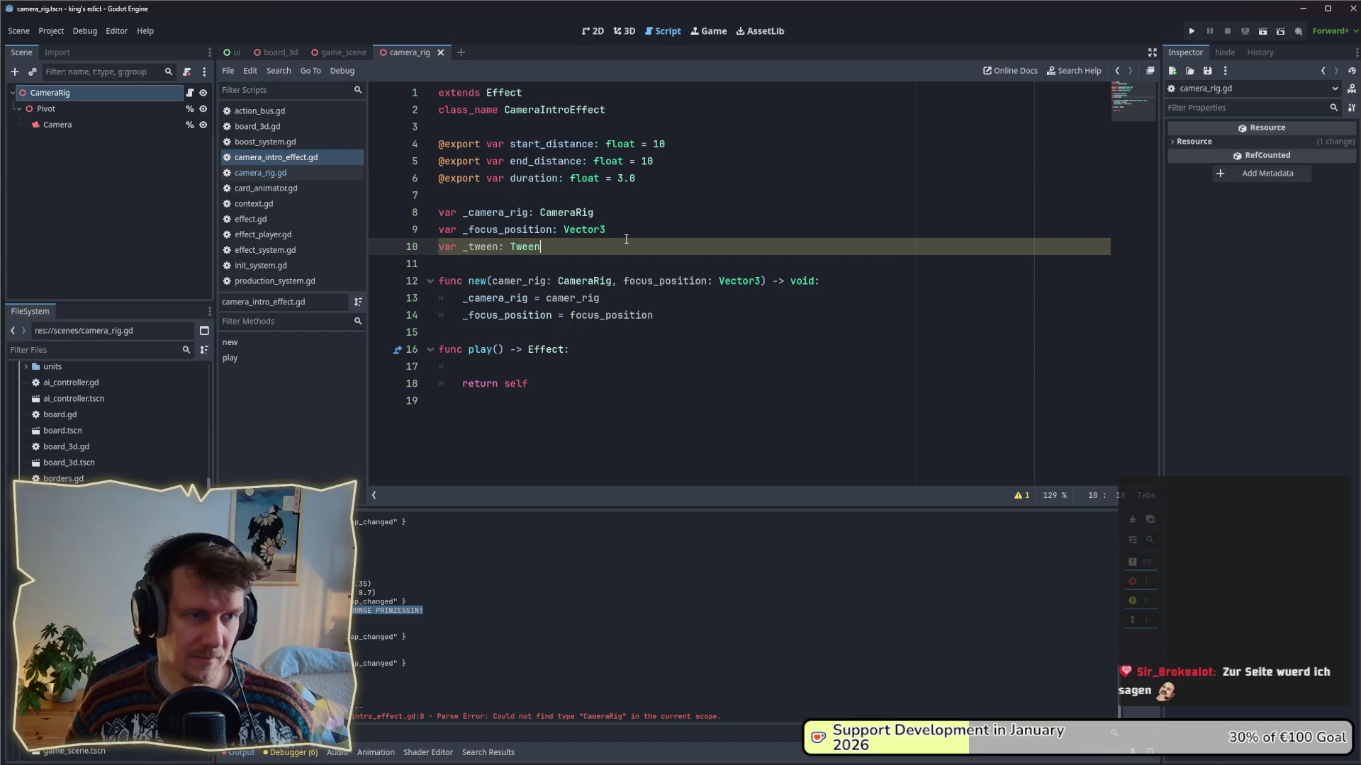
- Open a blank line inside play()
left_click(552, 366)
key("Return")
key("Up")
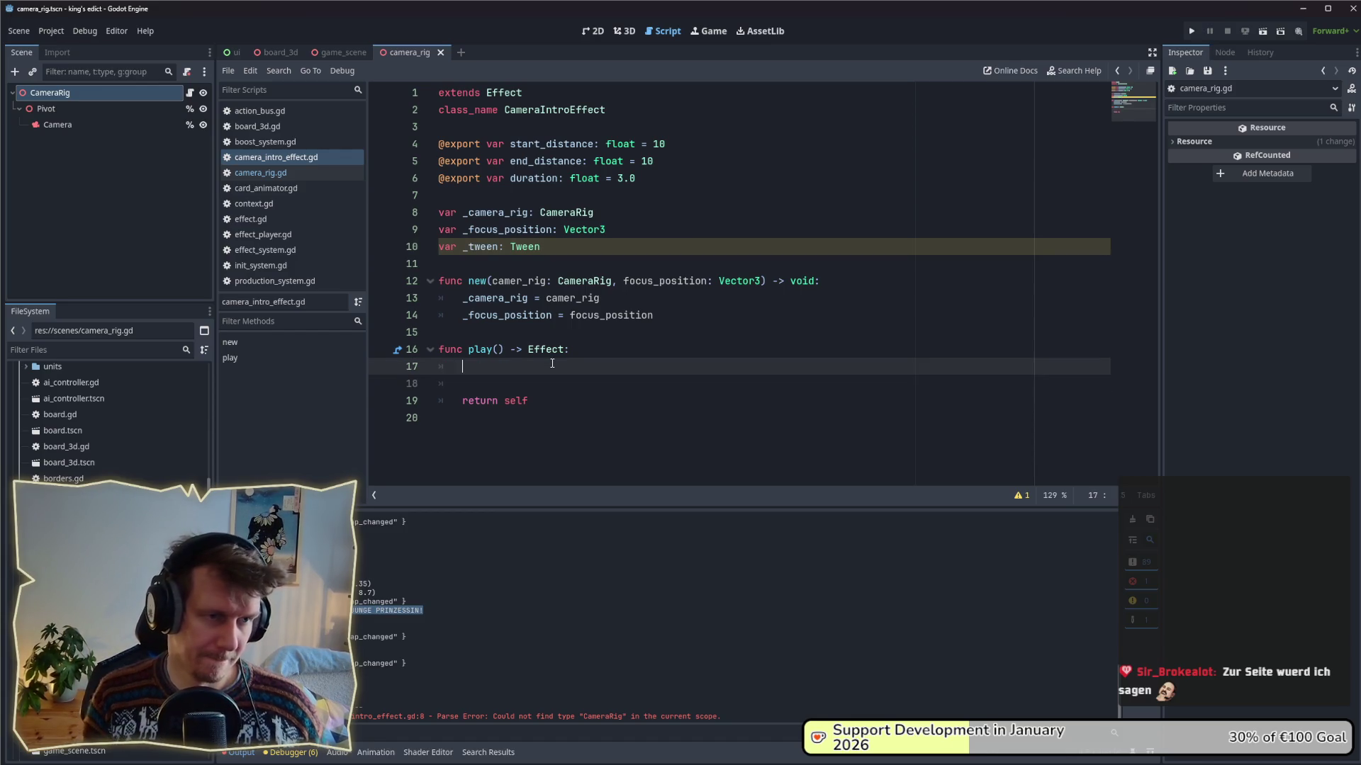
- Write '_tween = Tween.new()' at the start of play() and save
type("tw")
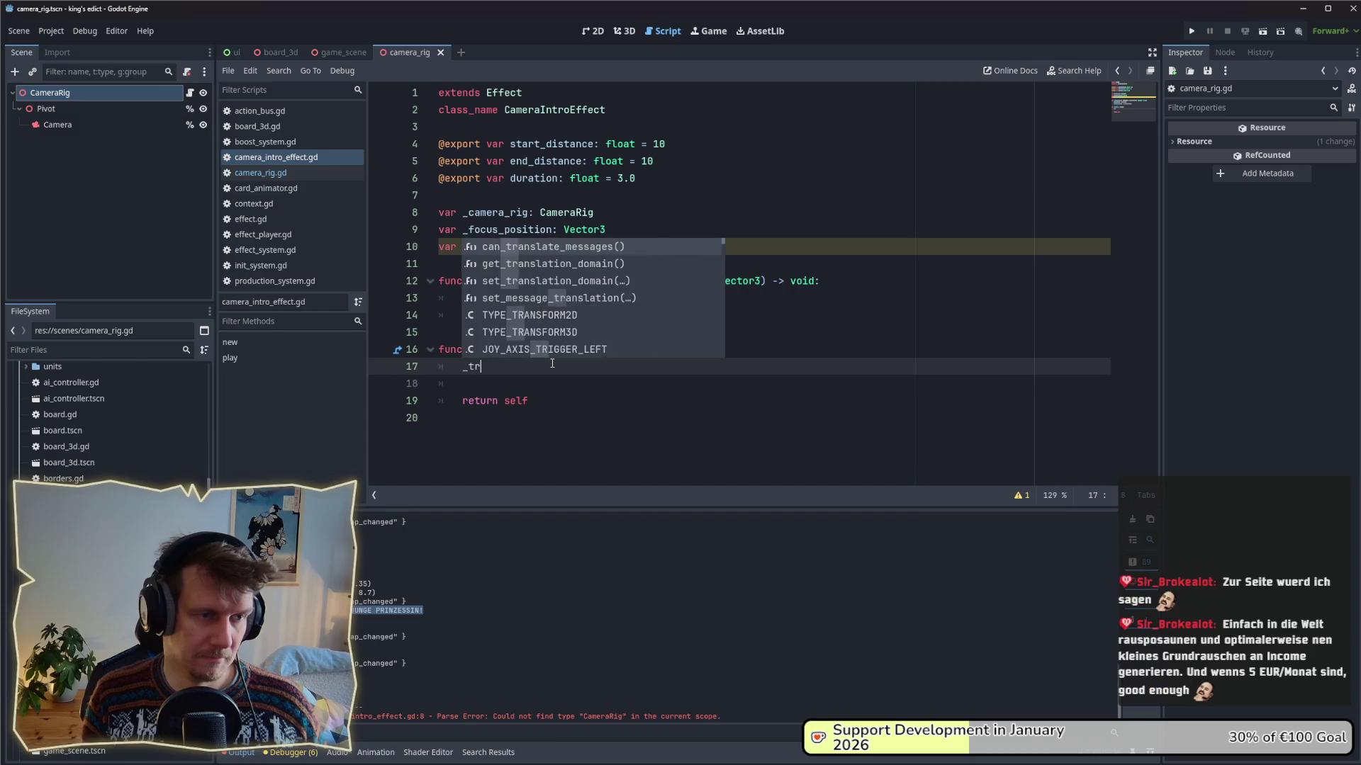
type("een")
key("Escape")
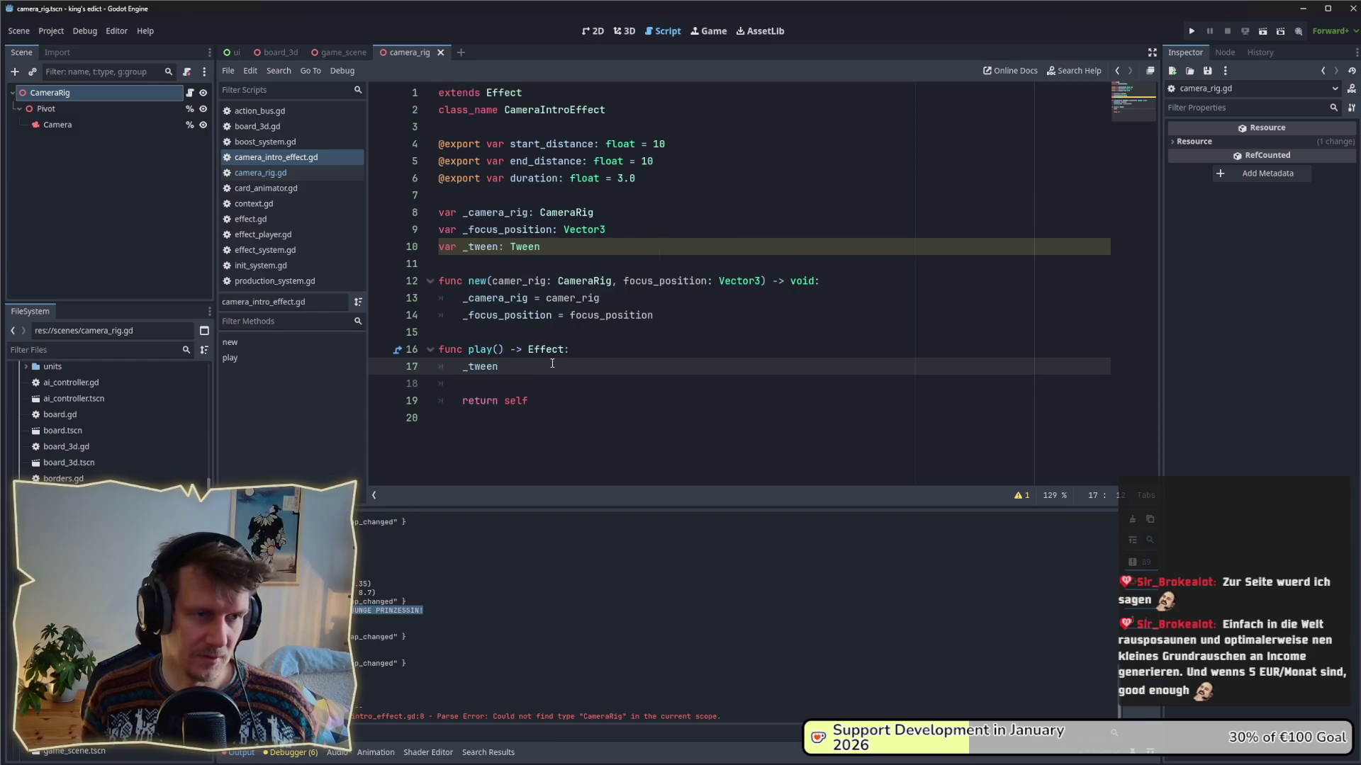
type("= ")
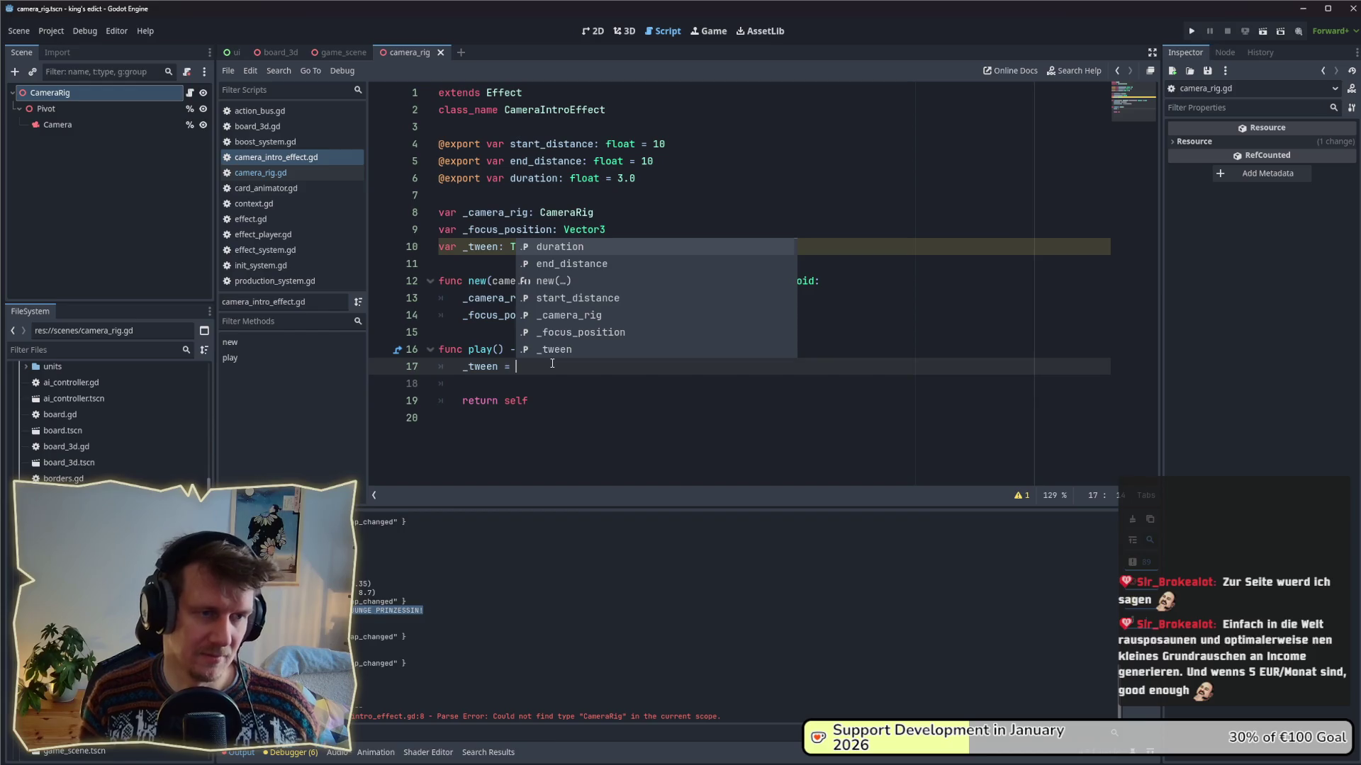
type("N")
key("BackSpace")
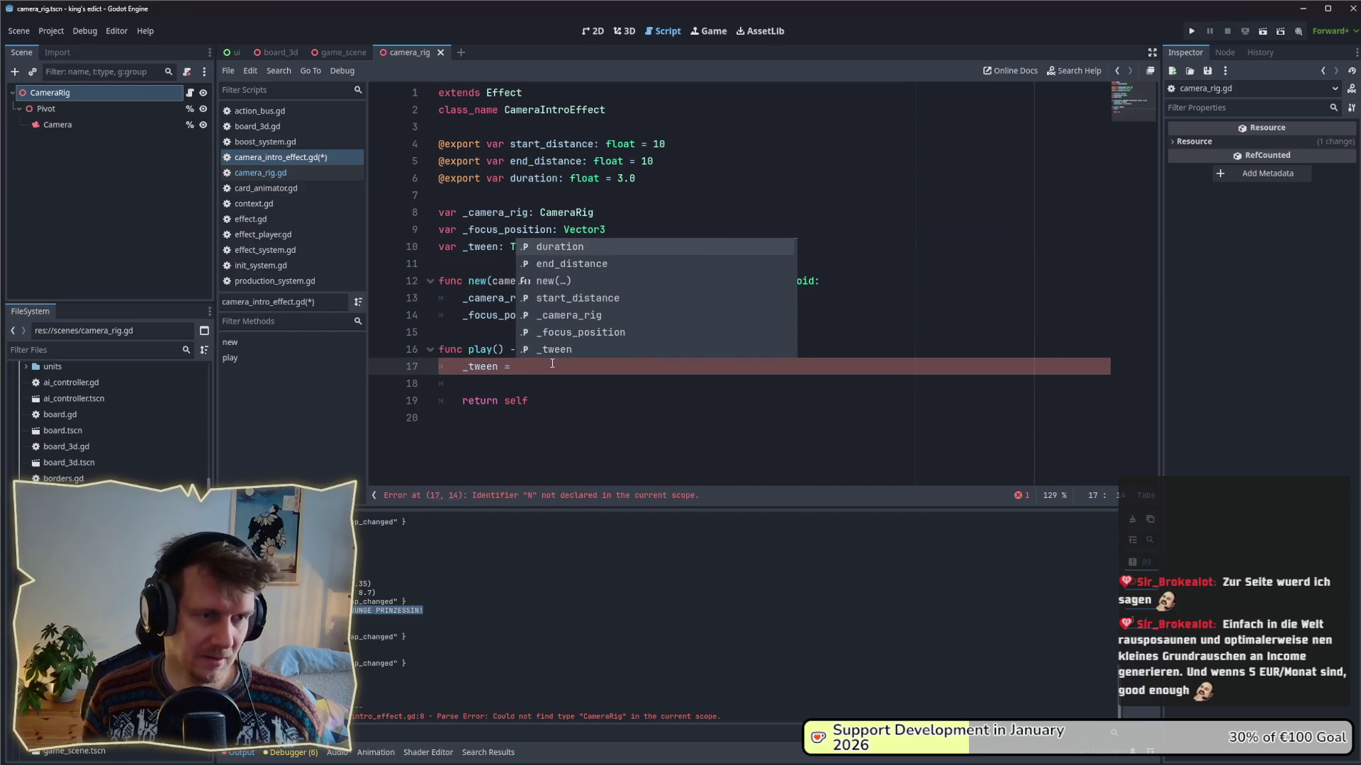
type("Tween")
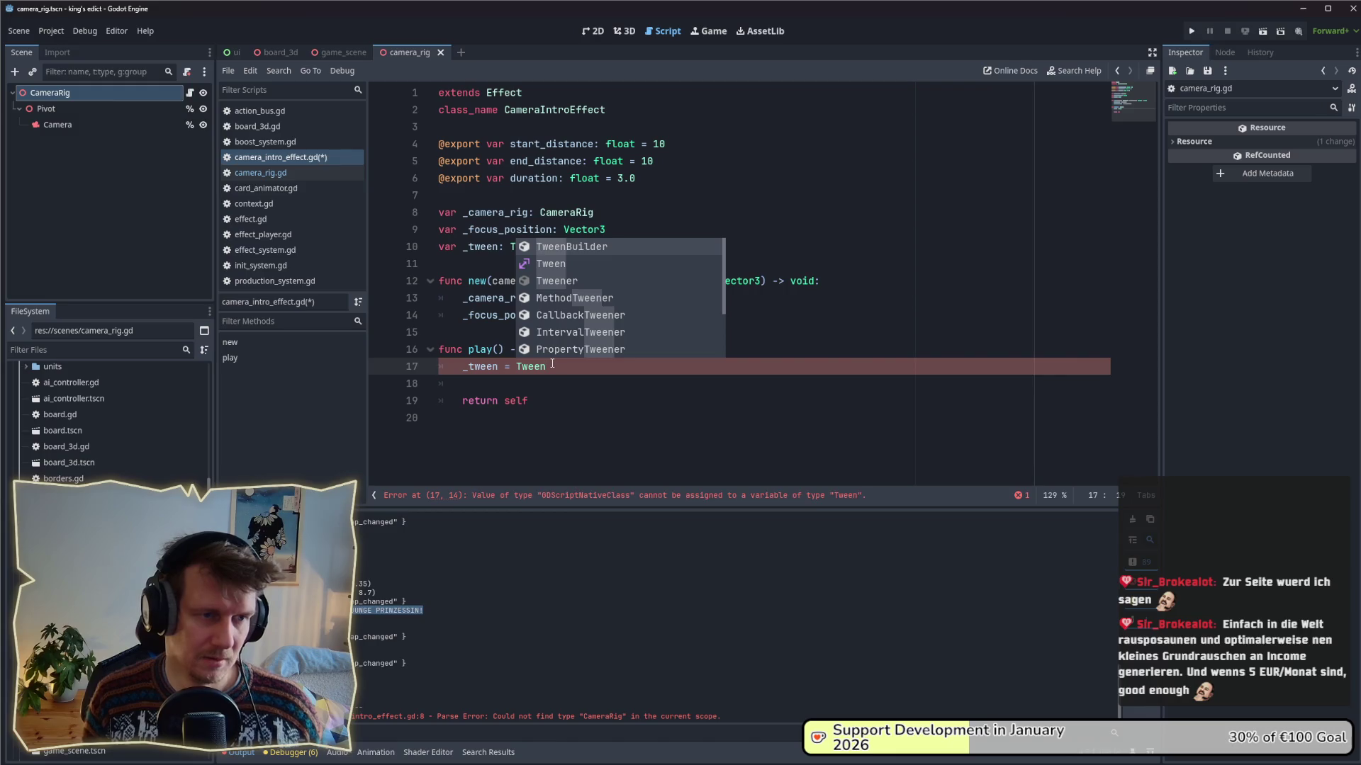
type(".ne")
key("Return")
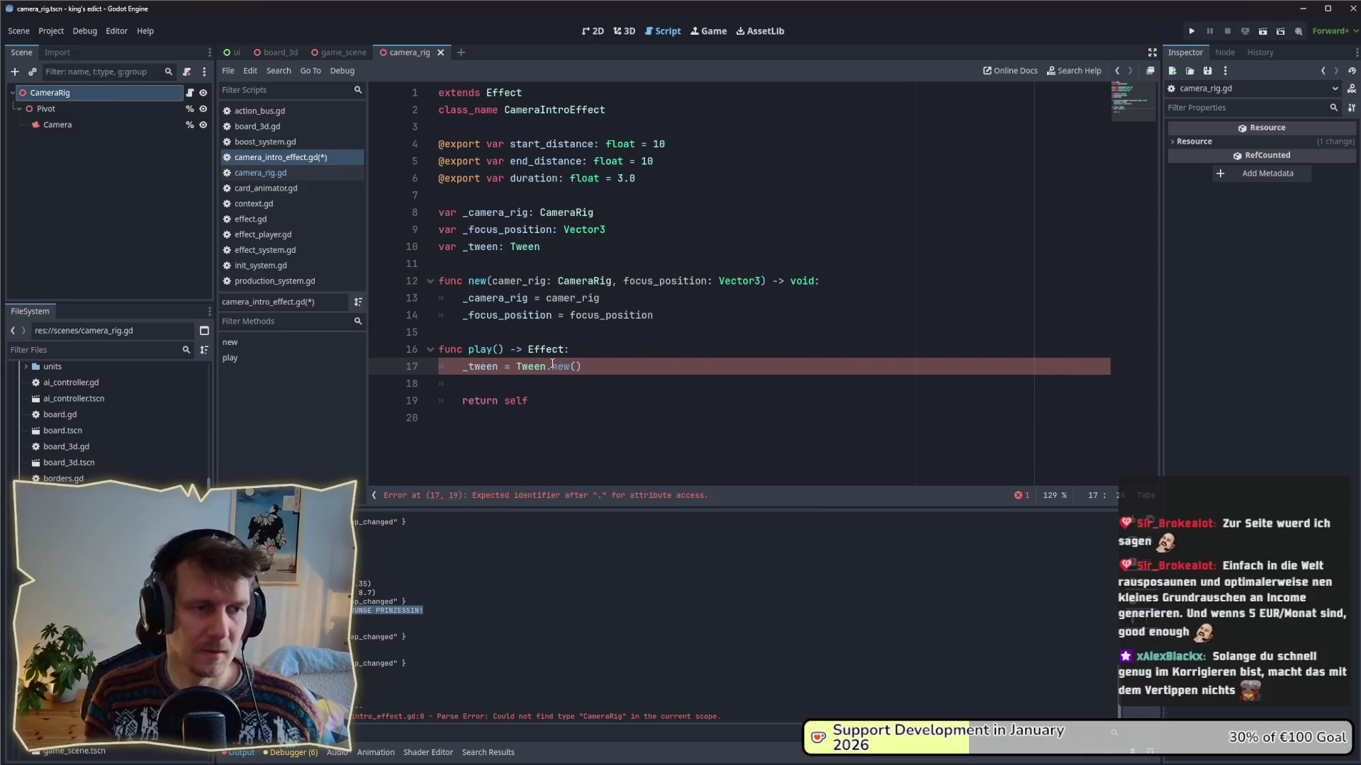
key("ctrl+s")
- Replace Tween.new() by trying get_tree, then a create_tween call
key("BackSpace")
key("BackSpace")
key("BackSpace")
type("get_tree")
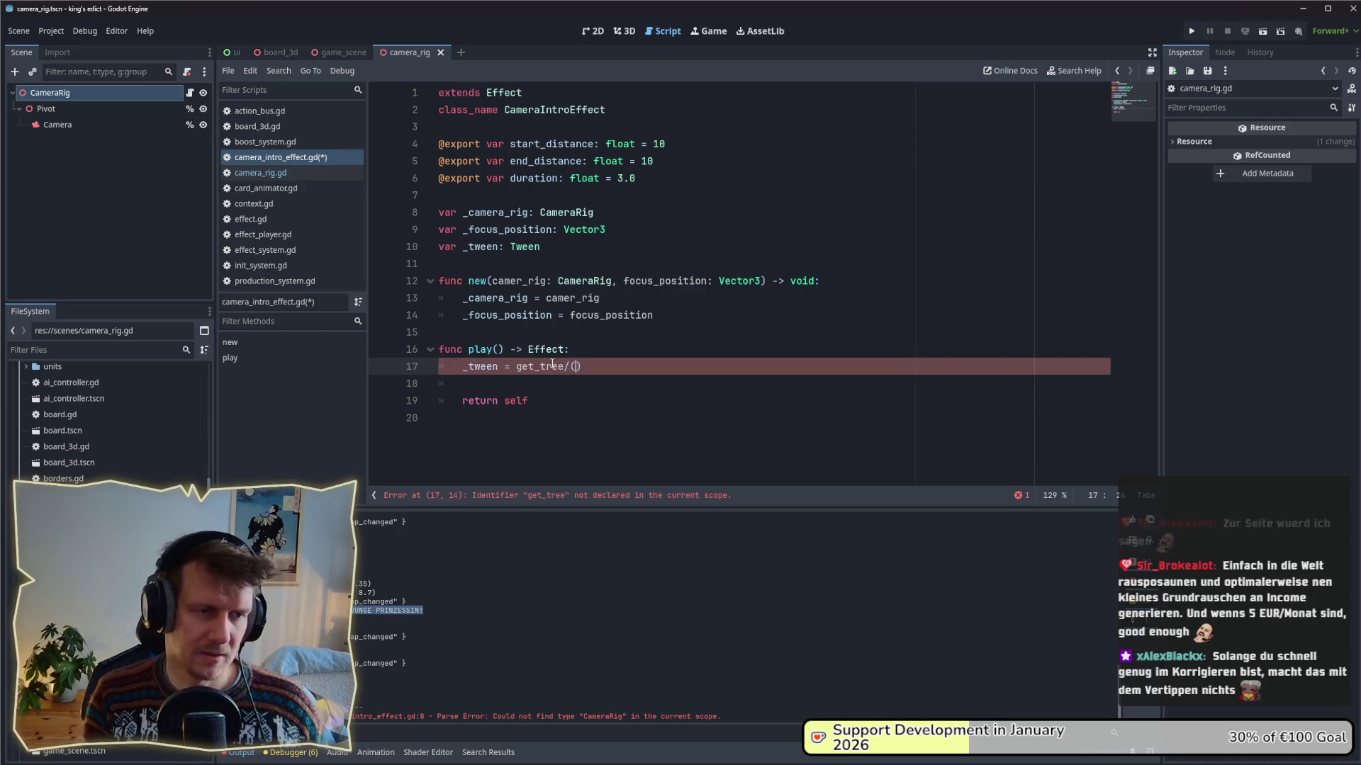
key("ctrl+BackSpace")
type("create_tr")
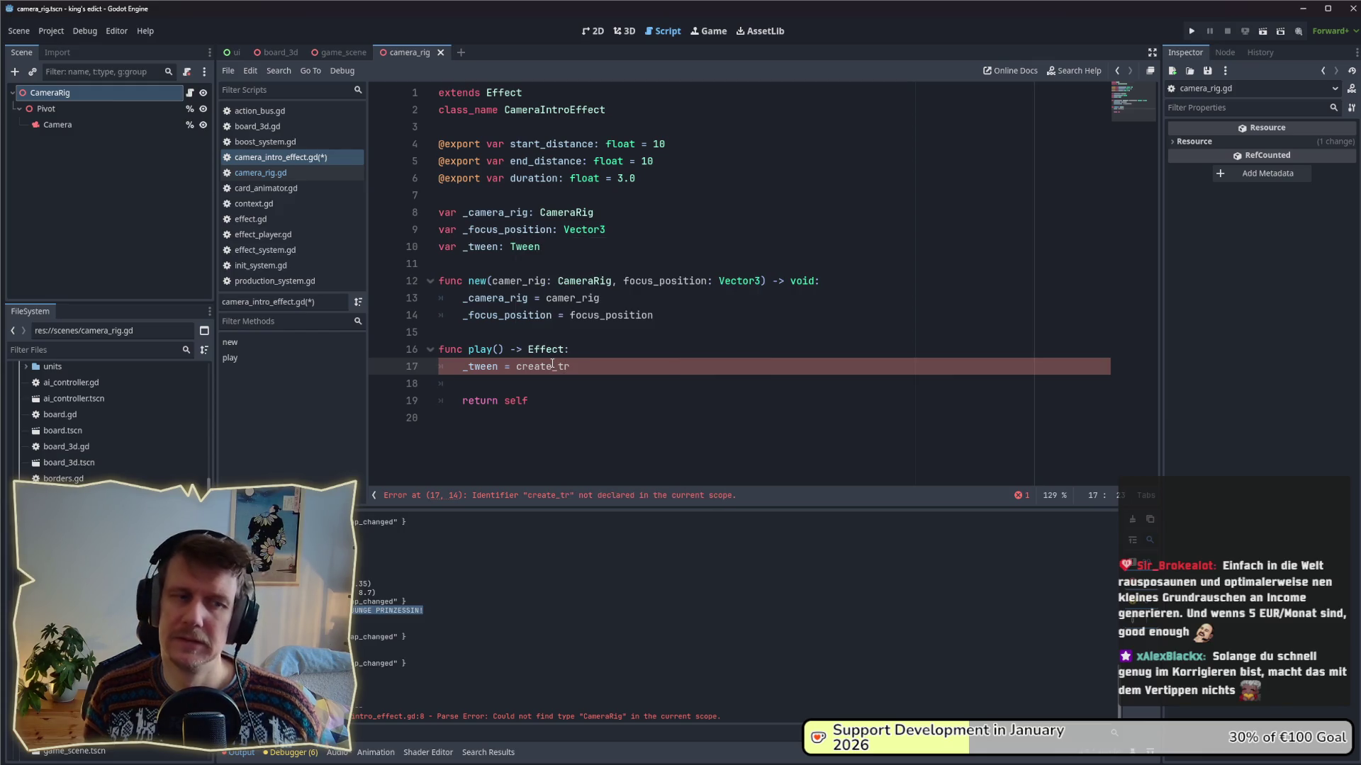
key("BackSpace")
type("ween")
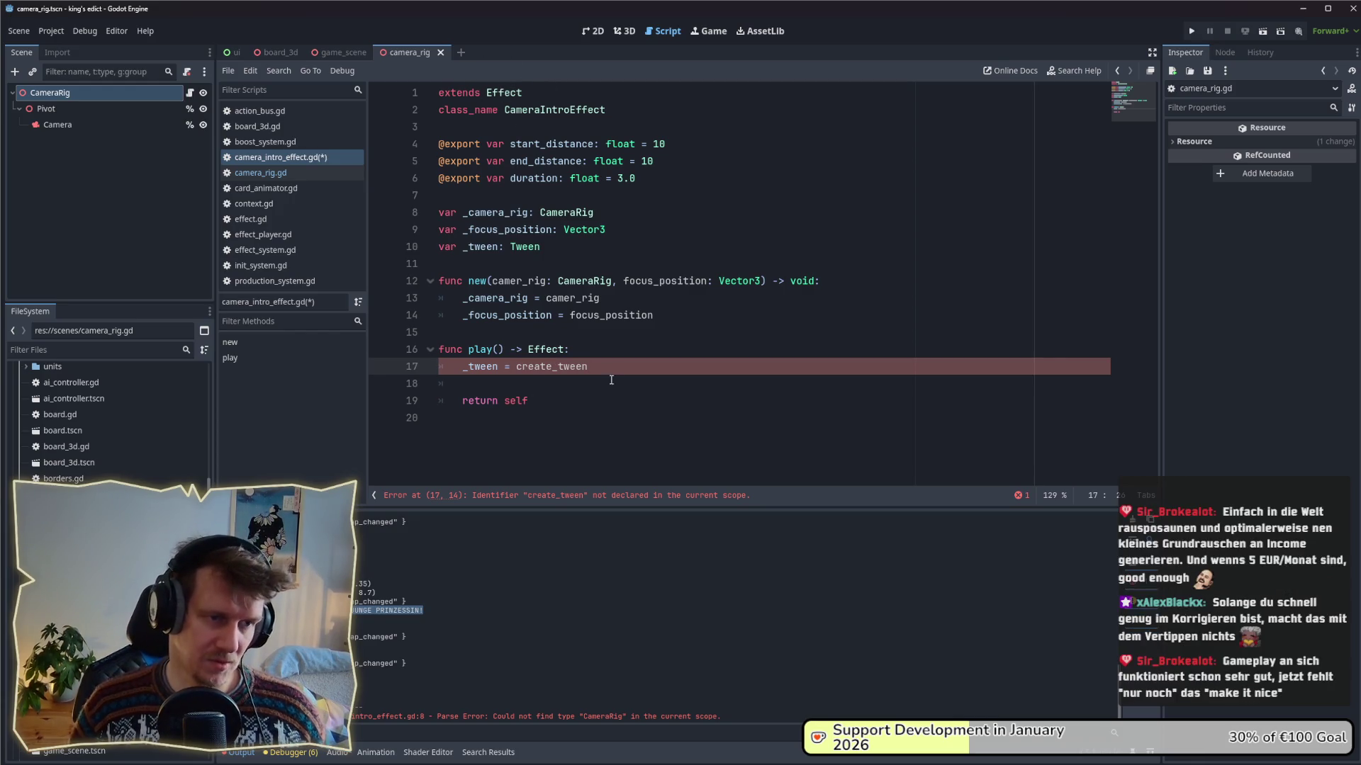
- Swap create_tween back to Tween.new() and select Tween to check its uses
double_click(544, 369)
type("tre")
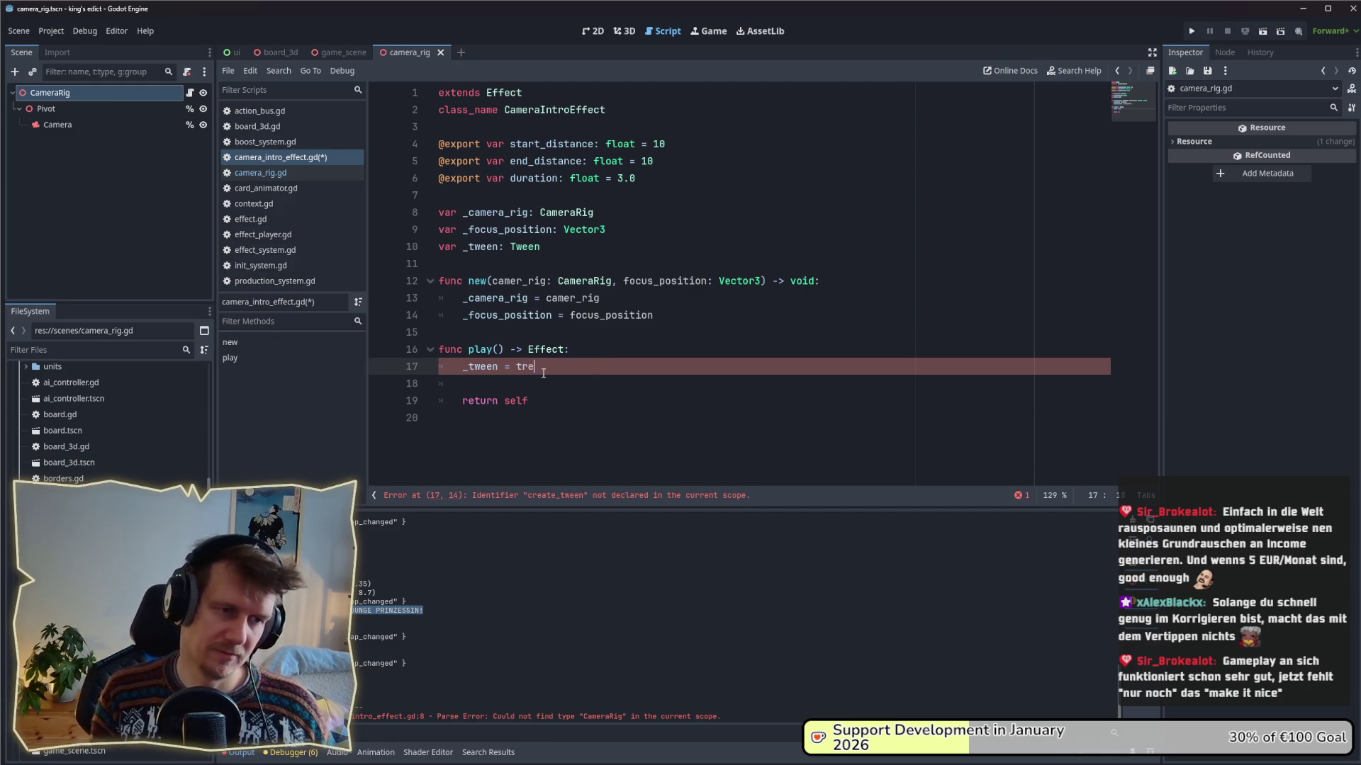
key("BackSpace")
key("BackSpace")
type("wee")
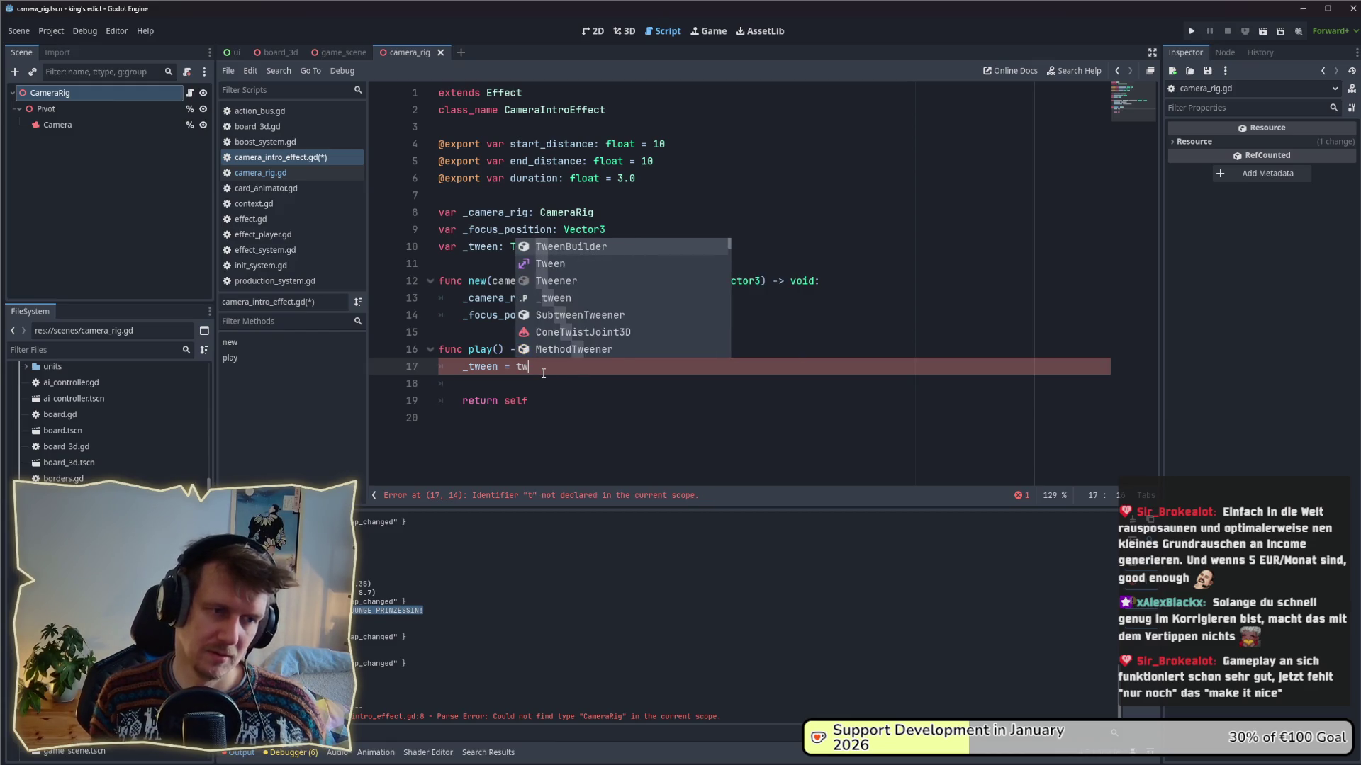
type("n")
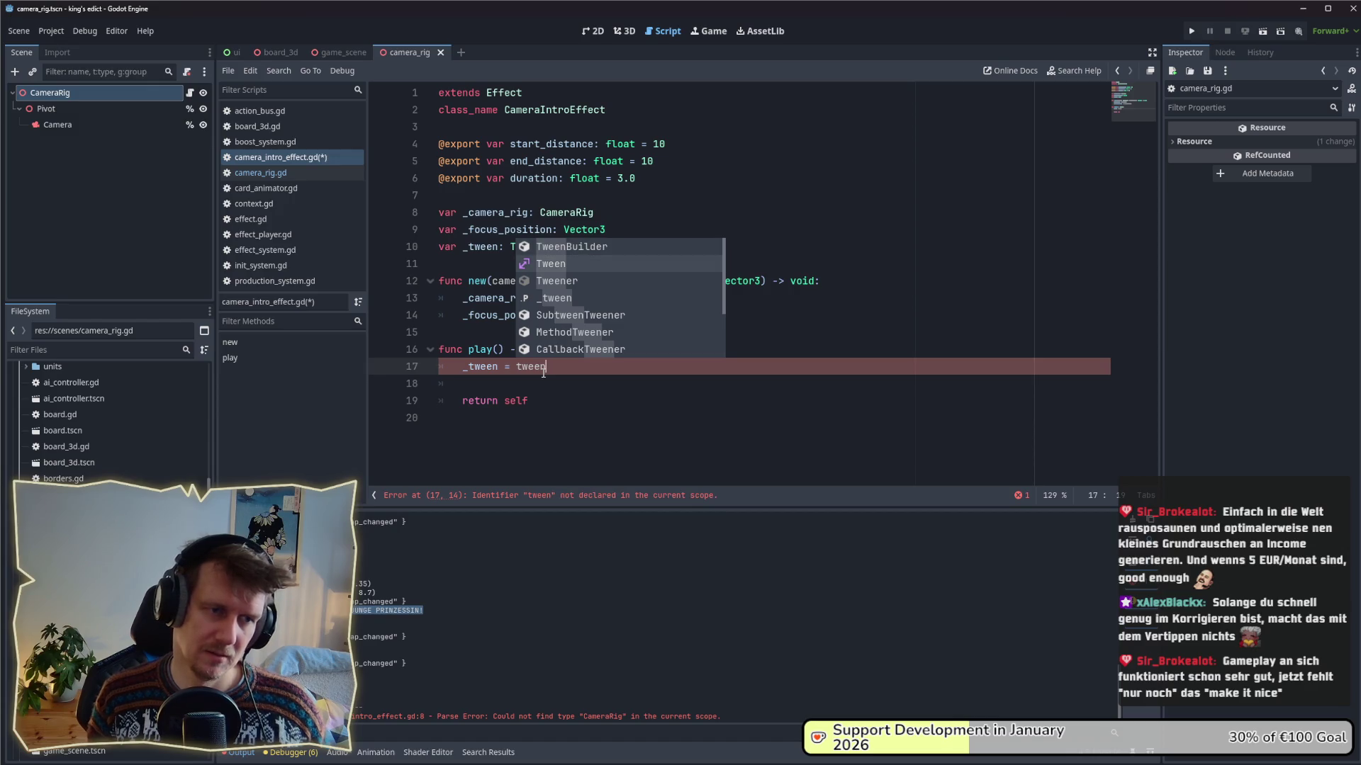
key("Return")
type(".n")
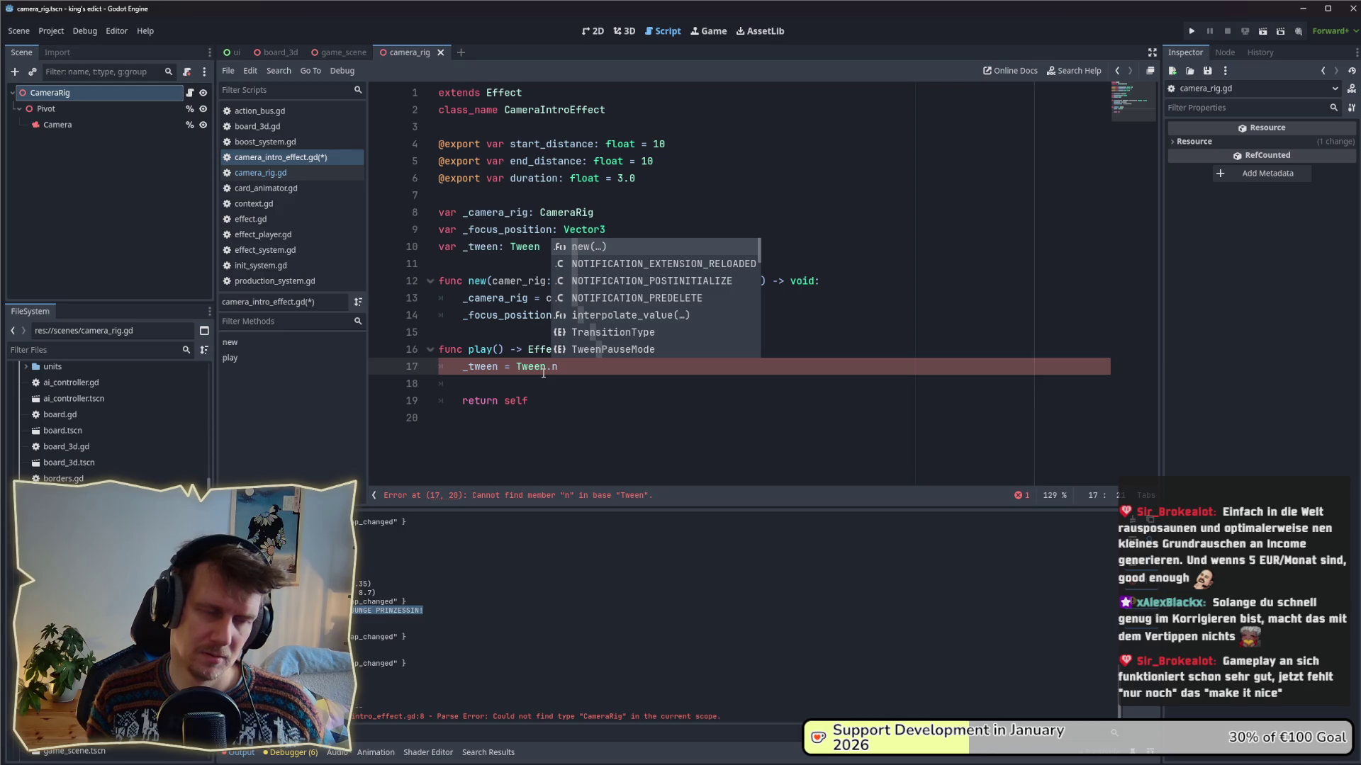
key("Return")
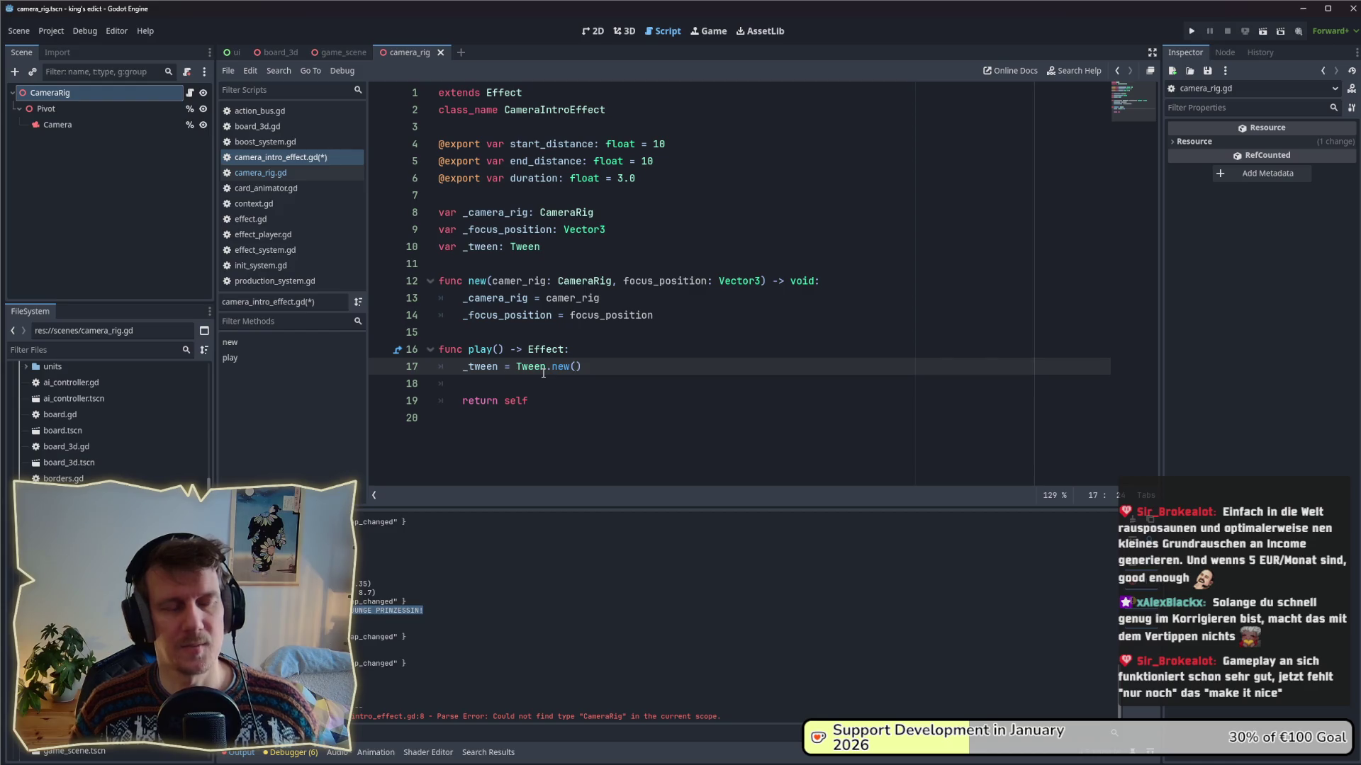
double_click(539, 372)
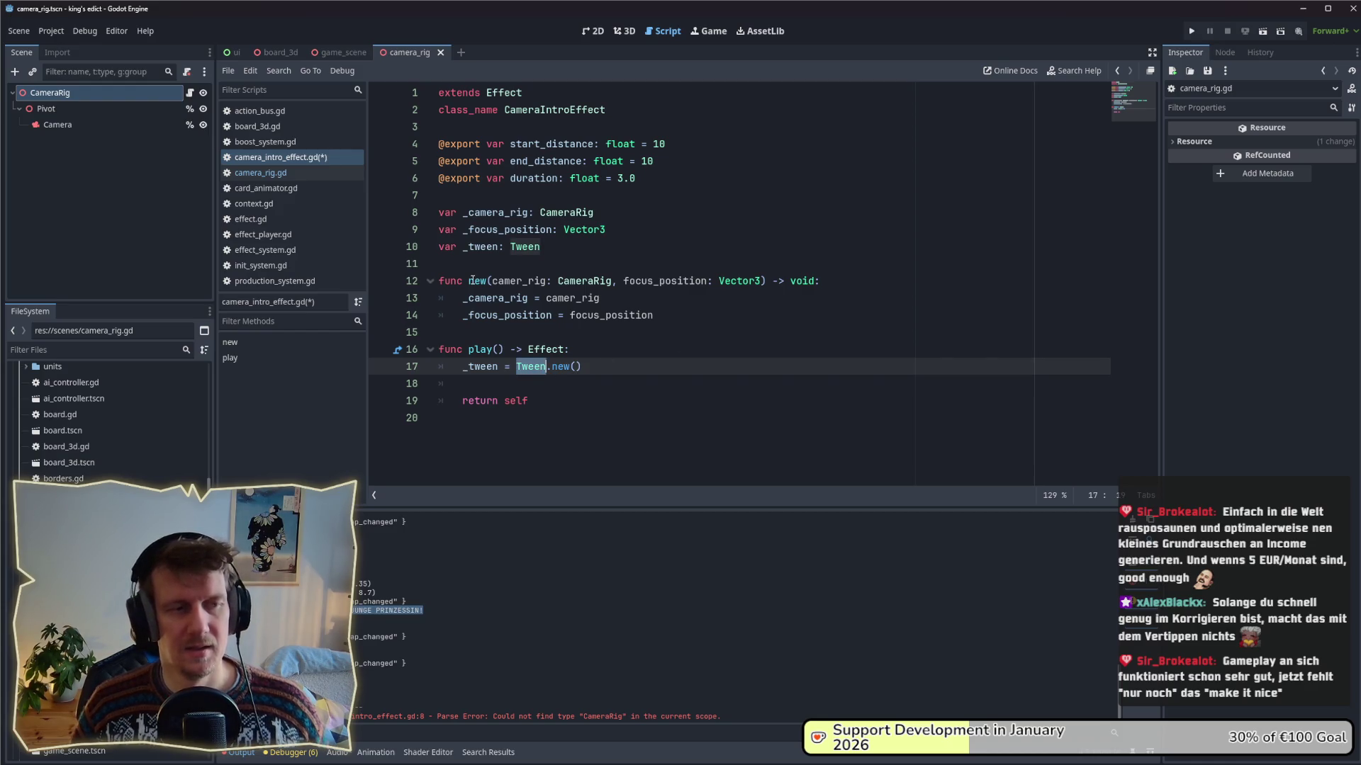
left_click(562, 389)
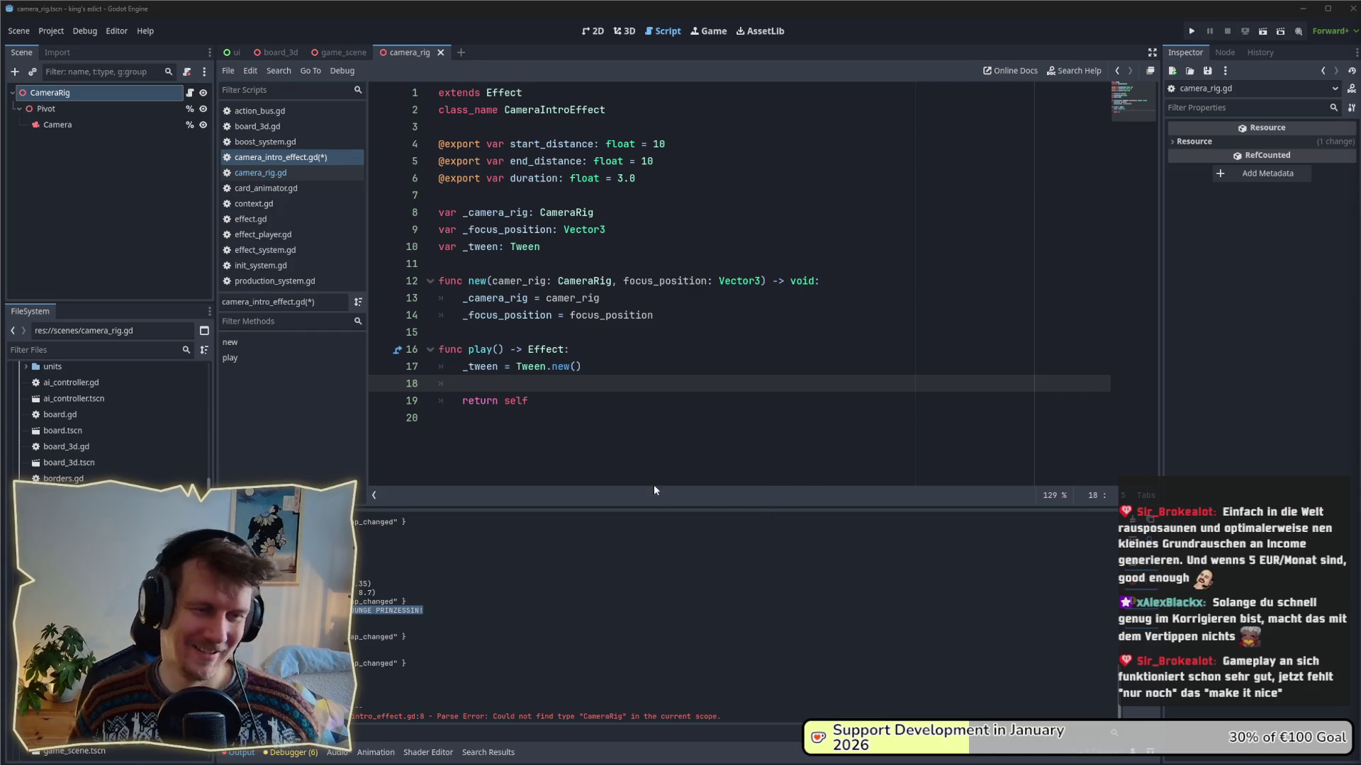
- Move to the line above 'return self' and save camera_intro_effect.gd
left_click(578, 401)
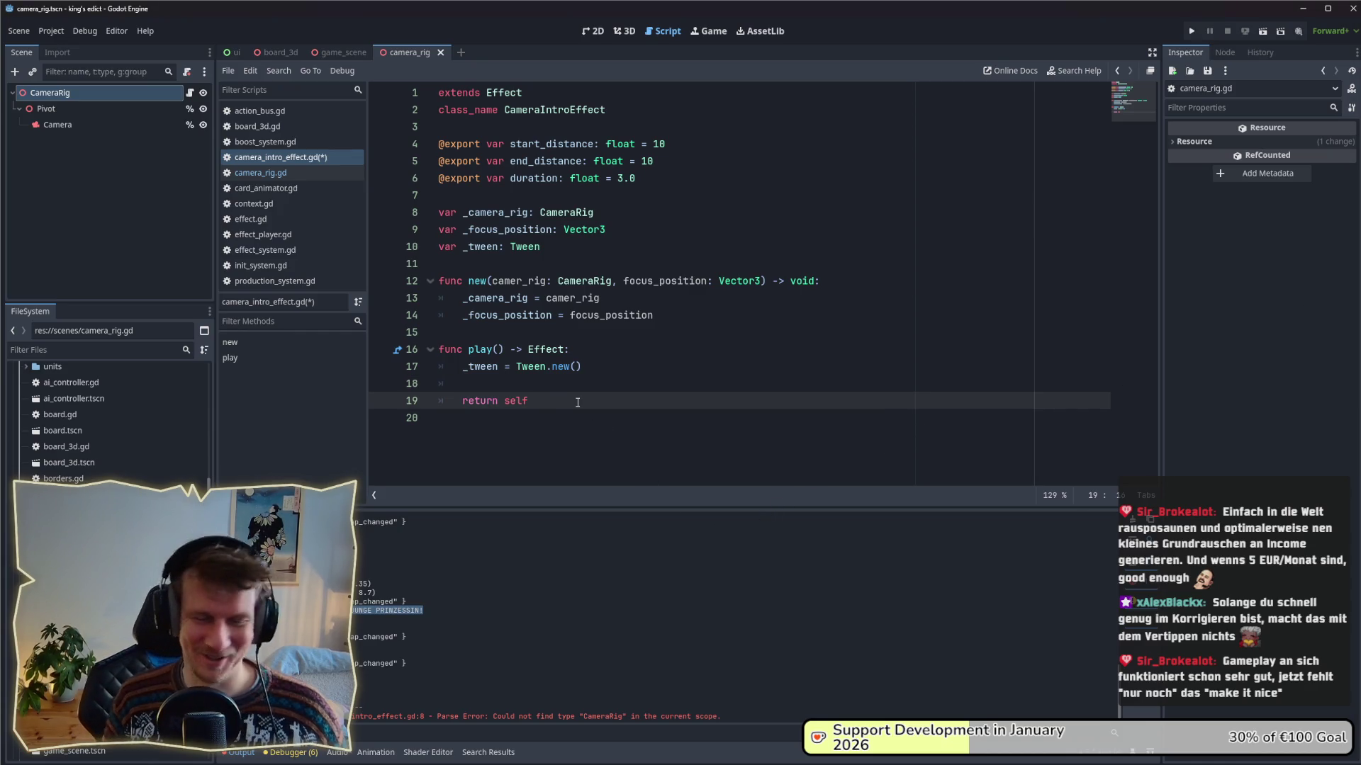
key("Up")
key("ctrl+s")
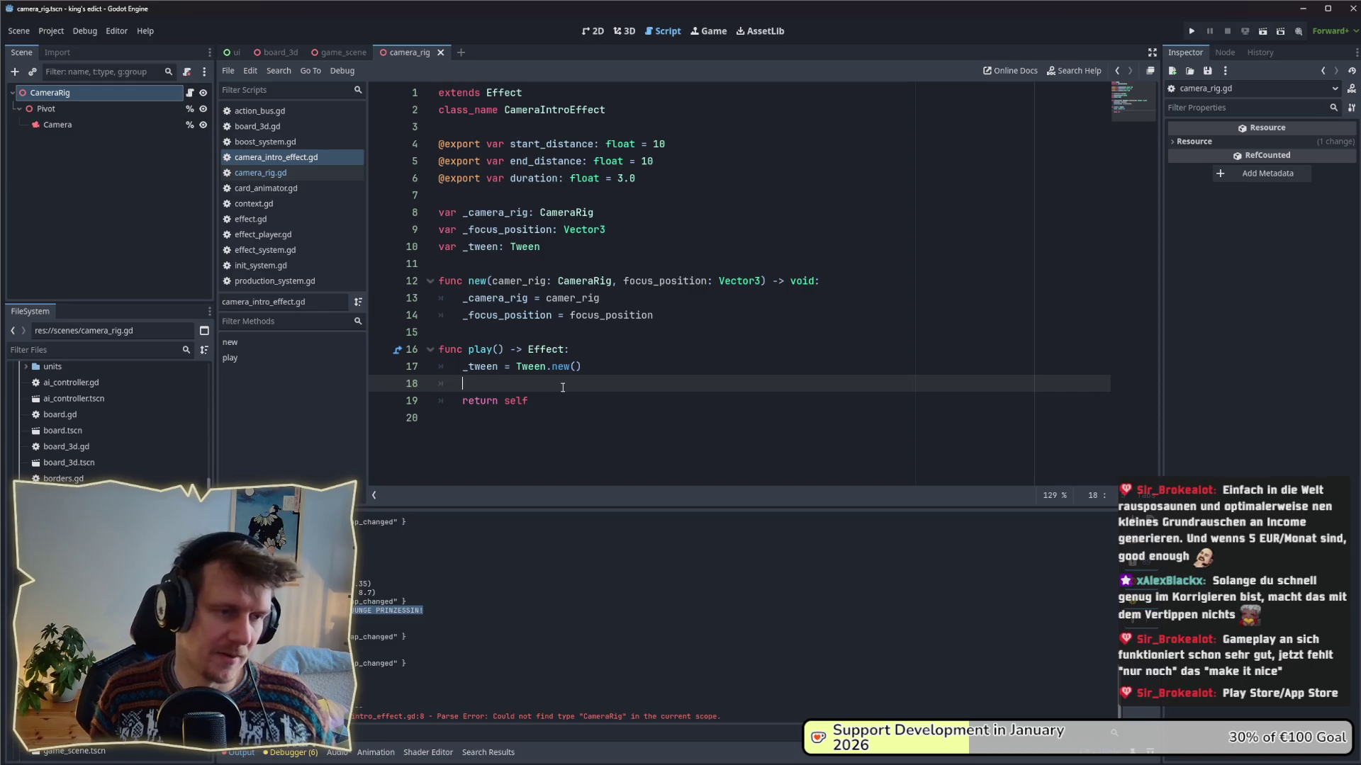
- Type '_tween.tween_property(cam' on play()'s second line, then select both tween lines
type("_t")
key("Return")
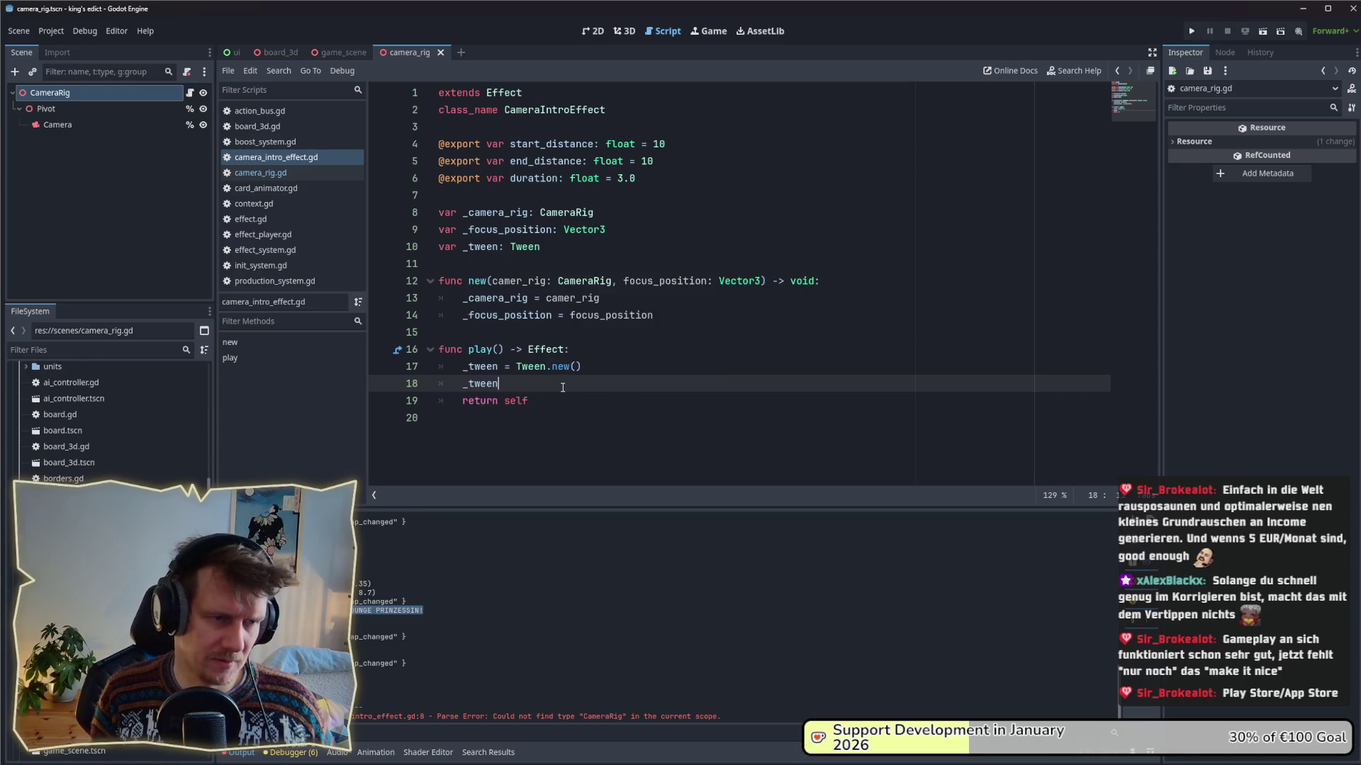
type(".t")
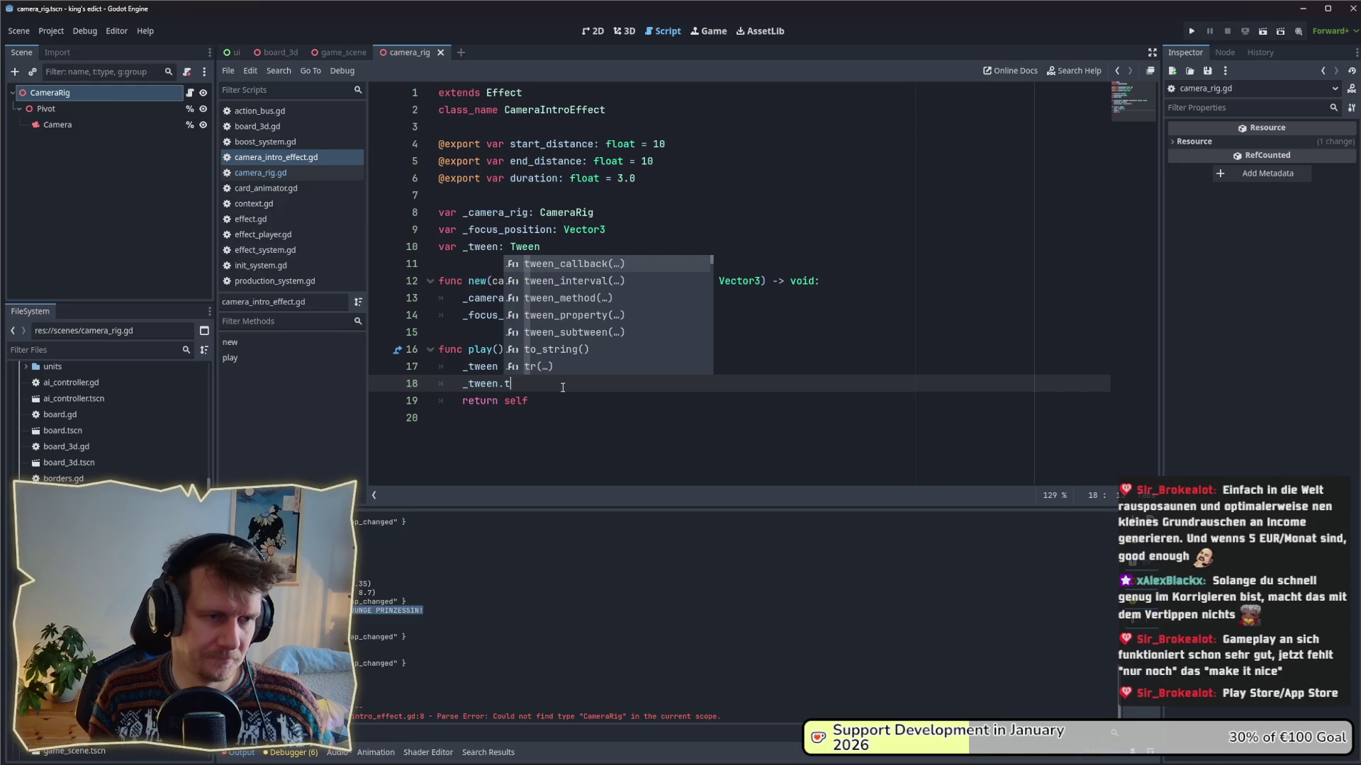
key("Down")
key("Down")
key("Down")
key("Return")
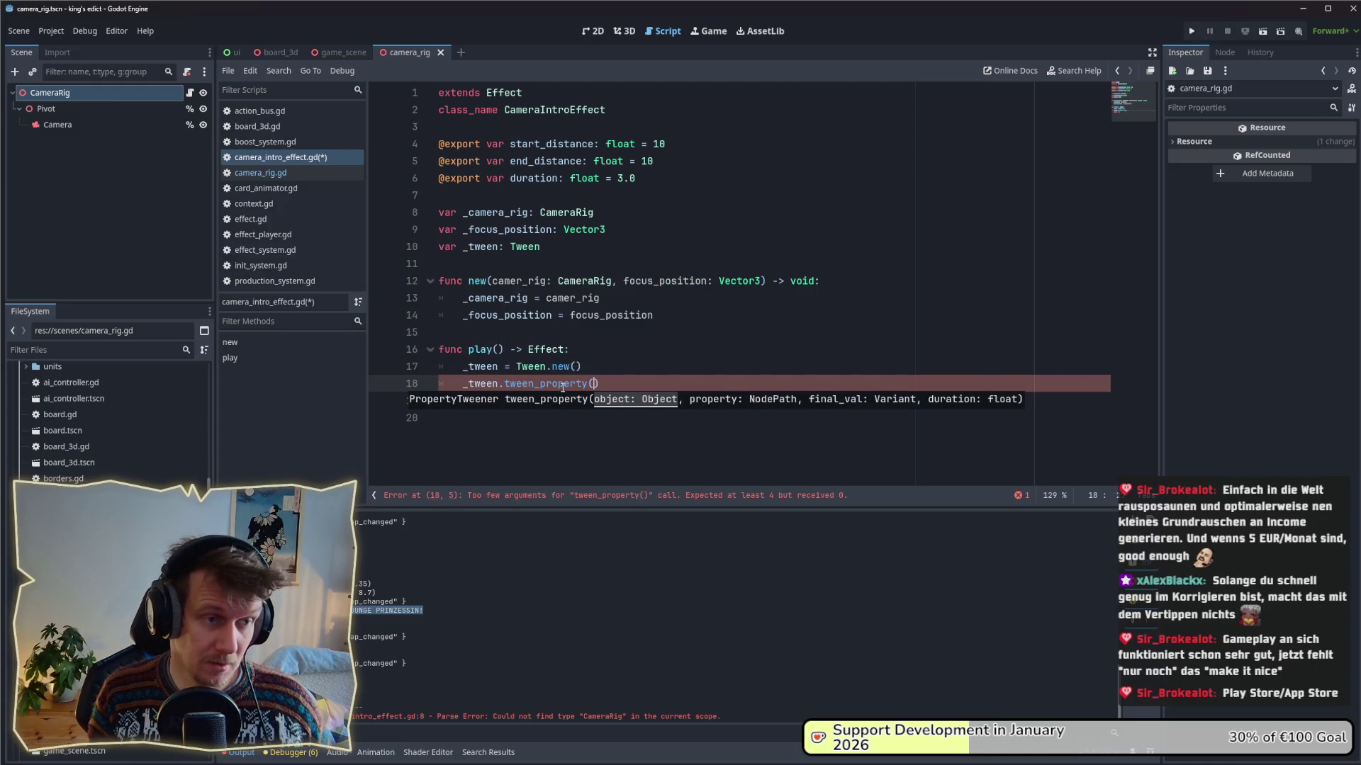
type("cam")
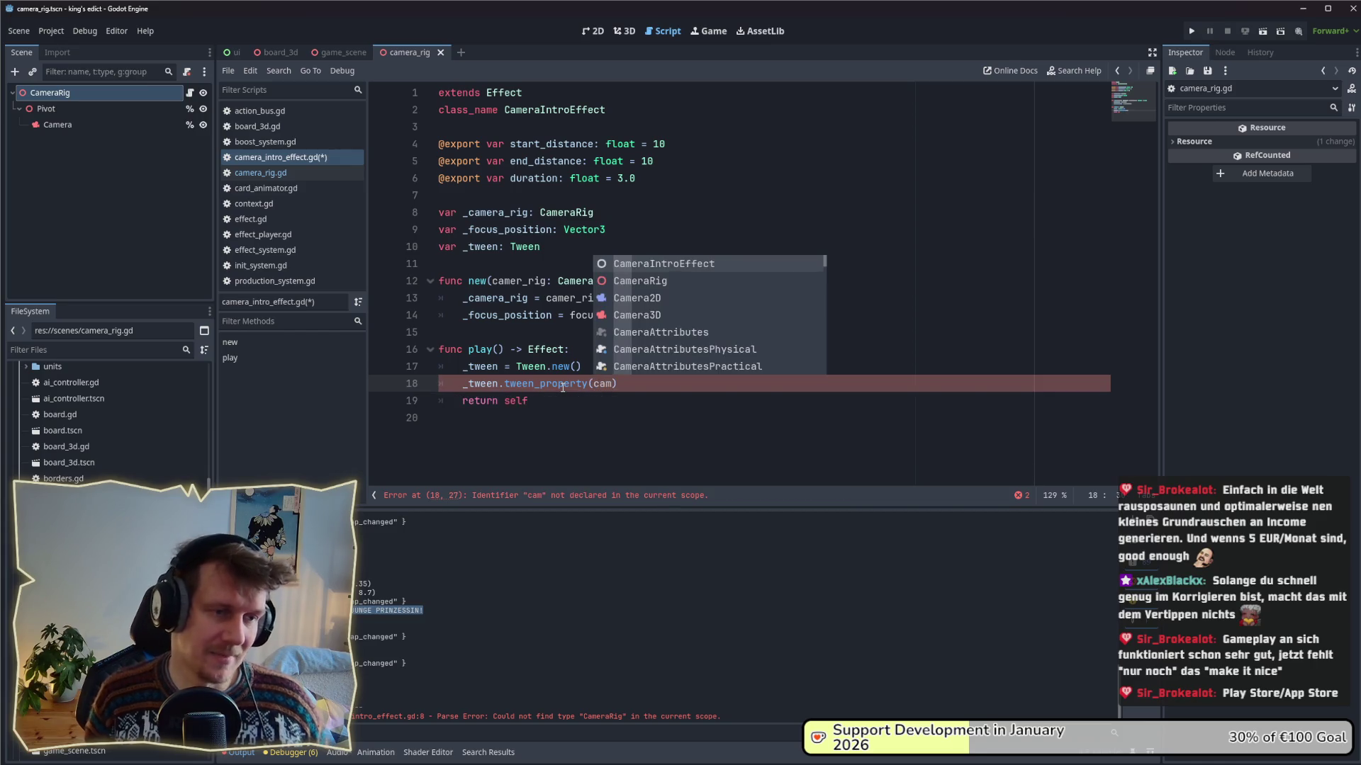
mouse_move(631, 383)
left_mouse_down()
mouse_move(440, 383)
mouse_move(421, 367)
left_mouse_up()
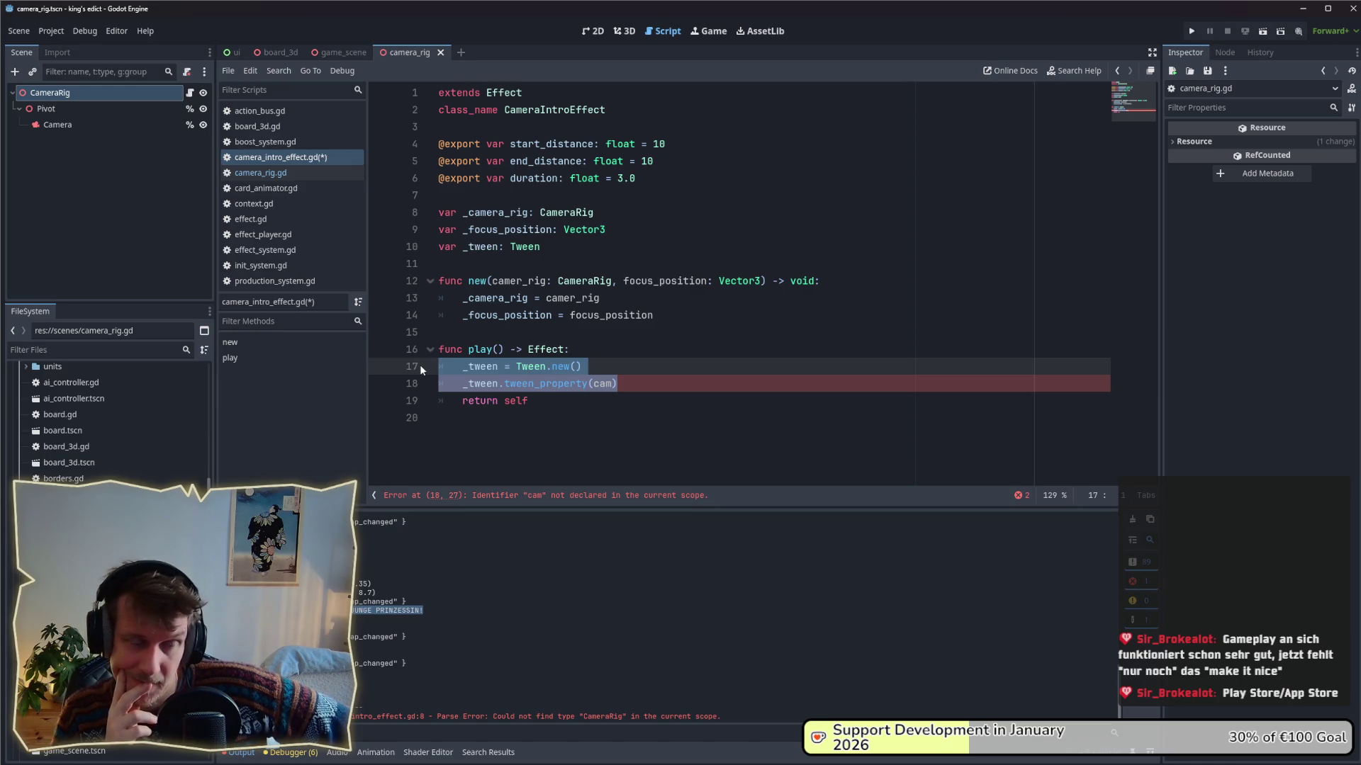
- Replace the tween lines with '_camera_rig.focus_position(_focus_position).finish'
key("BackSpace")
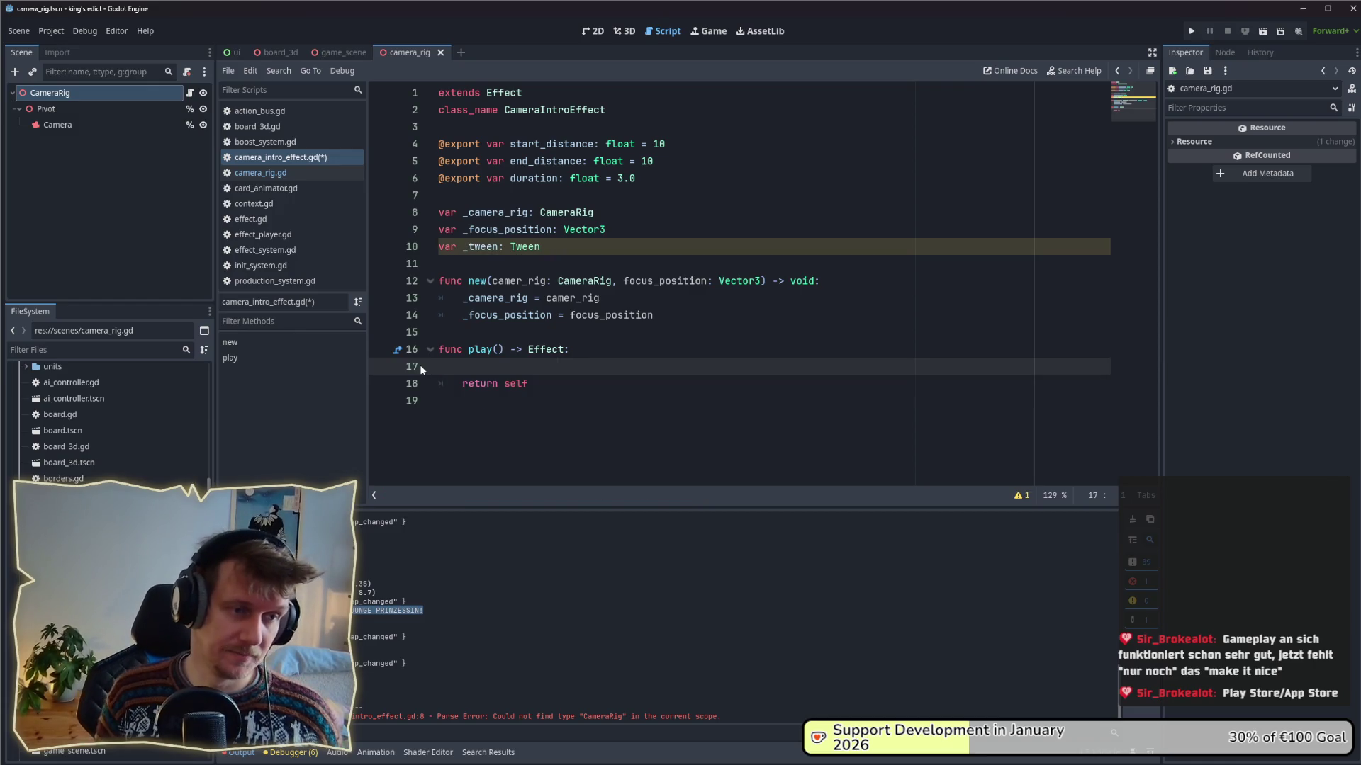
type("_")
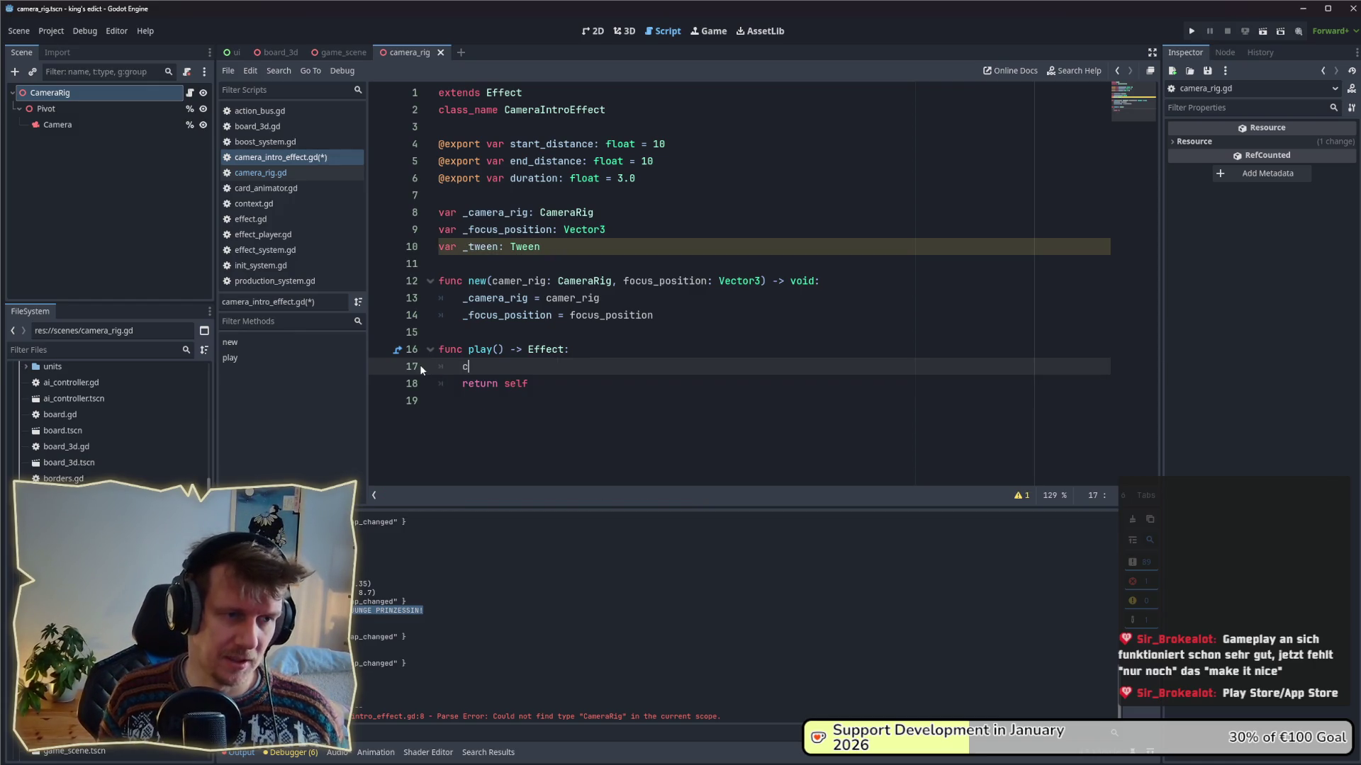
key("Return")
type(".")
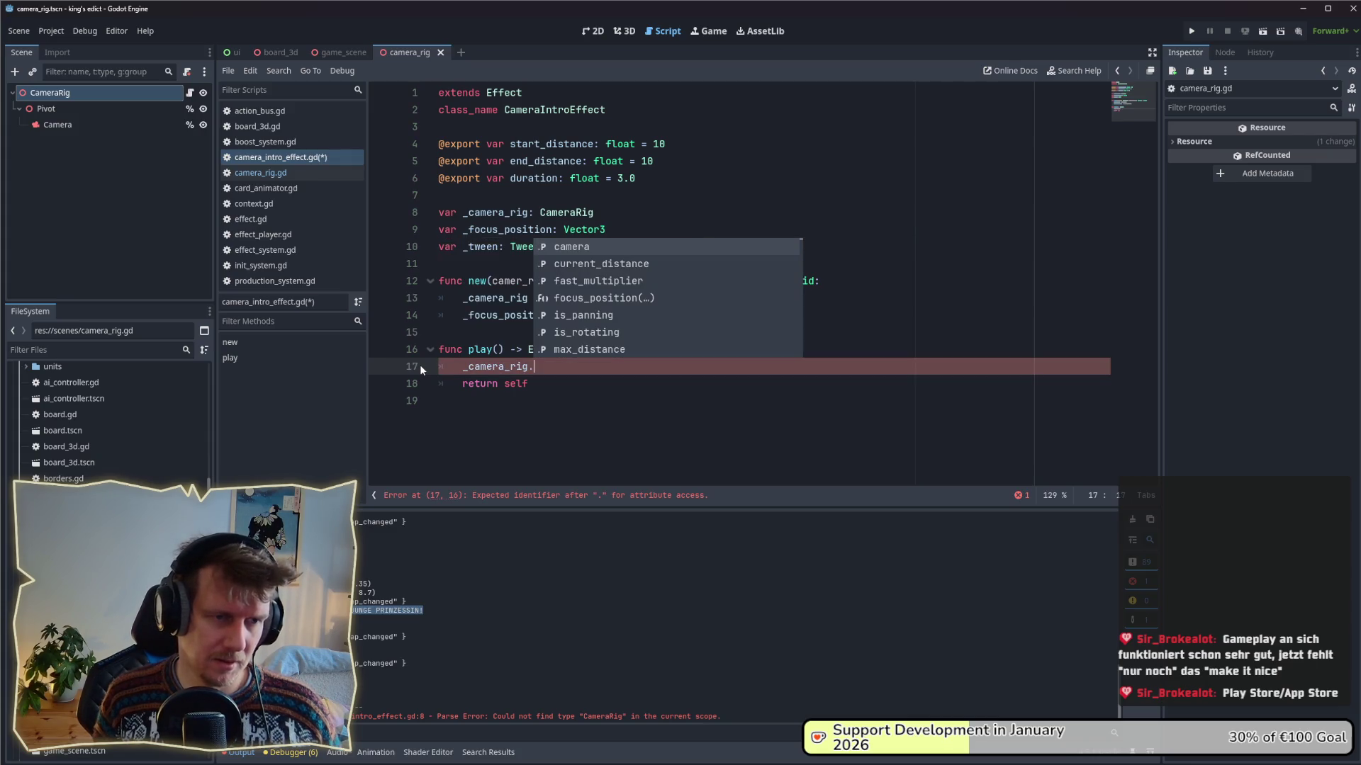
key("Down")
key("Down")
key("Down")
key("Return")
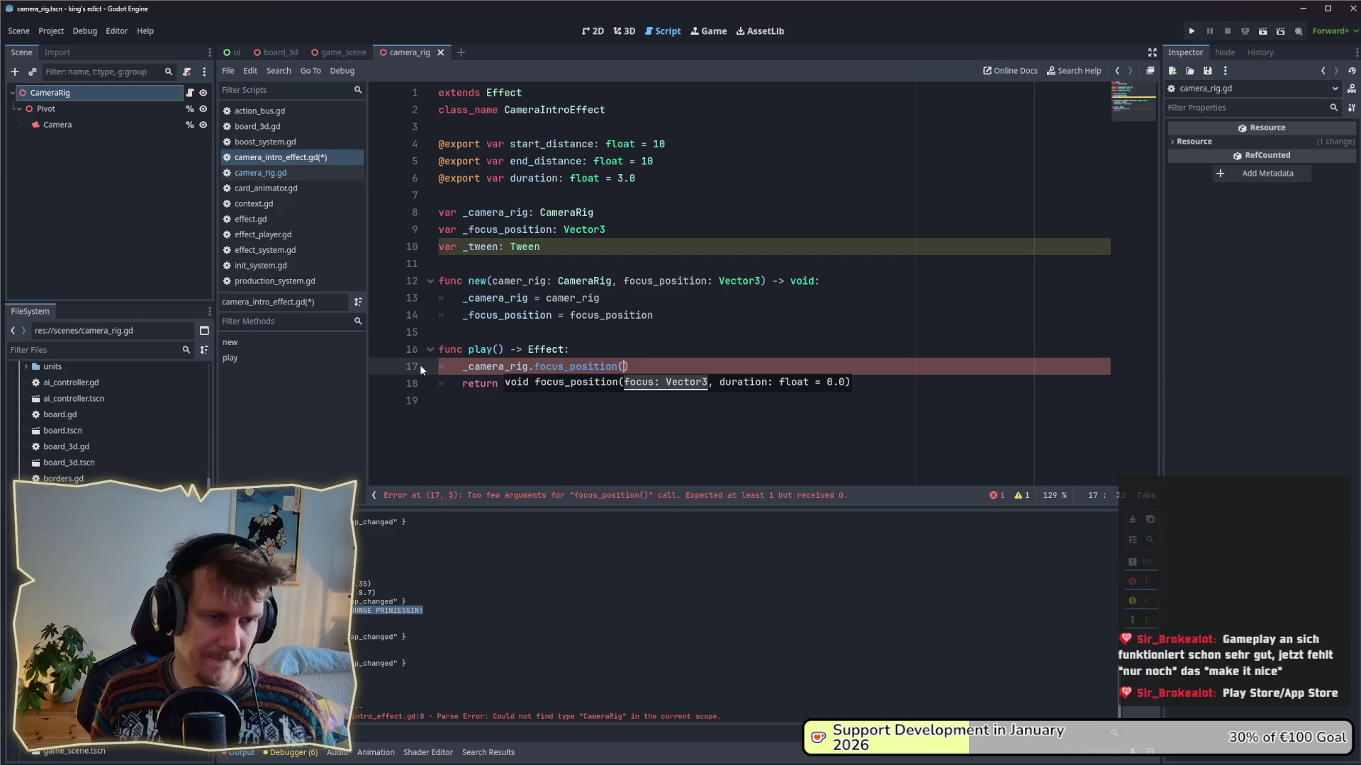
type("_")
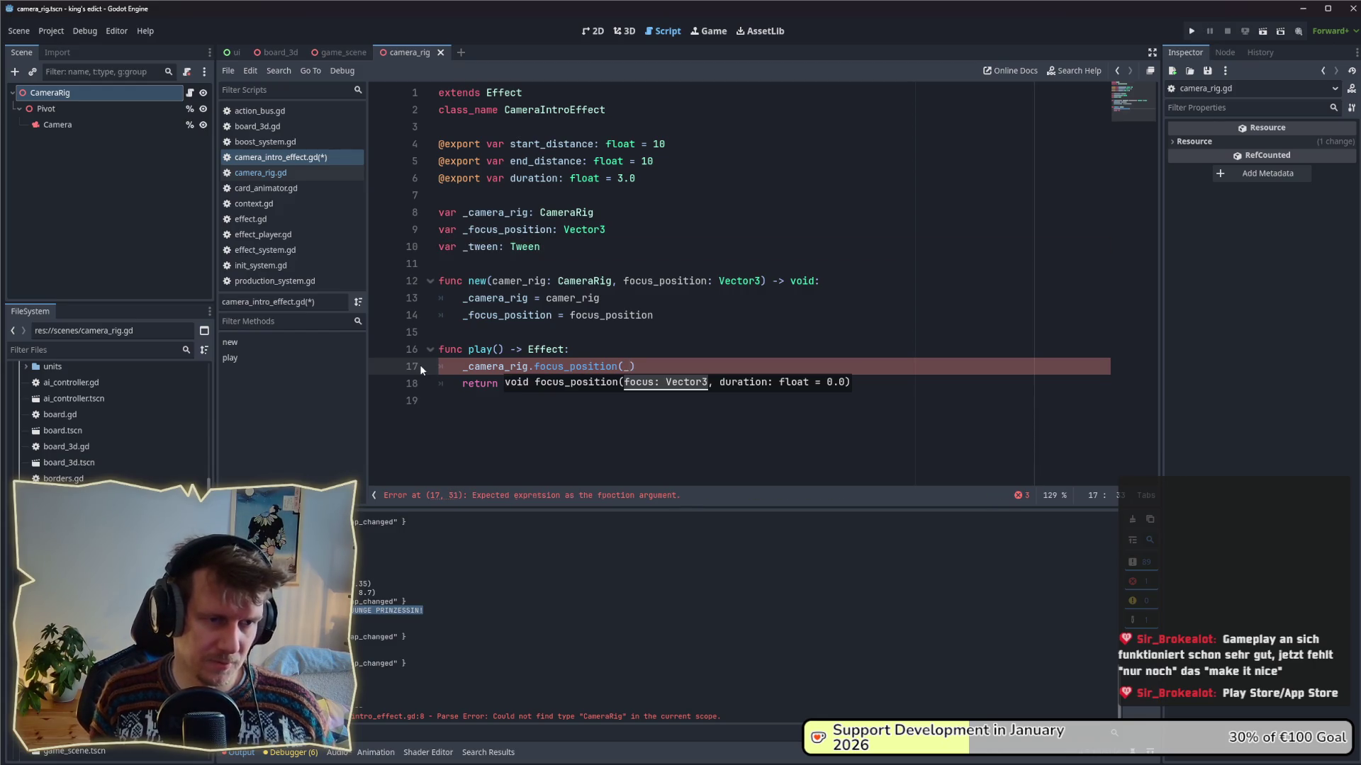
type("fo")
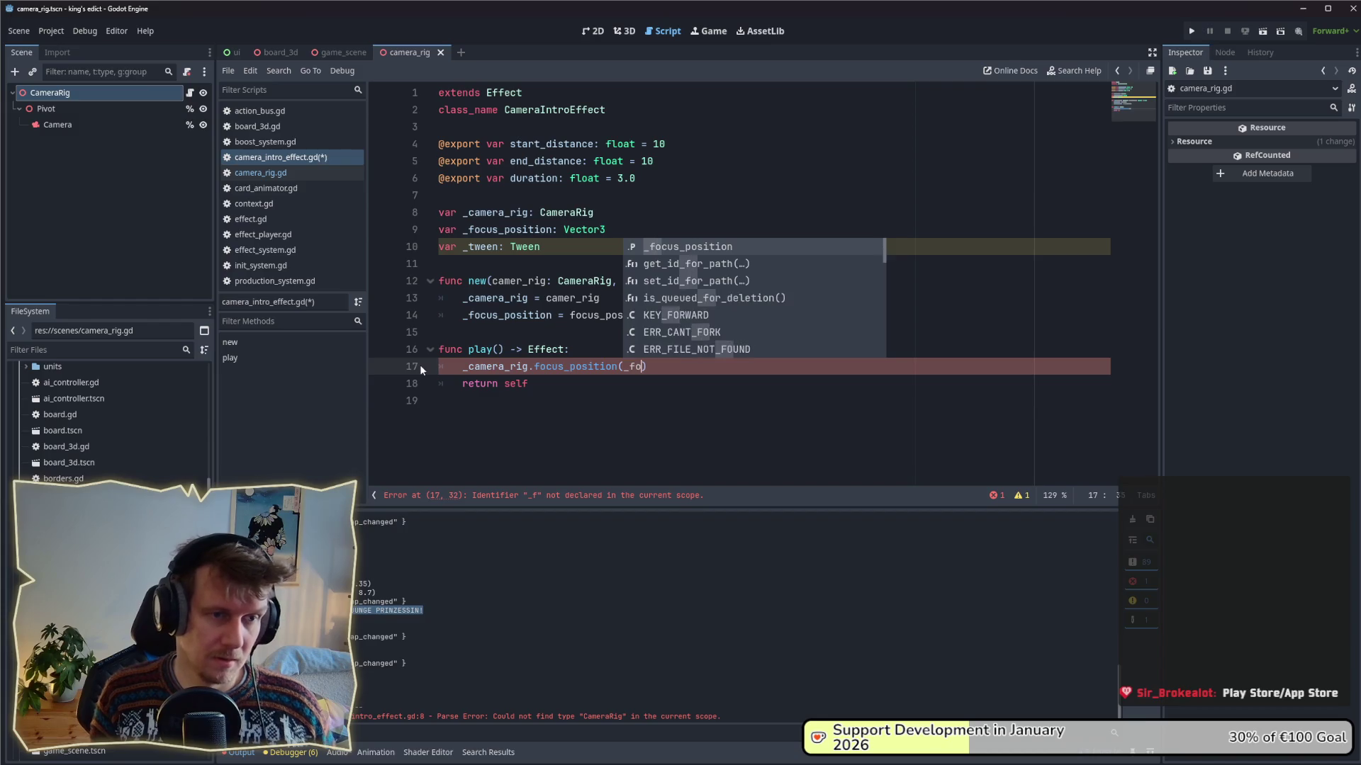
key("Return")
key("End")
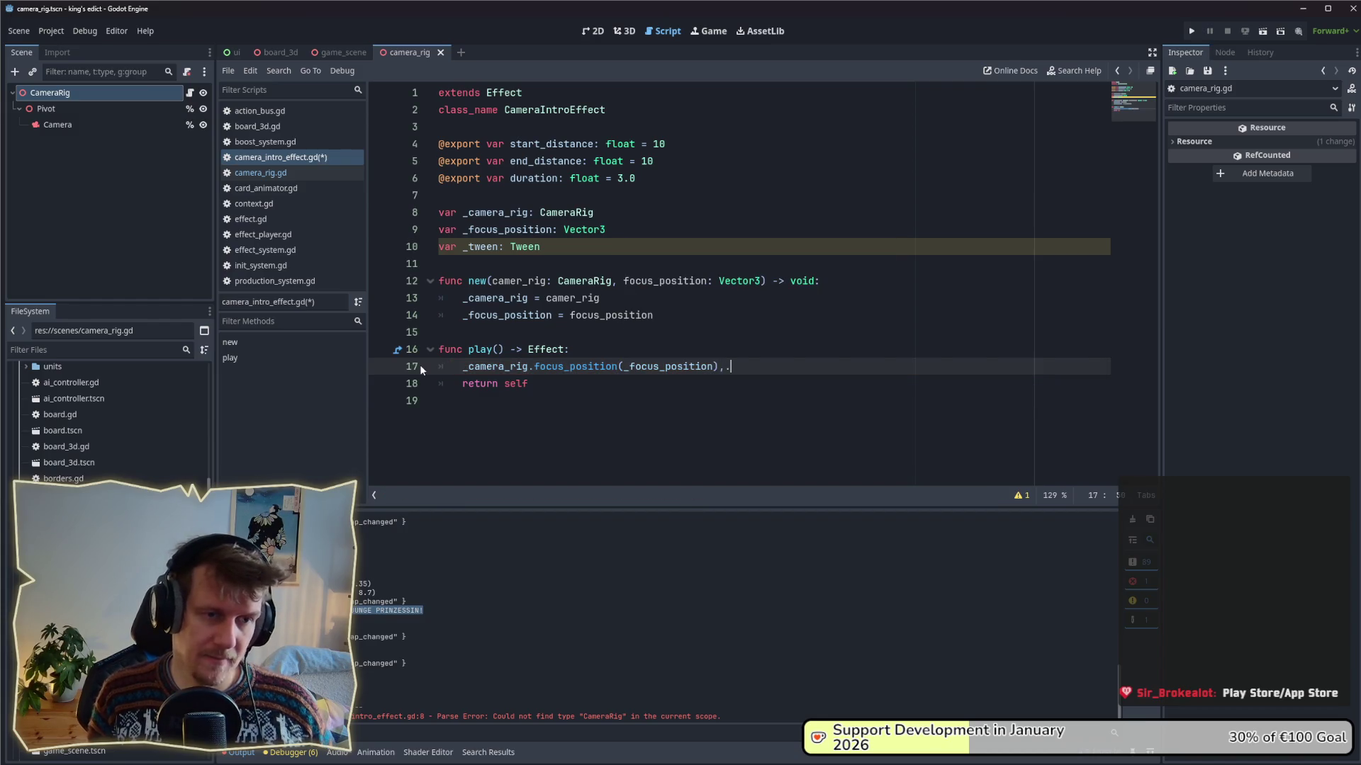
type(".finish")
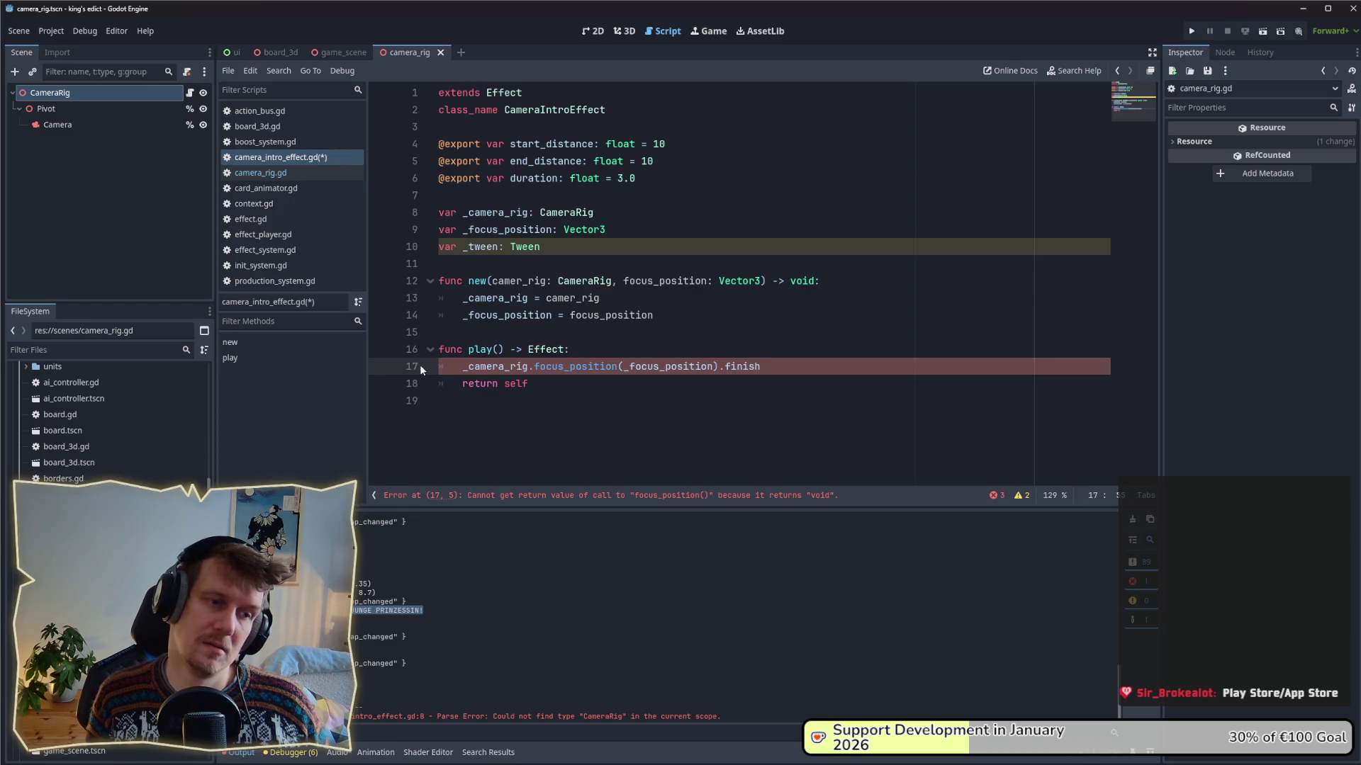
- Try an await prefix on that call, remove it, and start line 20 below play()
type("await")
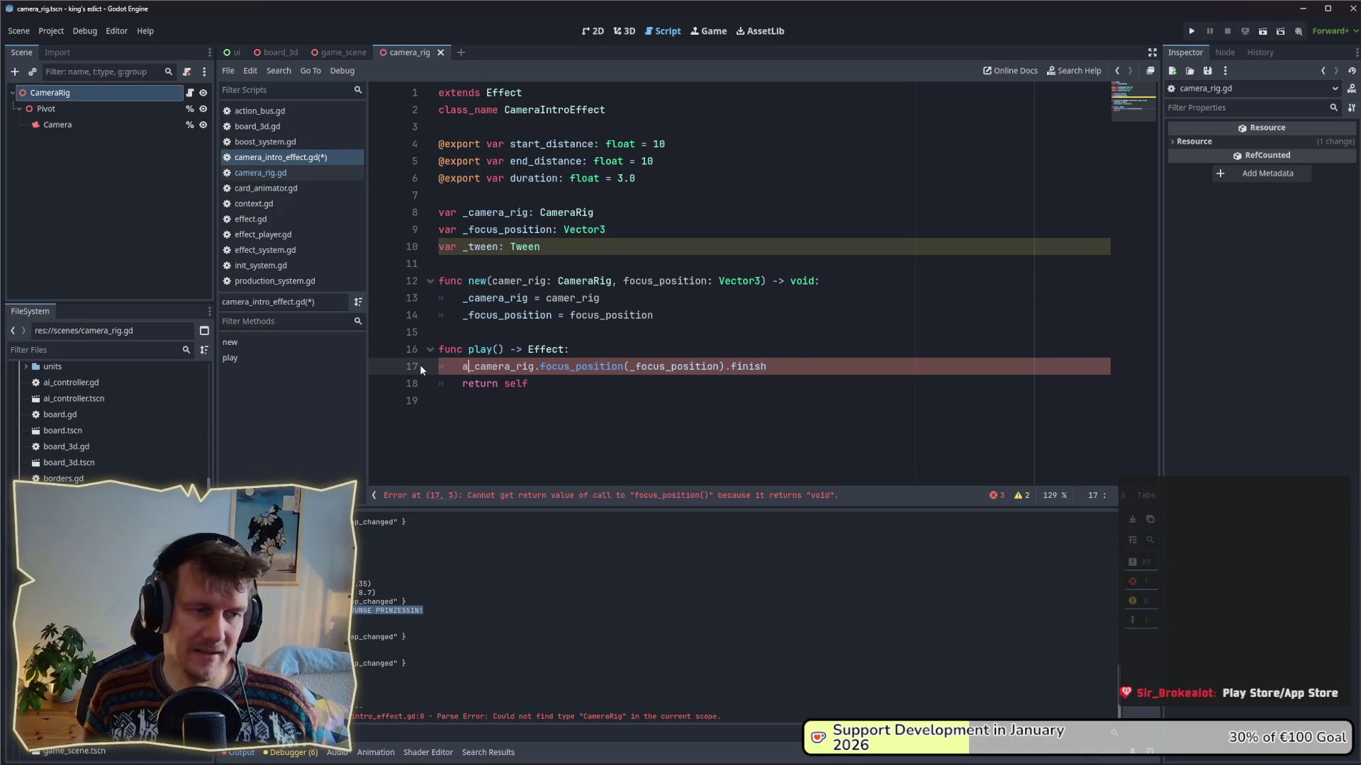
key("ctrl+Right")
key("End")
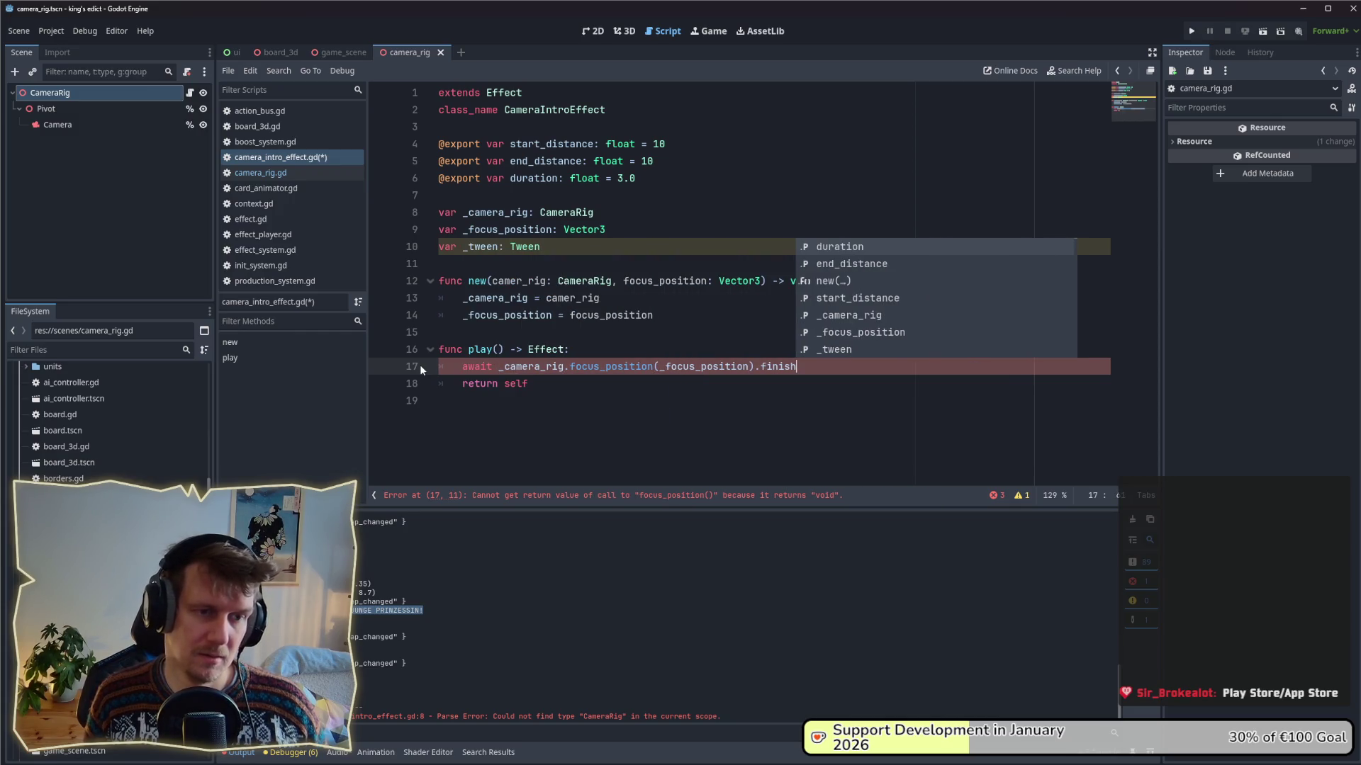
key("ctrl+Left")
key("ctrl+Left")
key("ctrl+Left")
key("BackSpace")
key("BackSpace")
key("BackSpace")
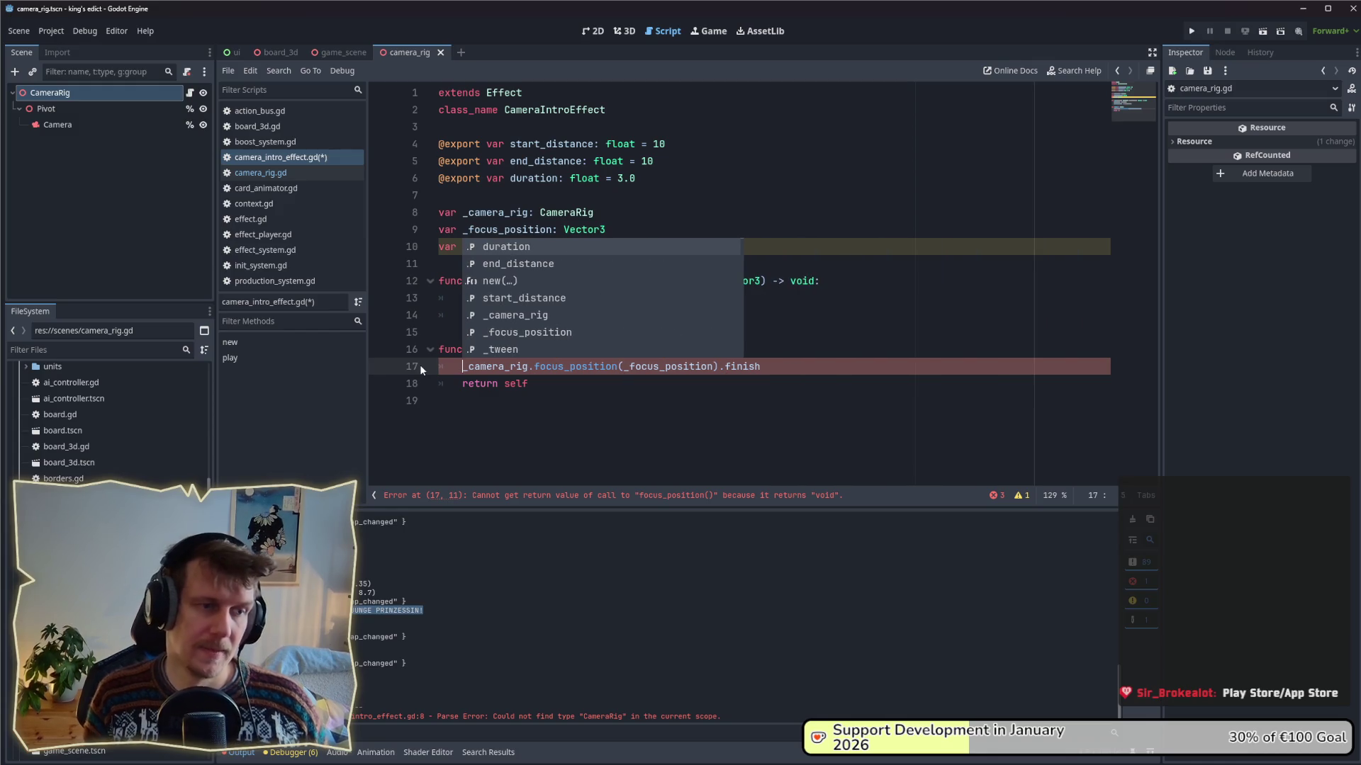
key("Down")
key("Down")
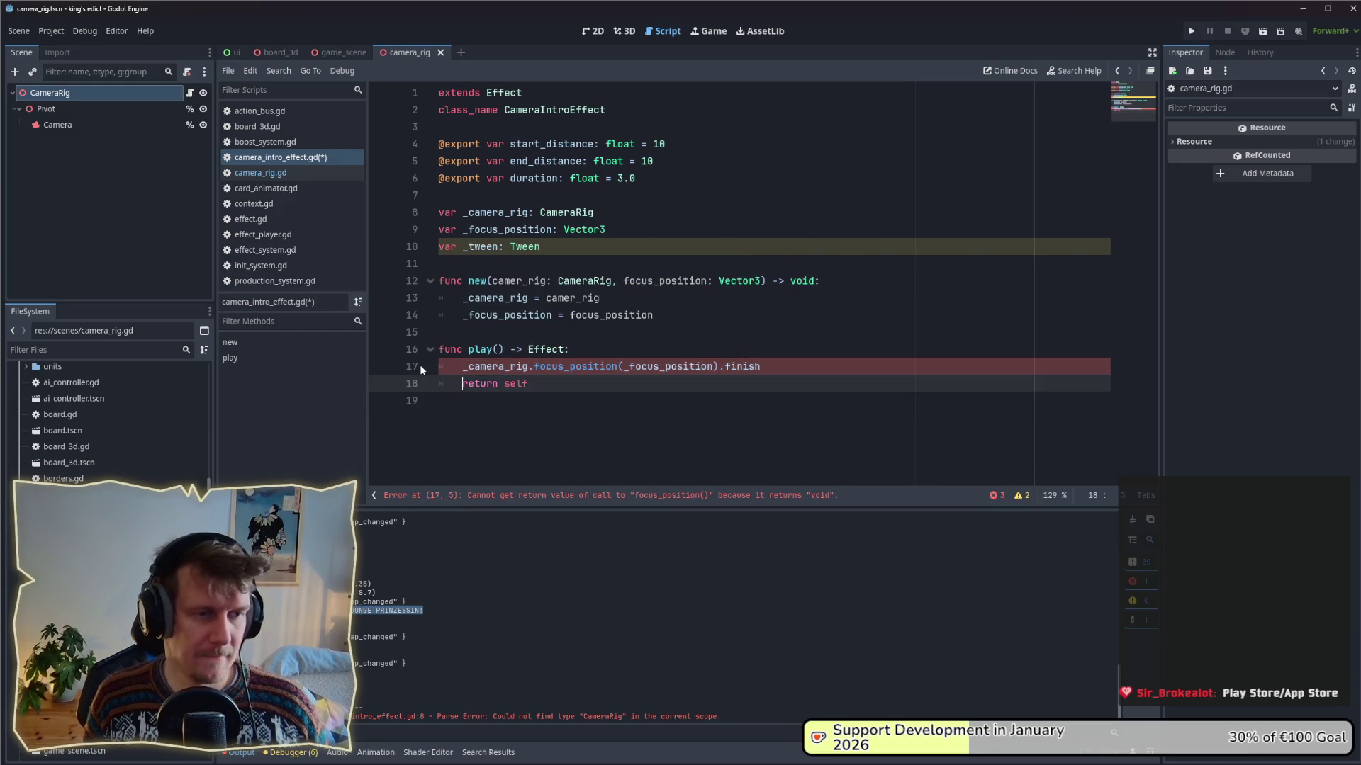
key("Down")
key("Up")
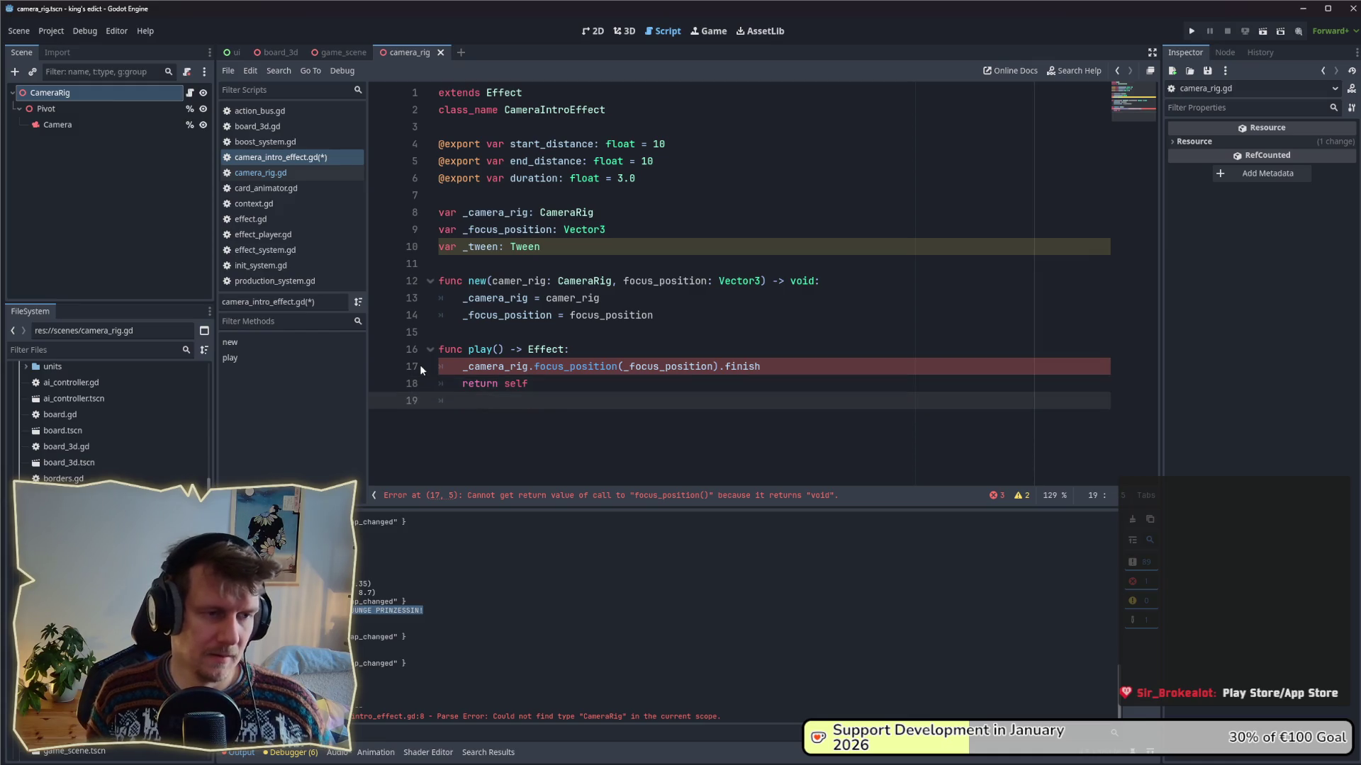
key("Up")
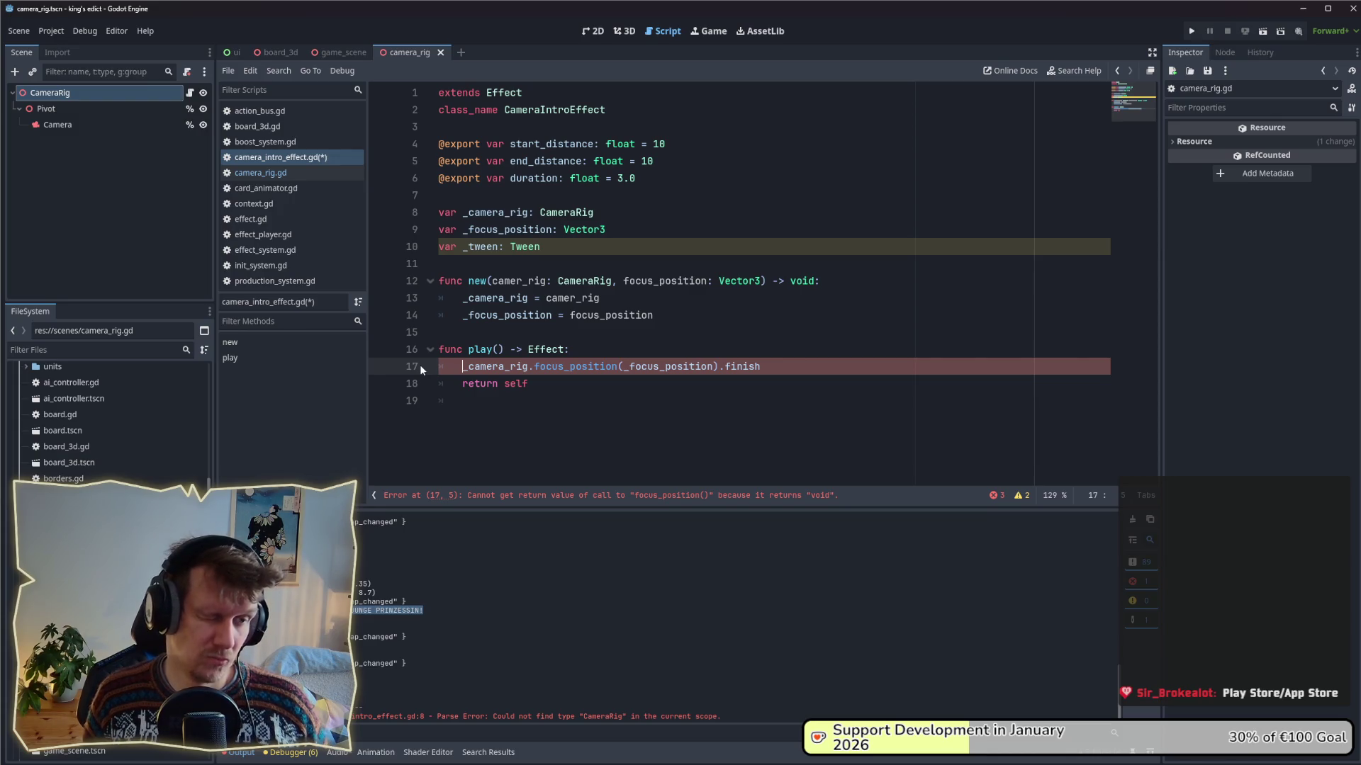
key("Down")
key("Down")
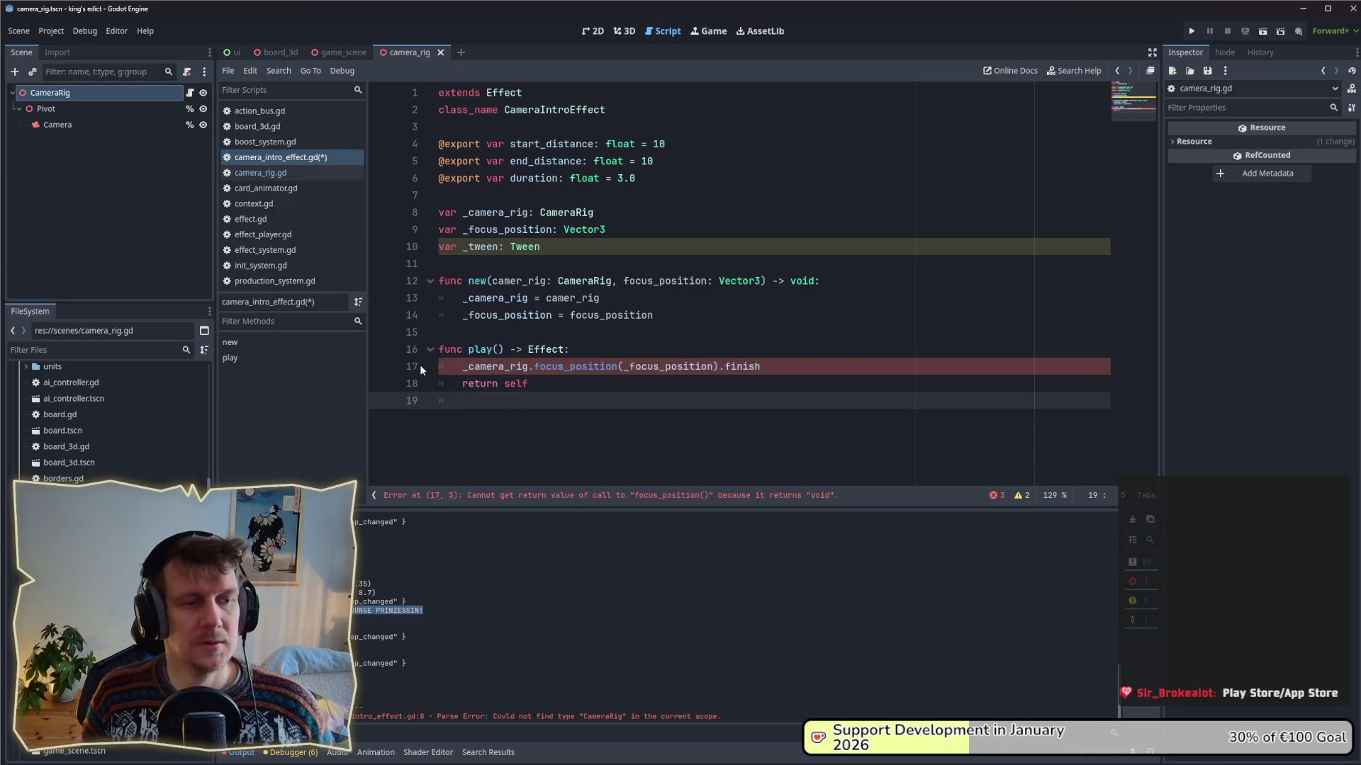
key("Return")
key("BackSpace")
- Add 'func _on_camera_finished() -> void:' whose body is finish.emit(), and save
type("_")
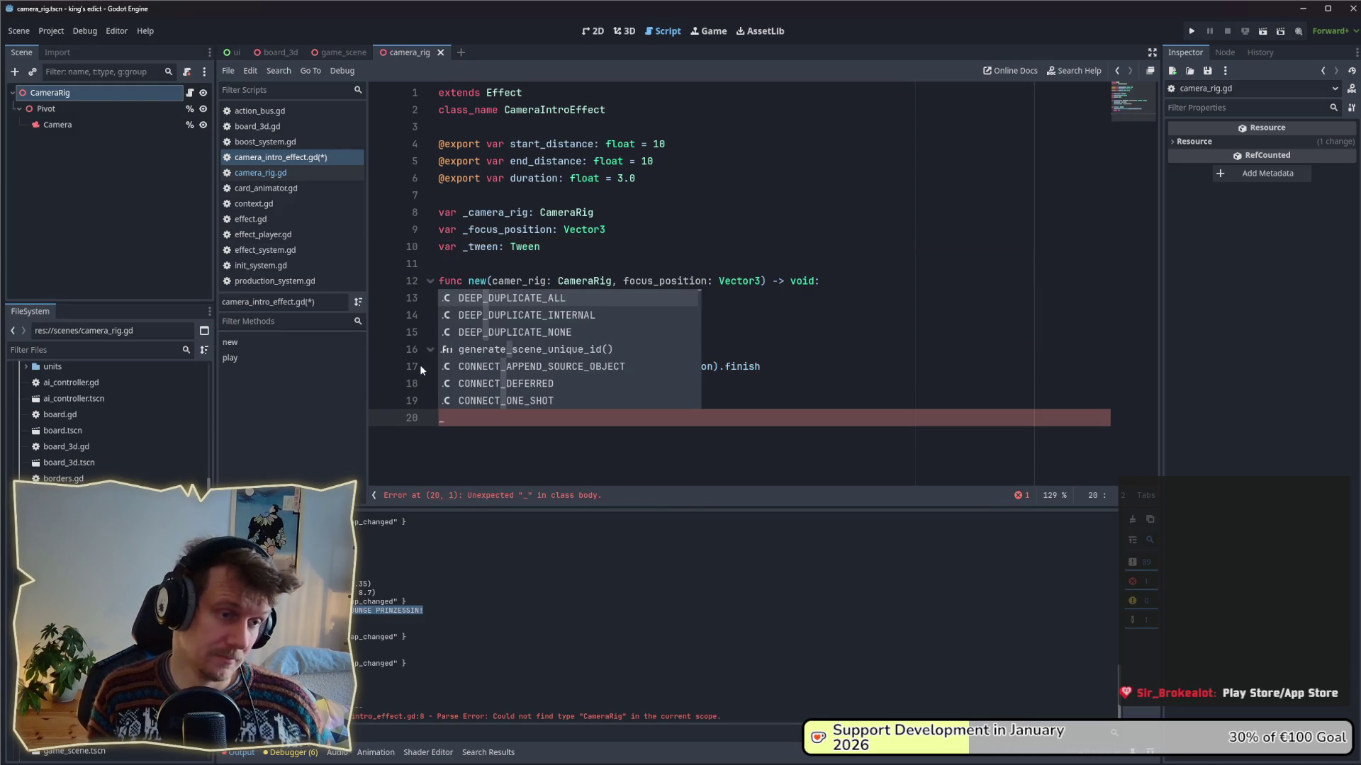
key("BackSpace")
type("func _o")
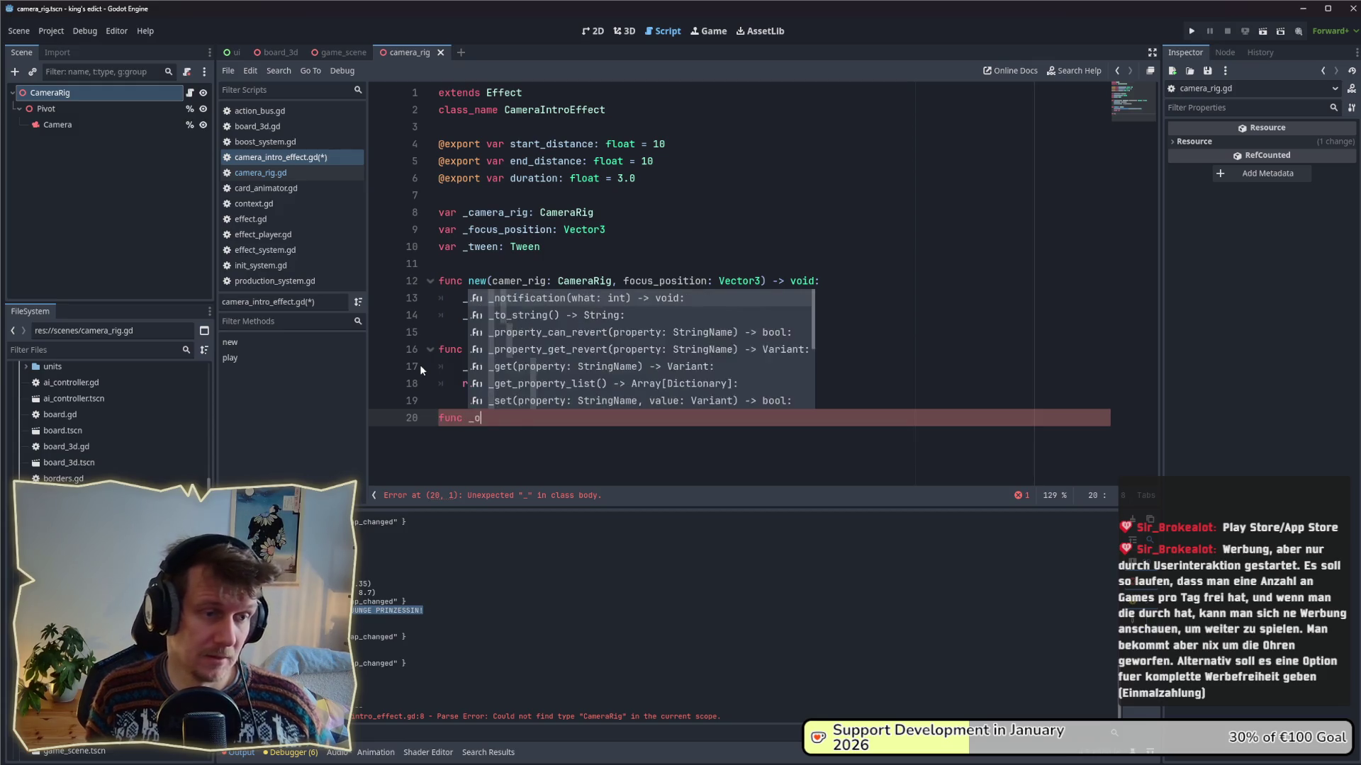
type("n_camera_")
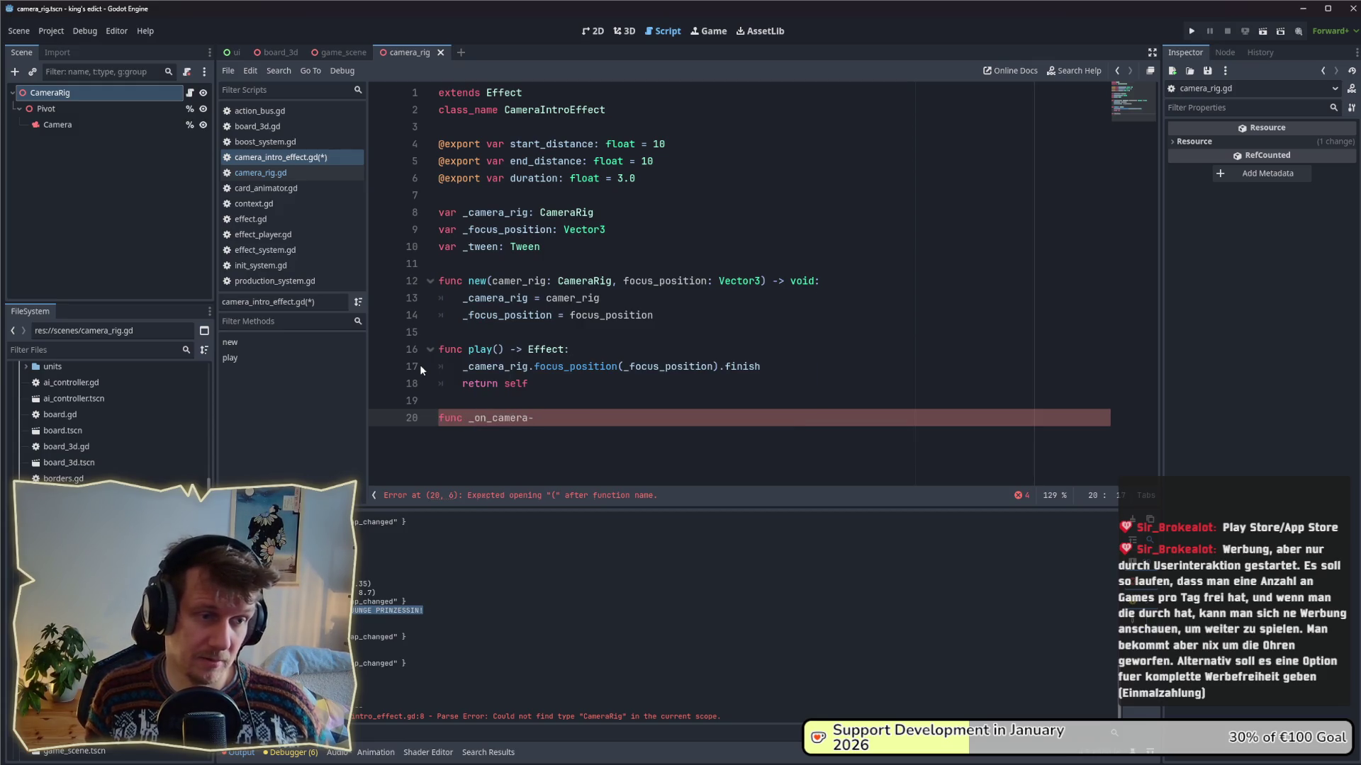
type("fi")
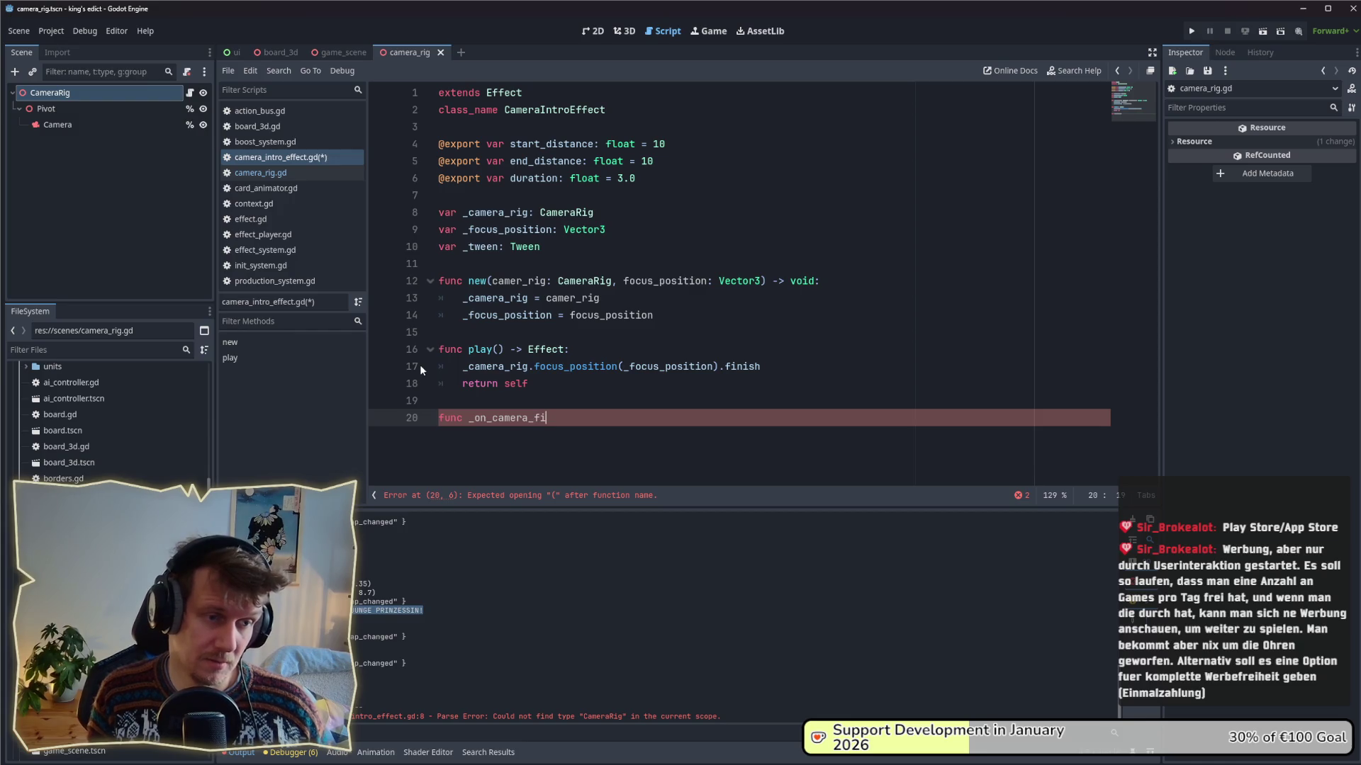
type("nished(")
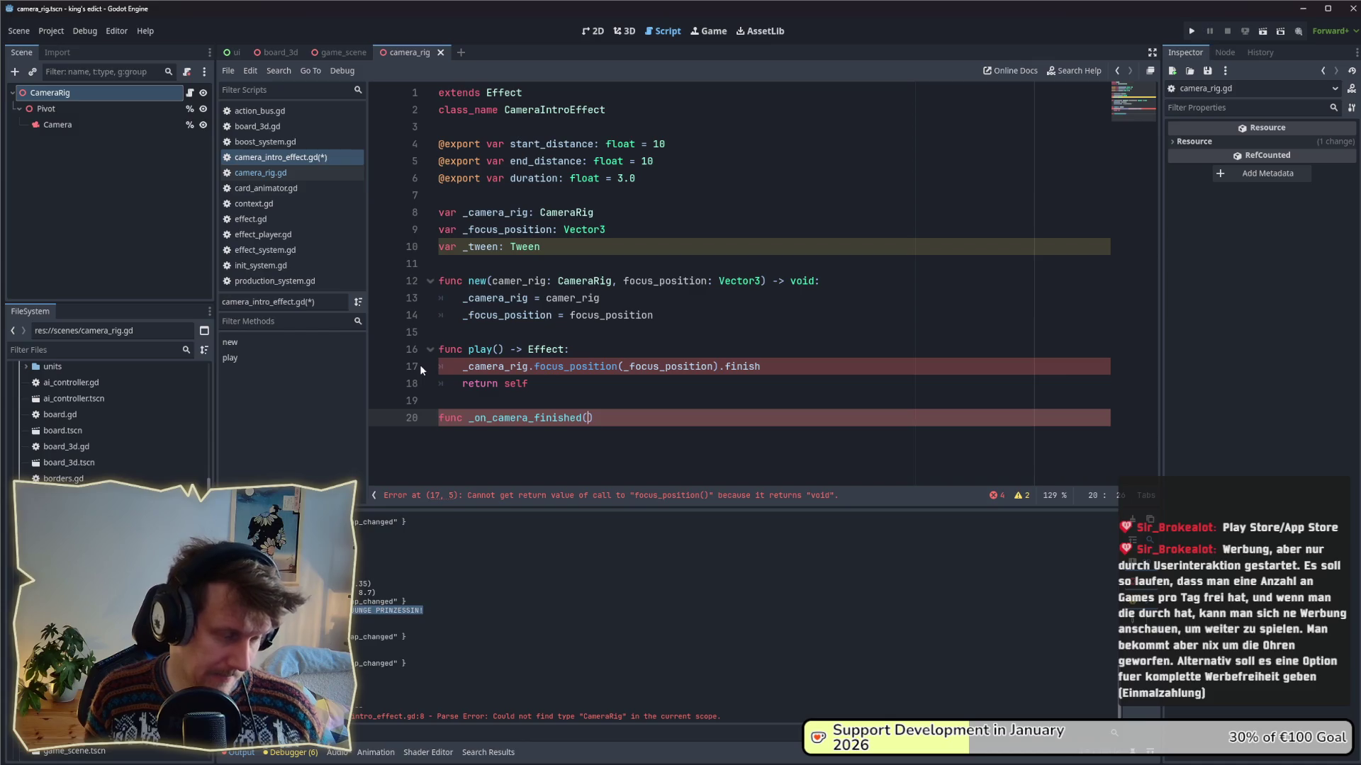
type(") -> void:")
key("Return")
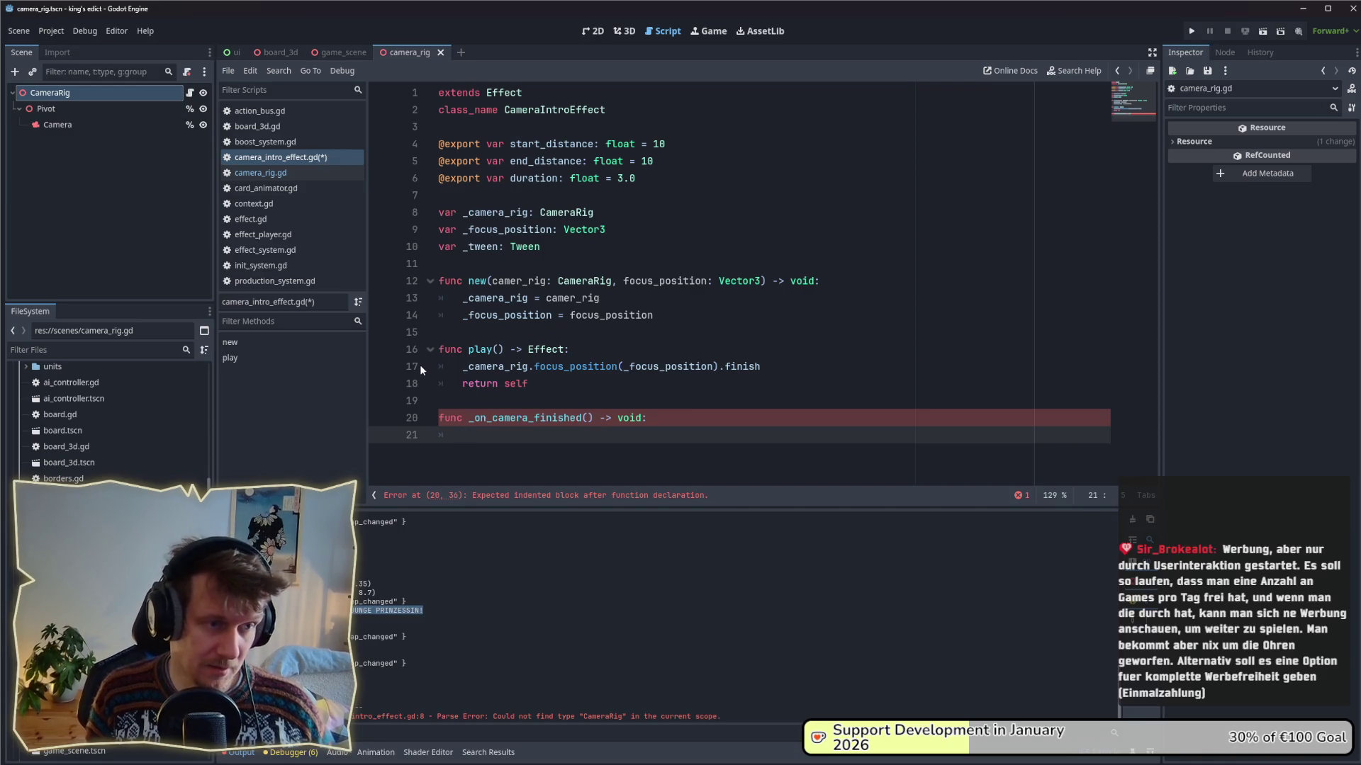
type("fini")
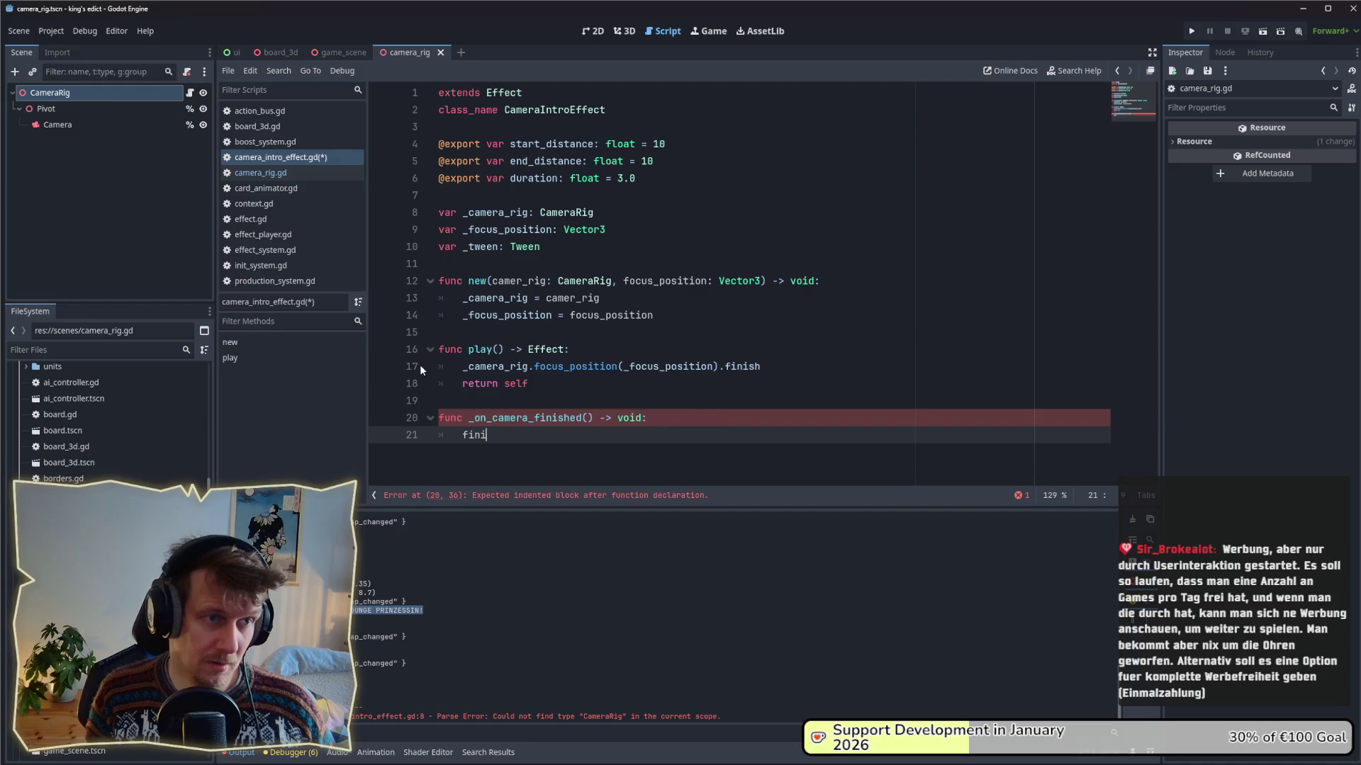
type("sh.emit()")
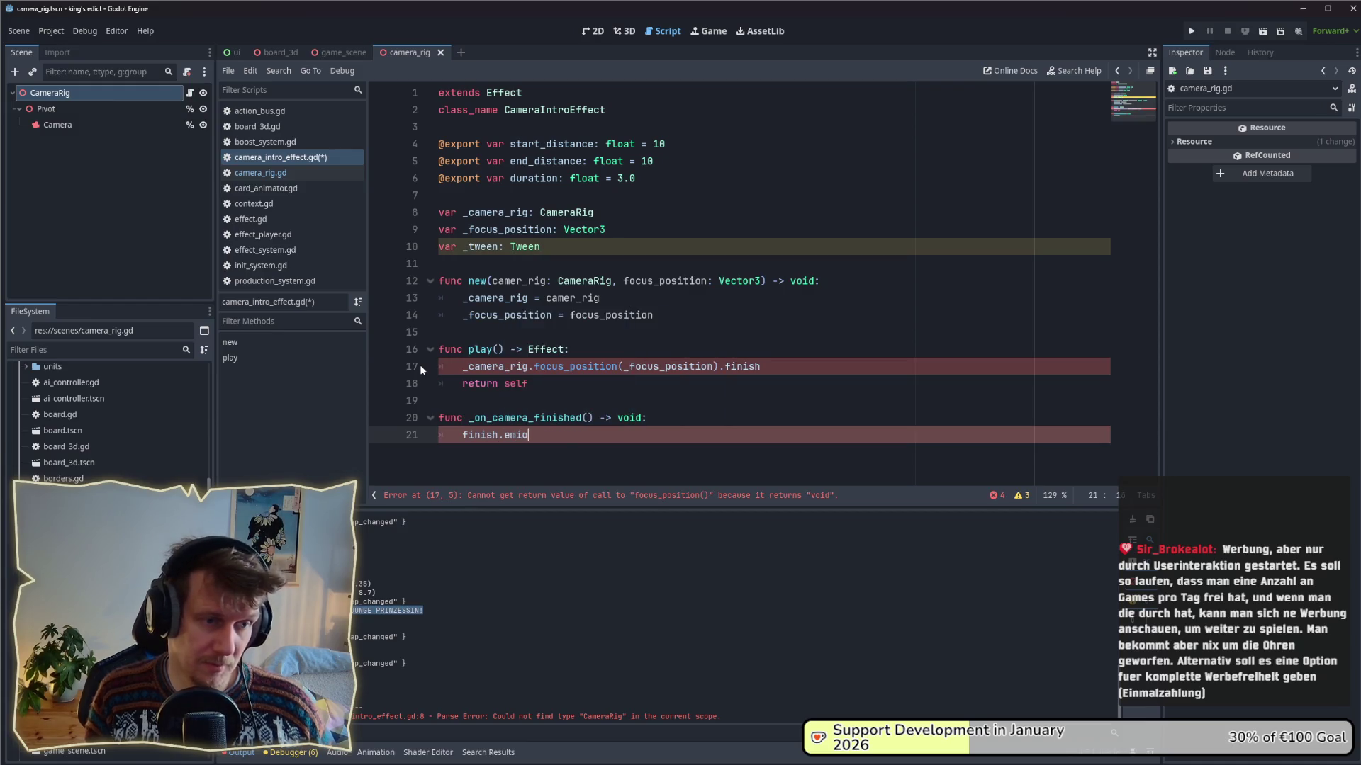
key("ctrl+s")
- Append .connect(_on_camera_finish) to the focus_position finish call in play() and save
key("Up")
key("Up")
key("Up")
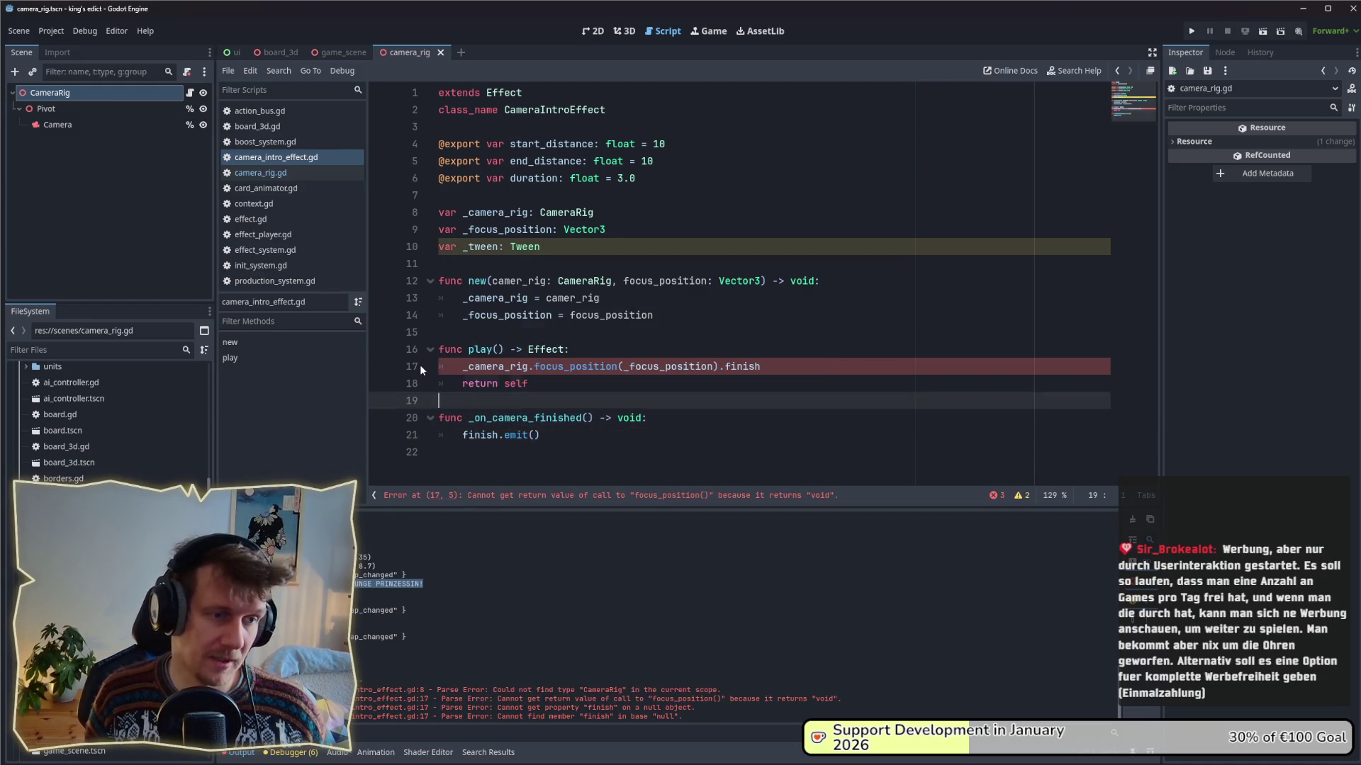
key("Down")
key("Left")
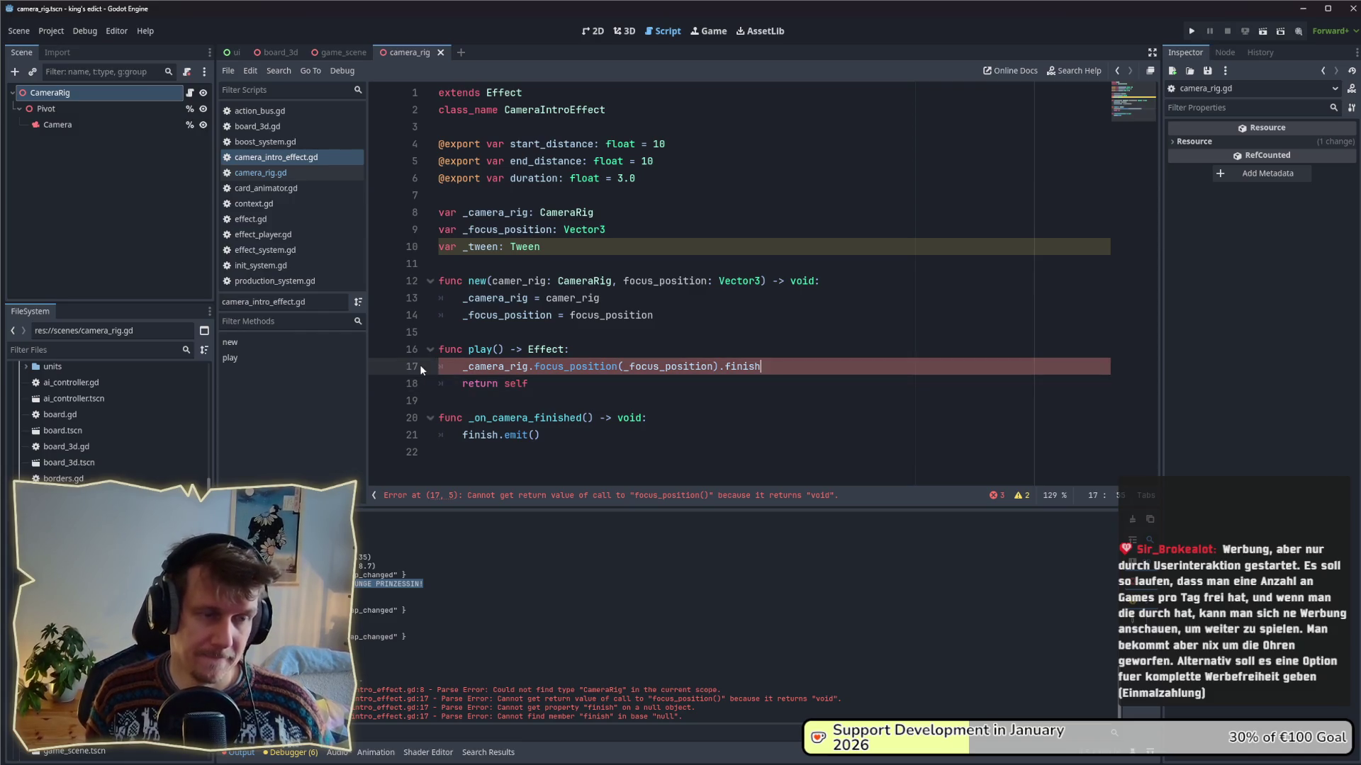
type(".connect()")
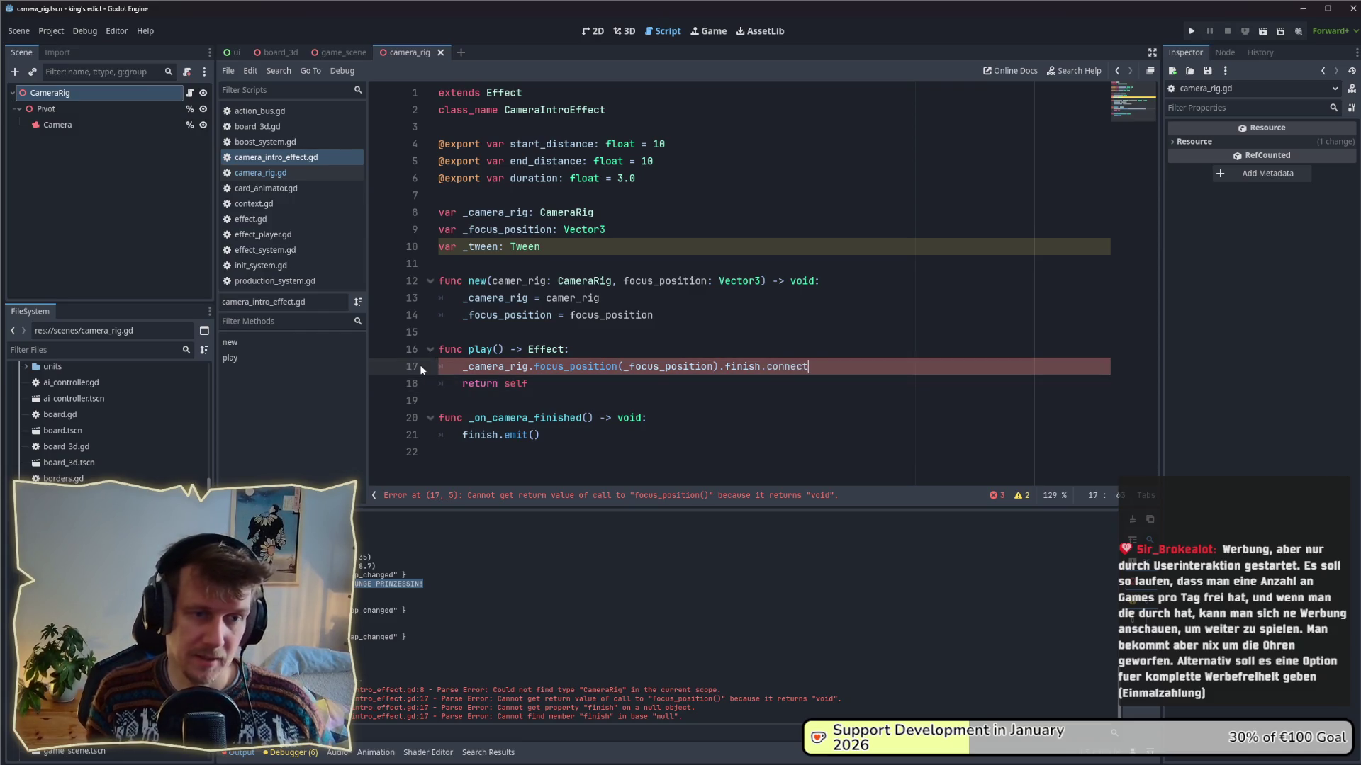
key("Left")
type("_rig.fo…on_camer")
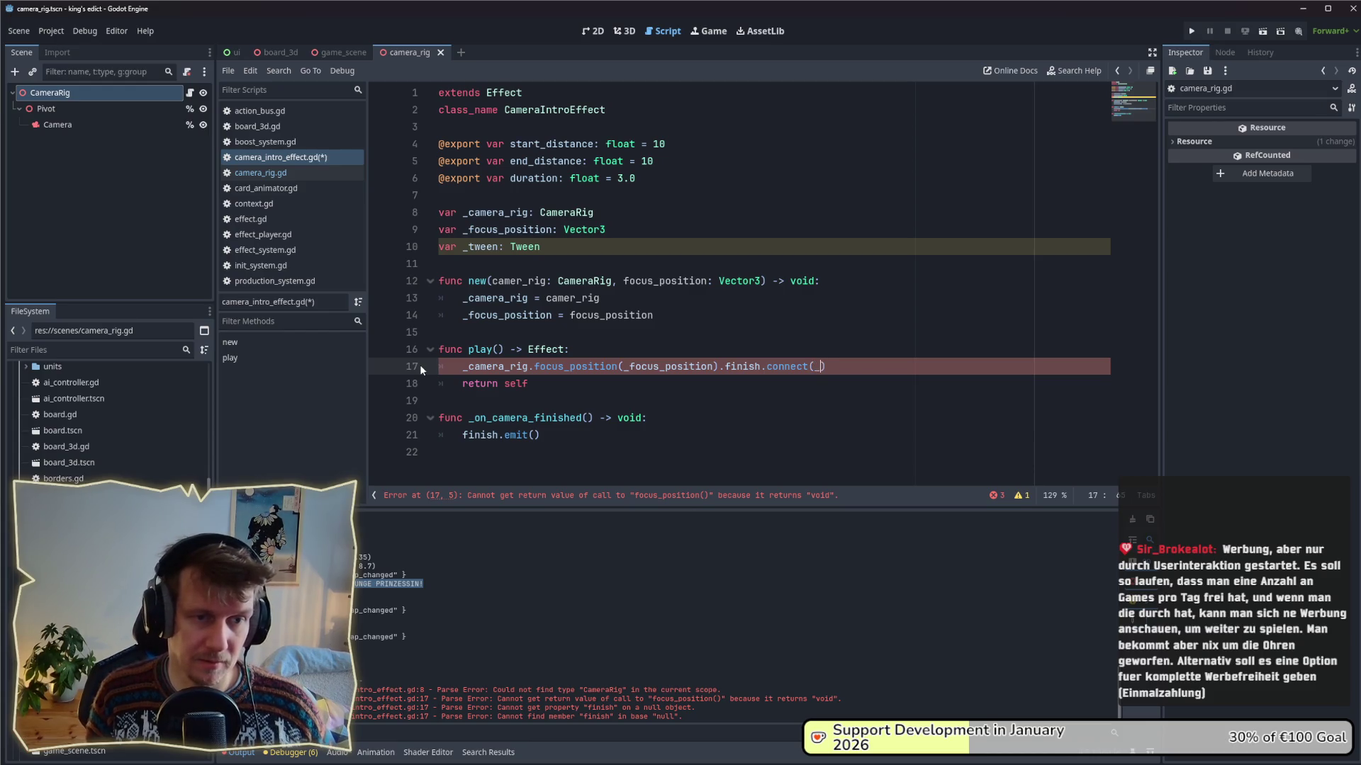
type("a_finish")
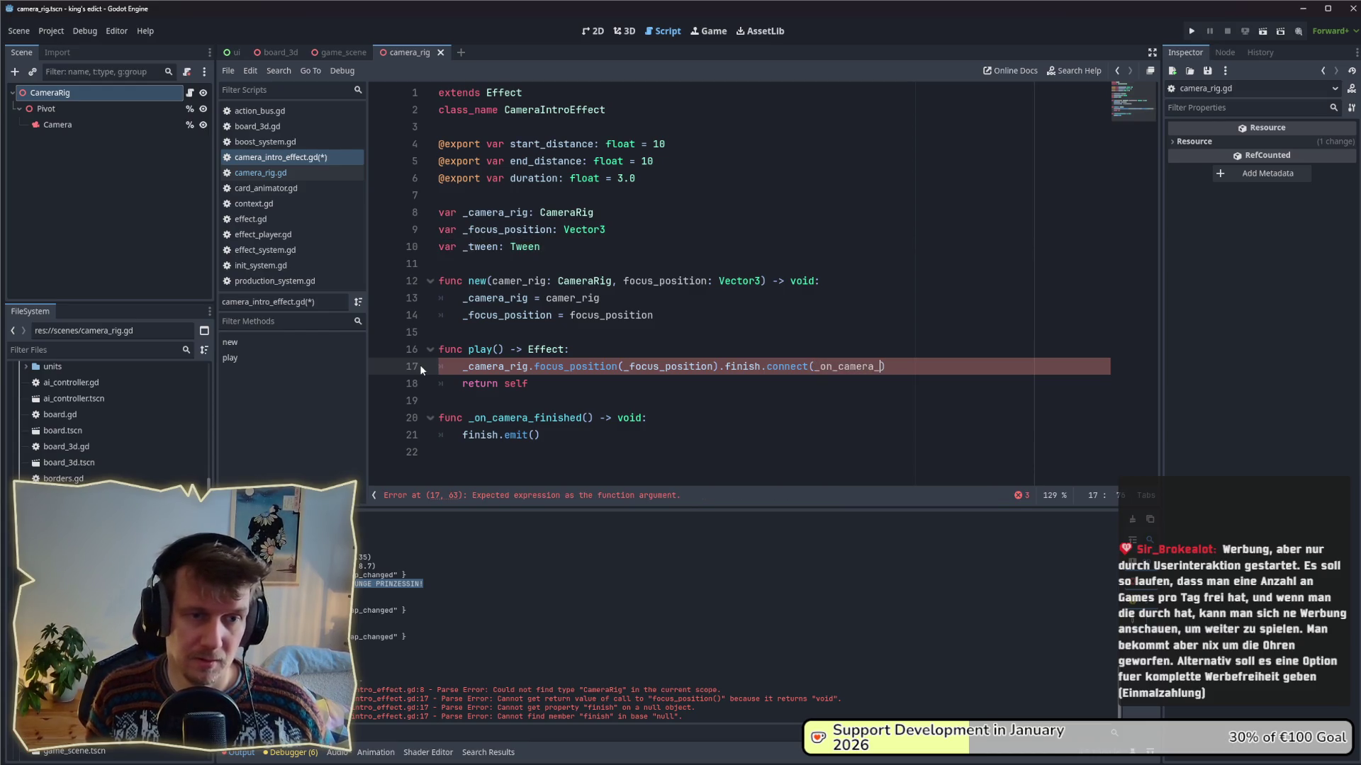
key("ctrl+s")
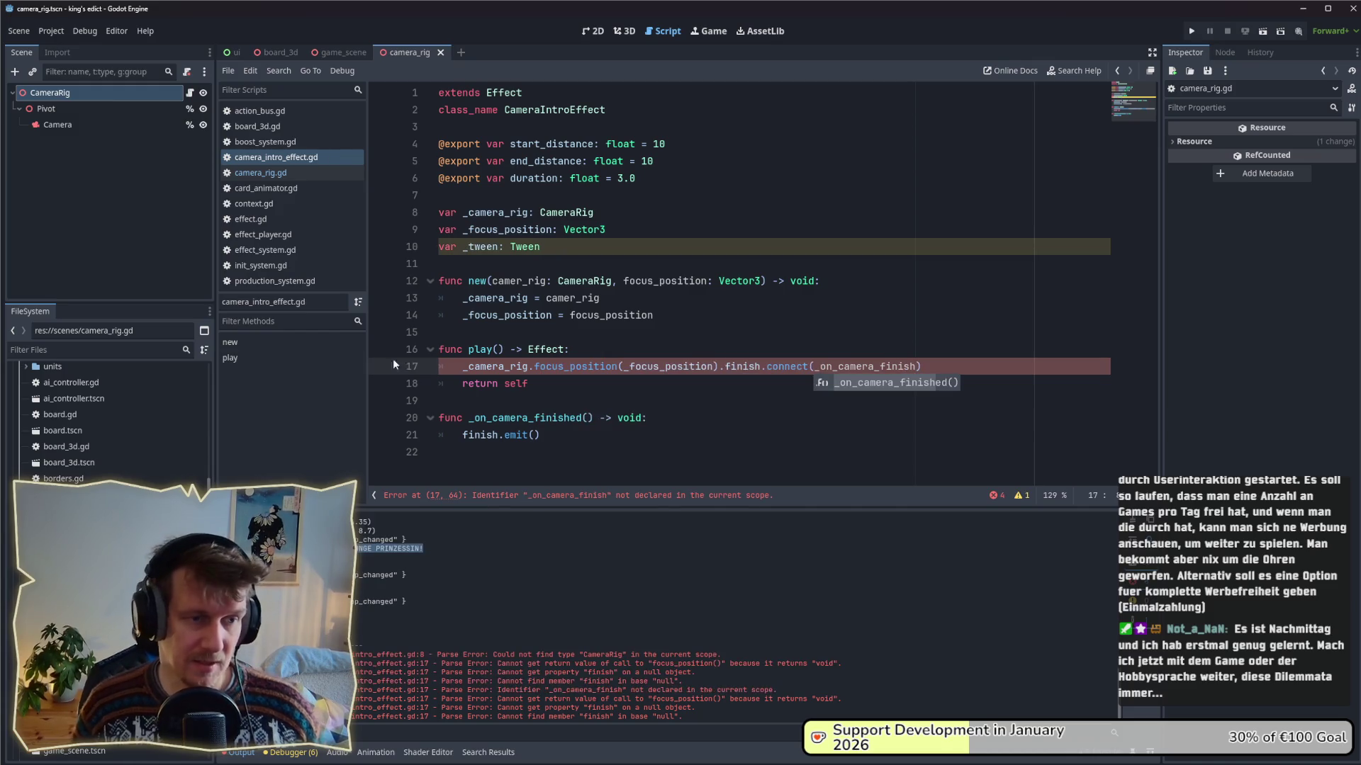
left_click(545, 247)
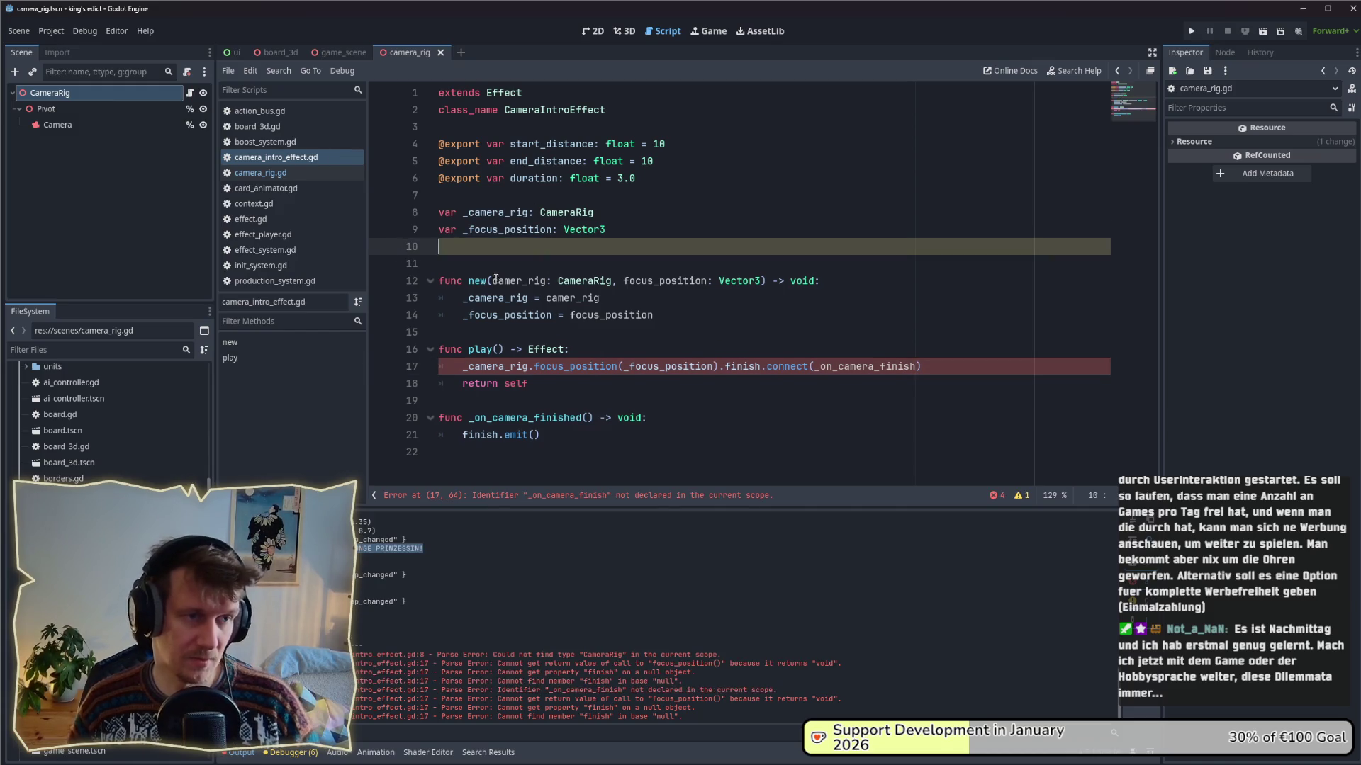
- Delete the _tween declaration and its leftover blank line, then save the intro effect script
key("ctrl+shift+k")
key("Down")
key("Down")
key("Down")
left_click(762, 362)
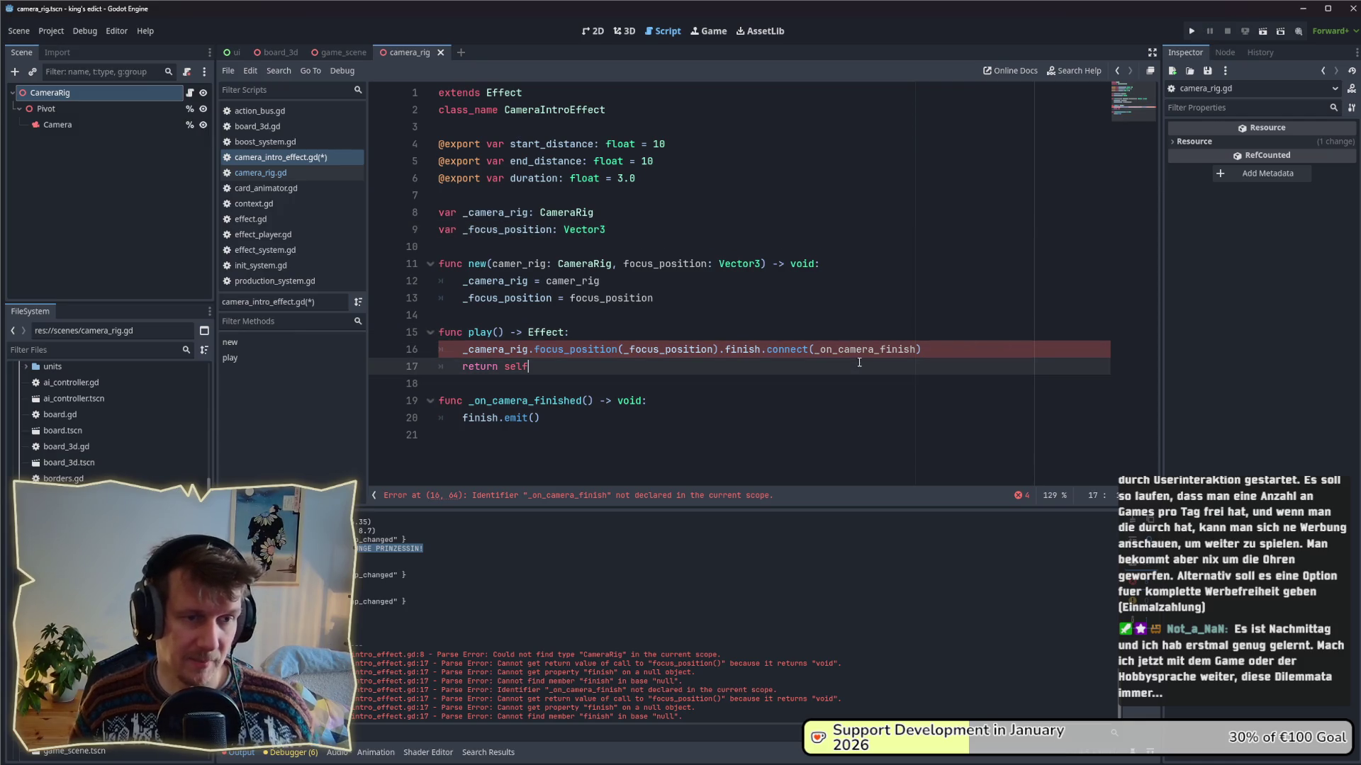
key("ctrl+s")
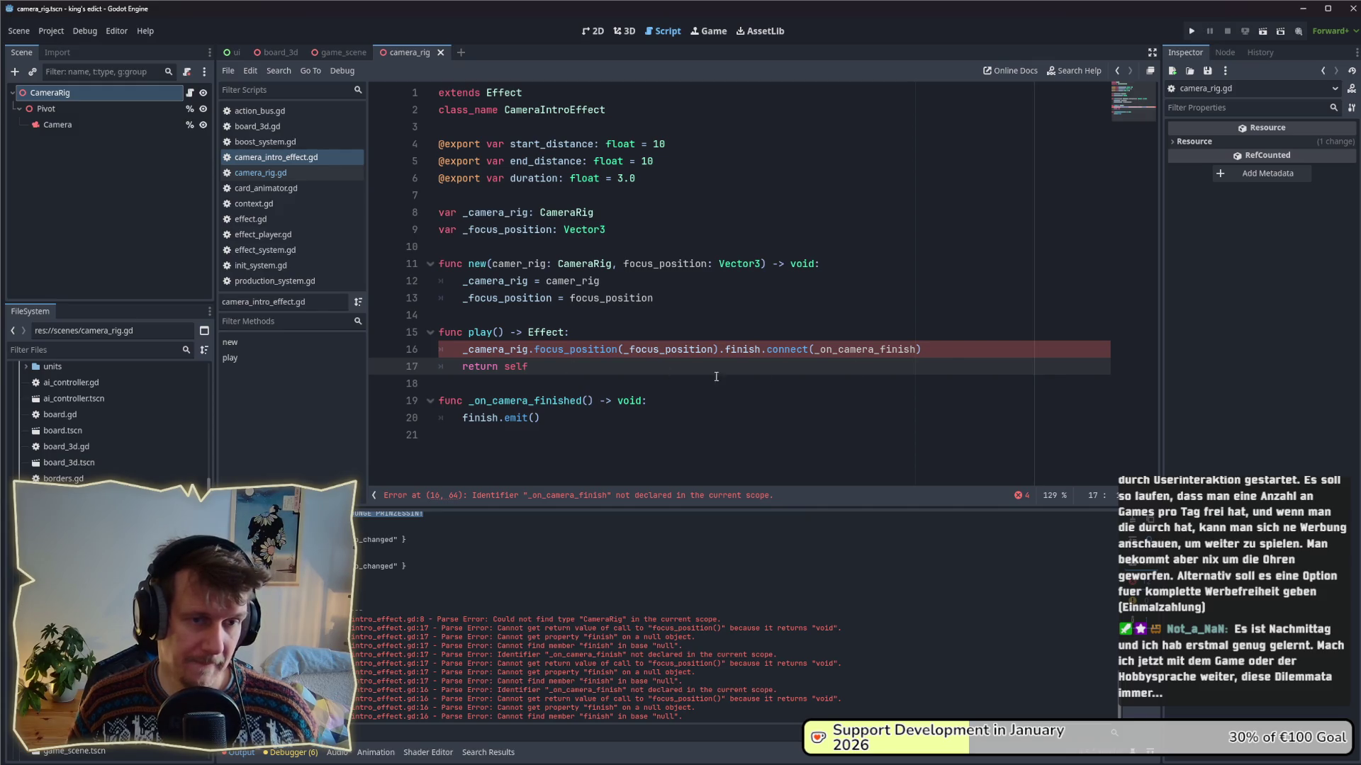
left_click(478, 438)
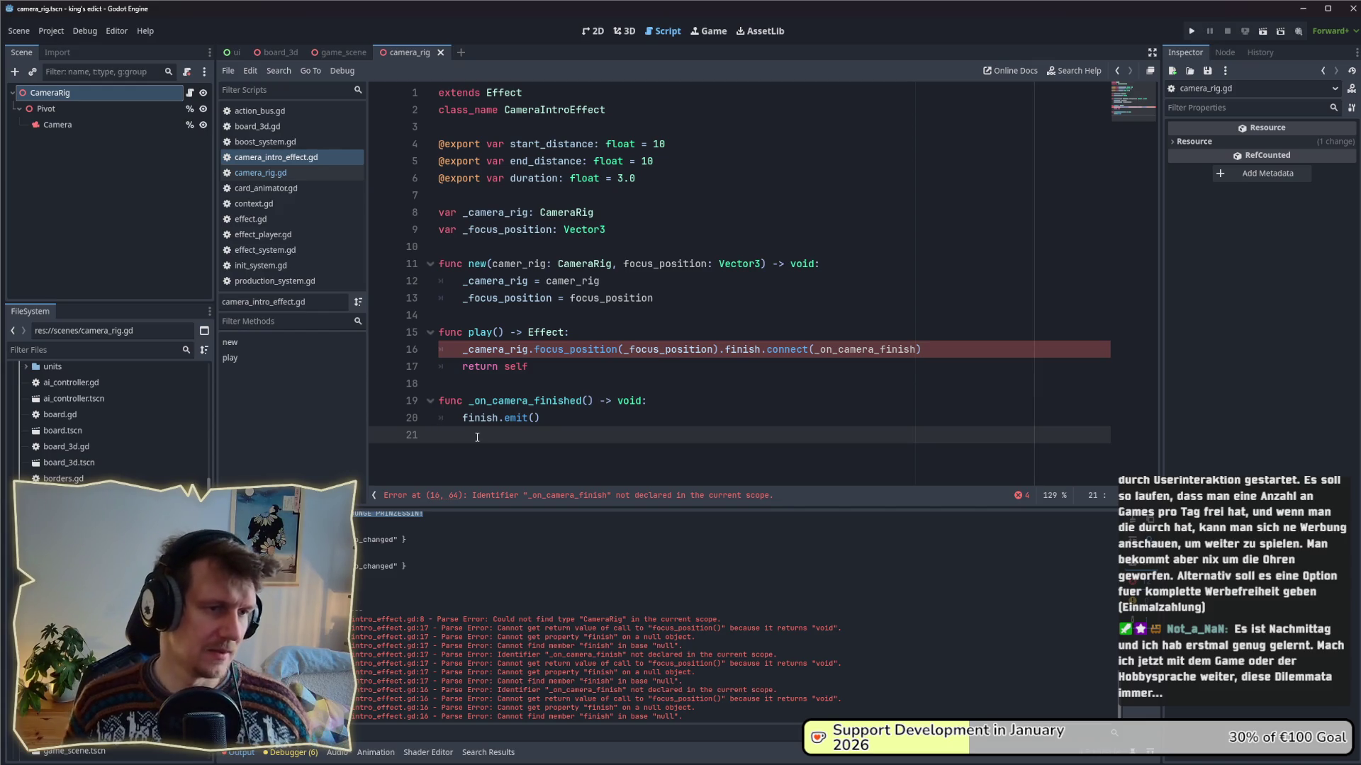
left_click(626, 377)
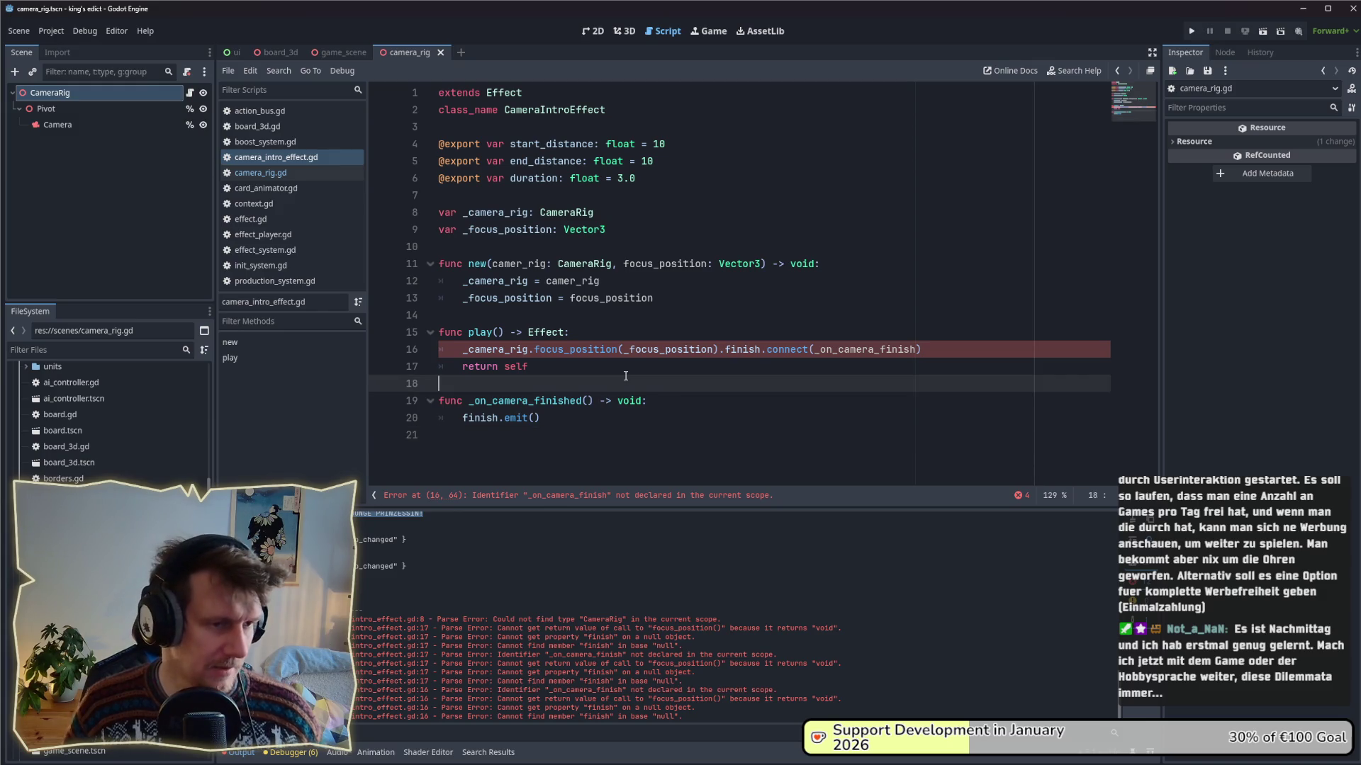
- Go to focus_position's definition in camera_rig.gd and select its void return type
left_click(622, 365)
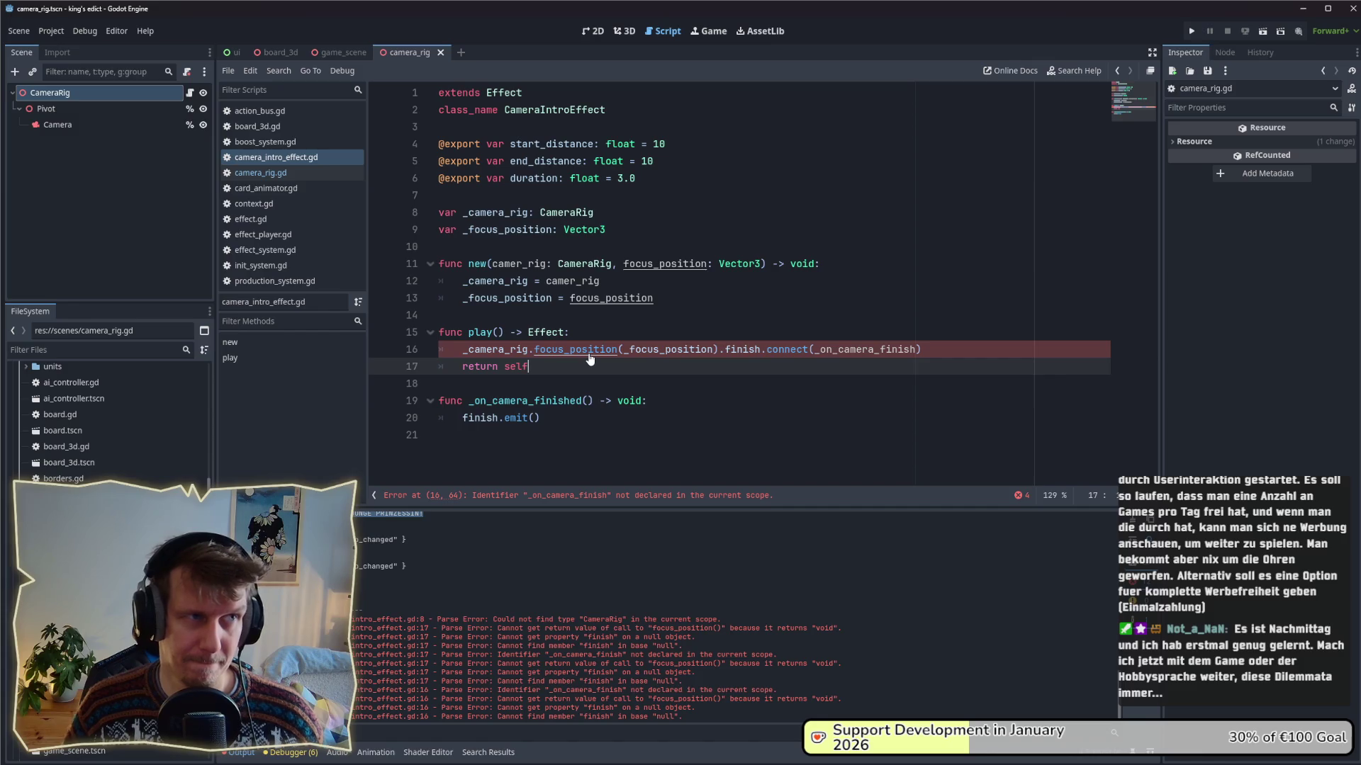
left_click(589, 350, "ctrl")
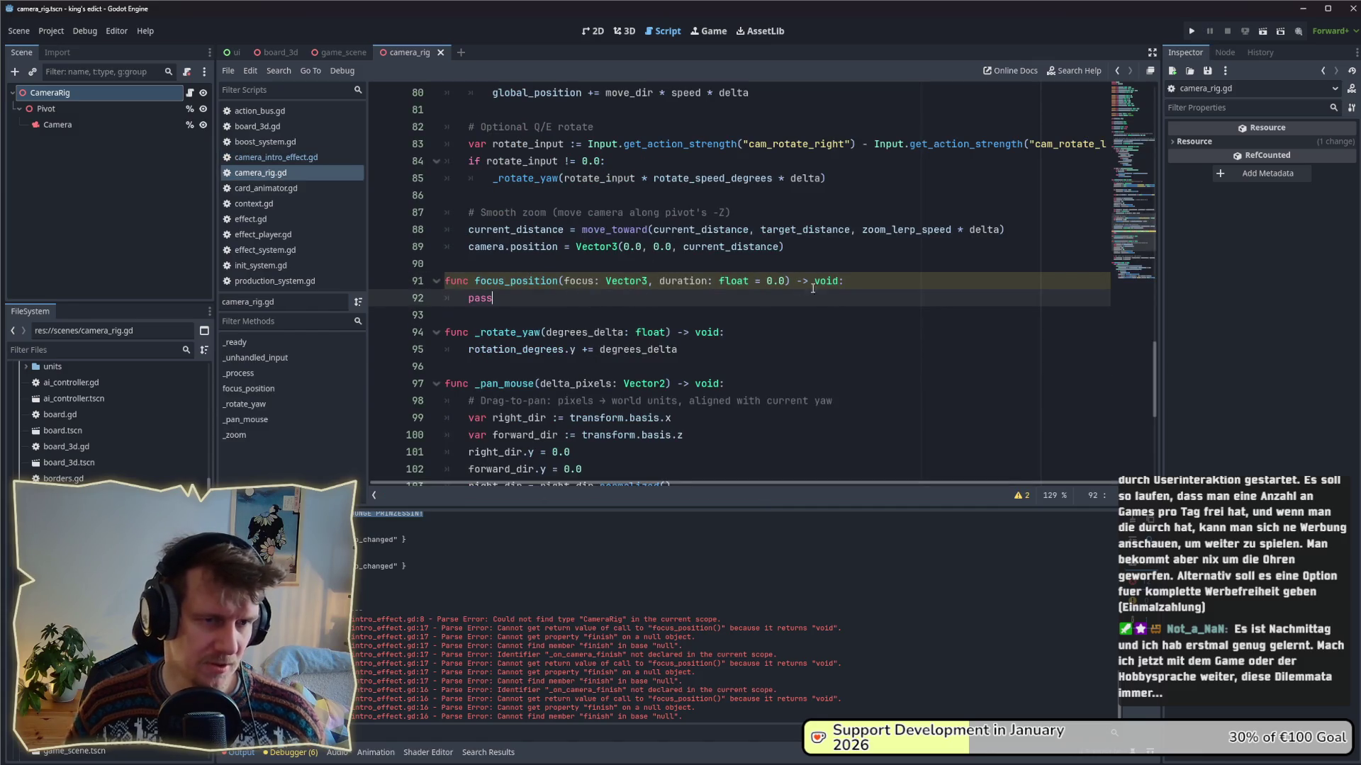
double_click(826, 281)
- Change focus_position's return type to Tween and clear its pass body
type("T")
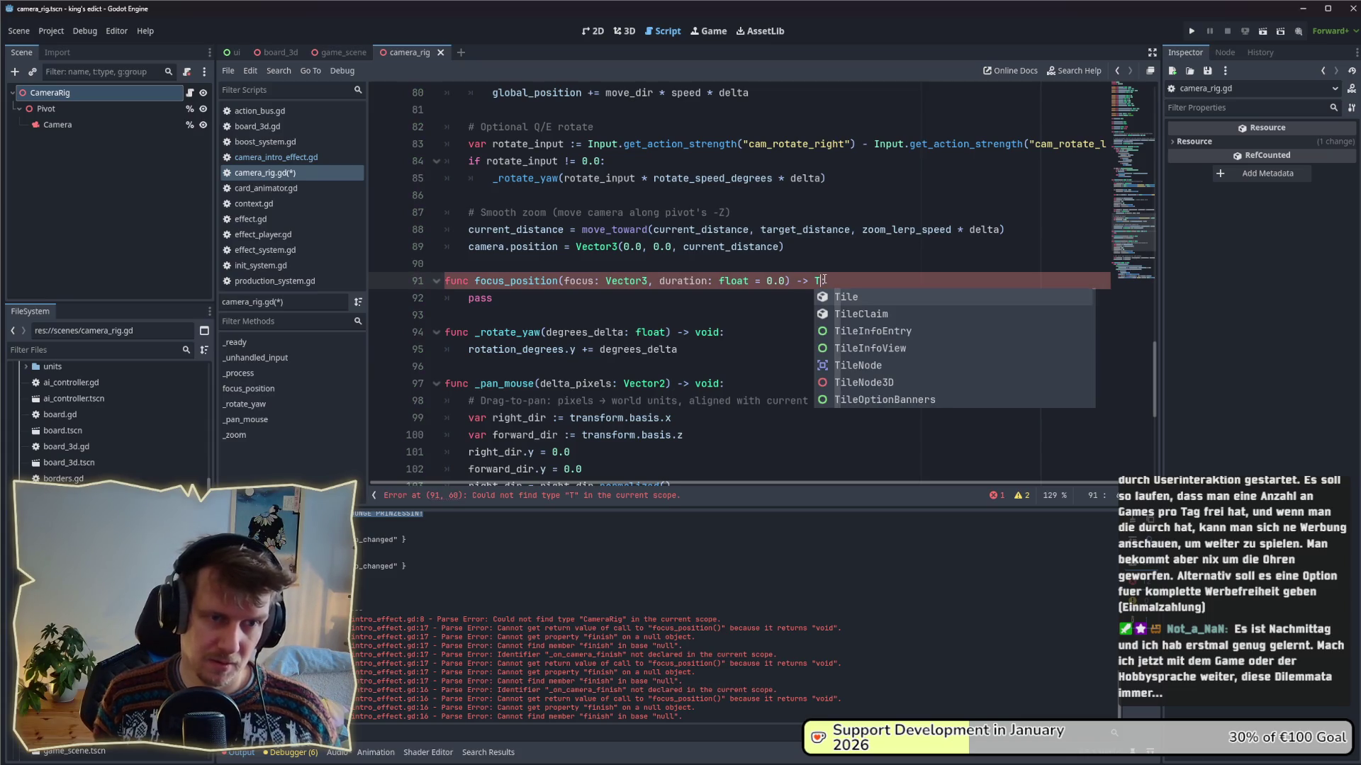
type("ween")
key("Return")
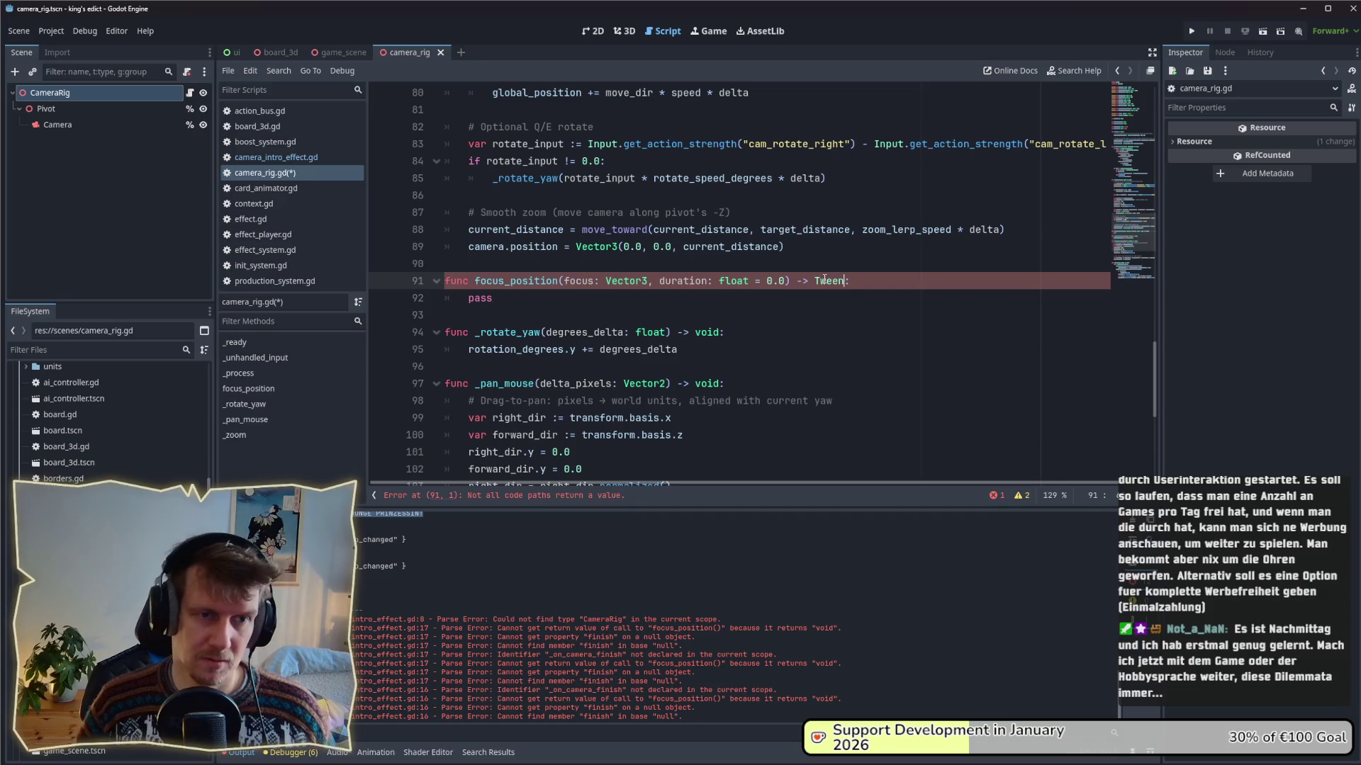
key("Down")
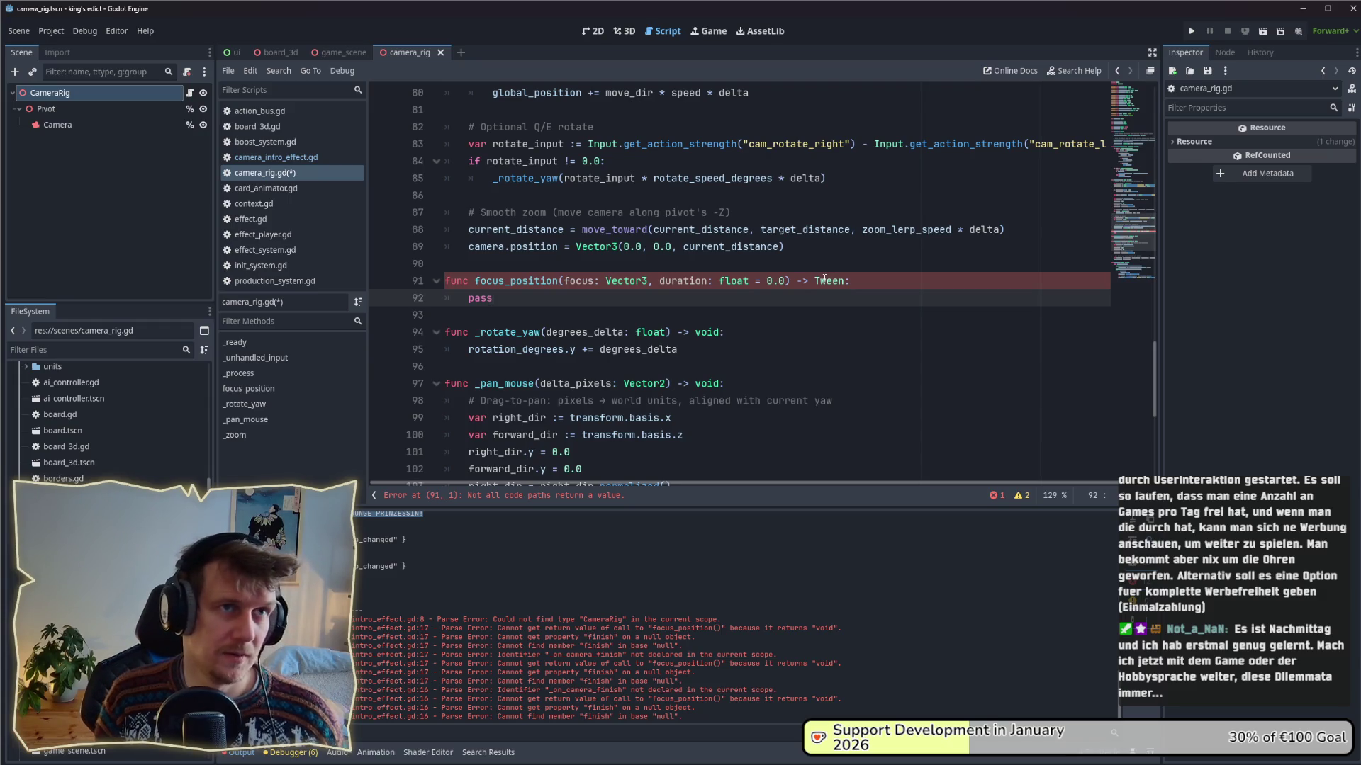
key("BackSpace")
key("BackSpace")
key("BackSpace")
type("var tween_")
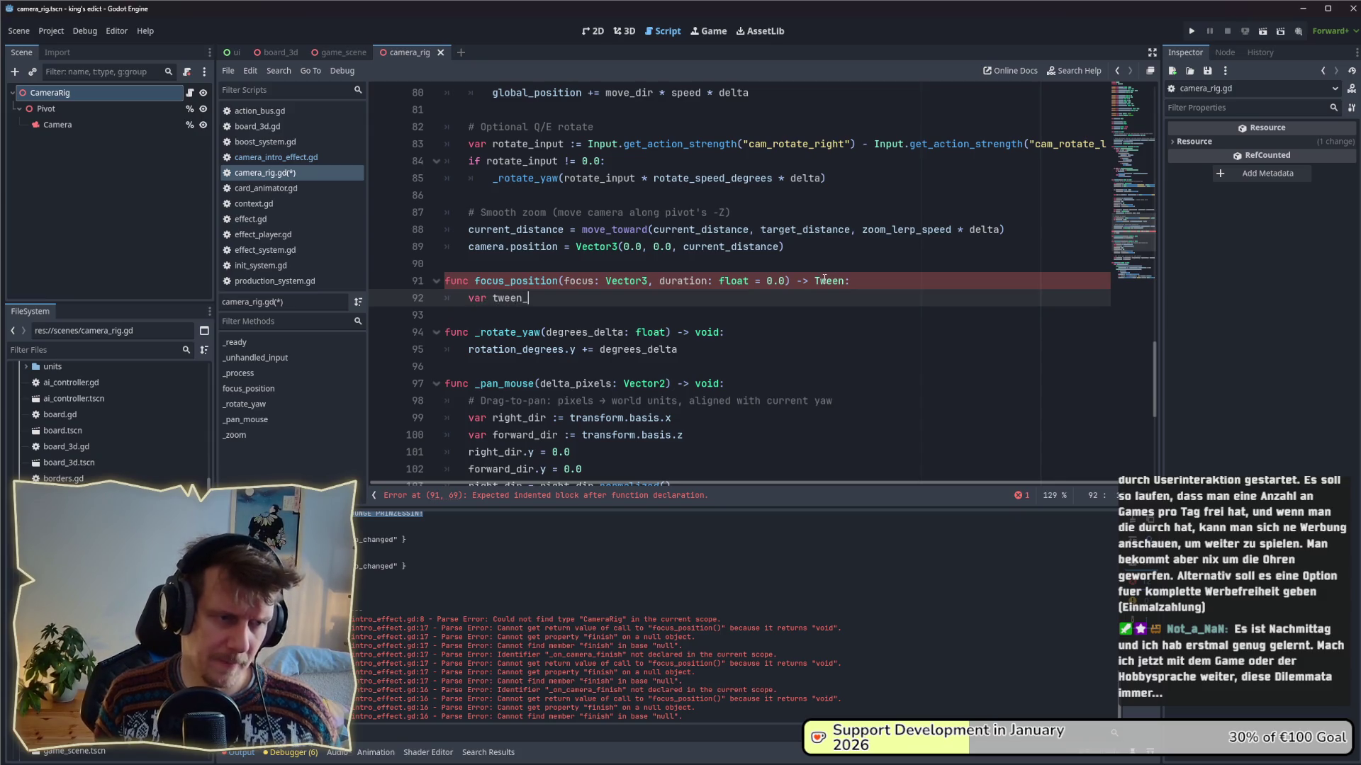
key("BackSpace")
key("BackSpace")
key("BackSpace")
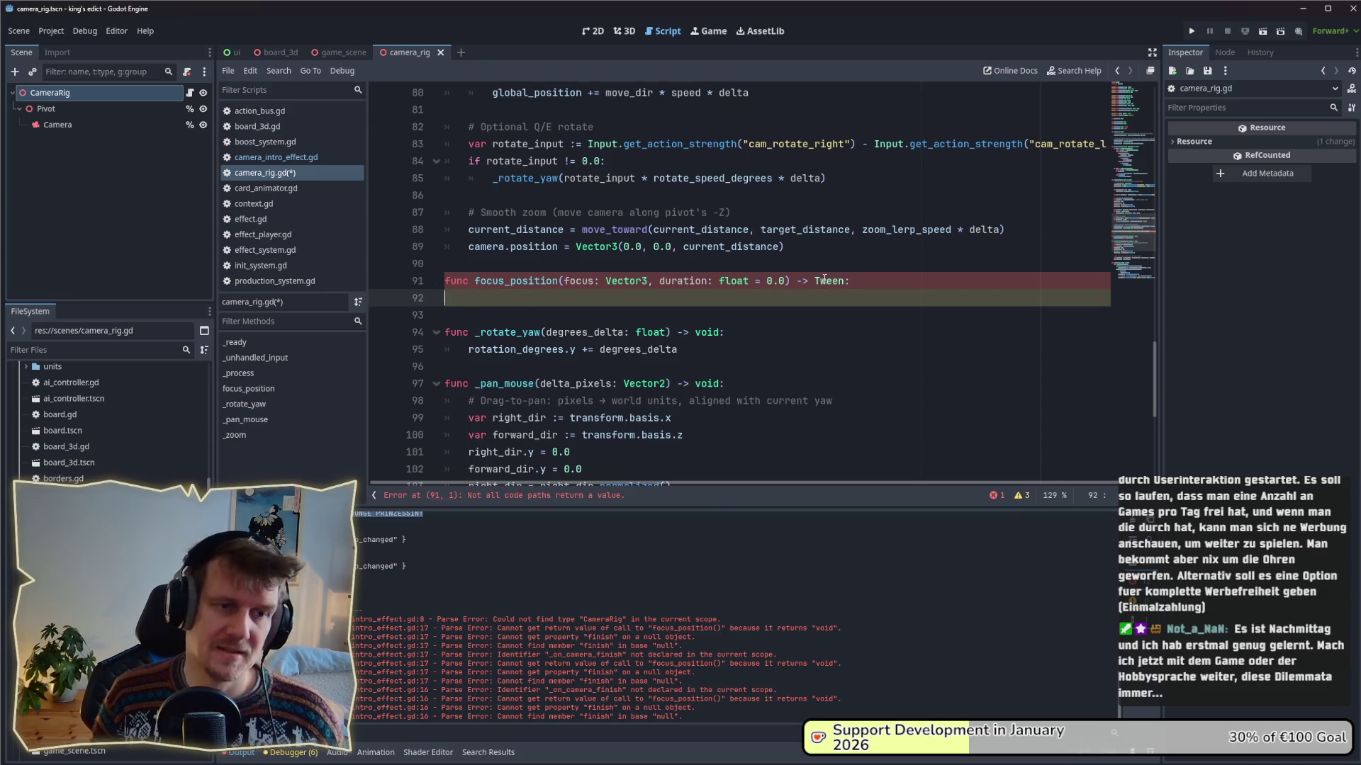
- Declare 'var move_tween: Tween' on a new line below size_tween
scroll(851, 284, "up", 20)
left_click(633, 324)
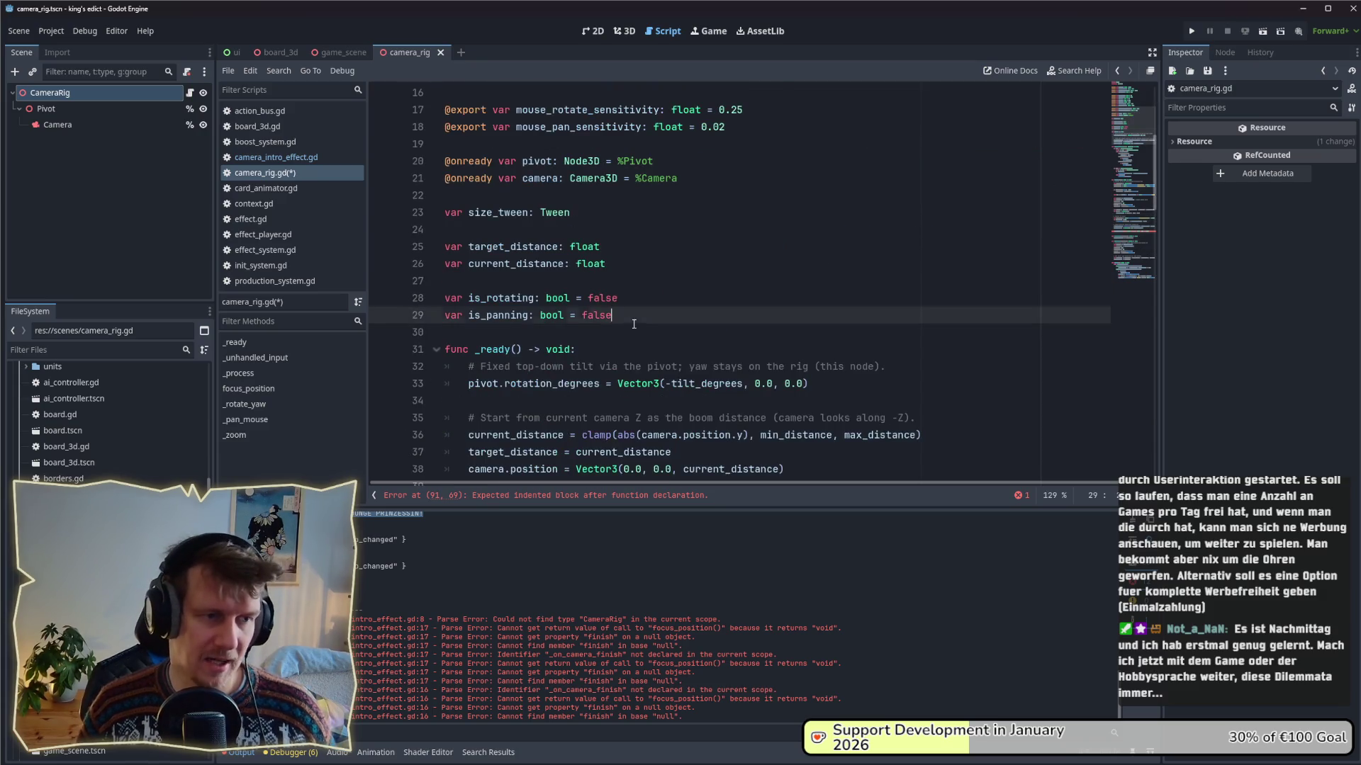
key("Down")
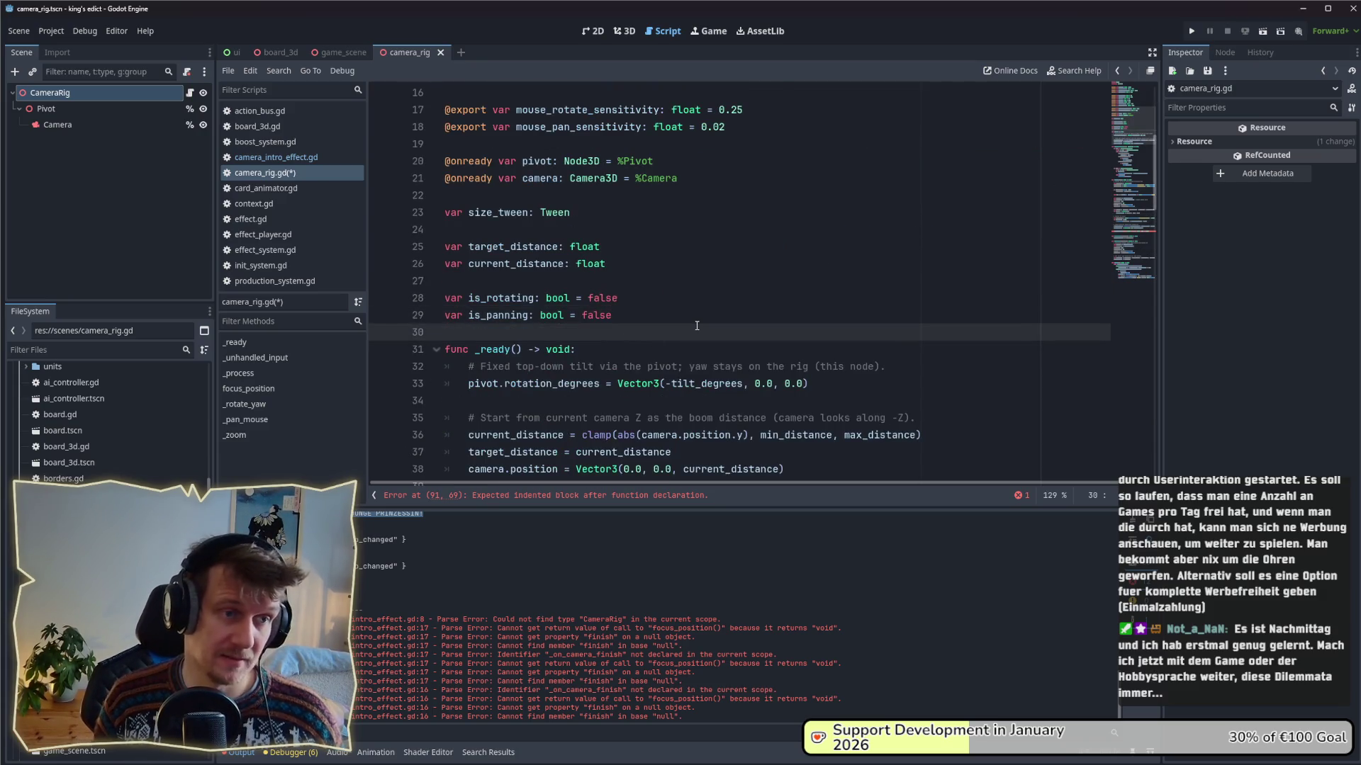
key("Up")
key("Up")
key("Up")
key("Return")
key("Return")
key("Up")
key("Up")
type("v")
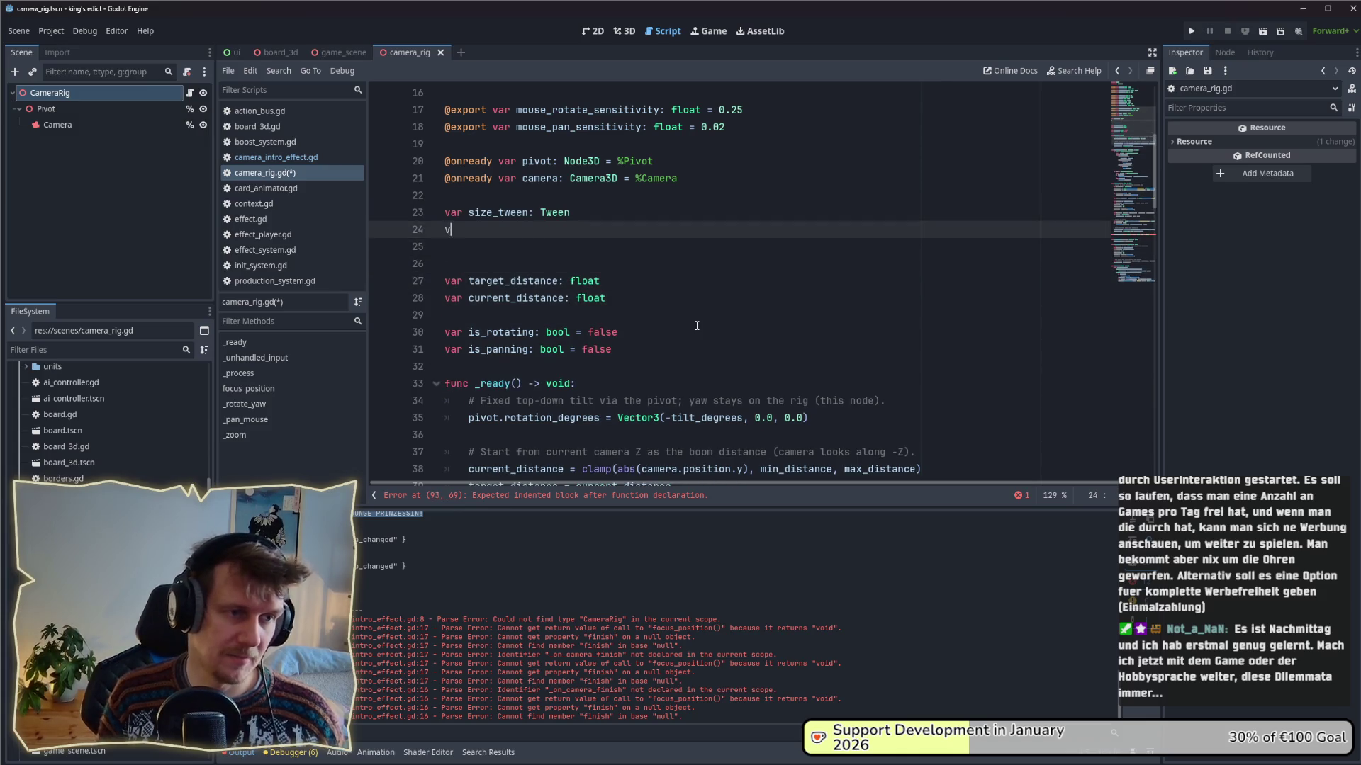
type("ar n")
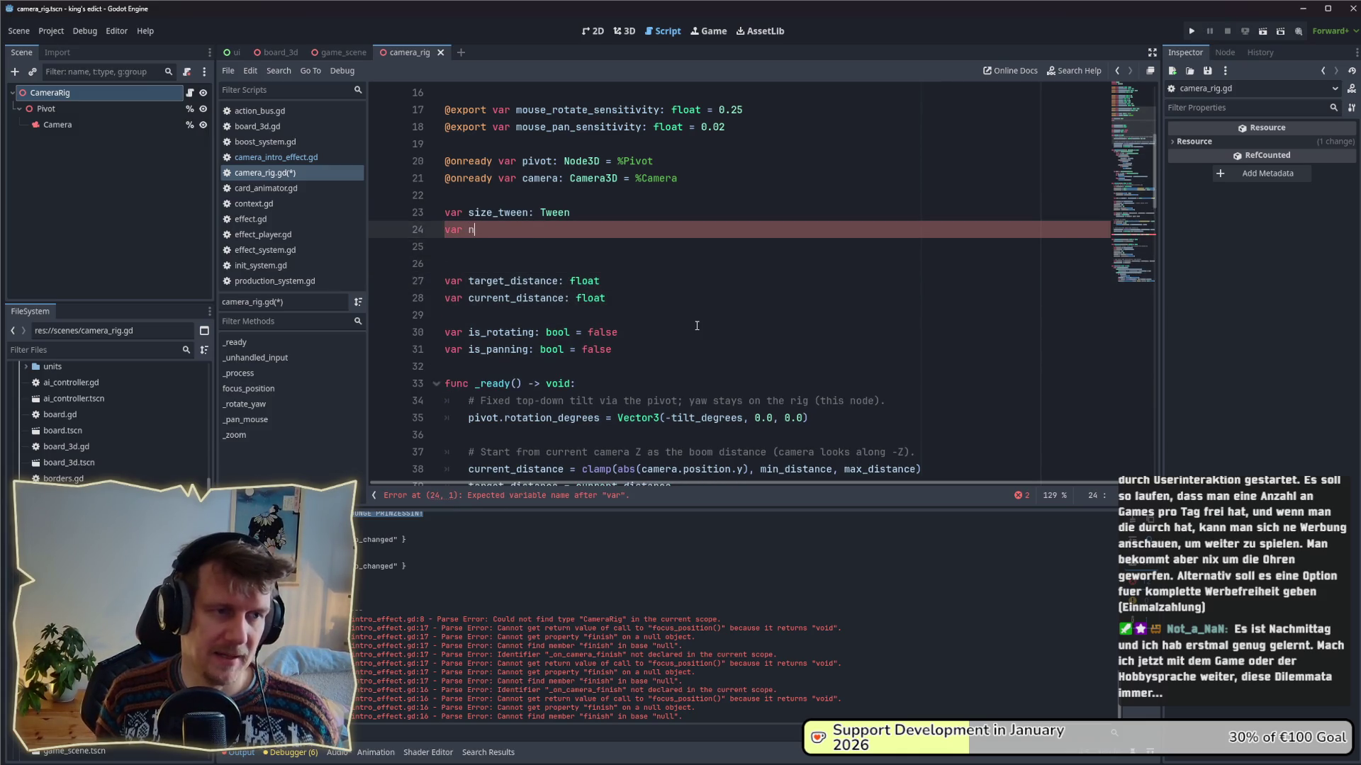
key("BackSpace")
type("move-")
key("BackSpace")
type("_tr")
type("ween:")
type("Tw")
type("een")
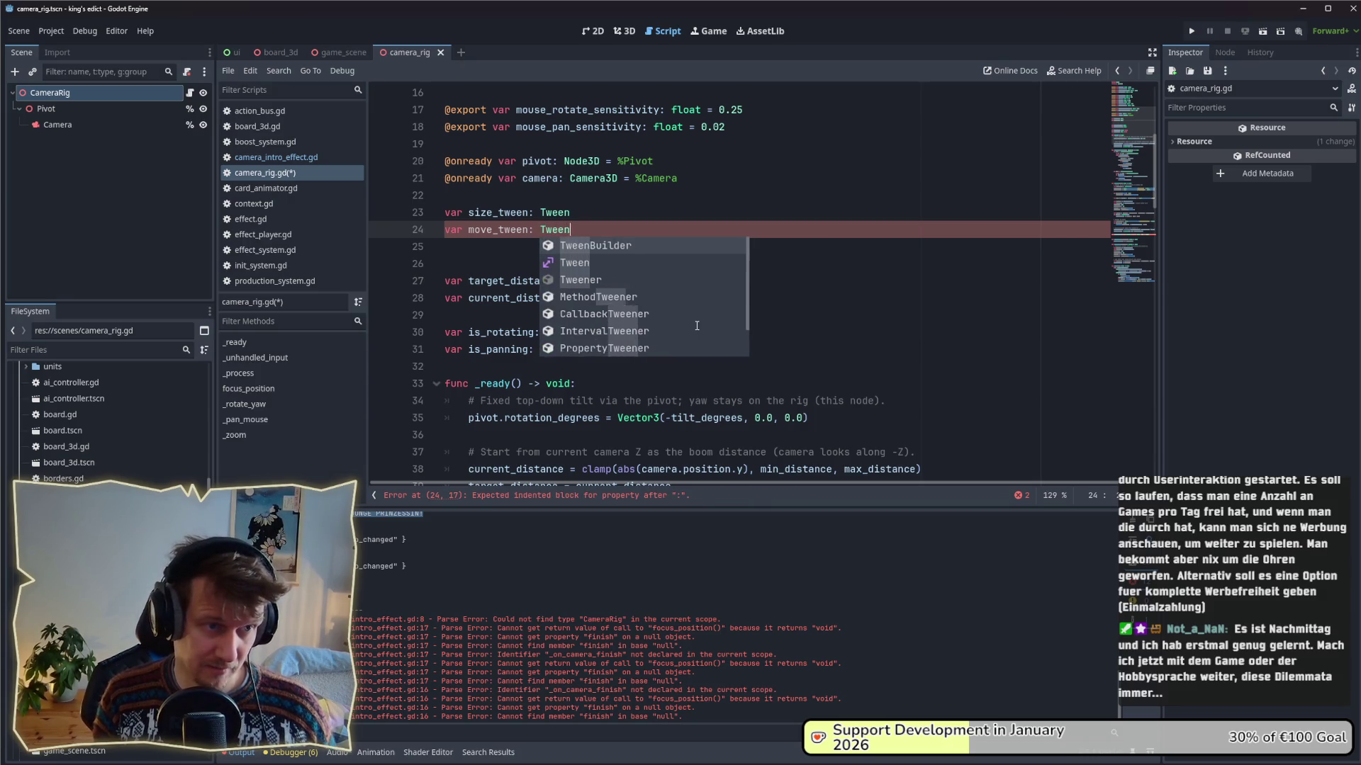
left_click(483, 251)
key("BackSpace")
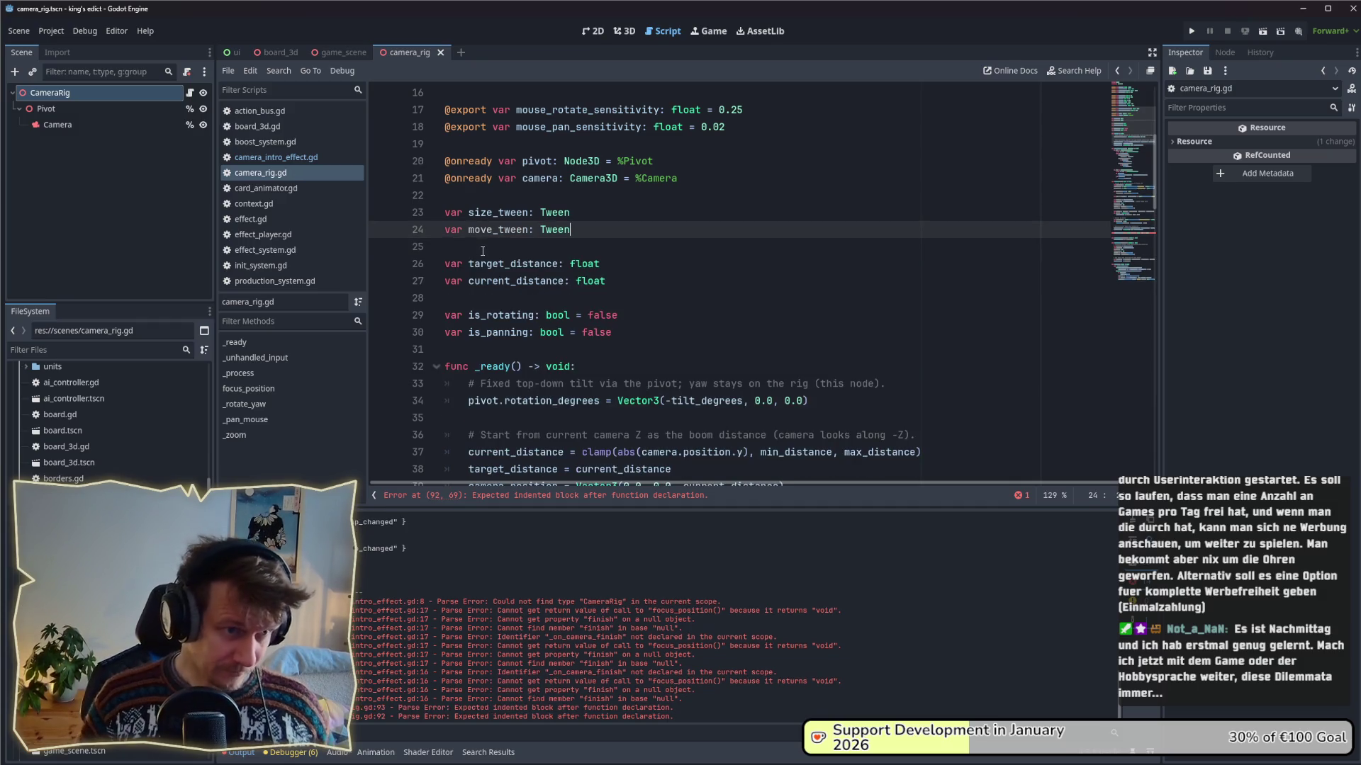
scroll(1102, 281, "down", 20)
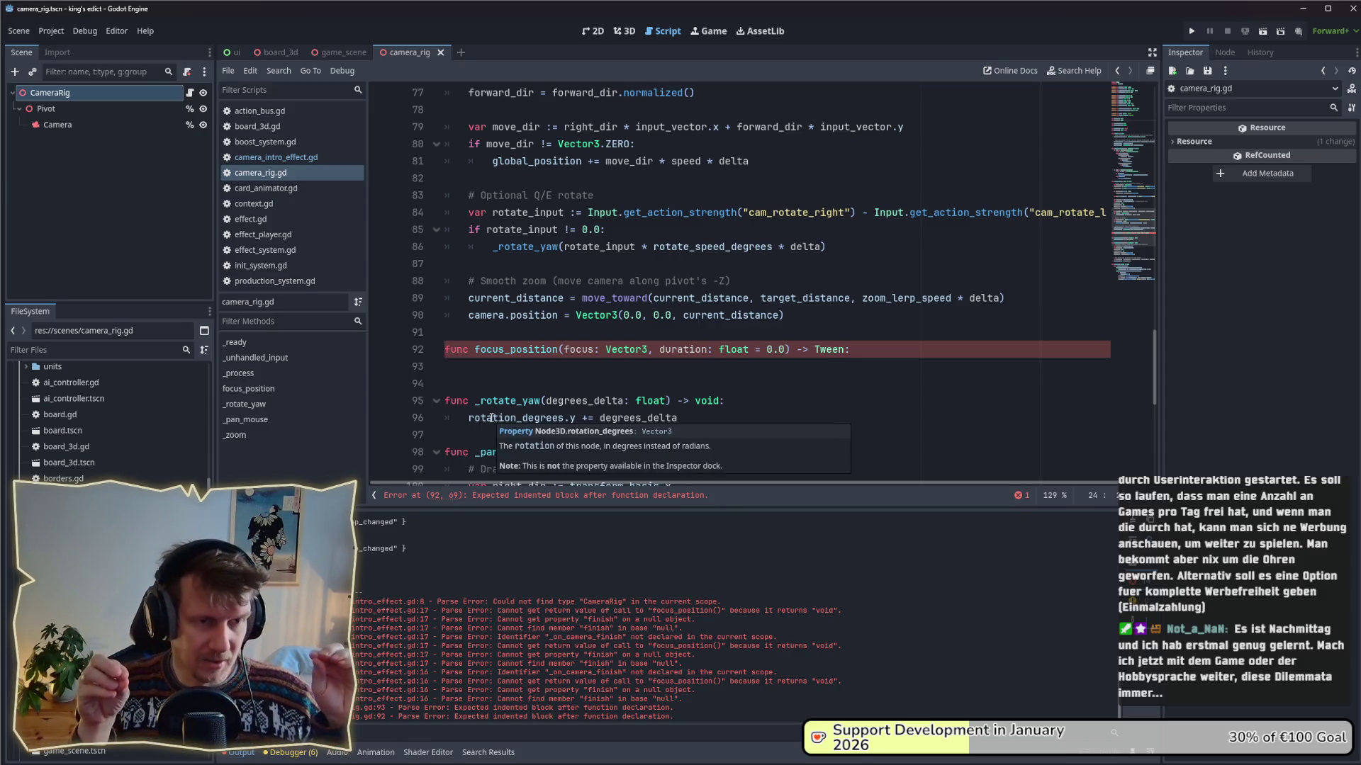
- Begin focus_position's body with an 'if move_tween:' check
left_click(530, 368)
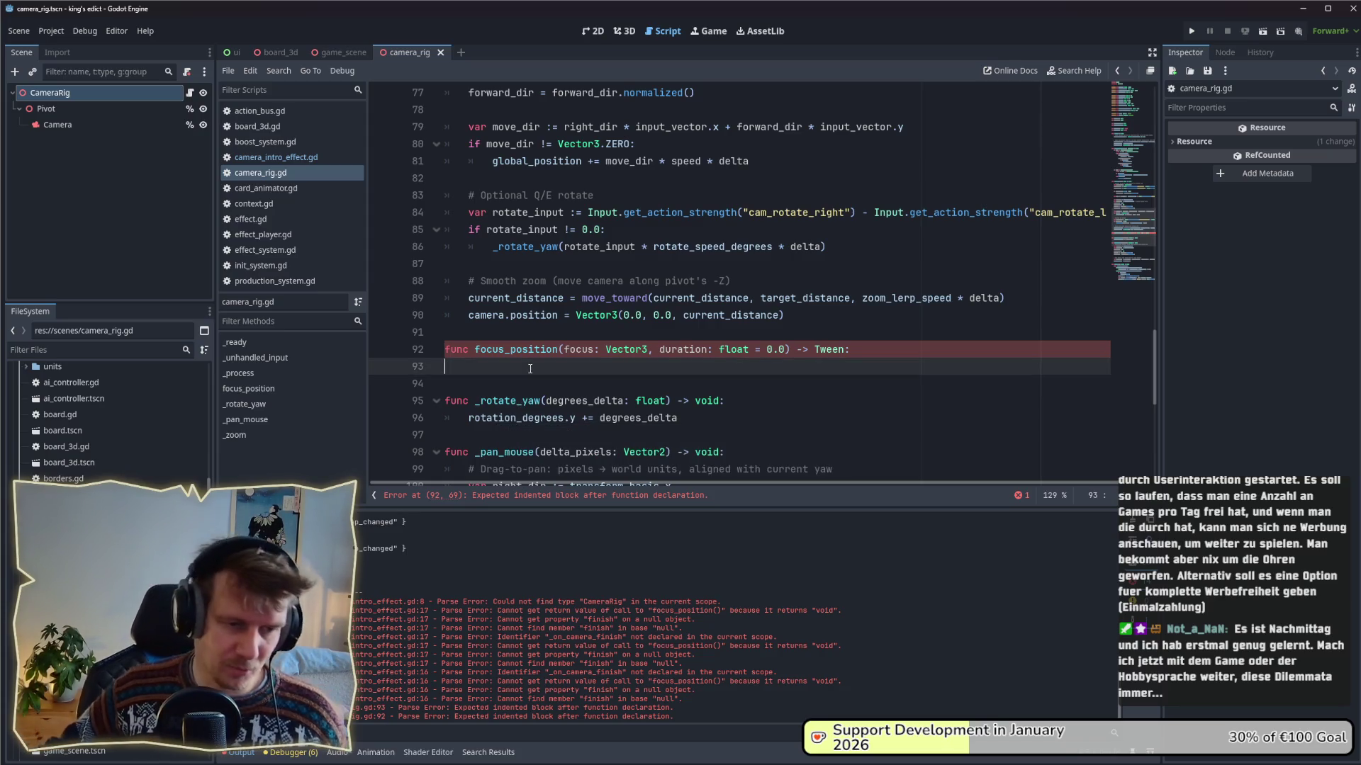
key("Tab")
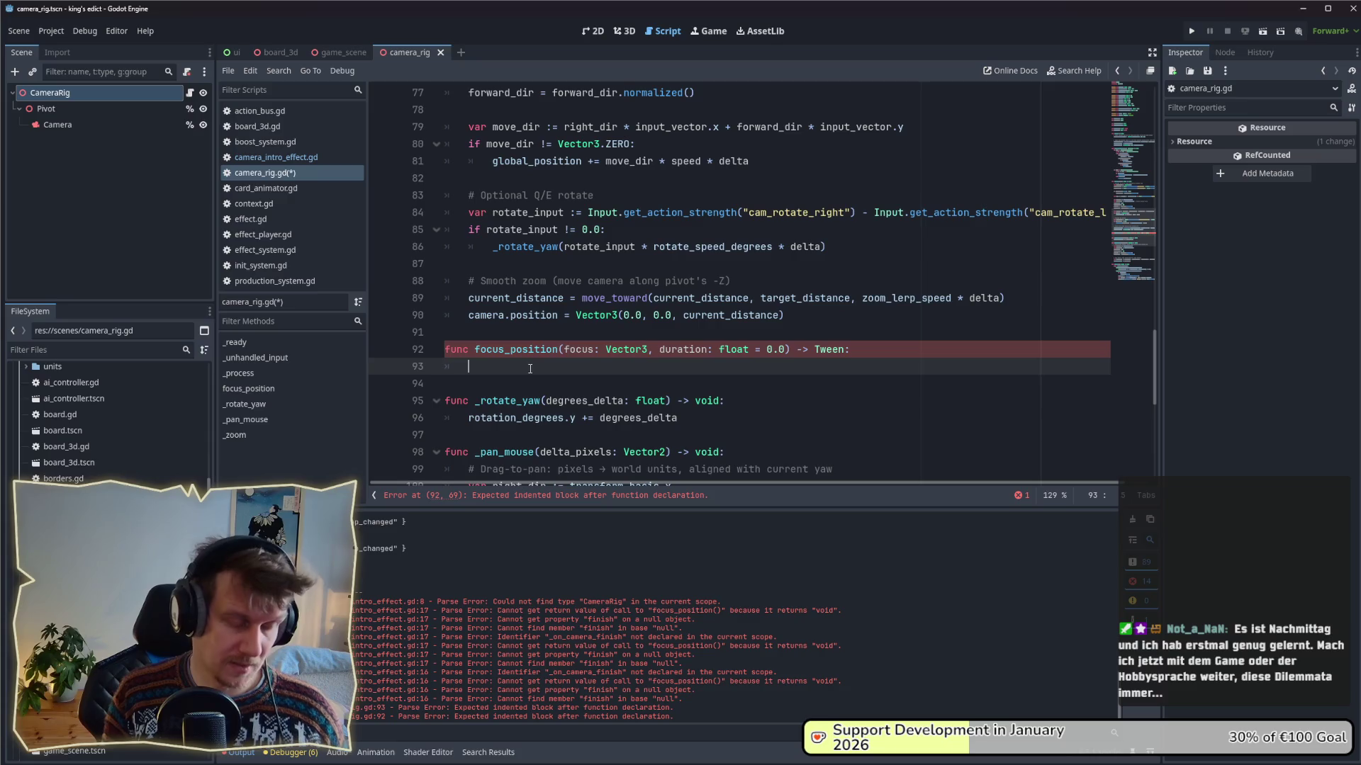
type("if mo")
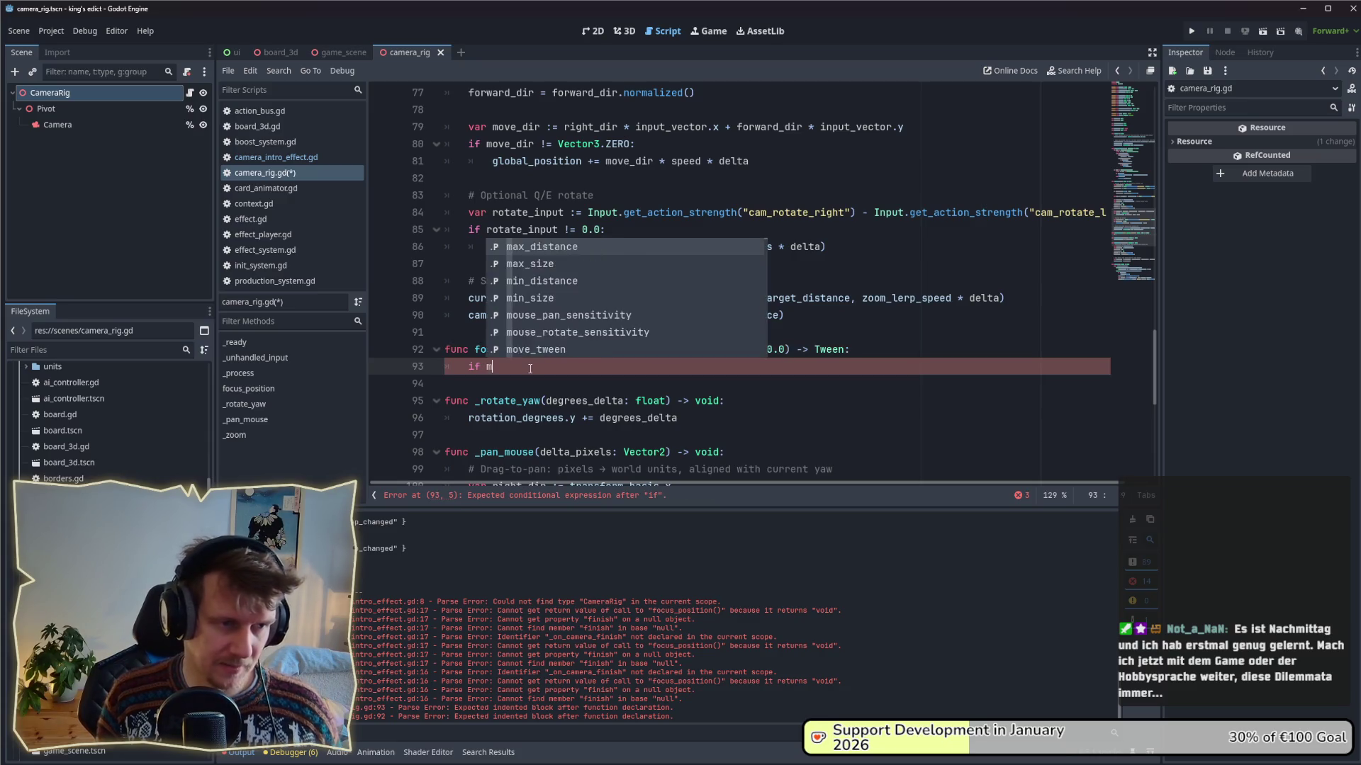
key("Return")
key("ctrl+BackSpace")
type("move")
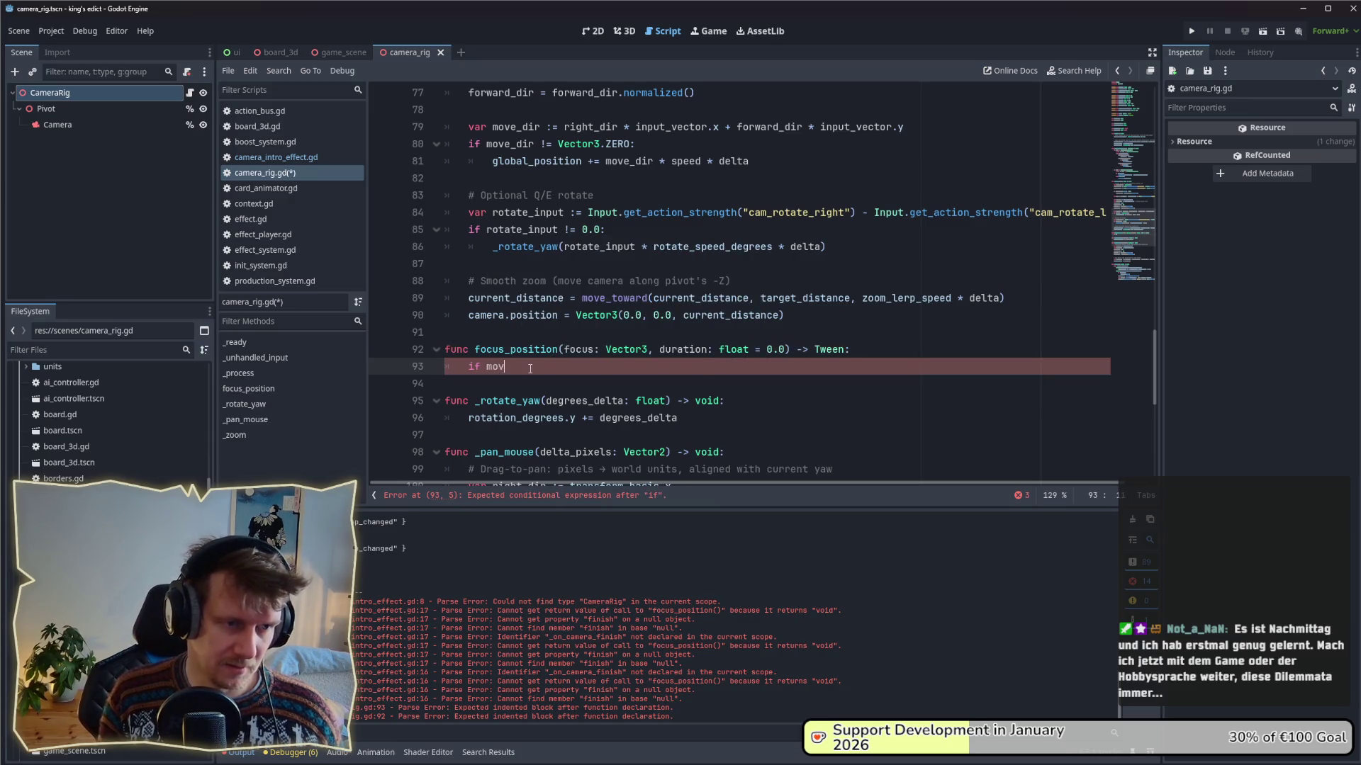
key("Return")
type(":")
key("Return")
- Call move_tween.kill() inside the if block, leaving a blank line after it
type("move_")
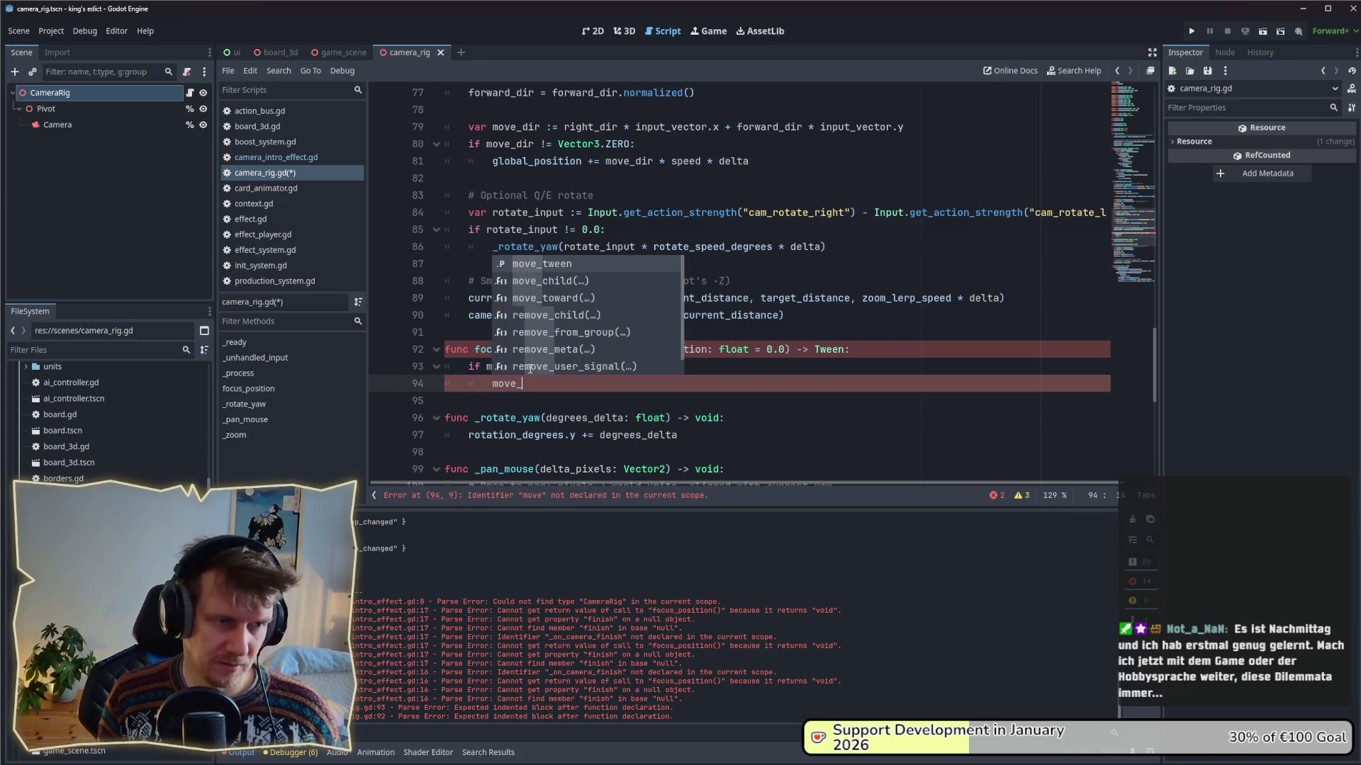
key("Return")
type(".")
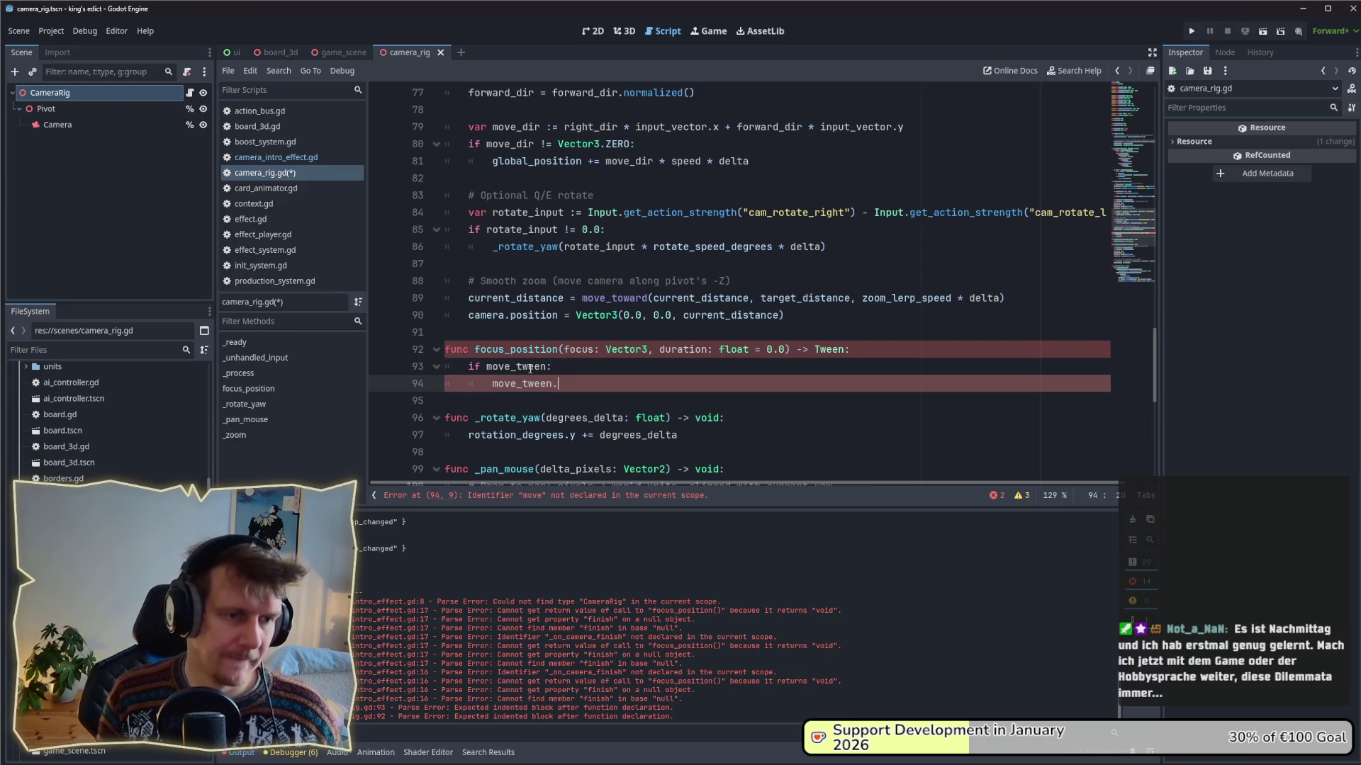
type("j")
key("BackSpace")
type("kill")
key("Return")
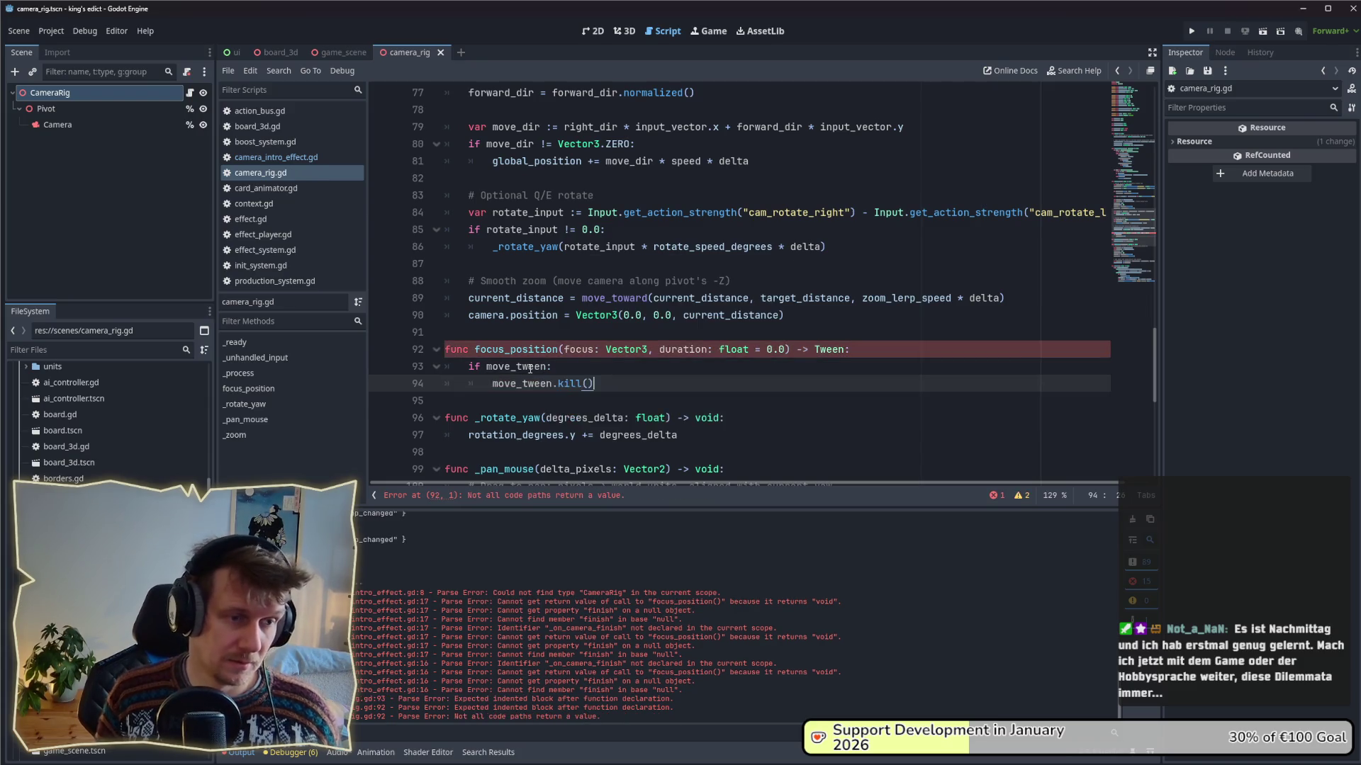
key("Return")
key("BackSpace")
- Assign 'move_tween = create_tween()' and start a new indented line
key("Return")
type("move")
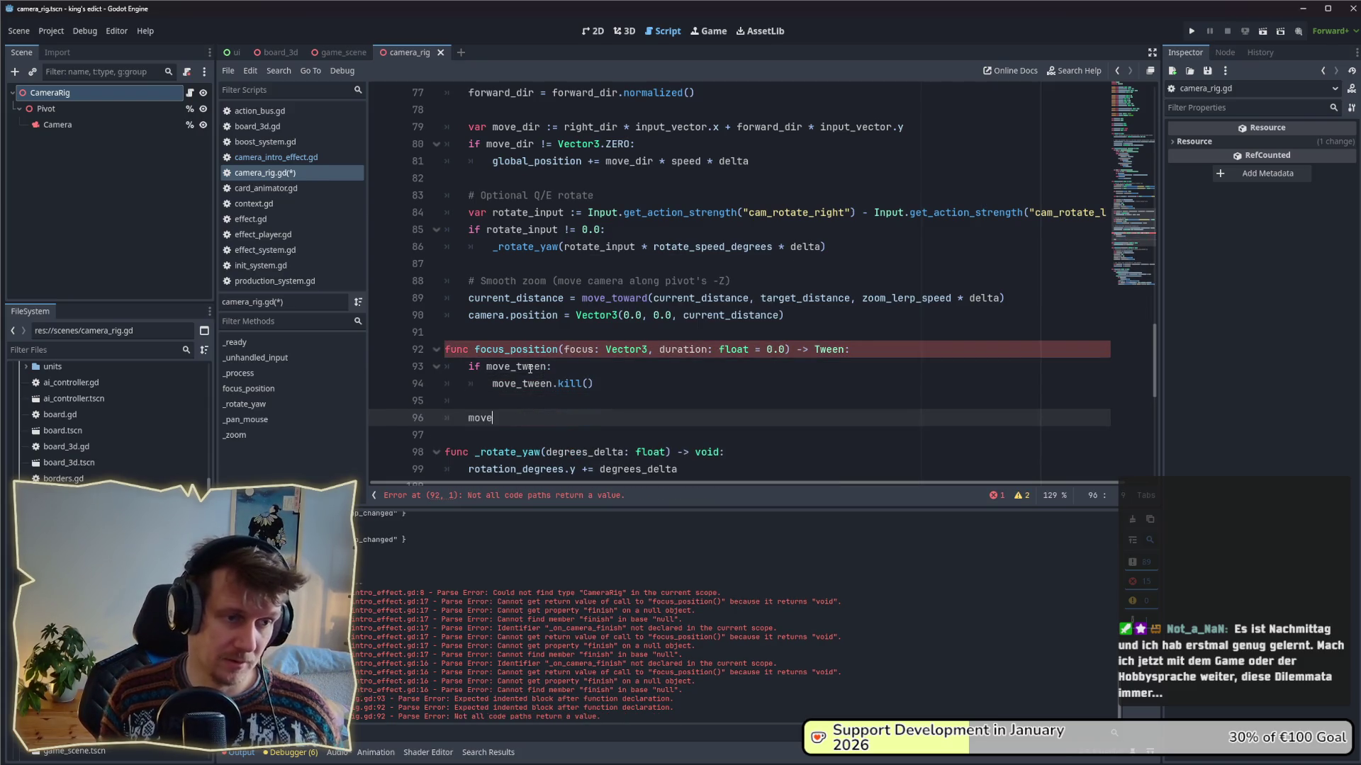
type("_")
key("Return")
type("= ")
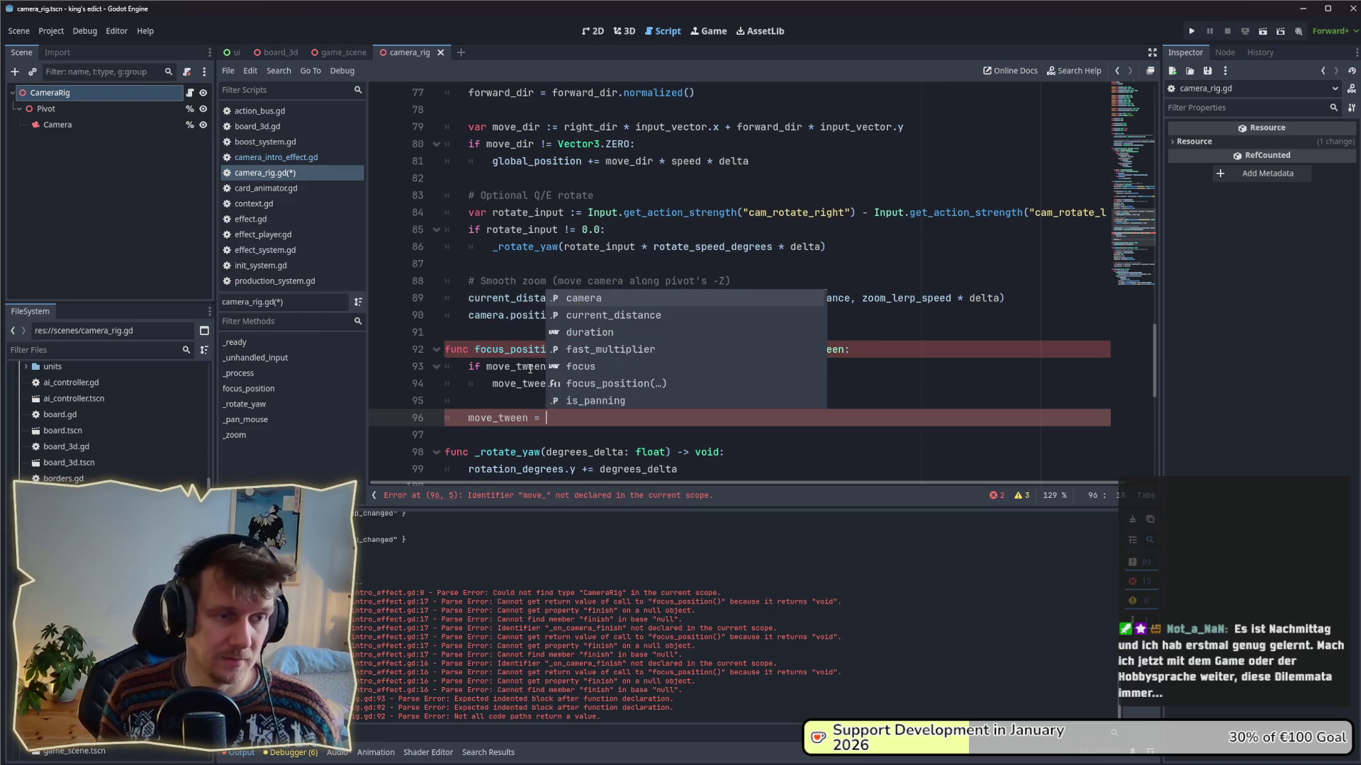
type("get_")
type("cre")
key("Return")
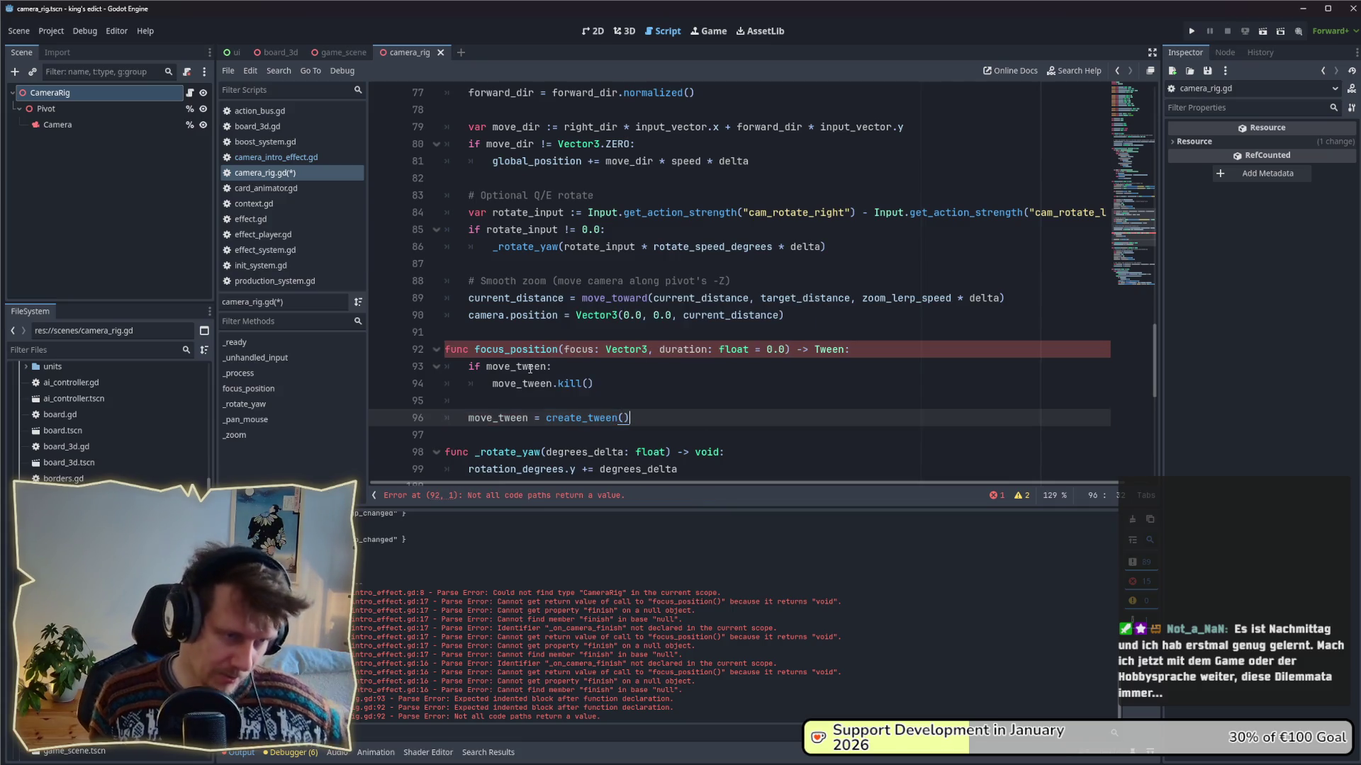
key("Return")
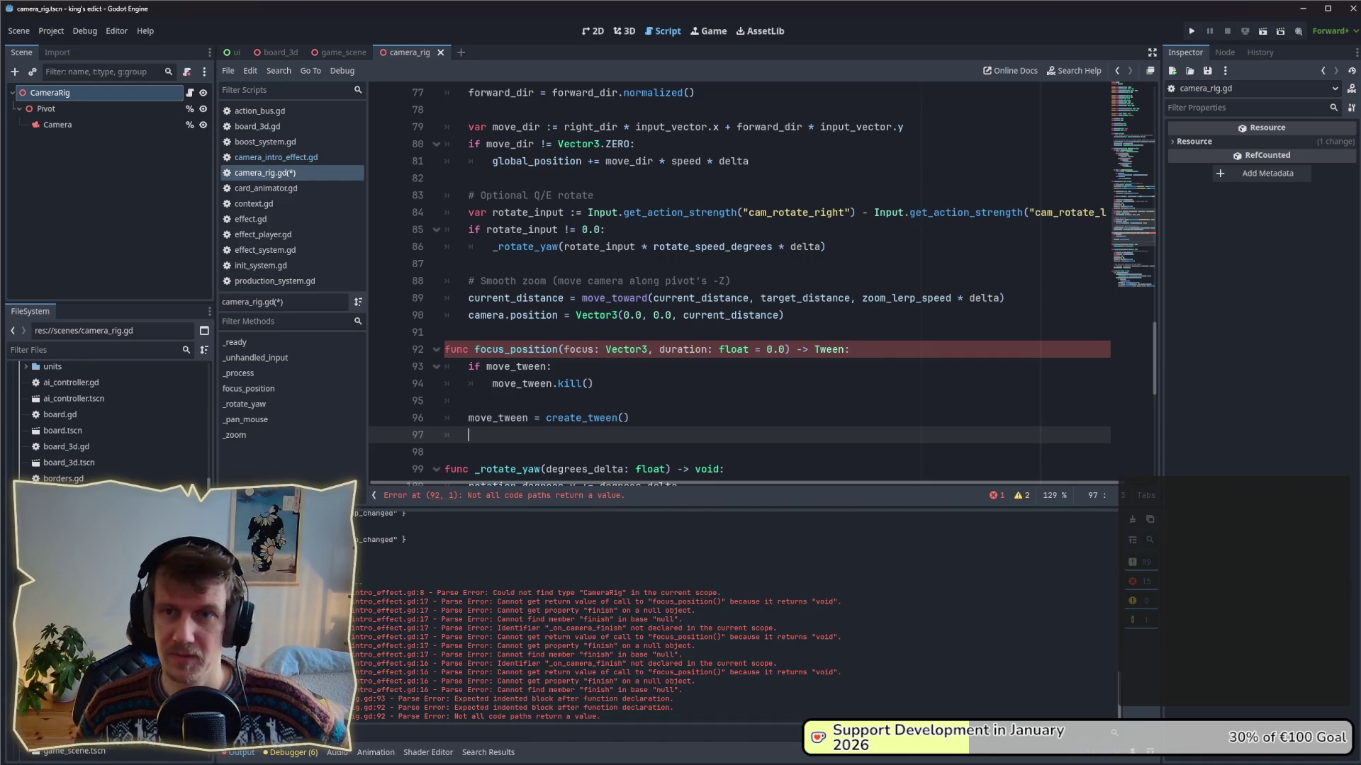
scroll(666, 296, "down", 2)
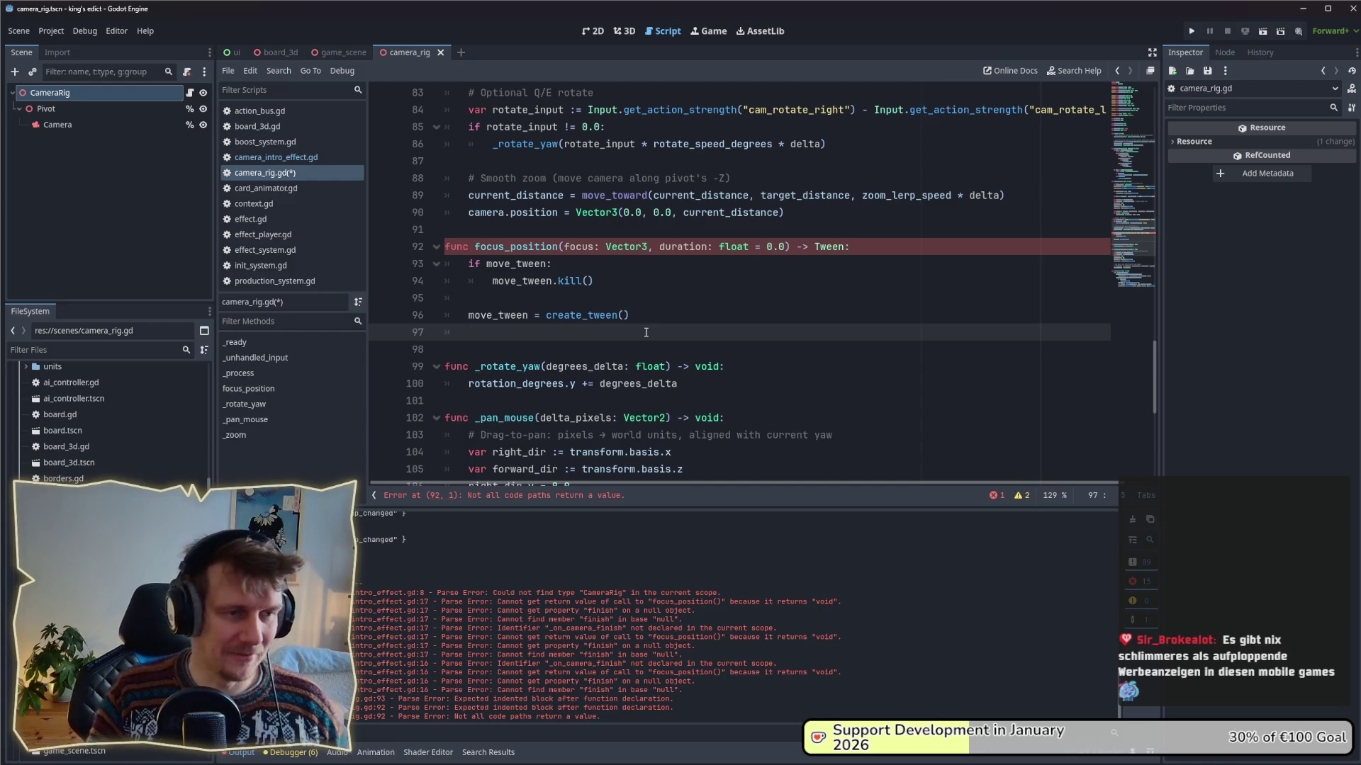
- Enter move_tween on line 97, below the create_tween() assignment
type("move_")
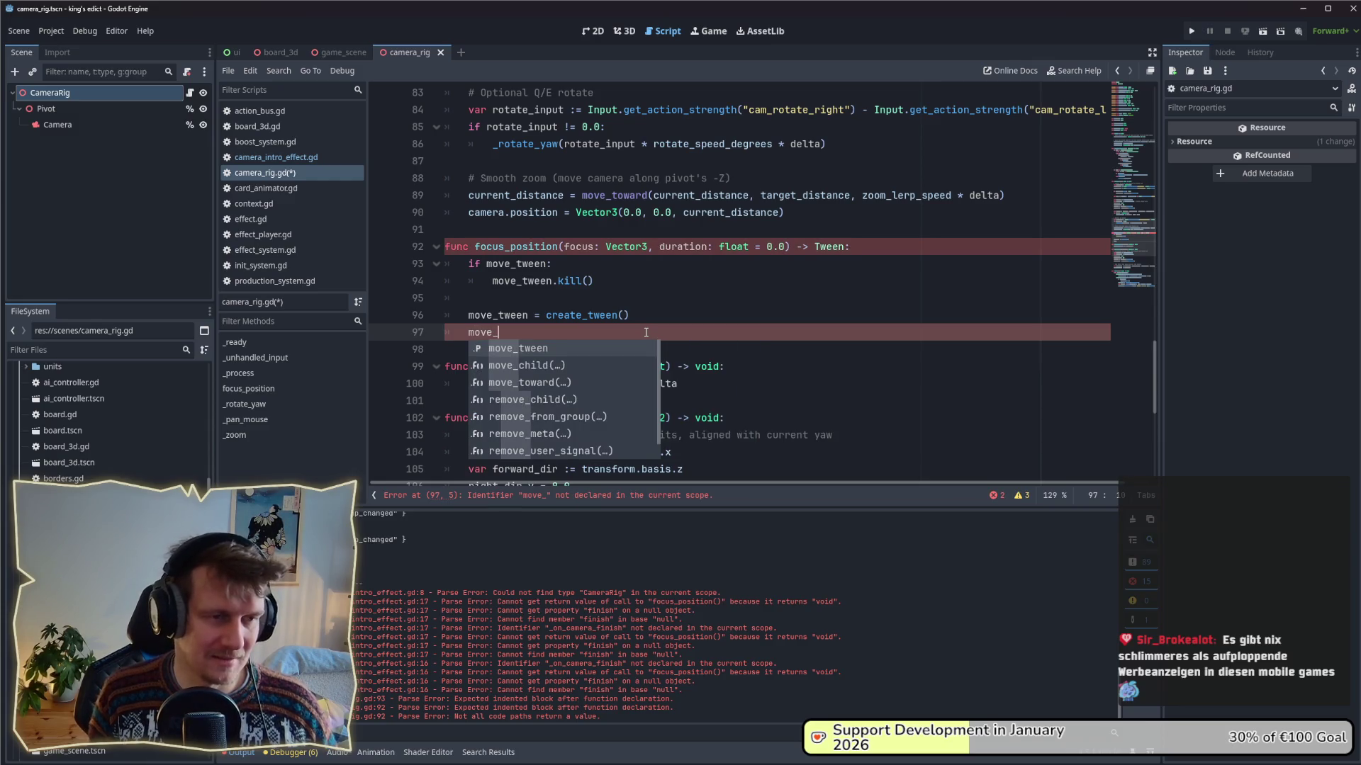
key("Return")
type(".")
key("BackSpace")
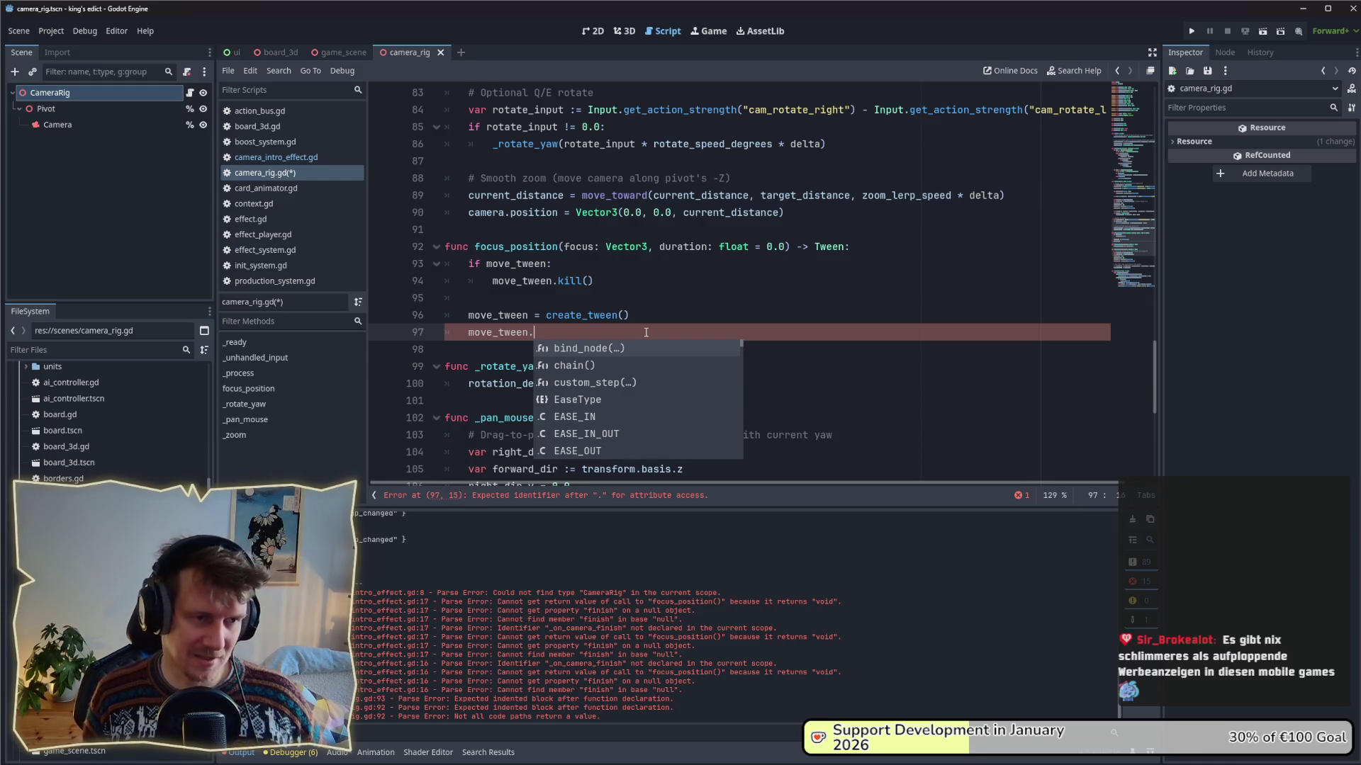
key("BackSpace")
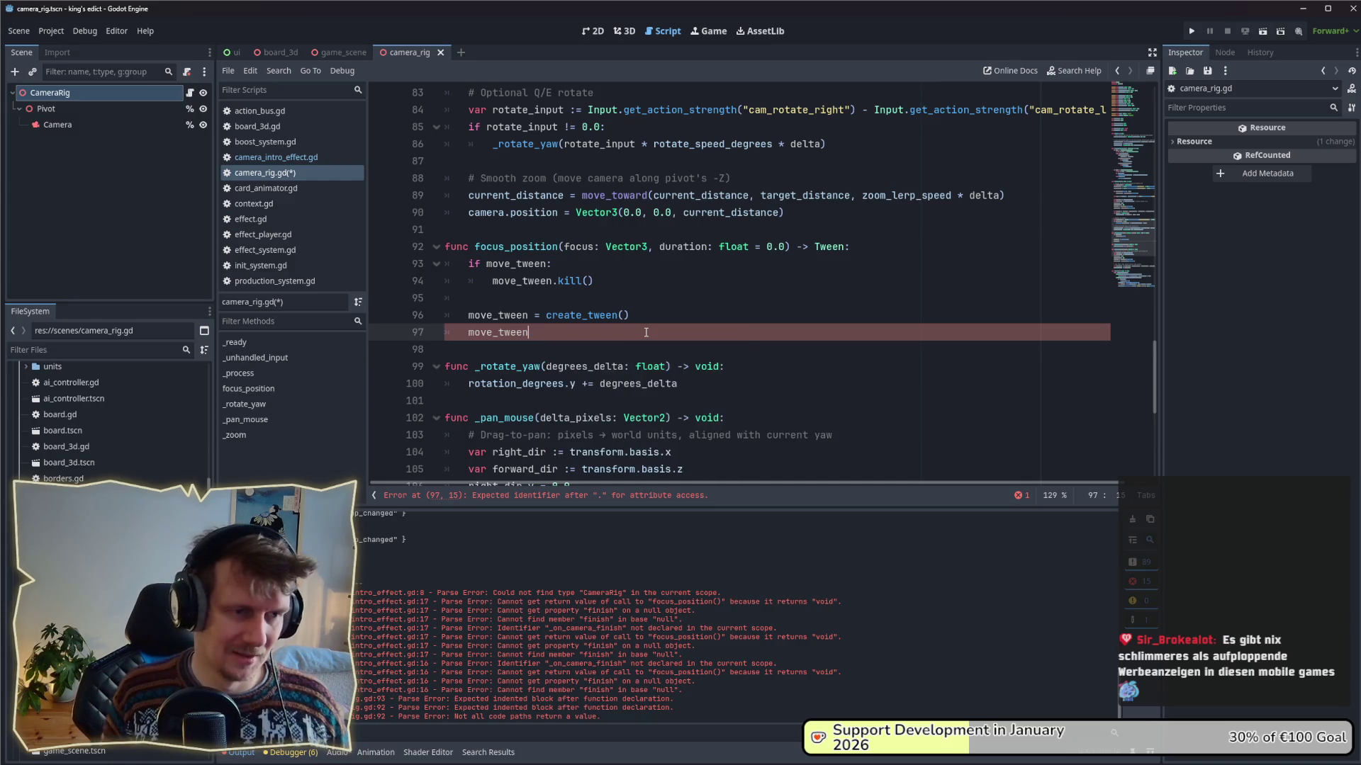
key("BackSpace")
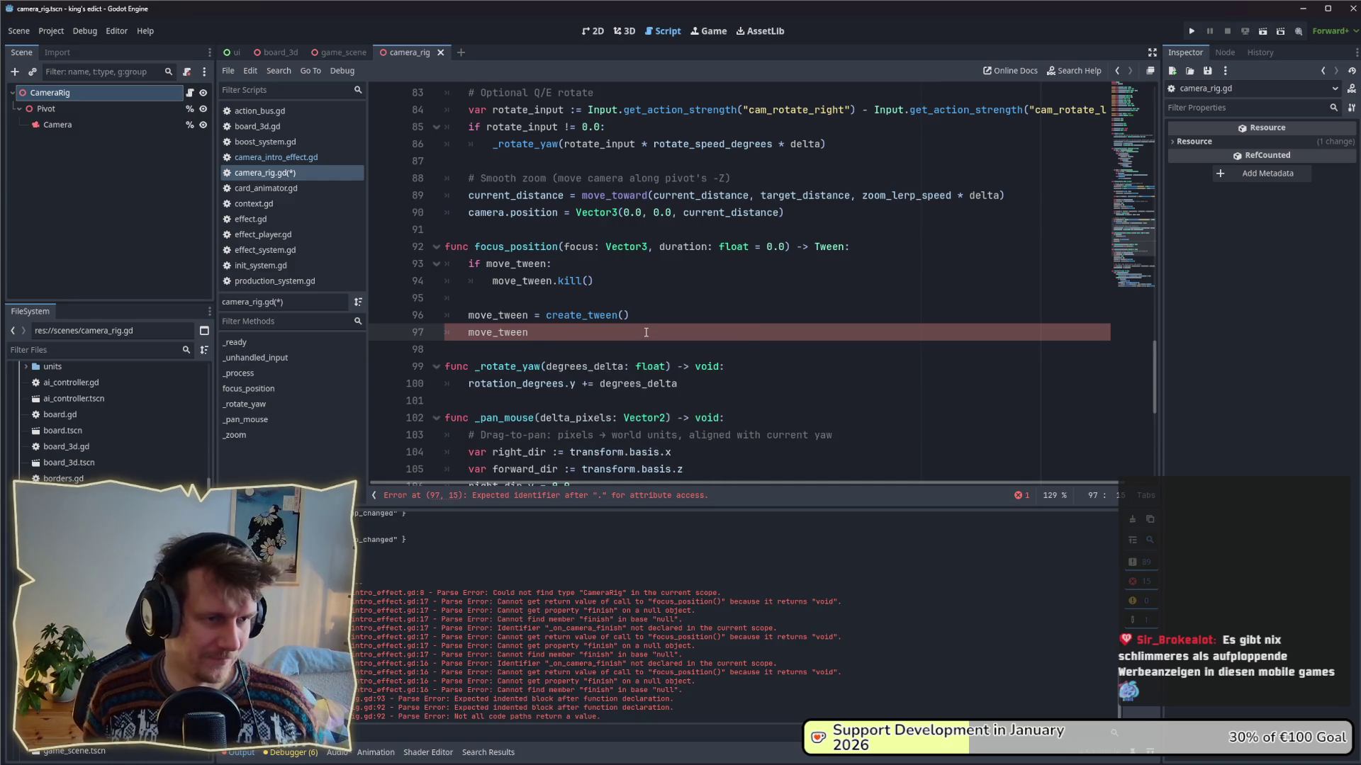
key("ctrl+BackSpace")
type("M")
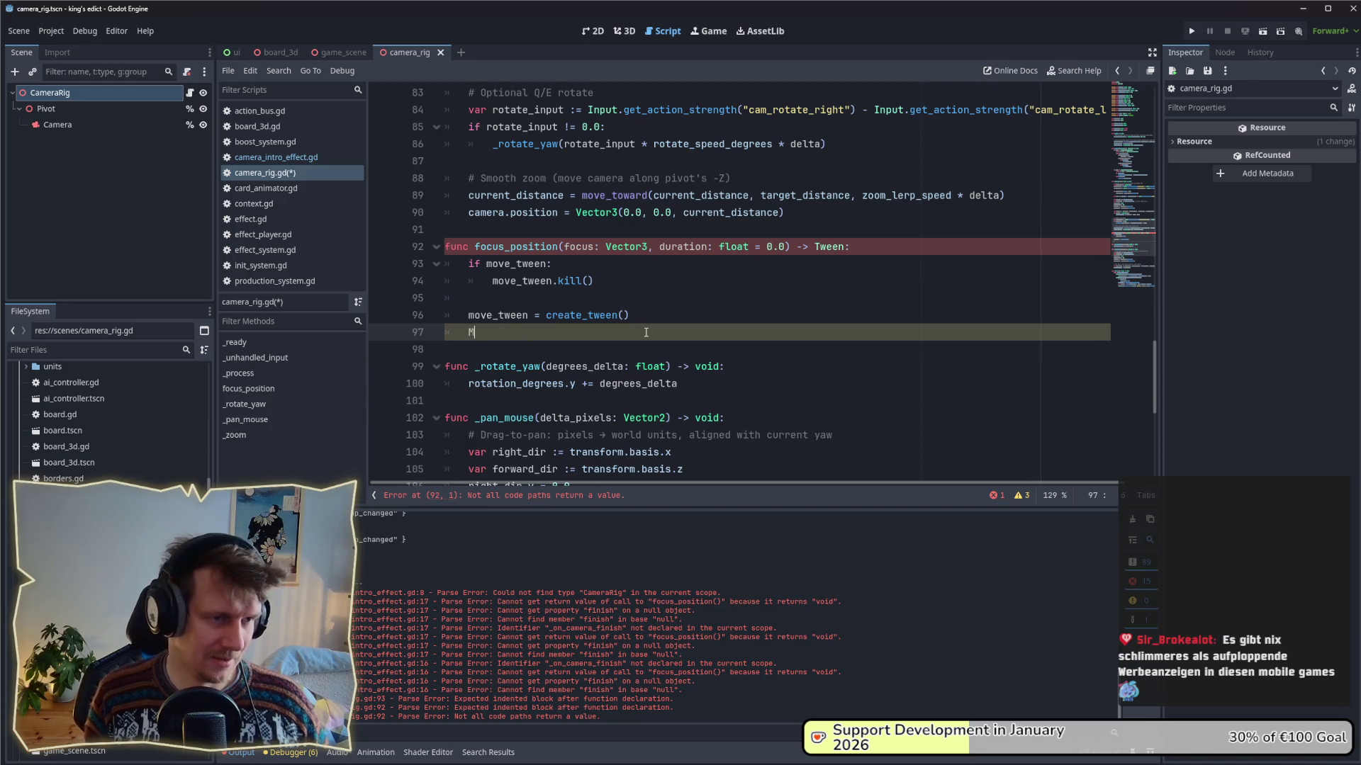
key("BackSpace")
type("m")
key("Escape")
type("ove_")
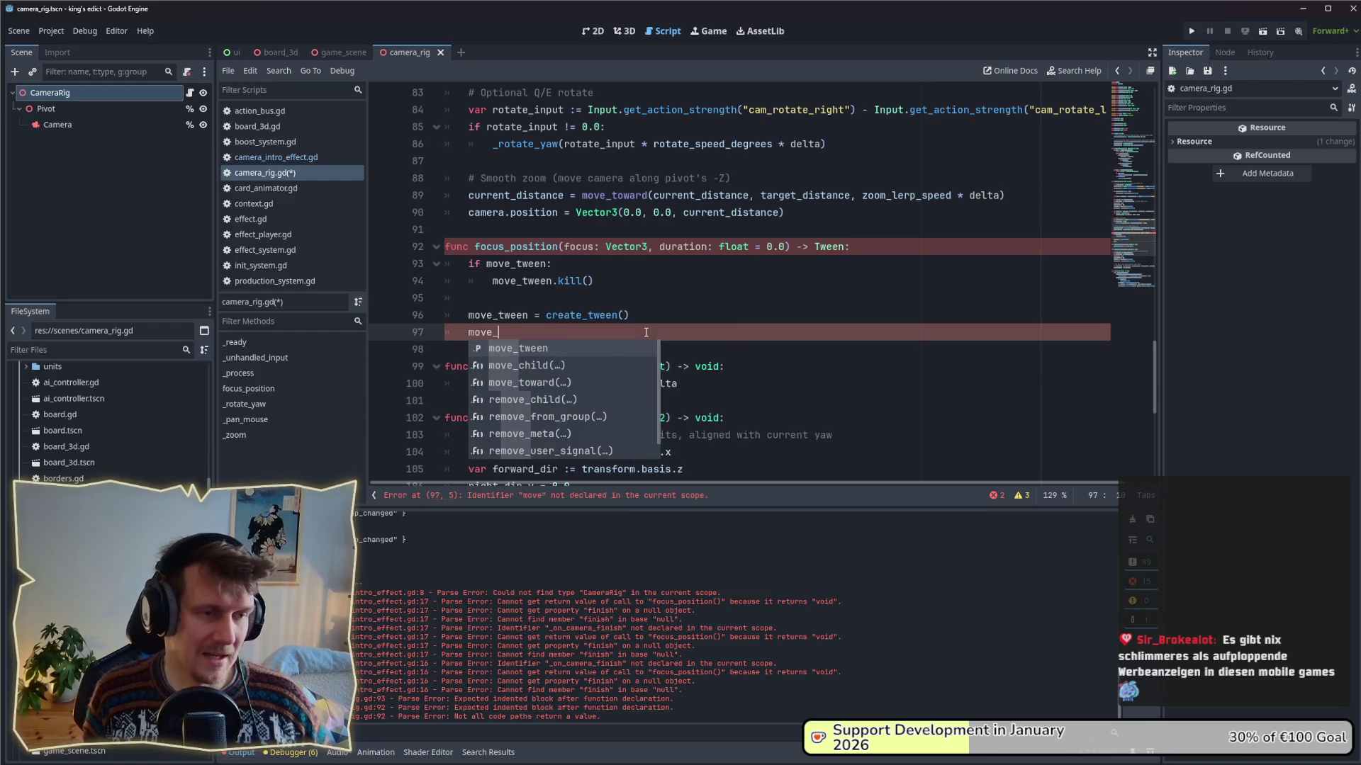
key("Return")
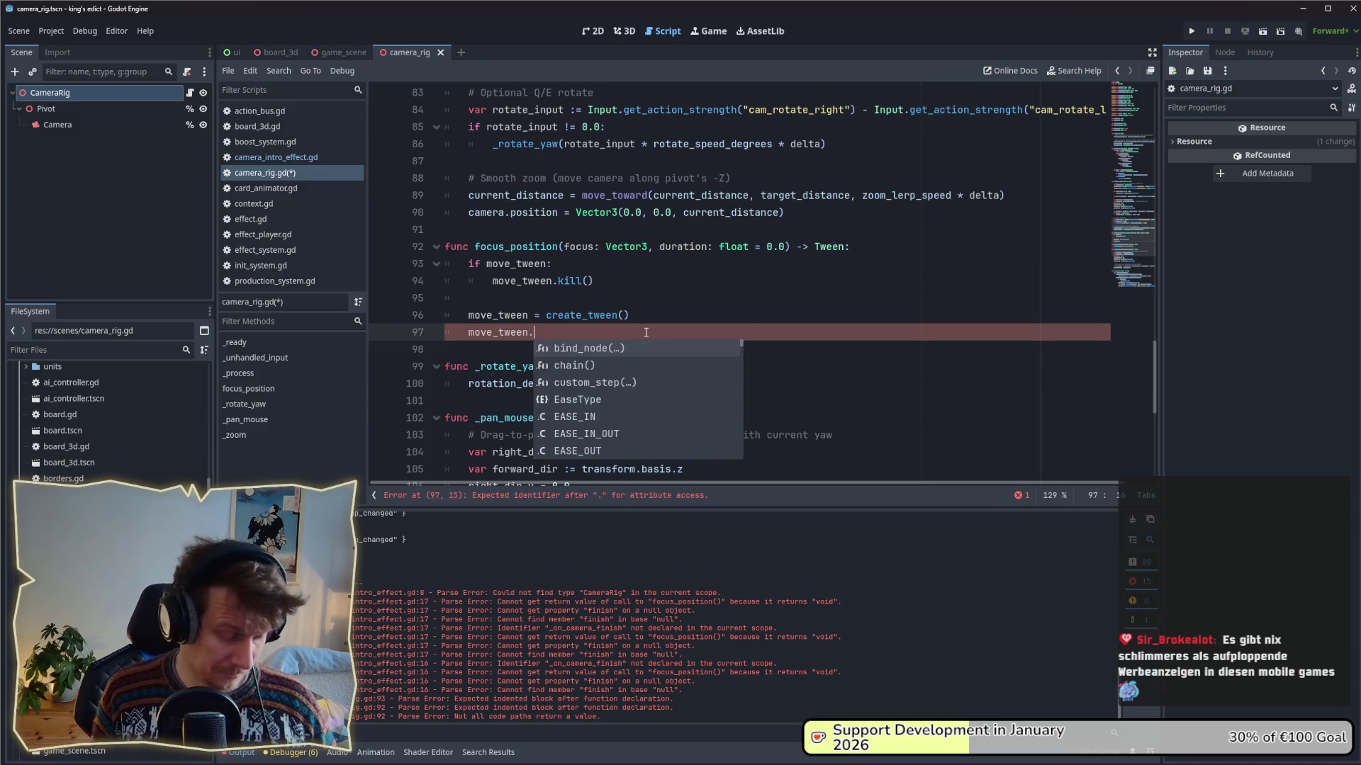
- Chain tween_property() onto move_tween, leaving its parentheses empty
type("t")
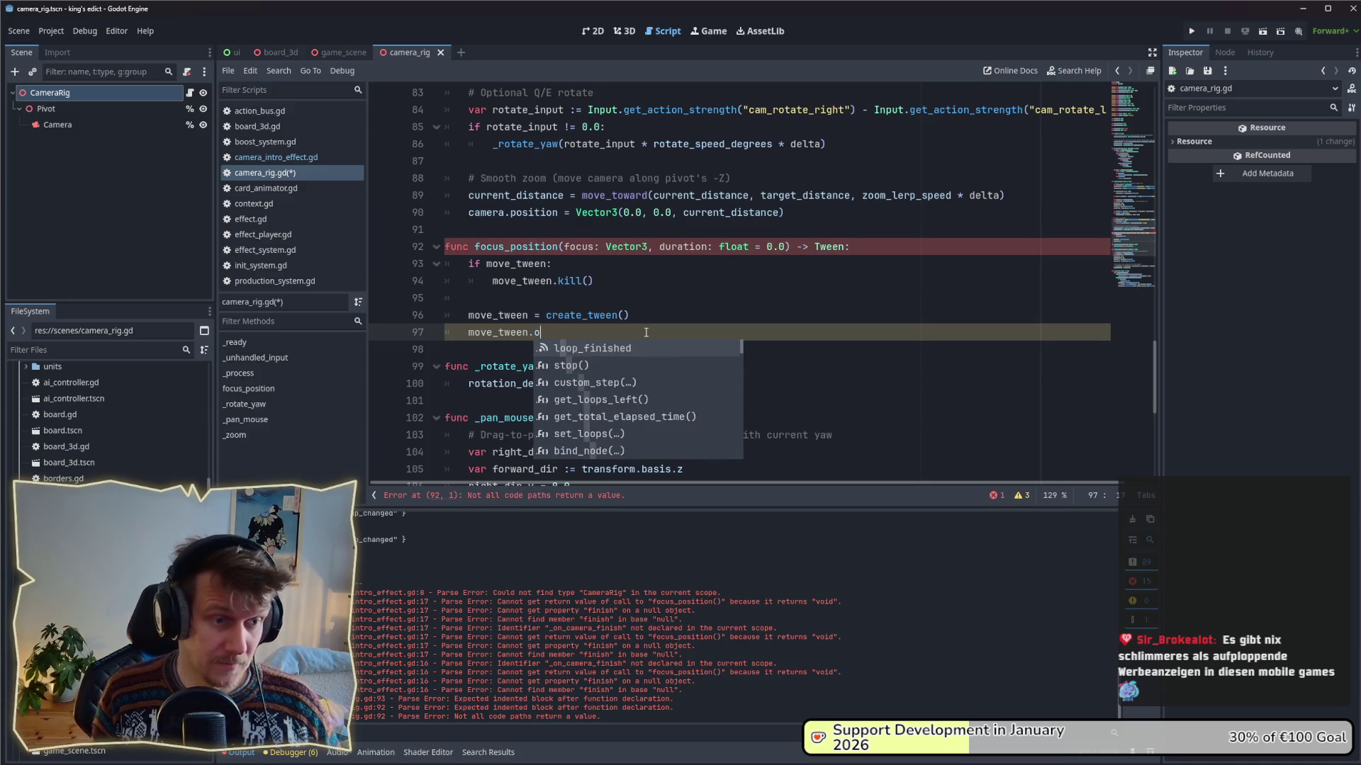
key("Down")
key("Down")
key("Down")
key("Return")
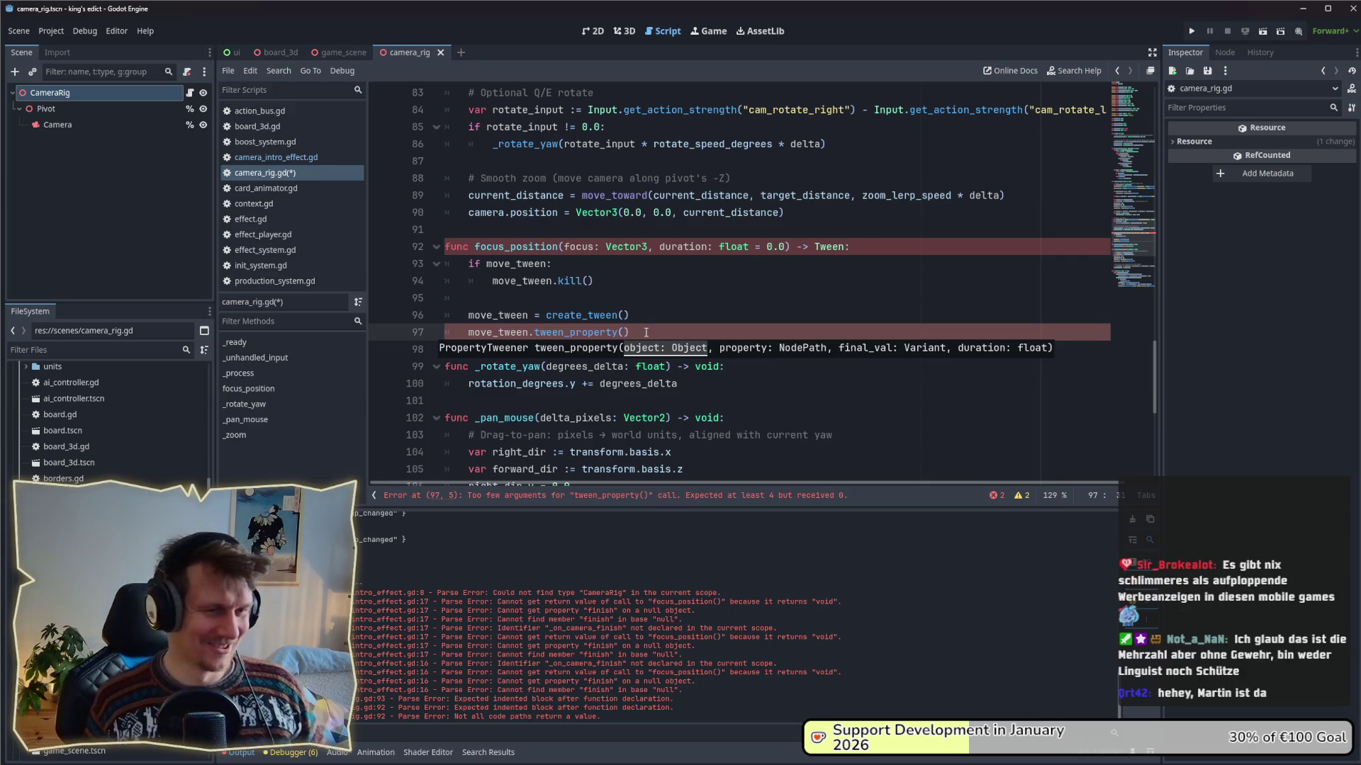
key("Escape")
type("fo")
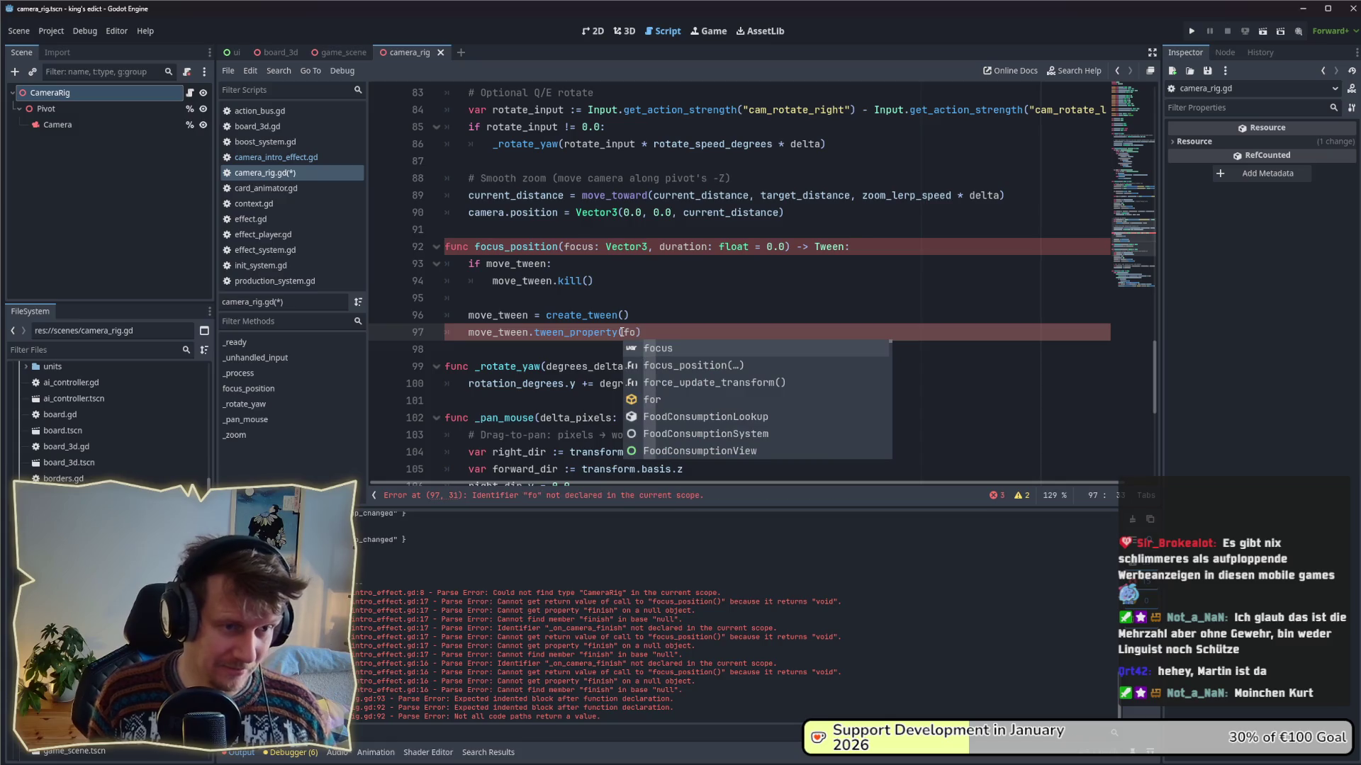
key("BackSpace")
key("BackSpace")
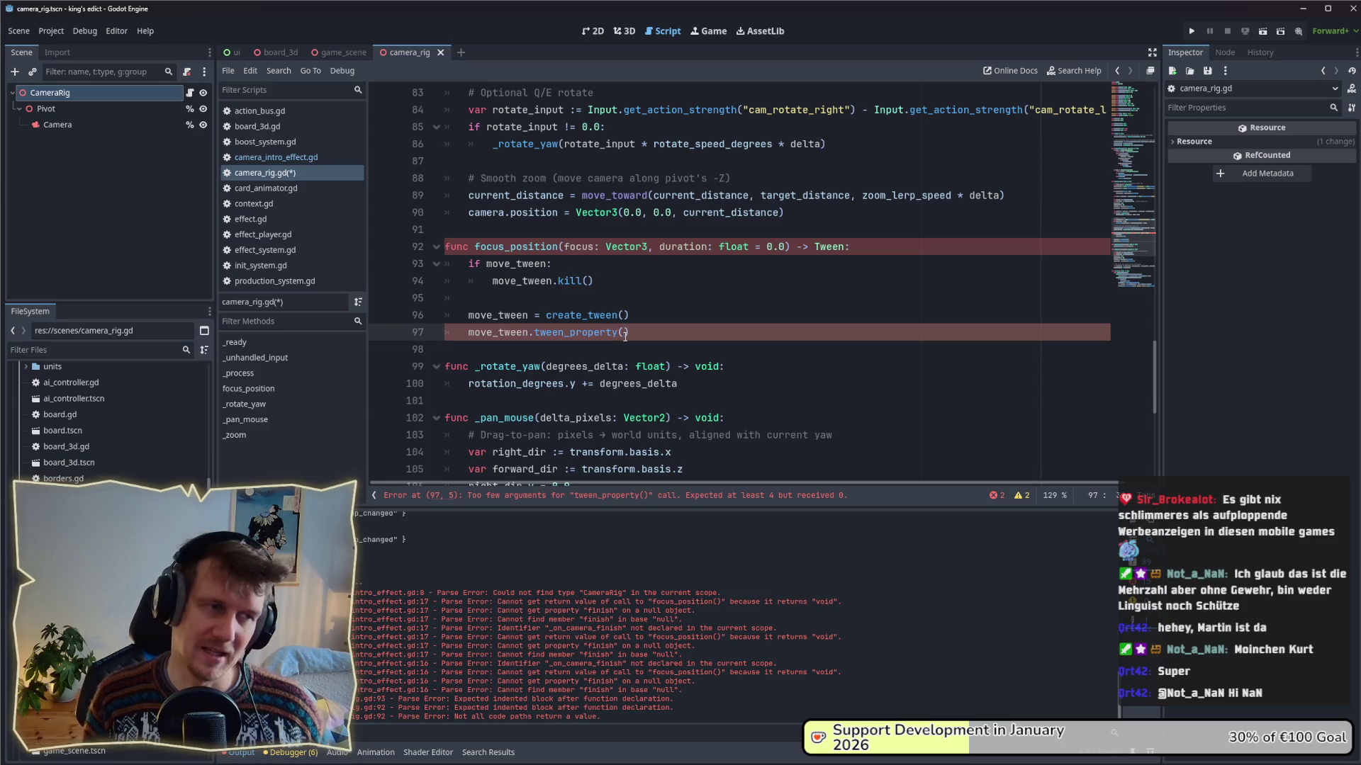
- Save camera_rig.gd with the tween_property() call emptied
key("ctrl+s")
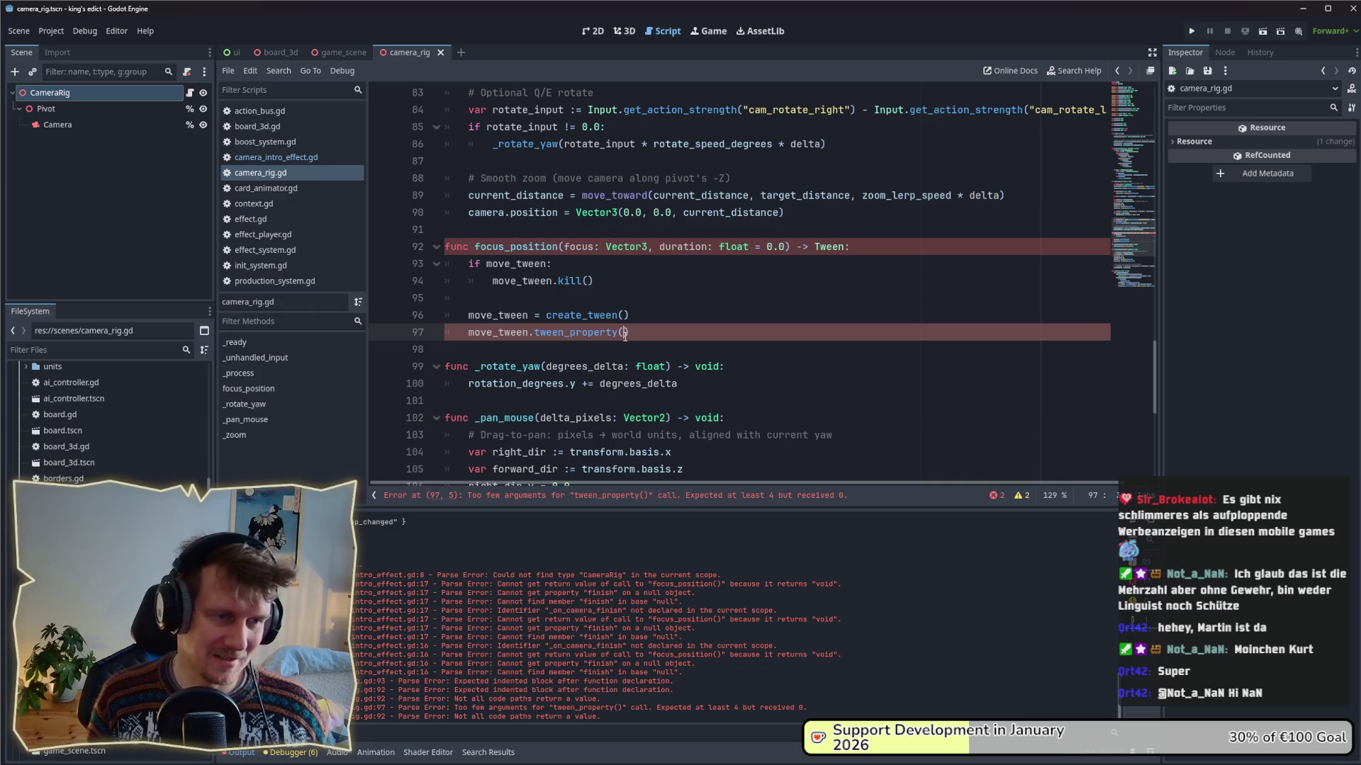
- Pass self, "global_position", Vector3(10, 50, 10) and duration to tween_property
type("self")
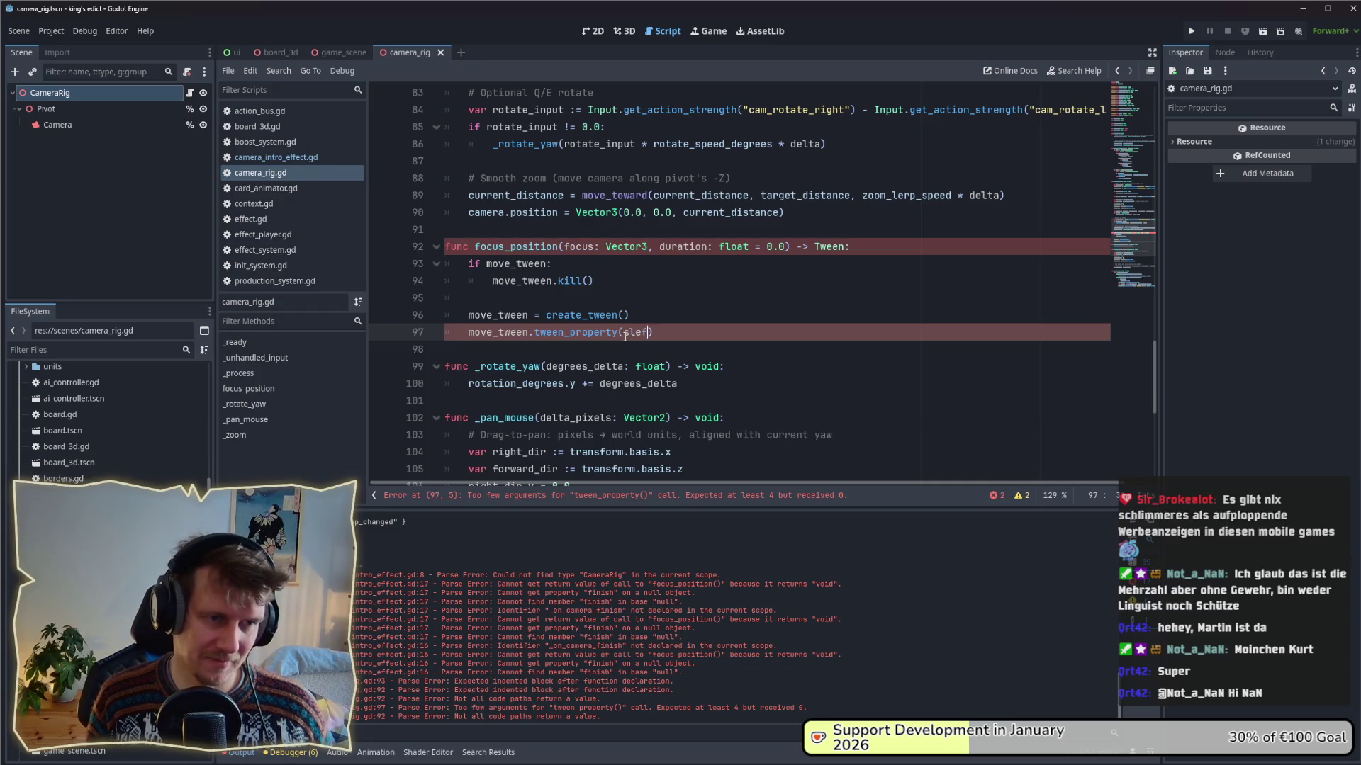
type(", g")
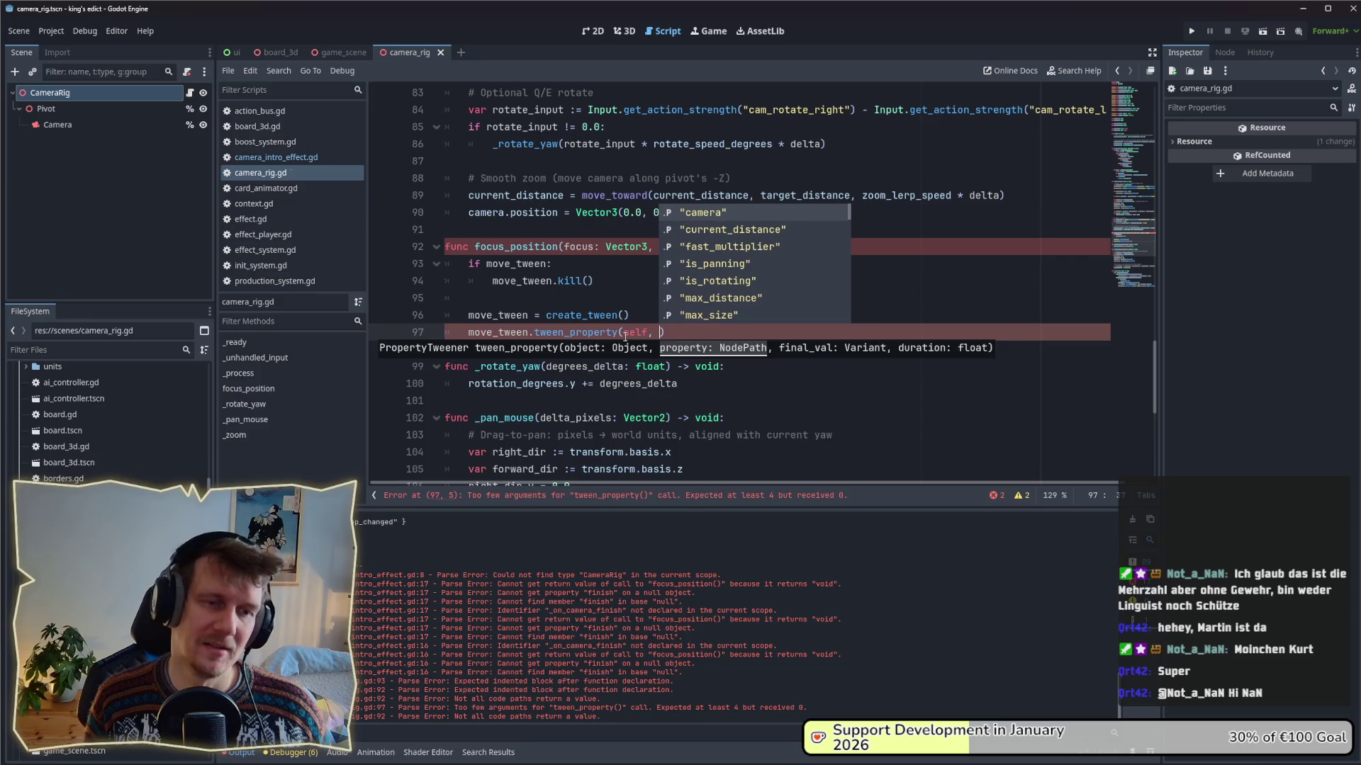
type("lo")
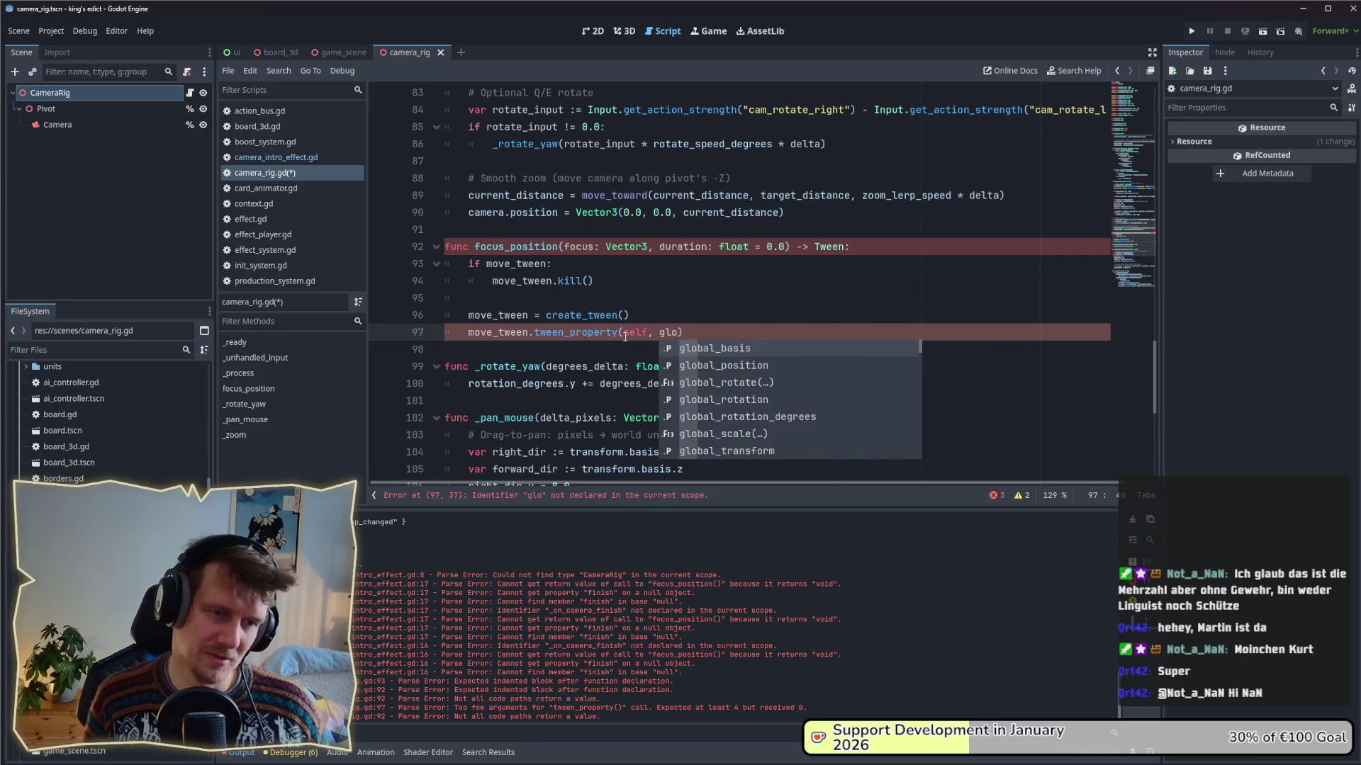
key("Return")
type(",")
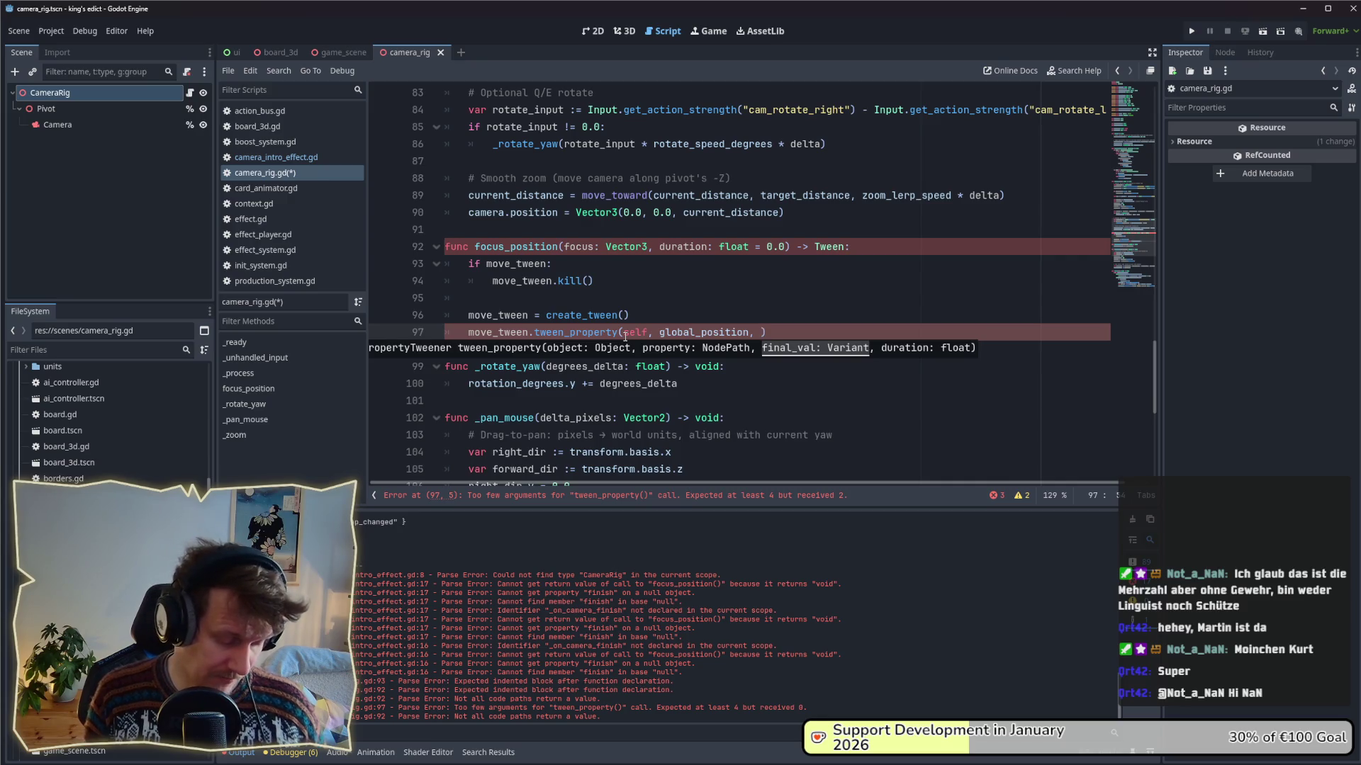
type("Vector")
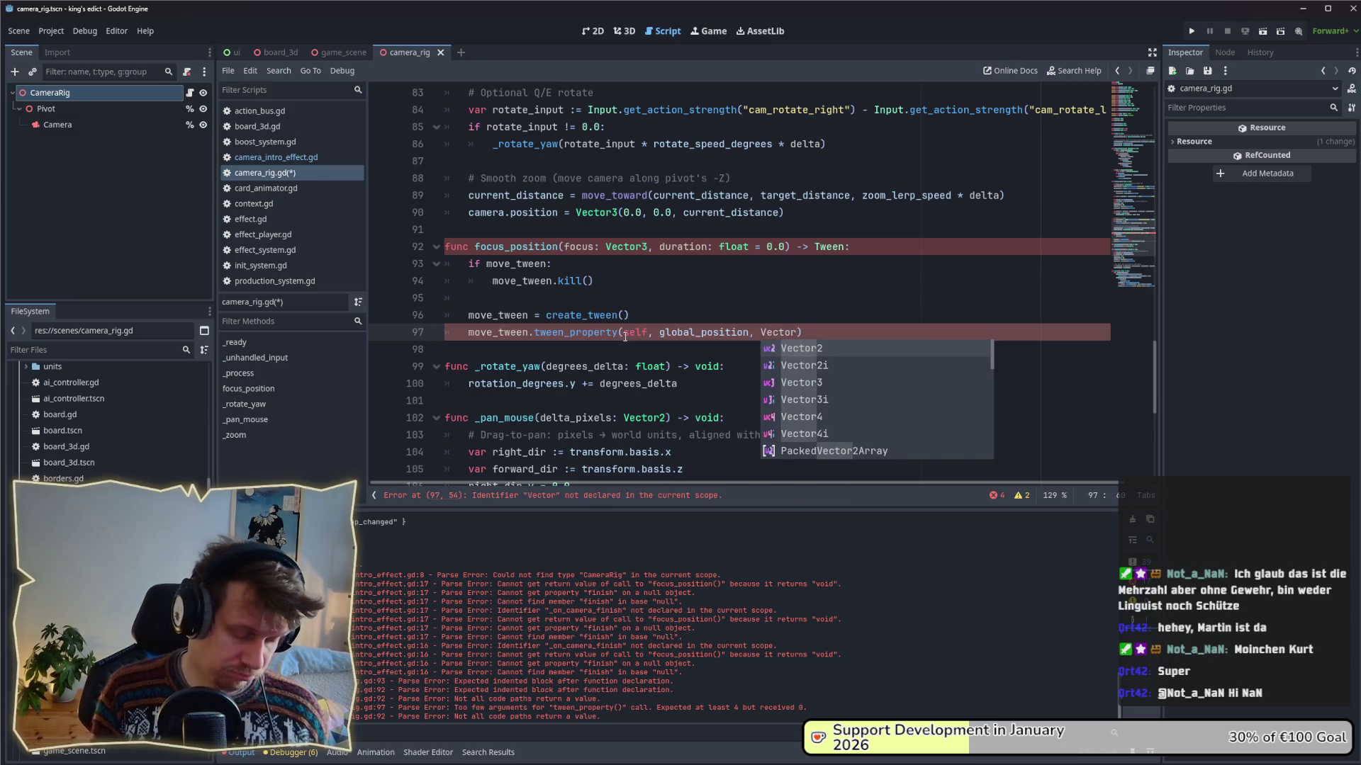
type("3")
key("Return")
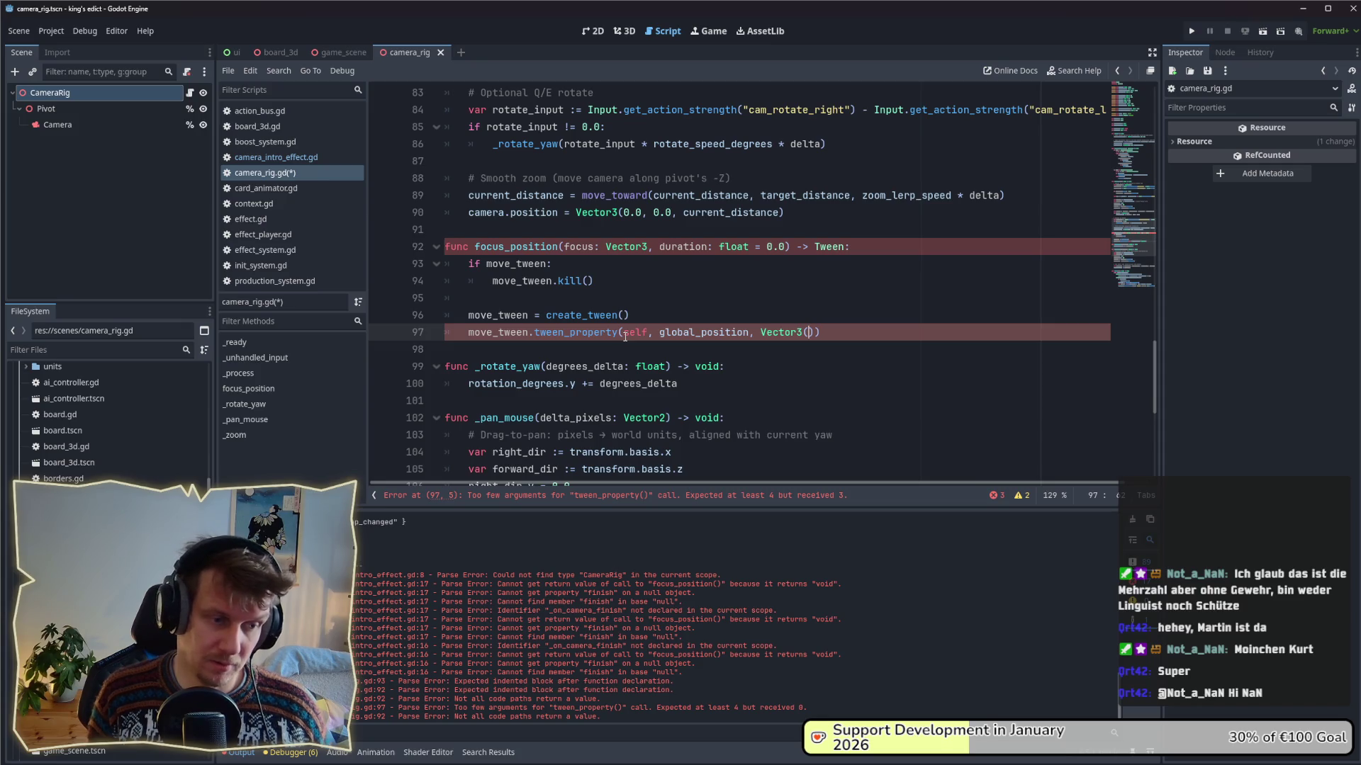
type("10, 10")
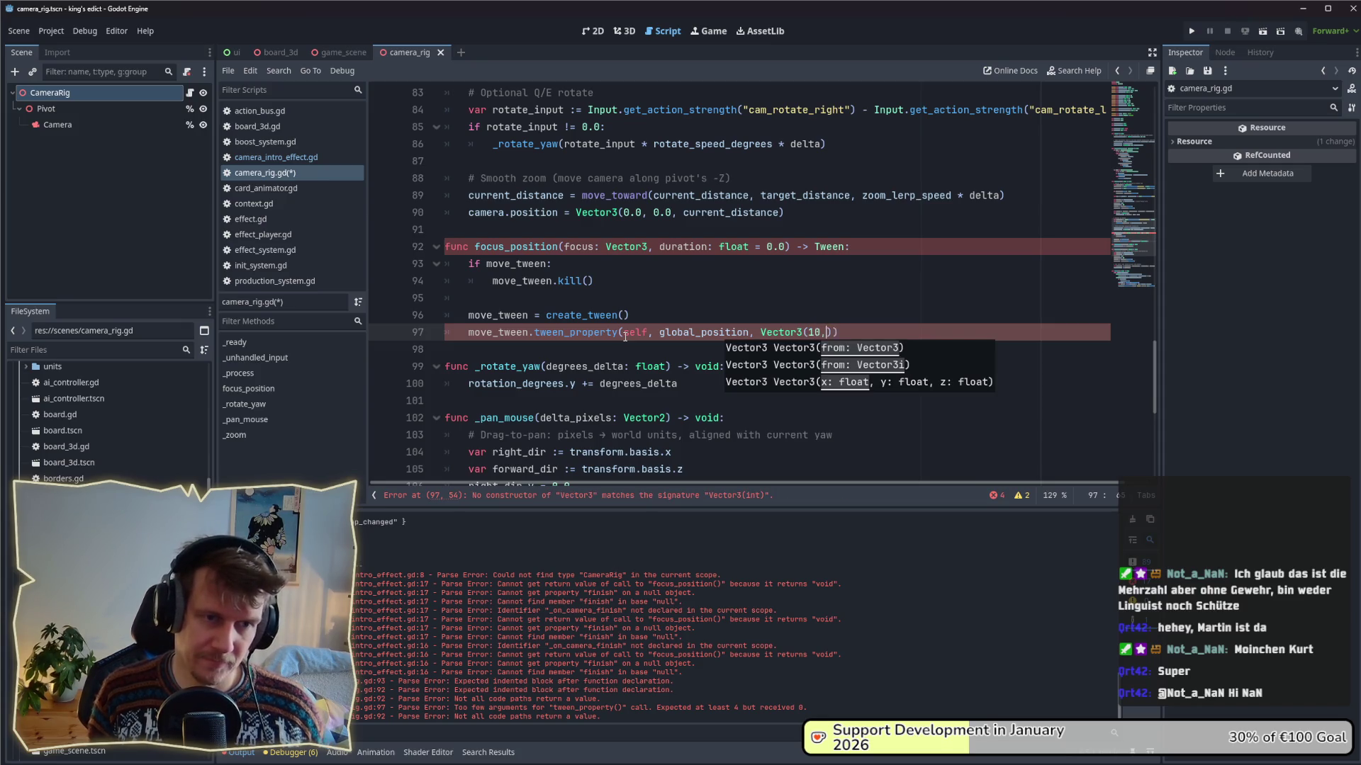
key("BackSpace")
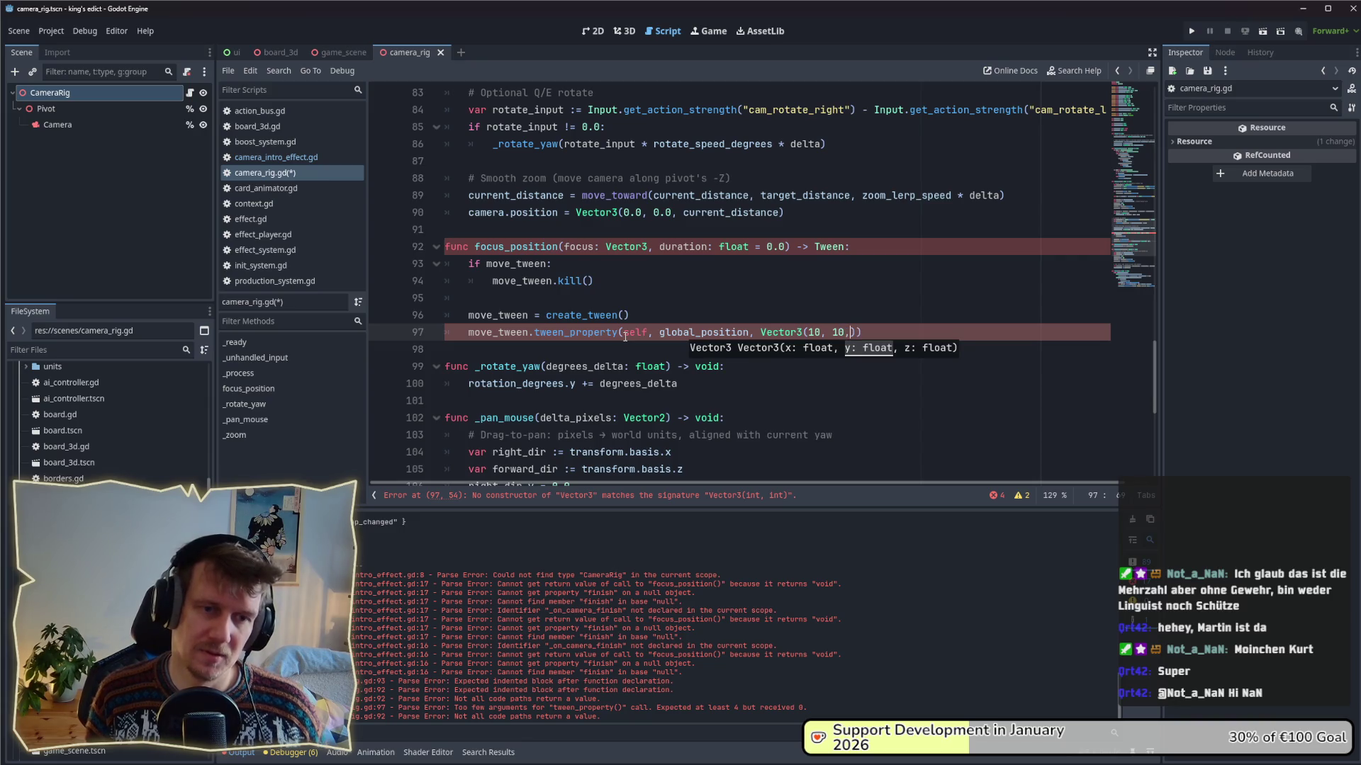
key("BackSpace")
type("50, ")
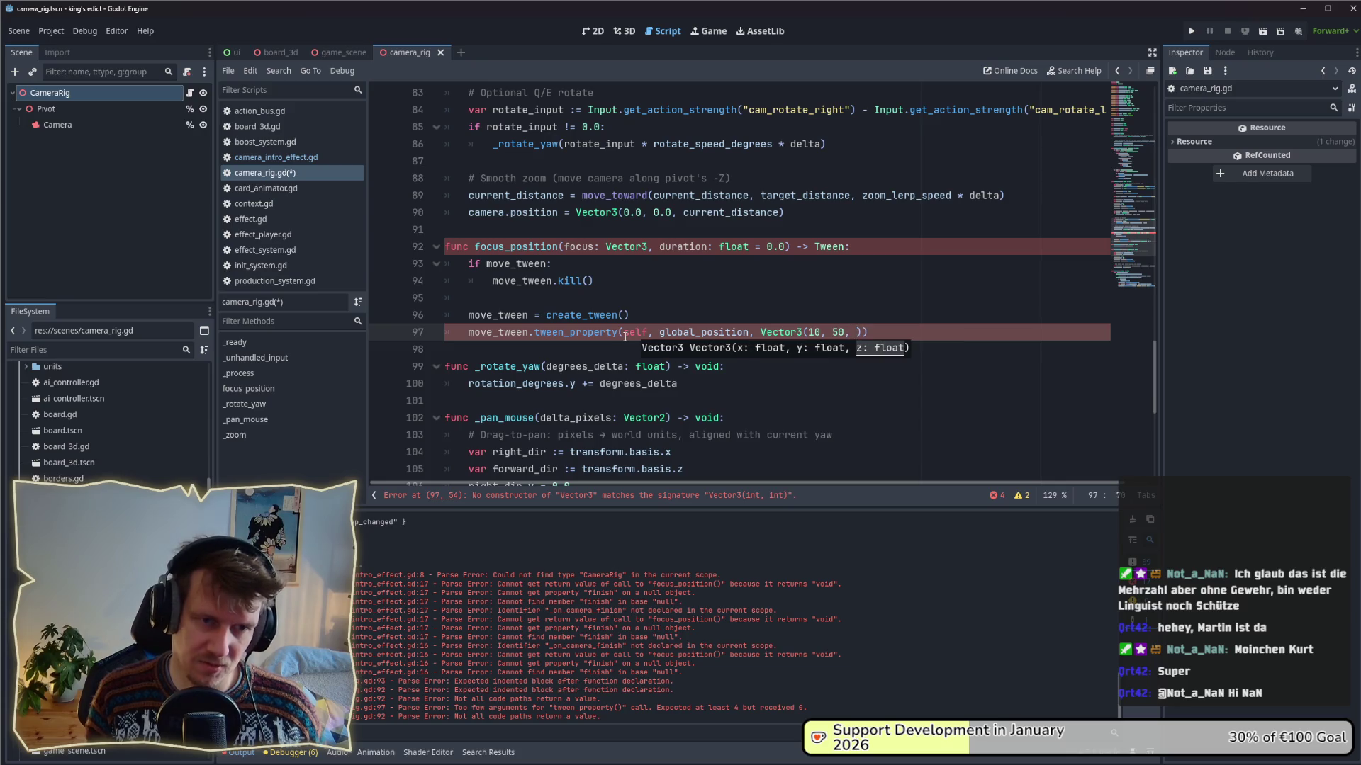
type("10)")
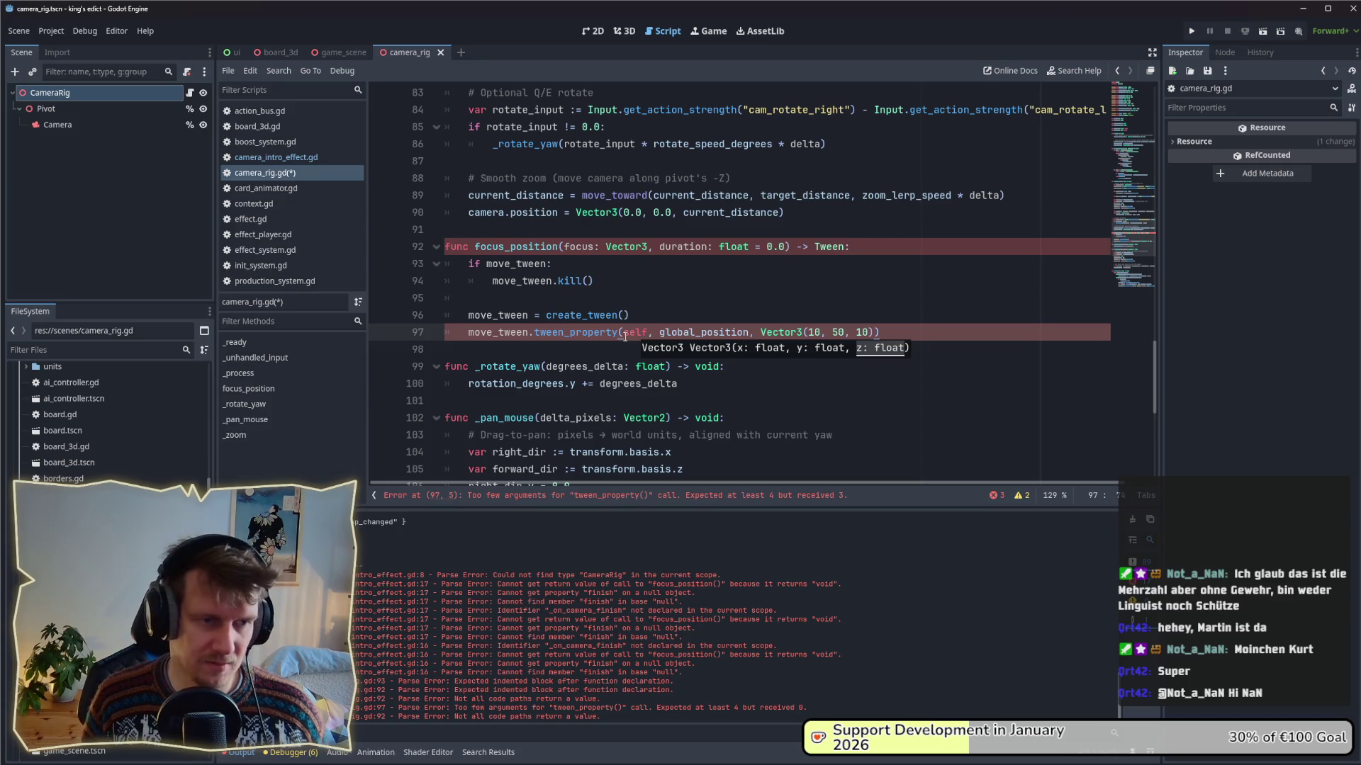
type(", du")
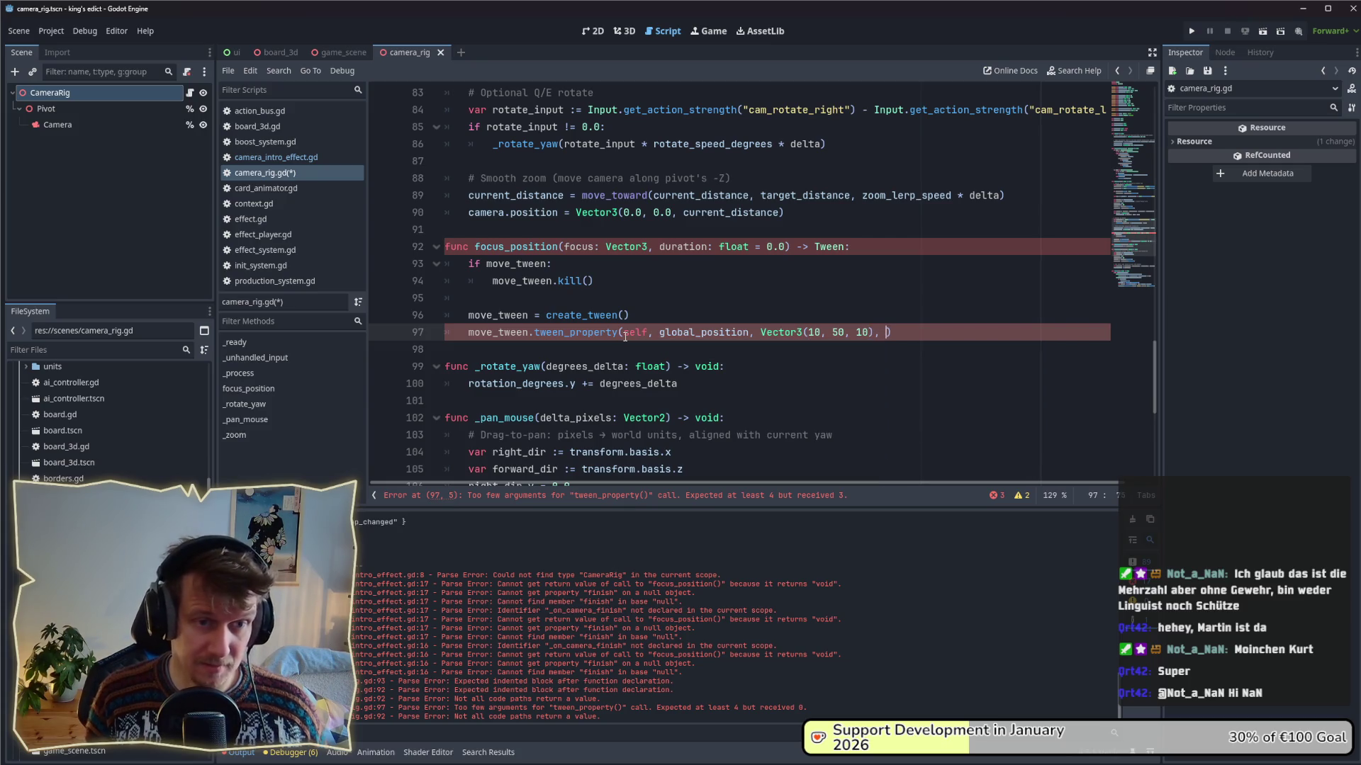
type("ration")
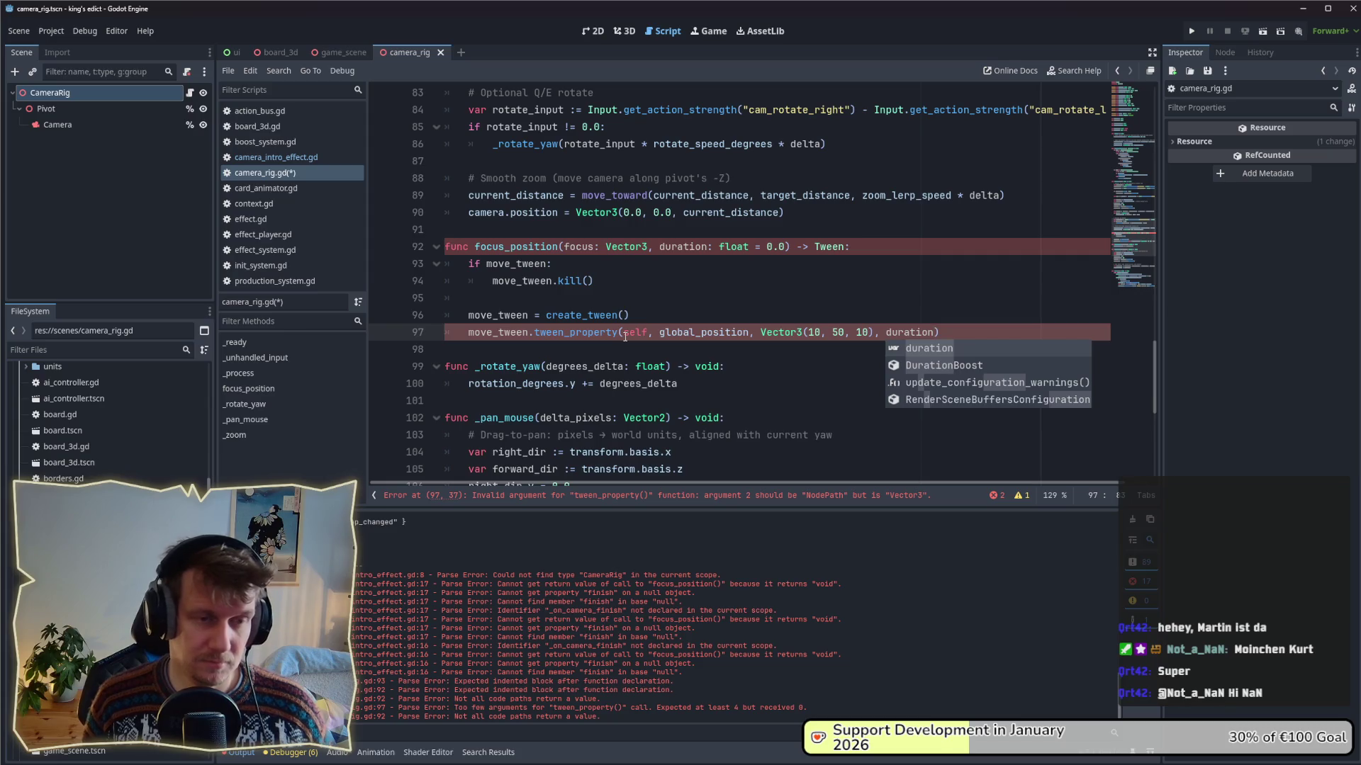
left_click(655, 331)
type("\"")
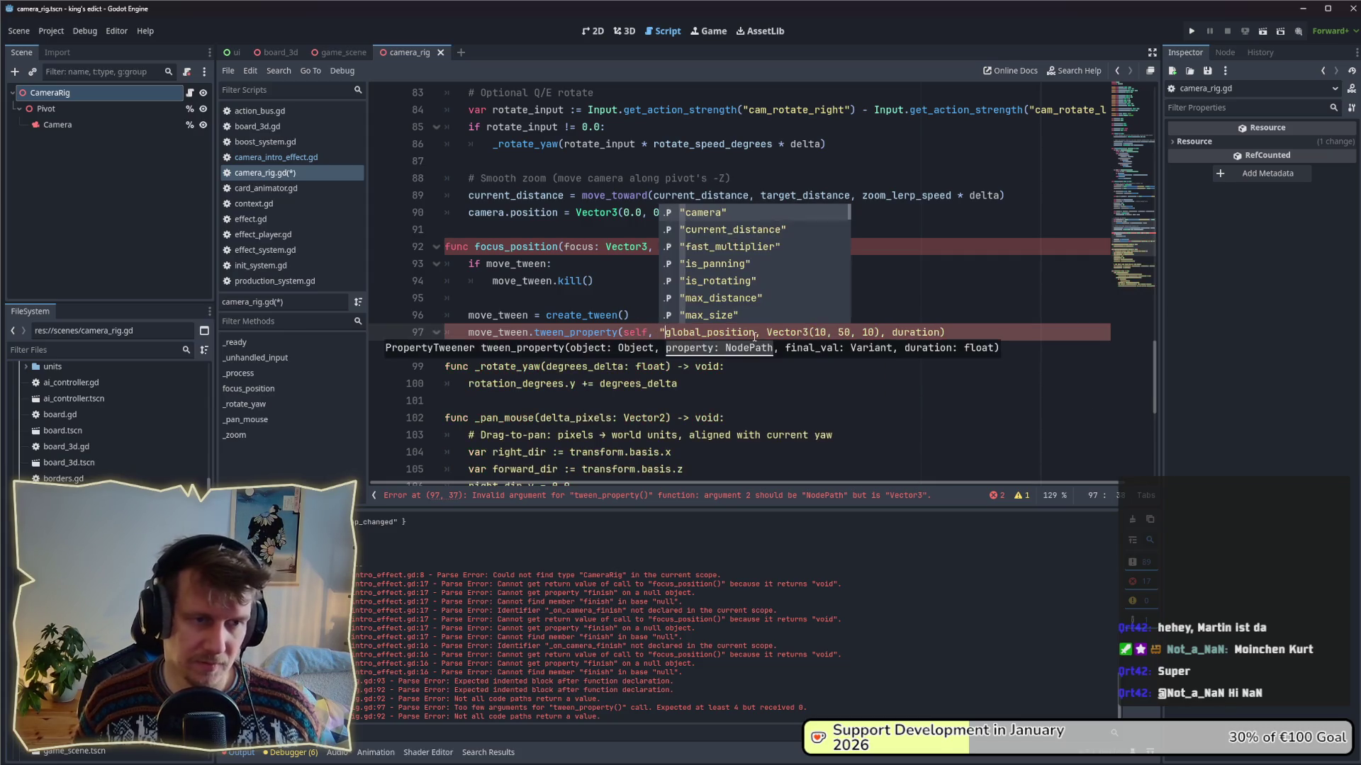
key("Return")
- Save the script and start a return line below the tween call
key("Up")
key("Up")
key("ctrl+s")
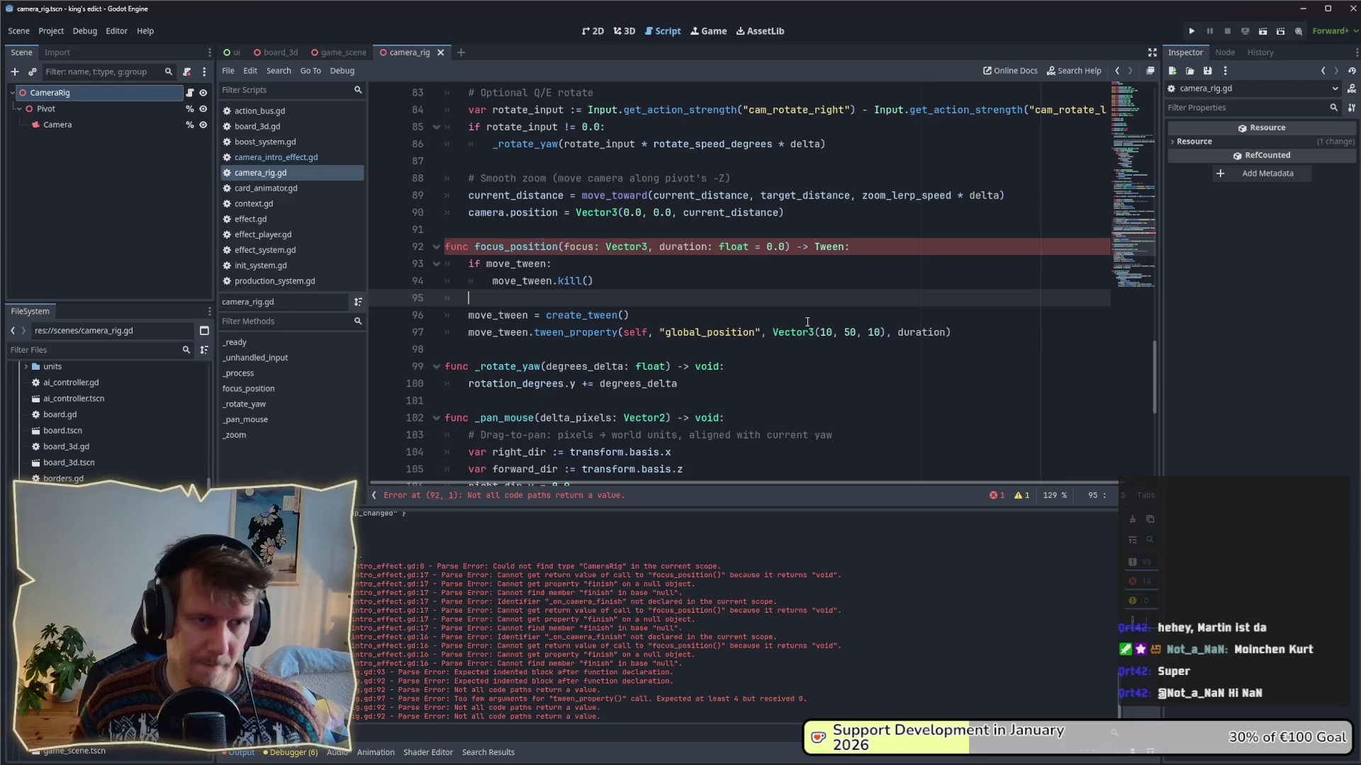
left_click(922, 350)
left_click(976, 333)
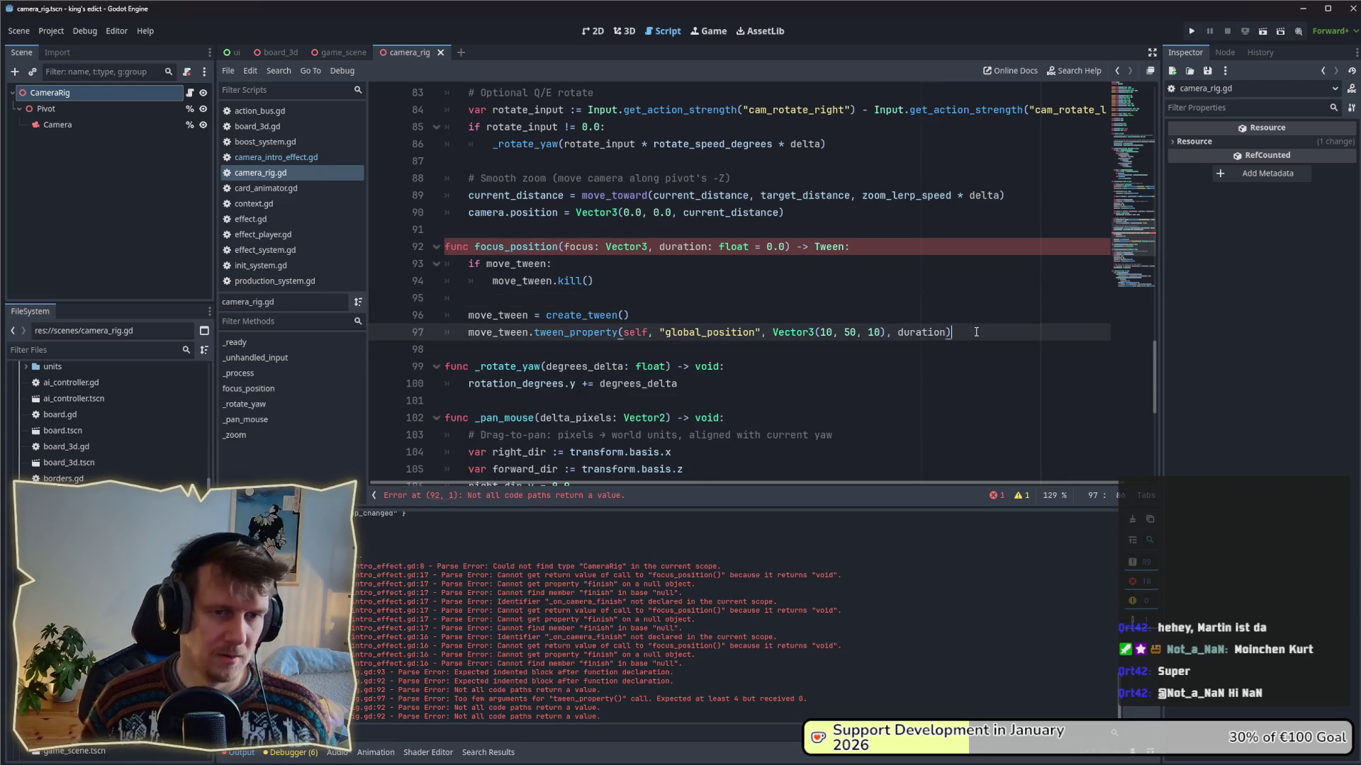
key("Return")
key("Return")
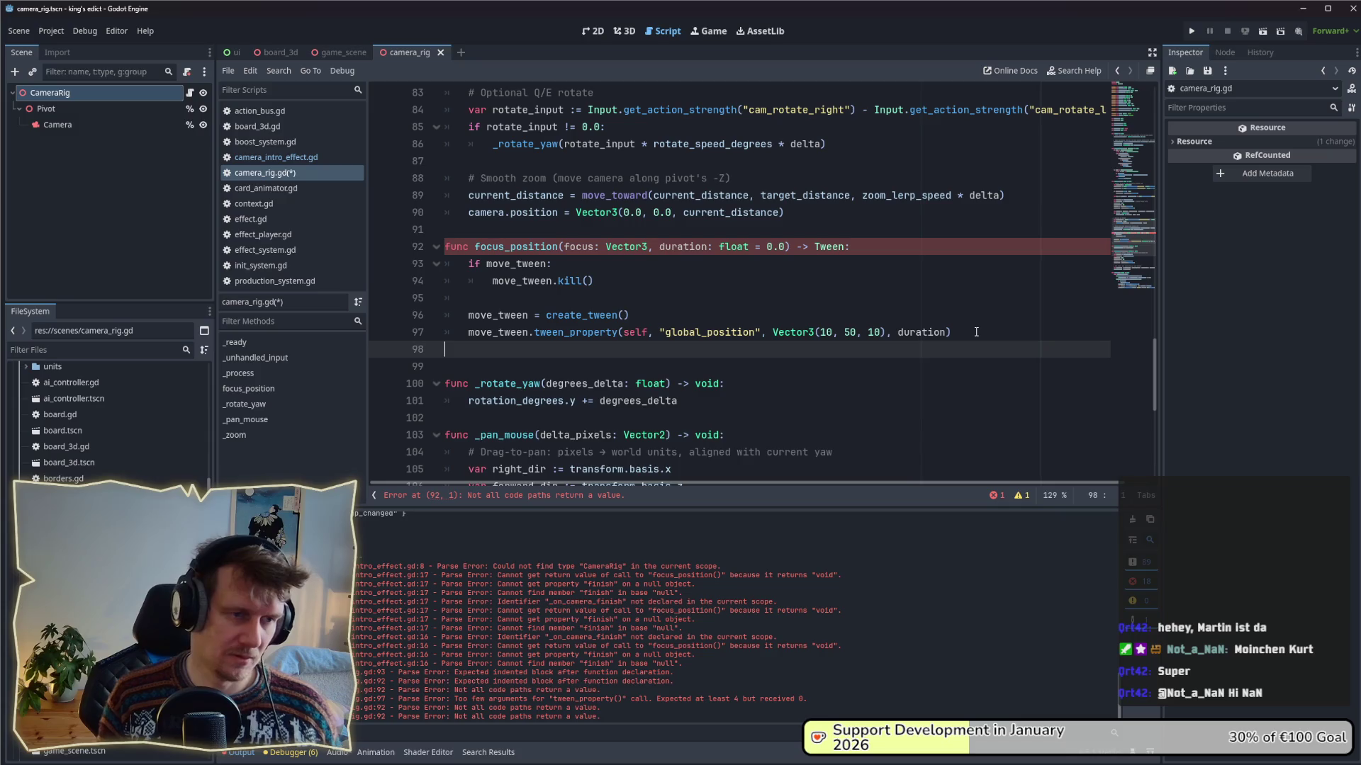
key("Tab")
type("return ")
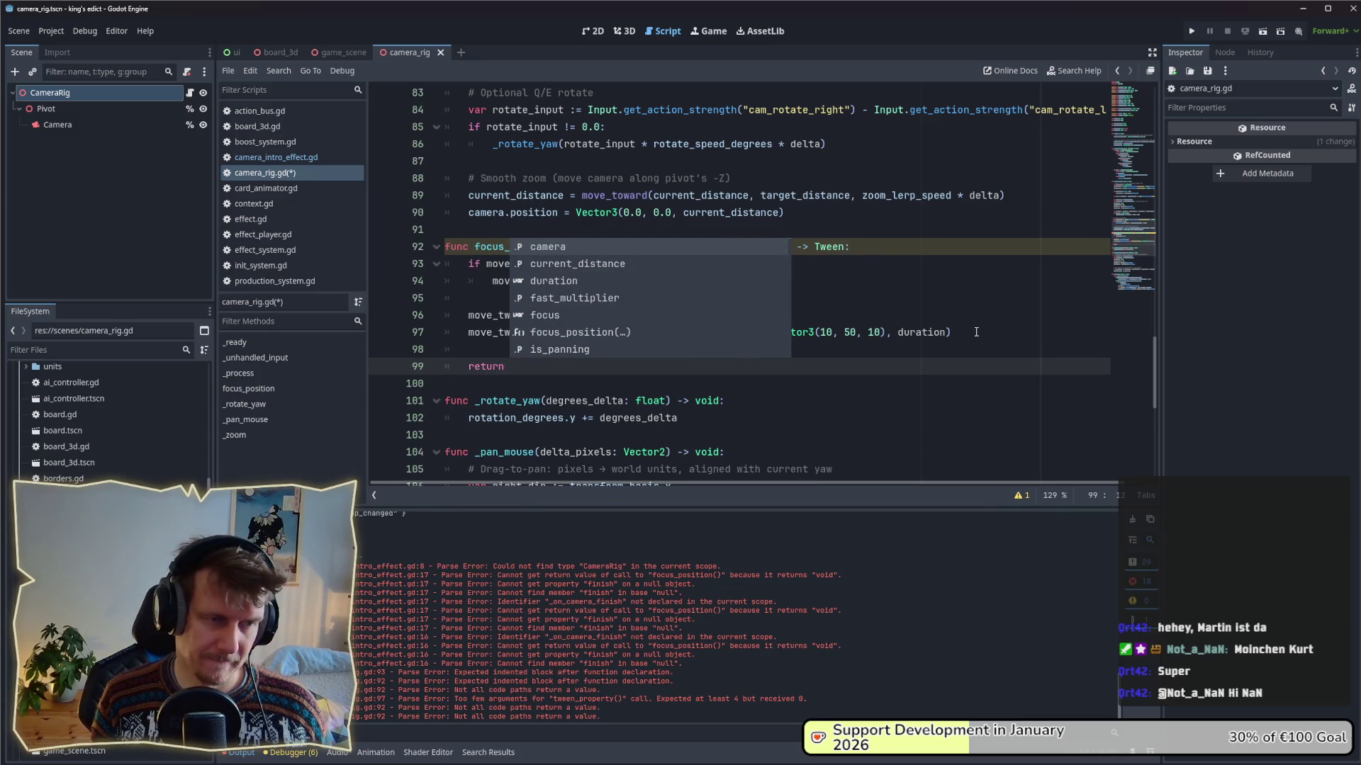
type("mo")
- Finish the line as return move_tween and save camera_rig.gd
key("Return")
key("ctrl+s")
left_click(800, 352)
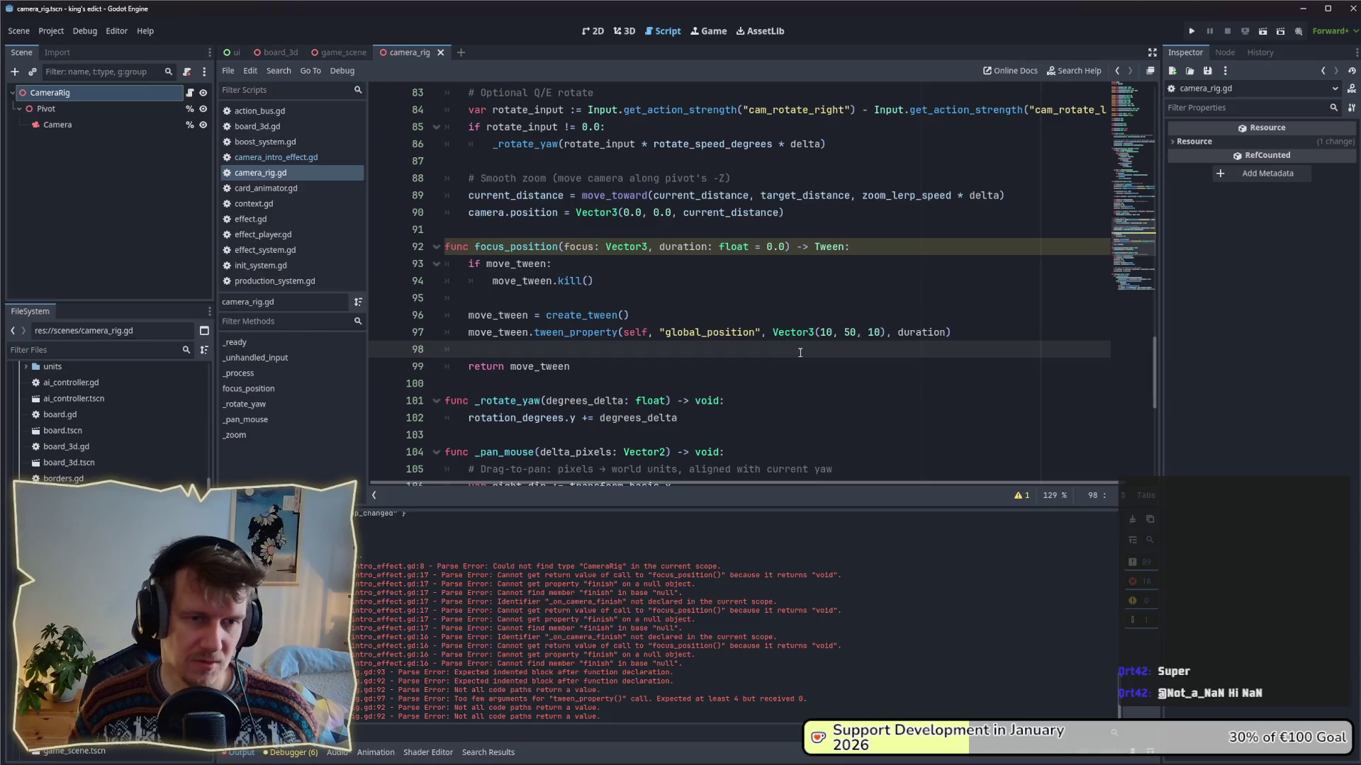
double_click(850, 333)
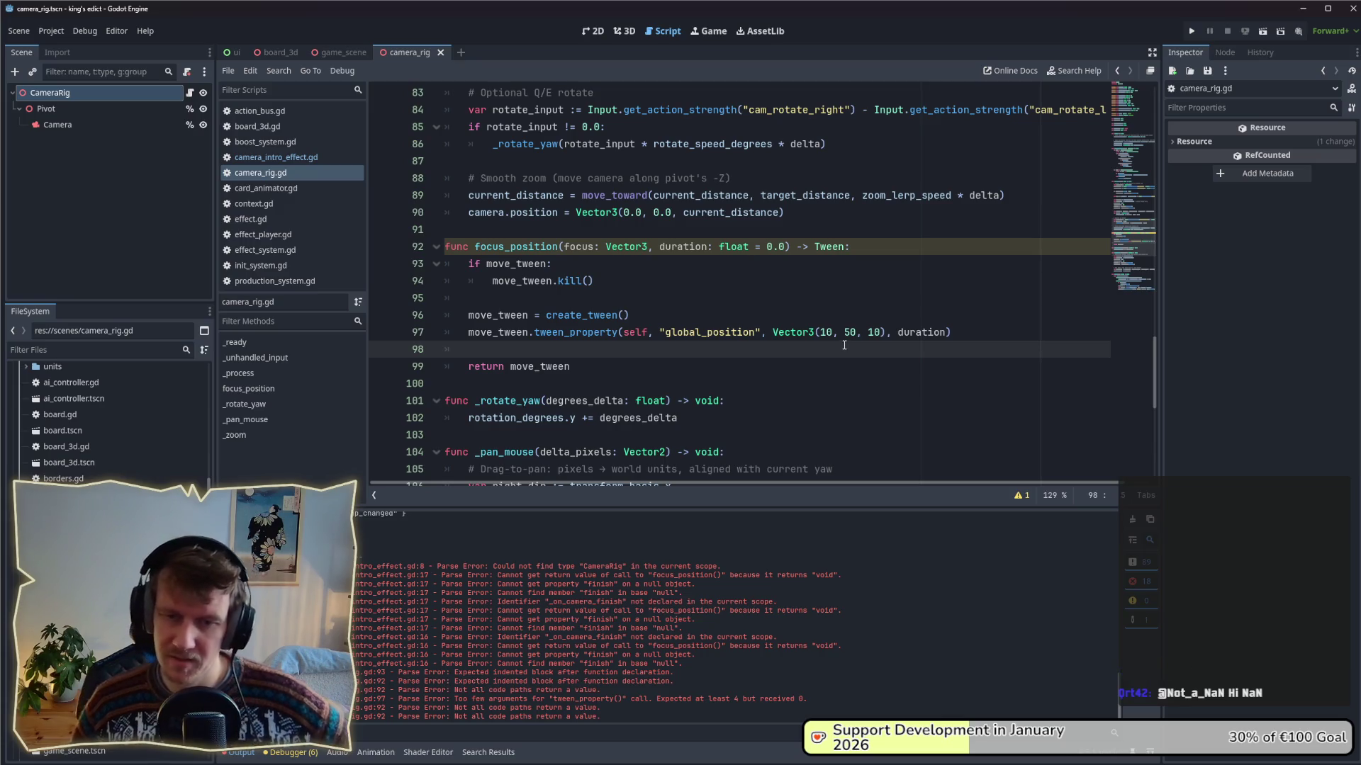
left_click(703, 331)
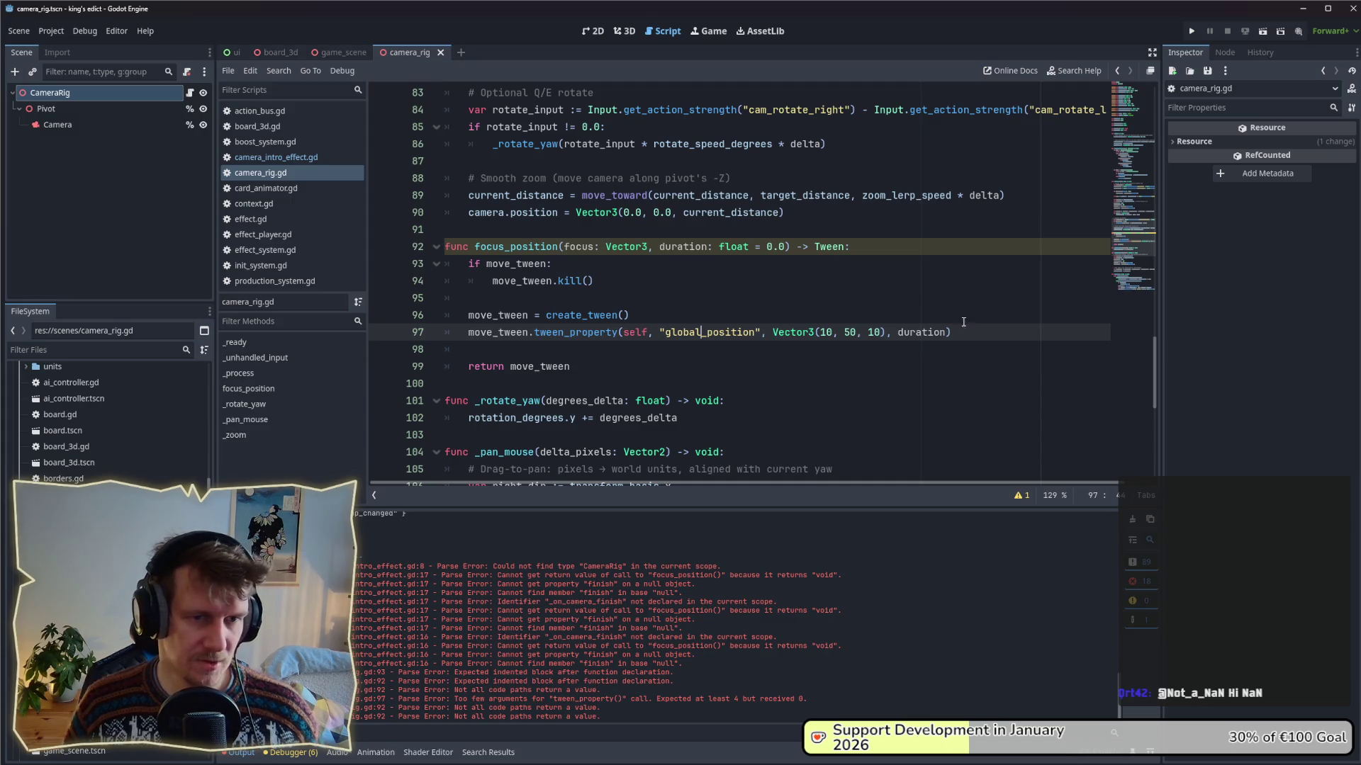
- In camera_intro_effect.gd, add duration as a second argument to the focus_position call
left_click(265, 157)
double_click(866, 349)
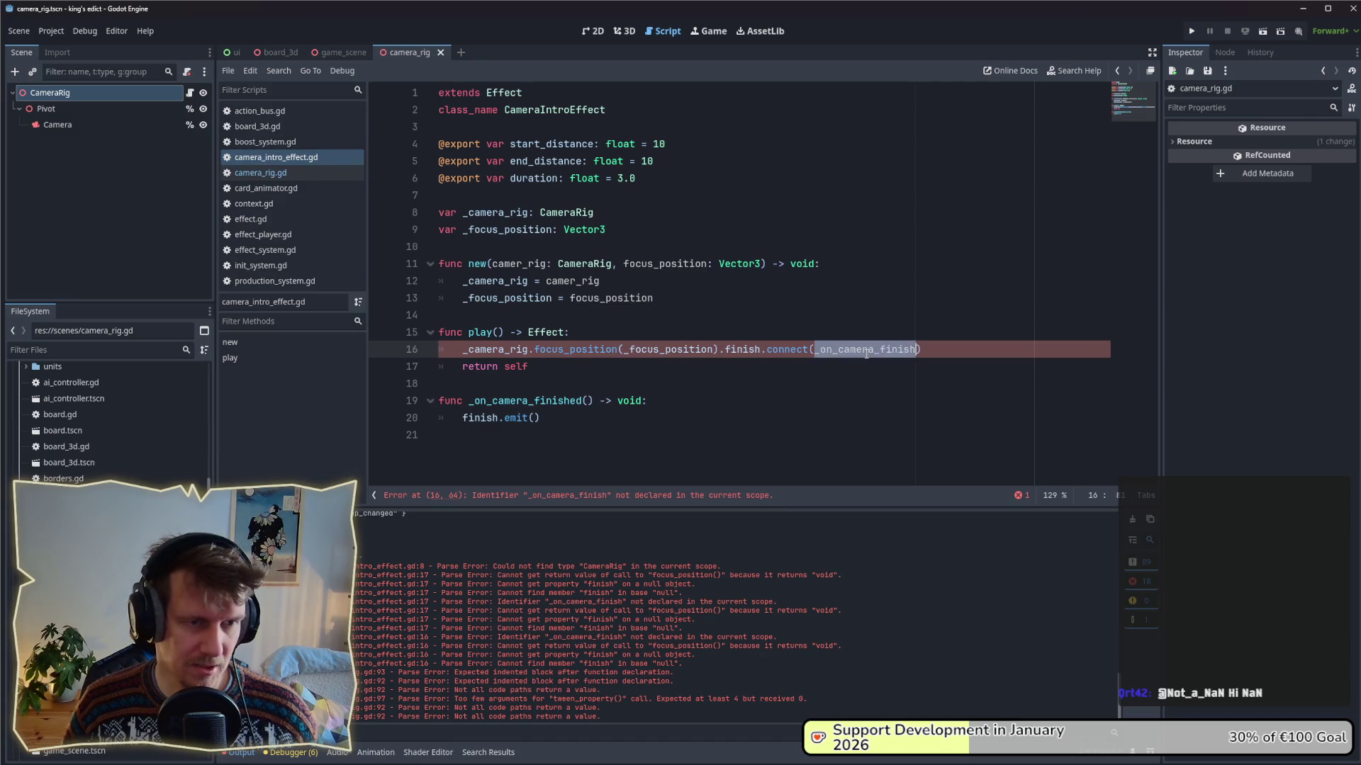
double_click(659, 350)
left_click(712, 350)
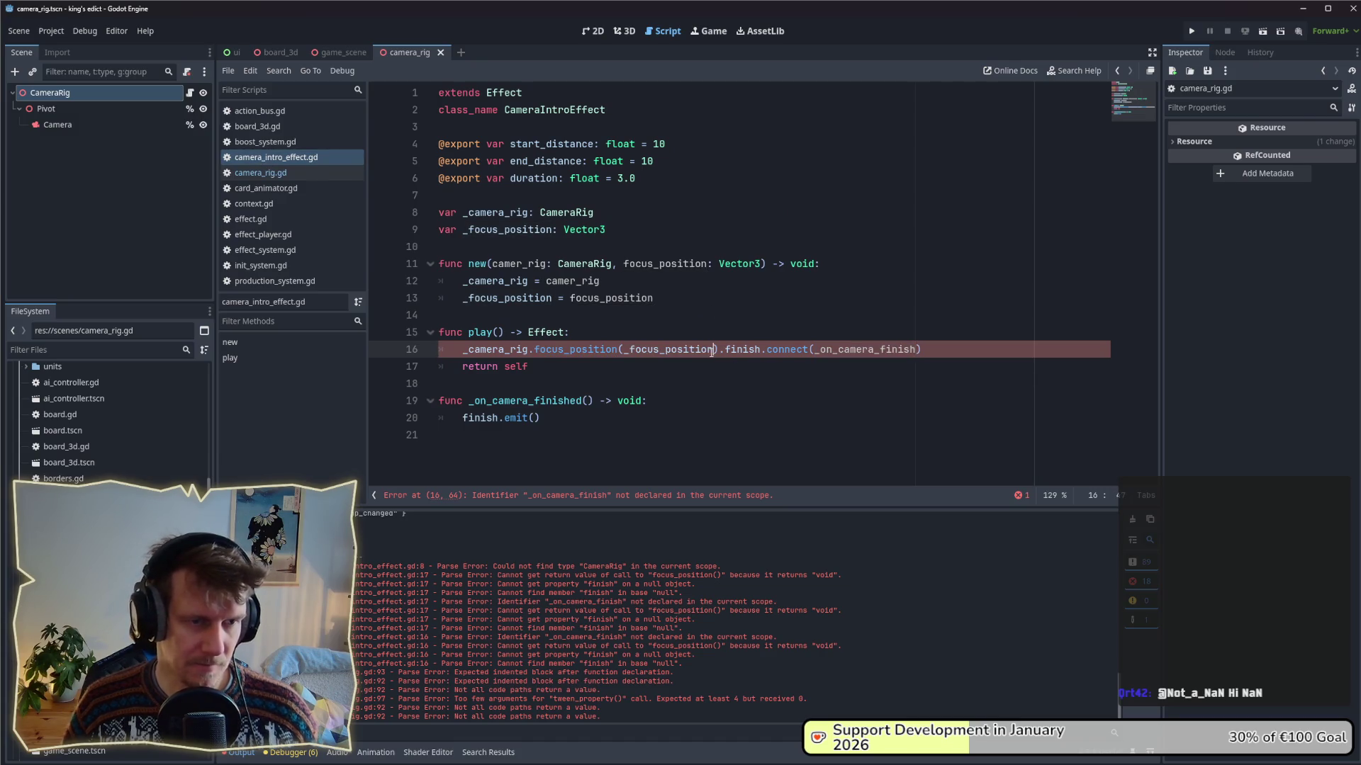
type(", duration")
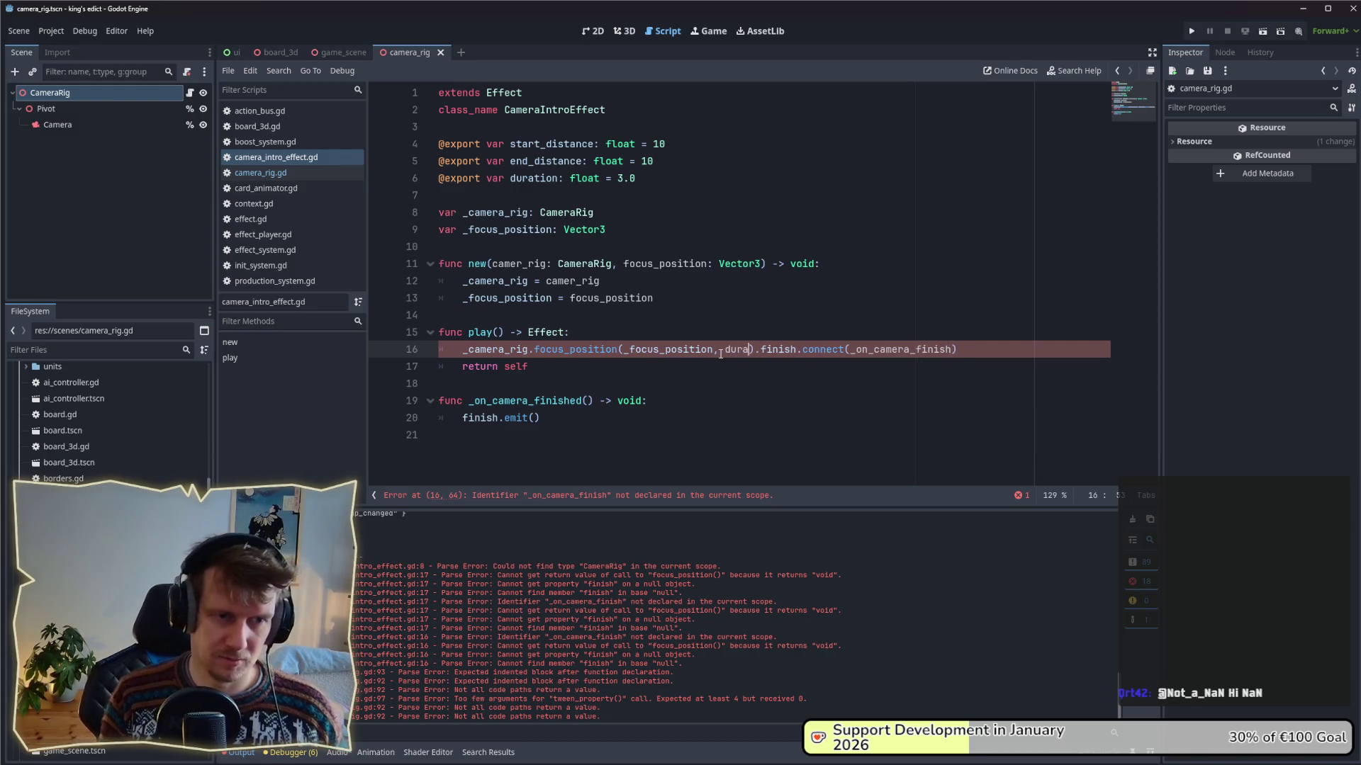
left_click(837, 316)
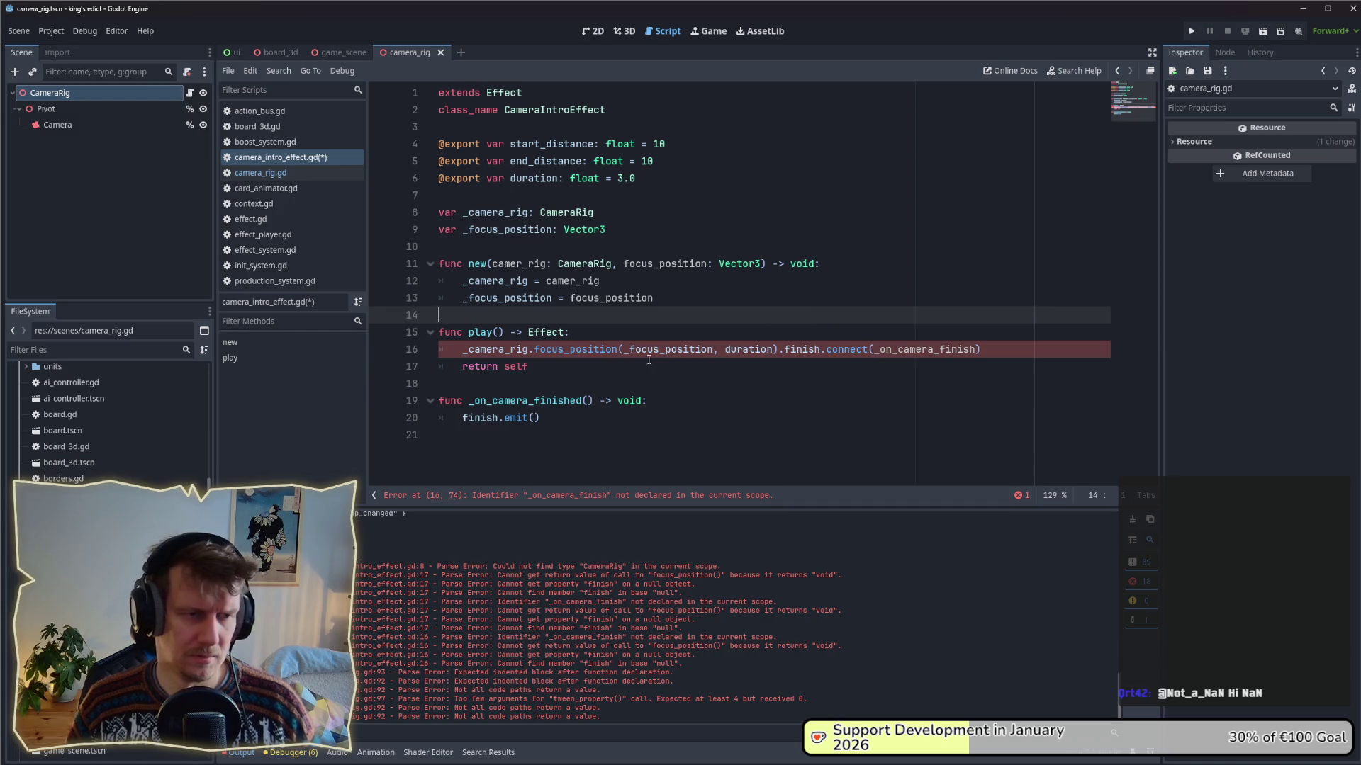
- Change the connected callback to _on_camera_finished and save the script
left_click(626, 365)
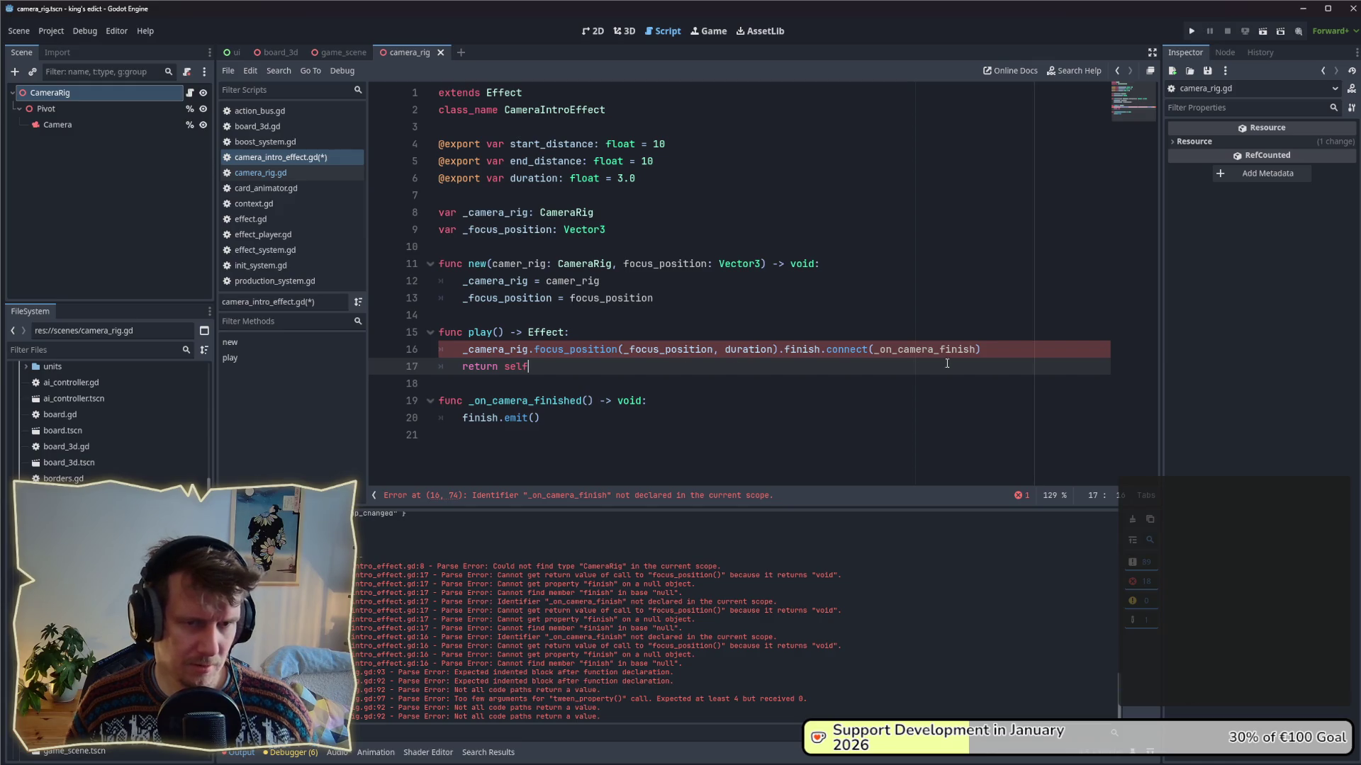
left_click(976, 350)
type("ed")
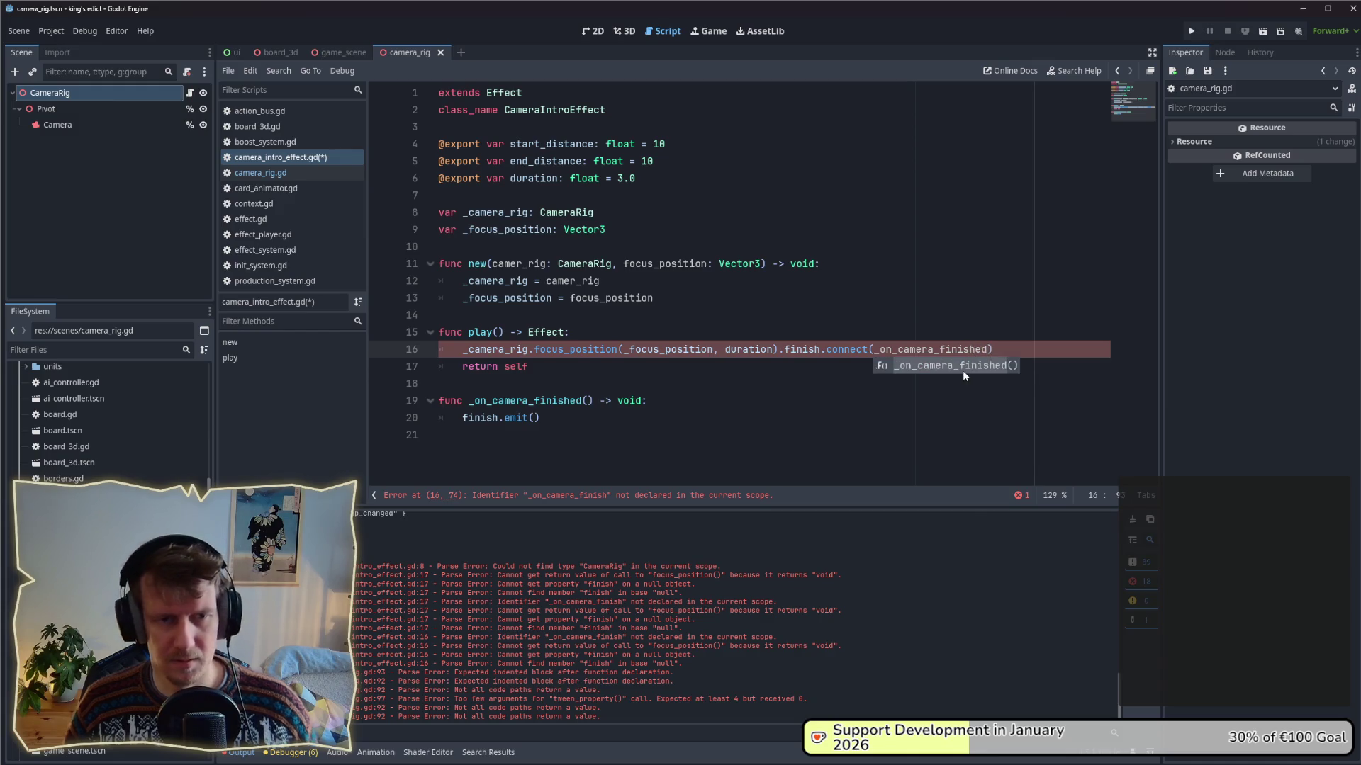
left_click(820, 366)
key("ctrl+s")
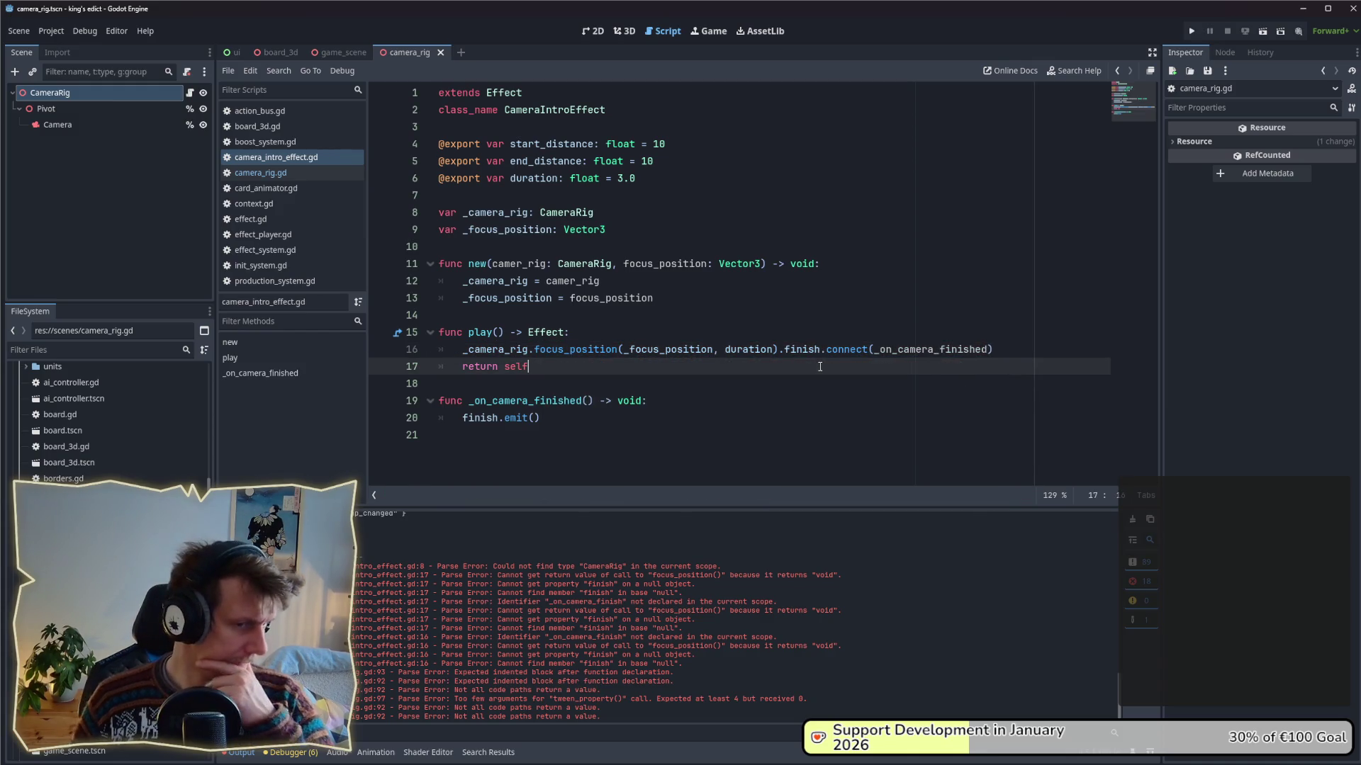
- In camera_rig.gd, chain .set_ease(Tween.EASE_IN_OUT) onto the tween_property call and save
left_click(297, 176)
type("move_tween.tween_property(self, \"global_position\", Vector3(10, 50, 10), duration).")
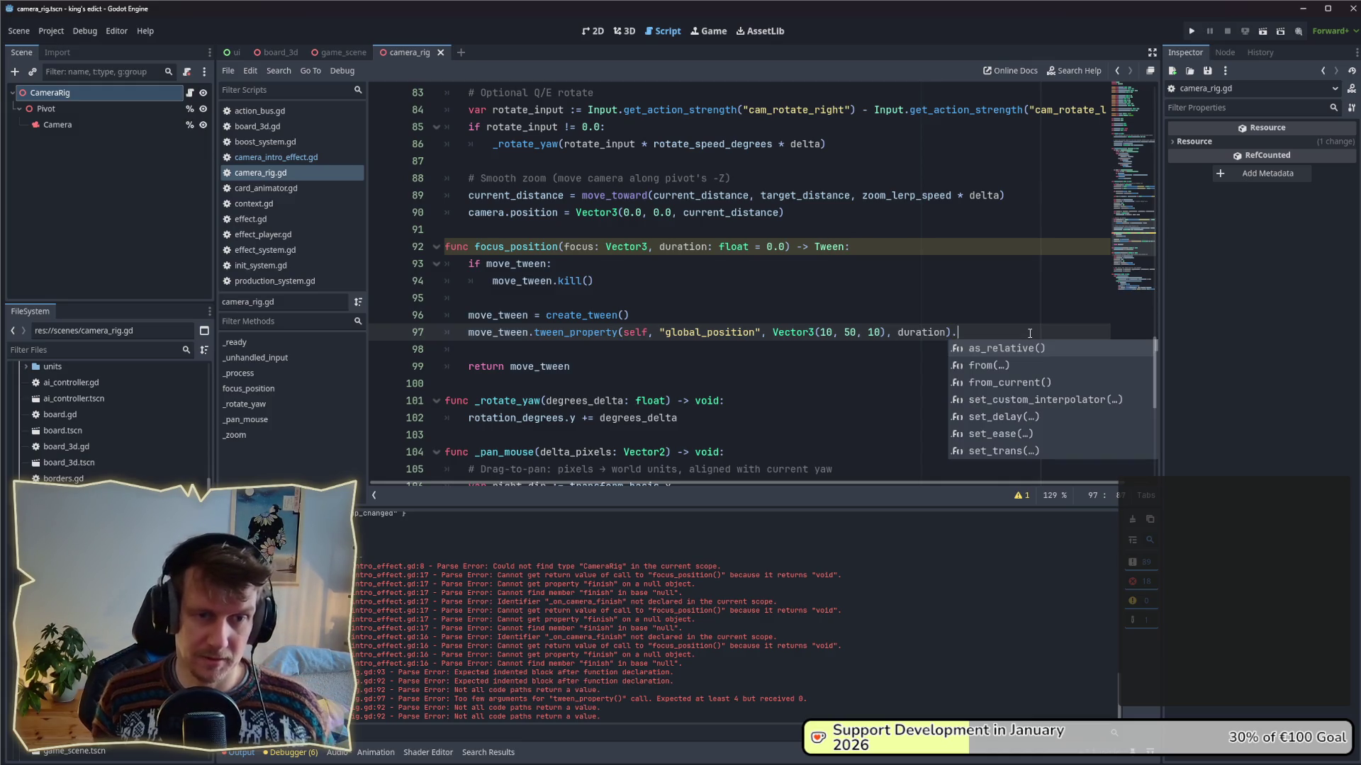
type("set_ease(")
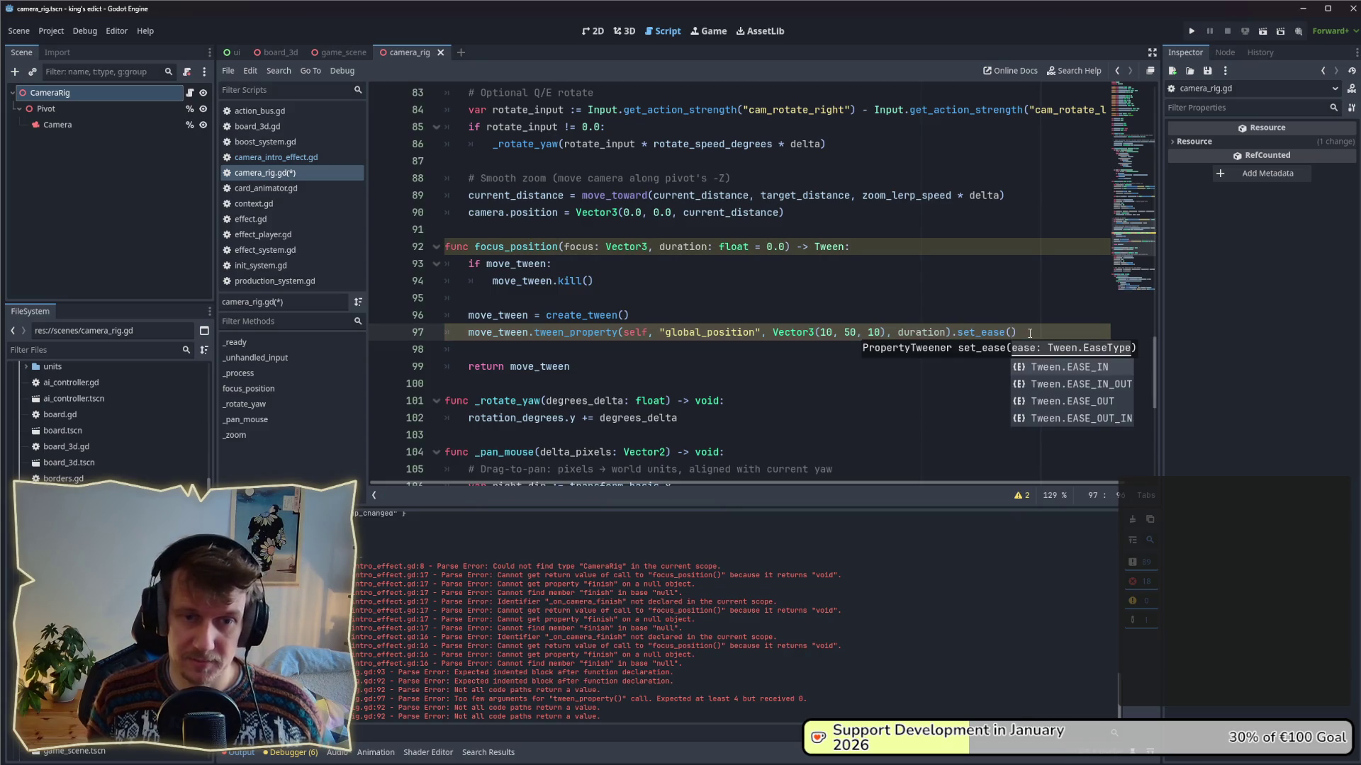
key("Down")
key("Return")
key("ctrl+s")
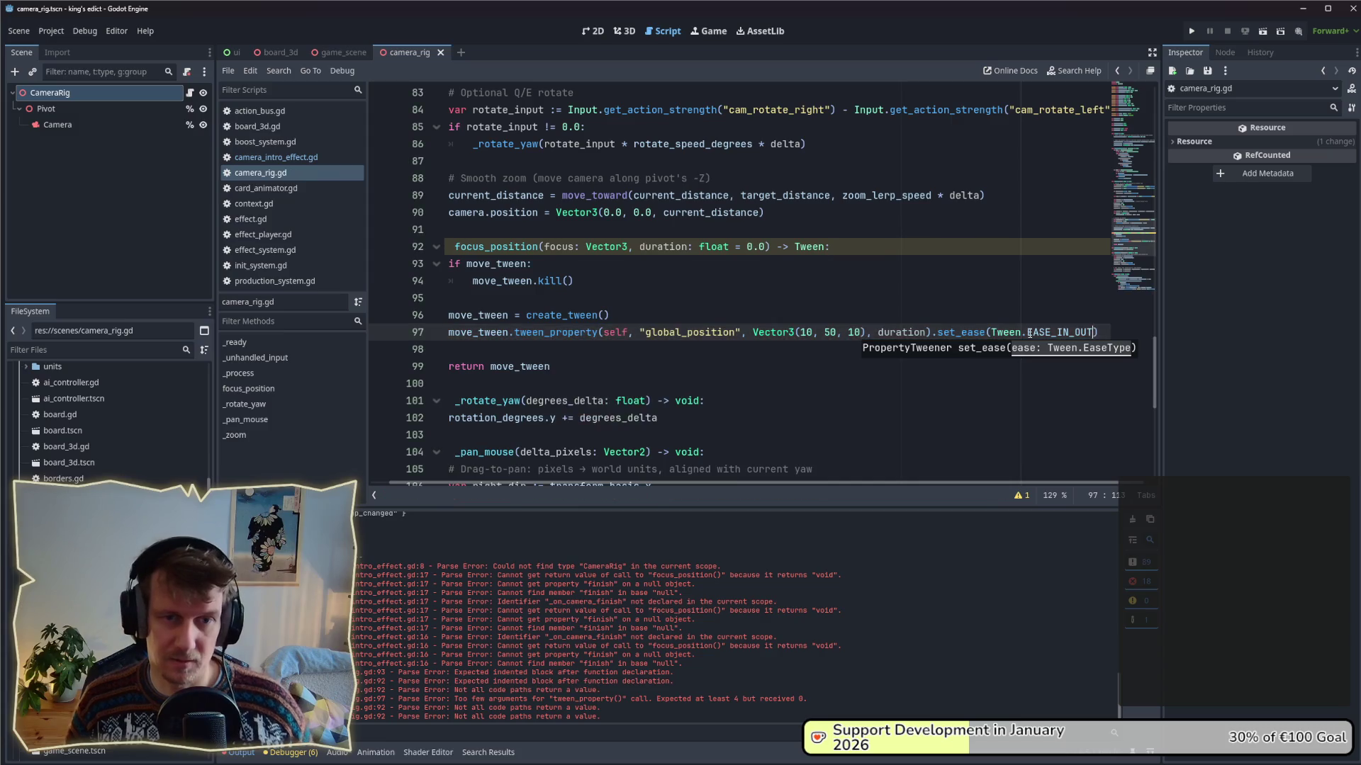
- Chain .set_trans(Tween.TRANS_CUBIC) after the set_ease call
type(".")
key("BackSpace")
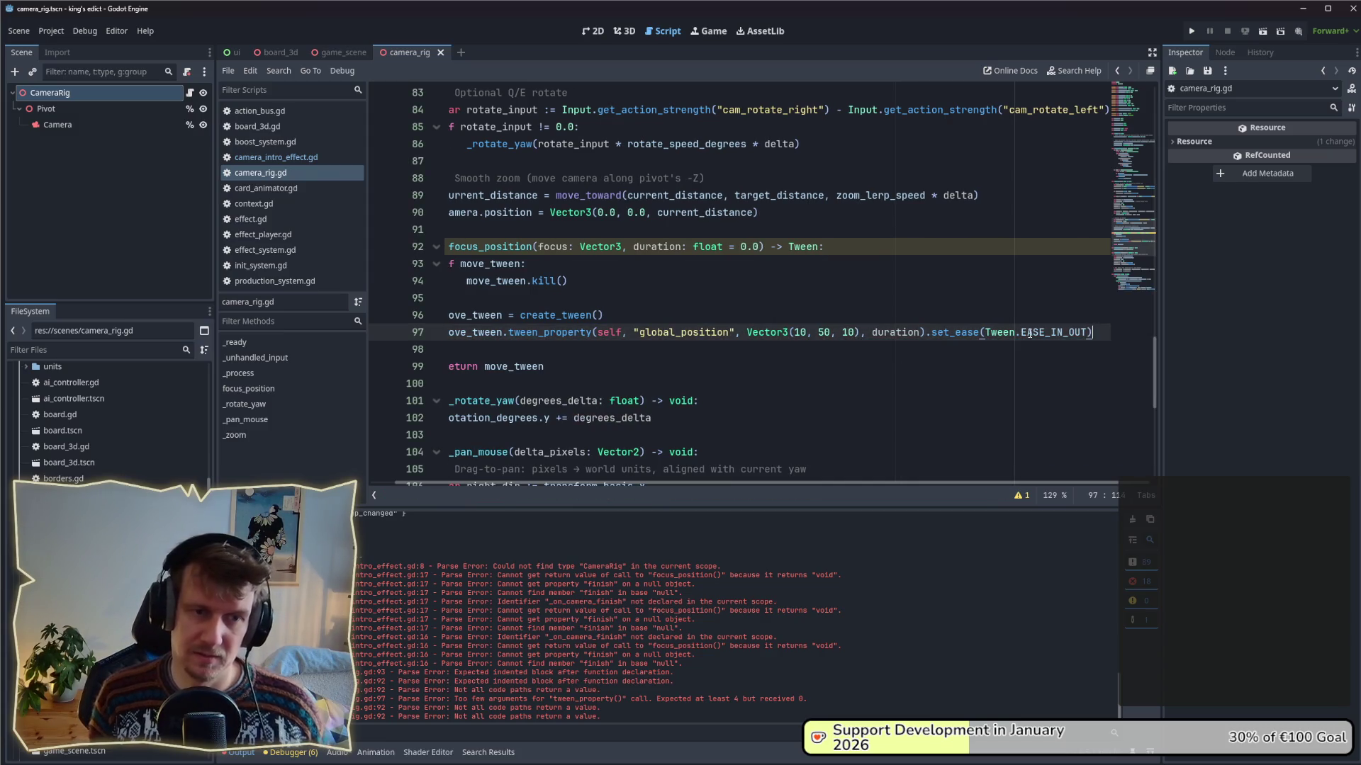
type(".set")
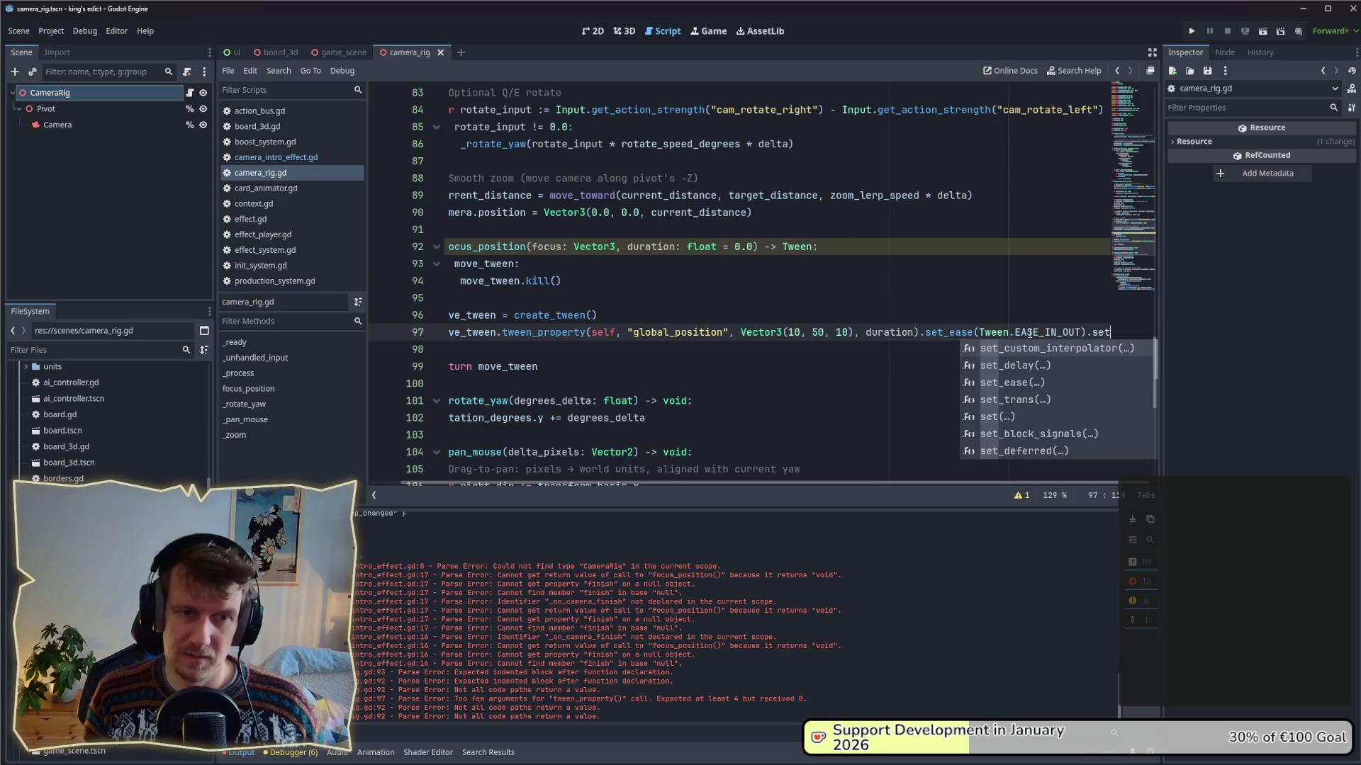
key("Down")
key("Down")
key("Down")
key("Return")
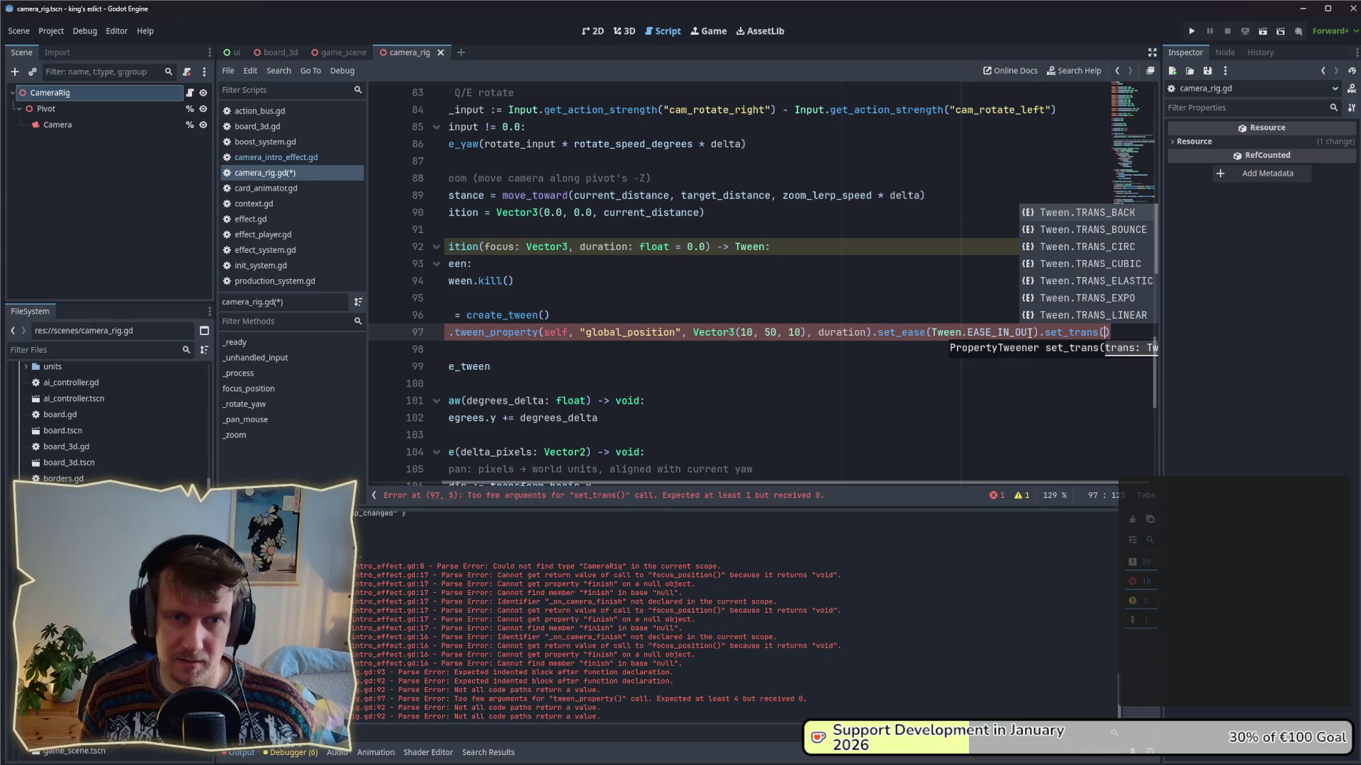
key("Down")
key("Down")
key("Down")
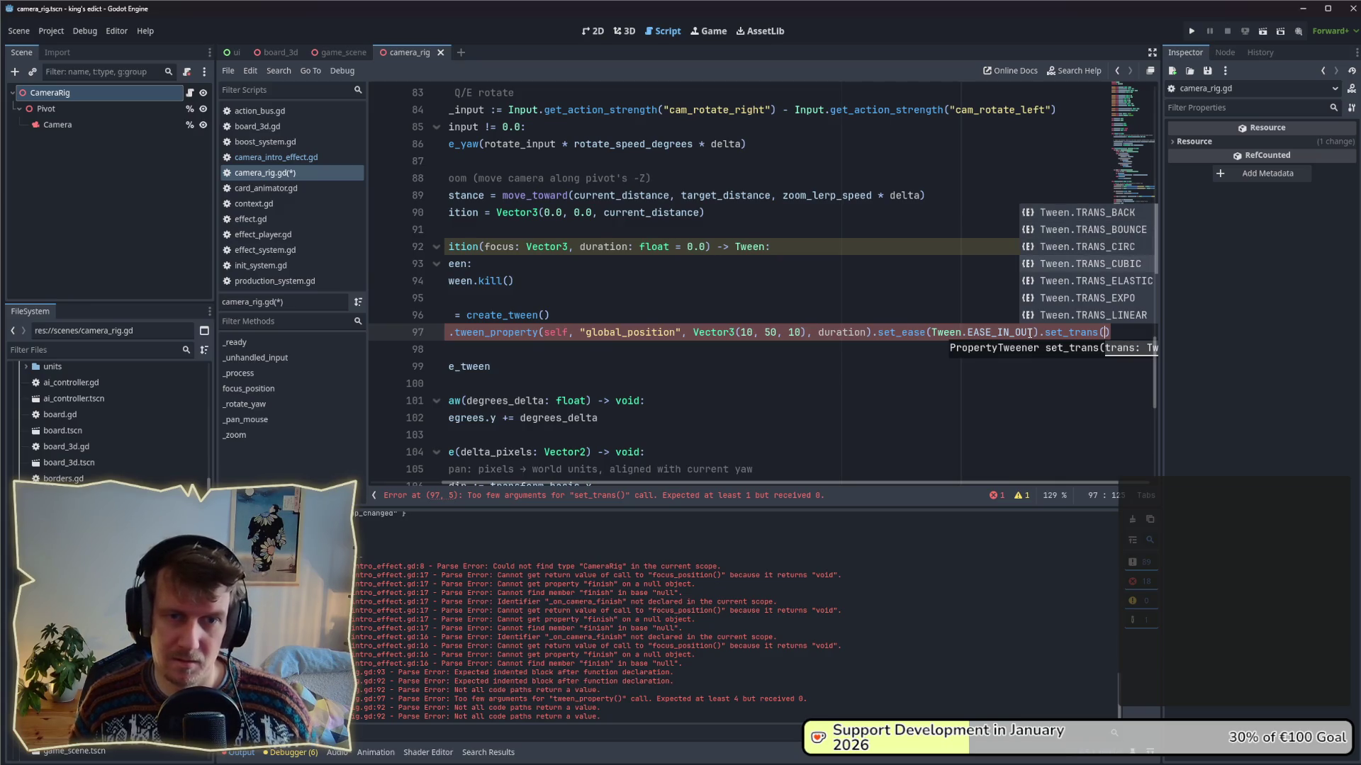
key("Return")
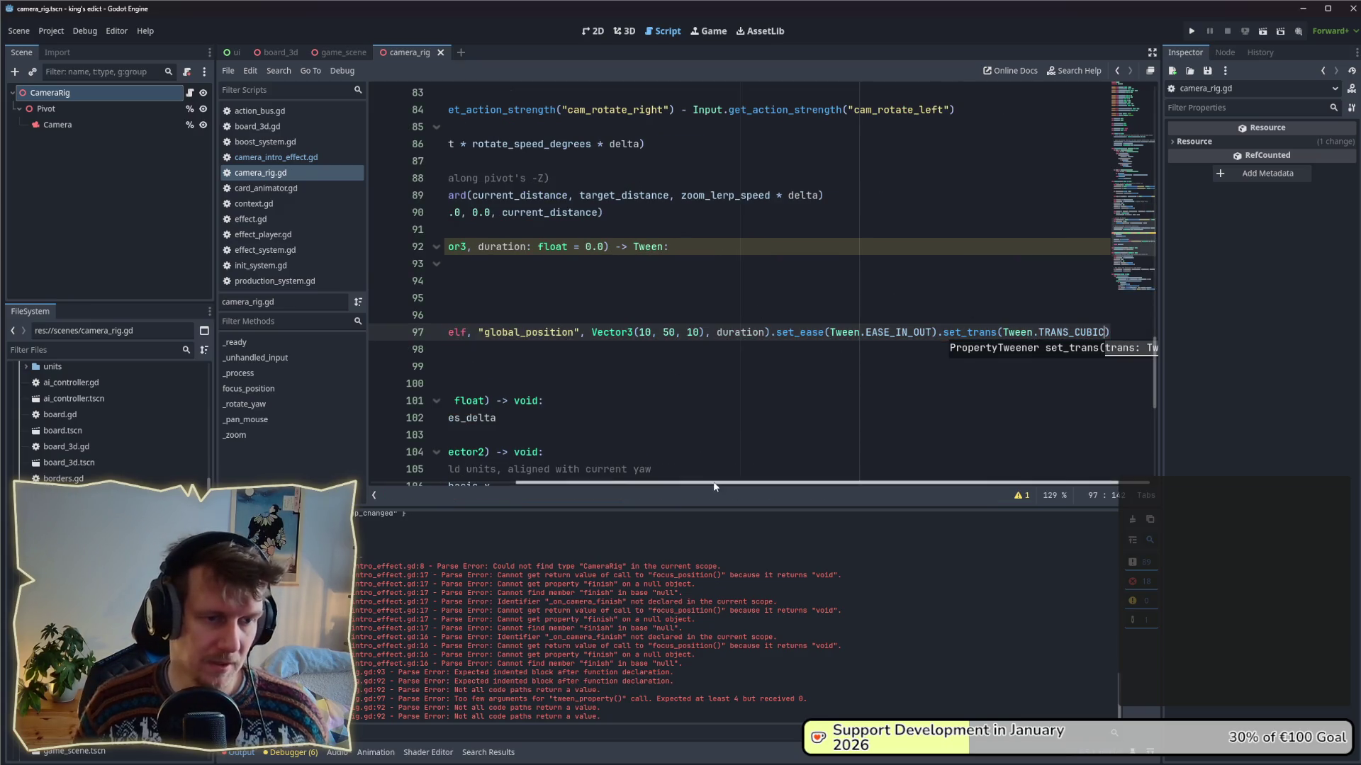
scroll(506, 470, "left", 5)
left_click(662, 295)
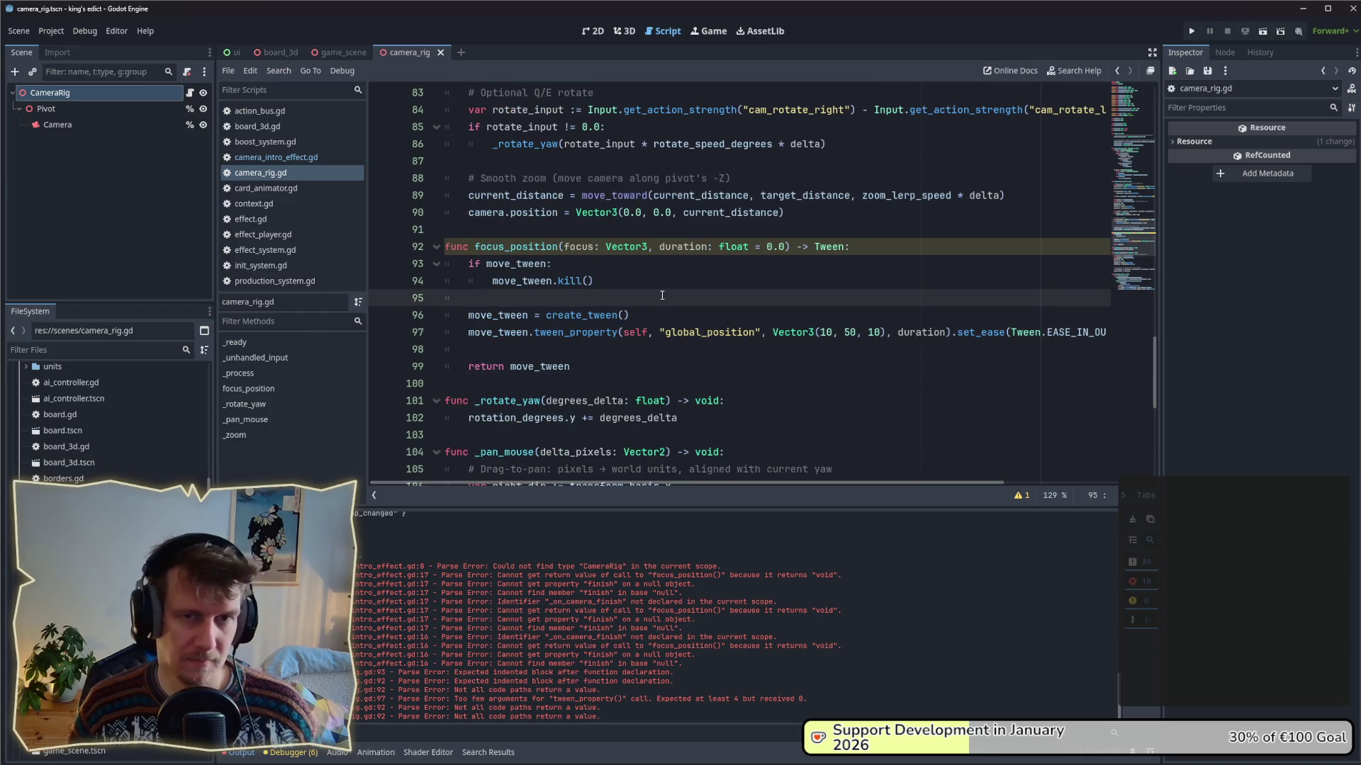
- Run the project, go to Multiplayer, select devland.map and start the match
left_click(1192, 30)
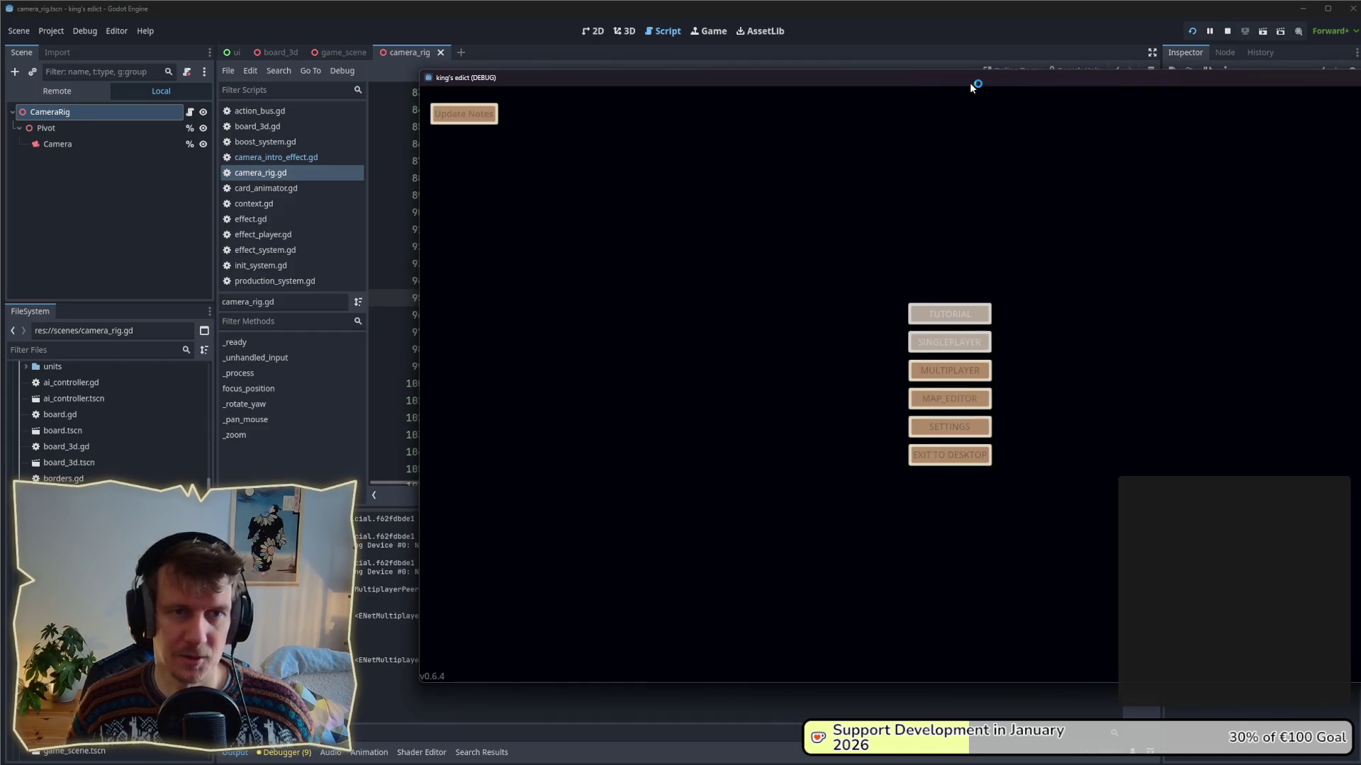
left_click(769, 368)
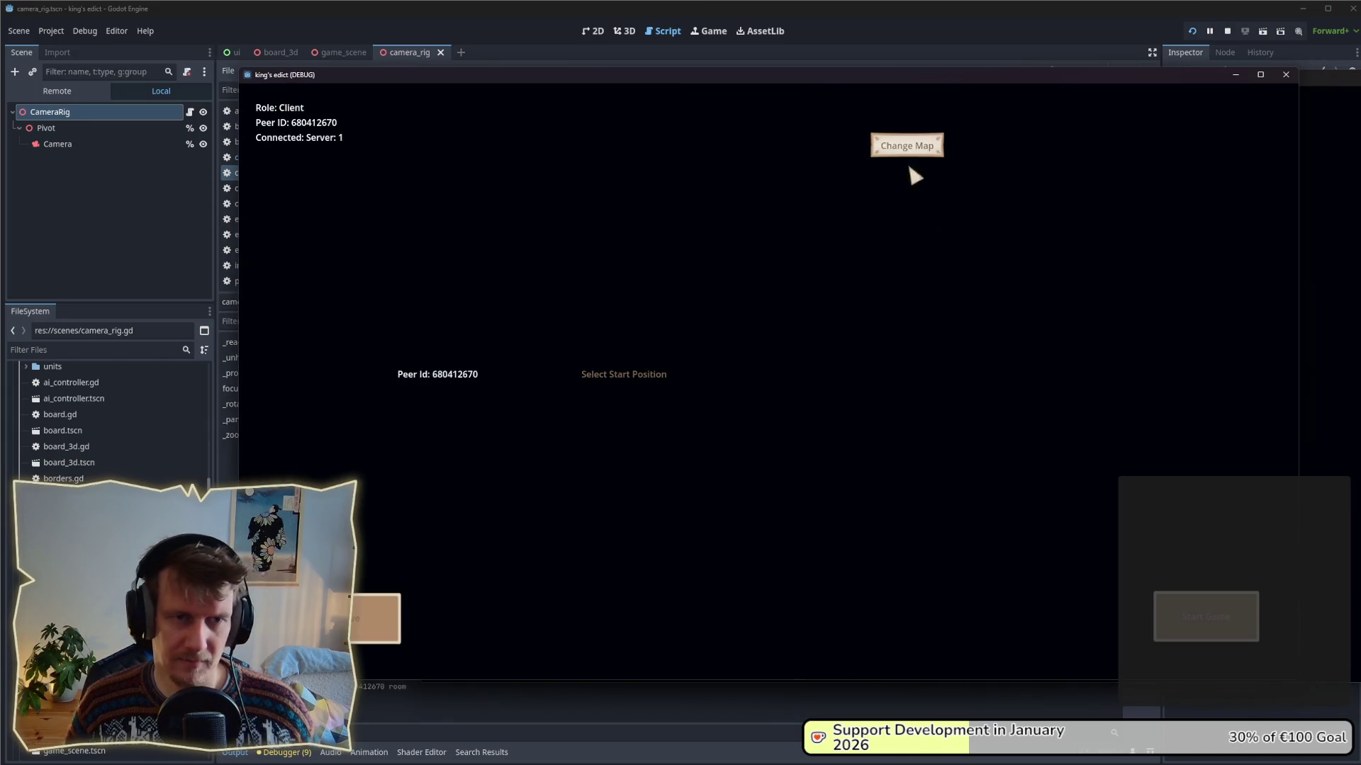
left_click(907, 147)
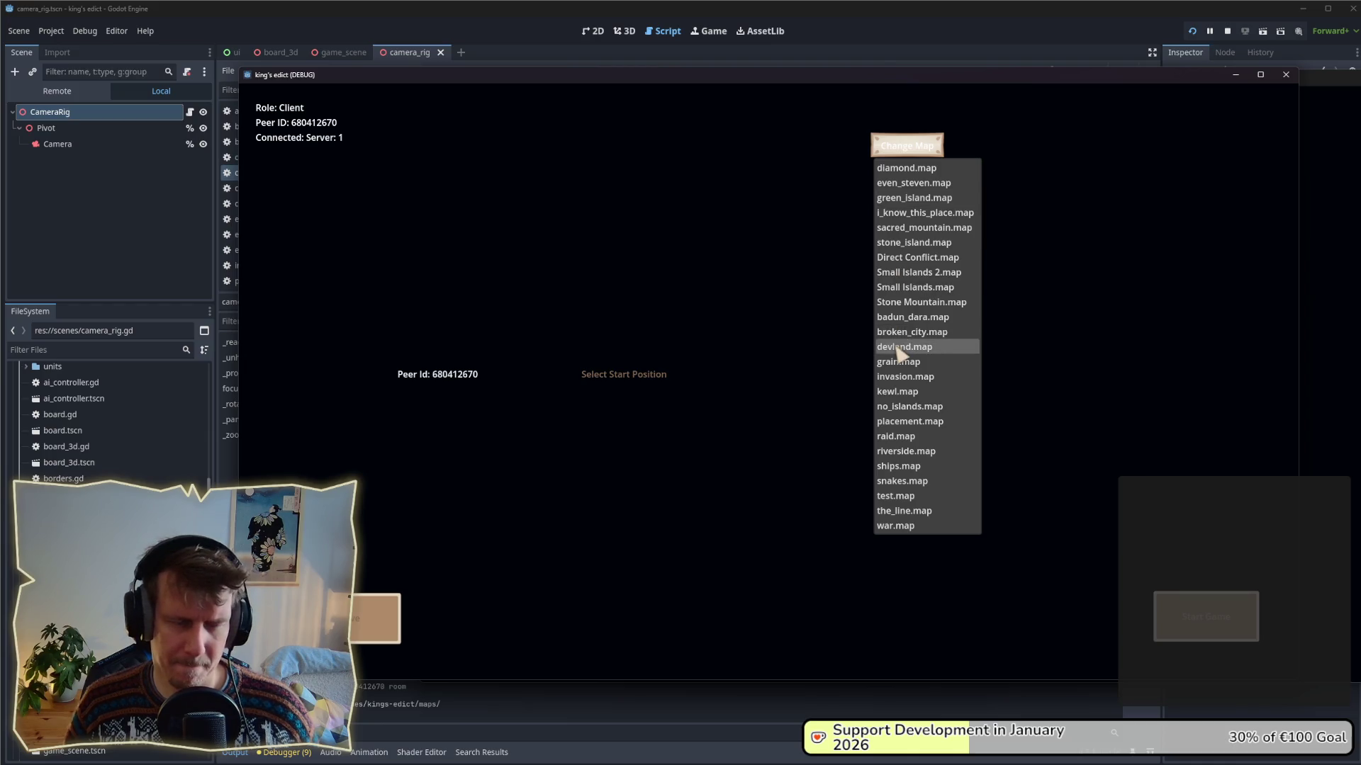
left_click(899, 347)
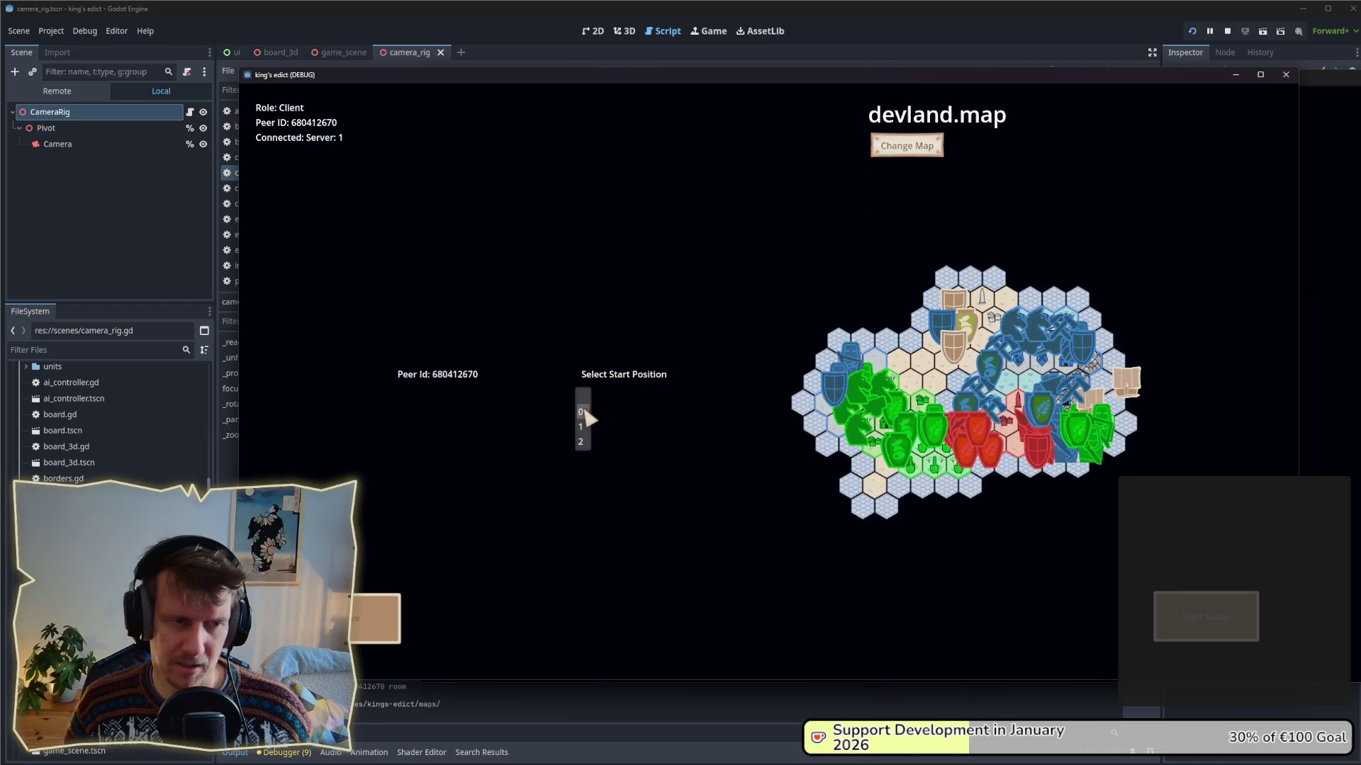
left_click(1205, 616)
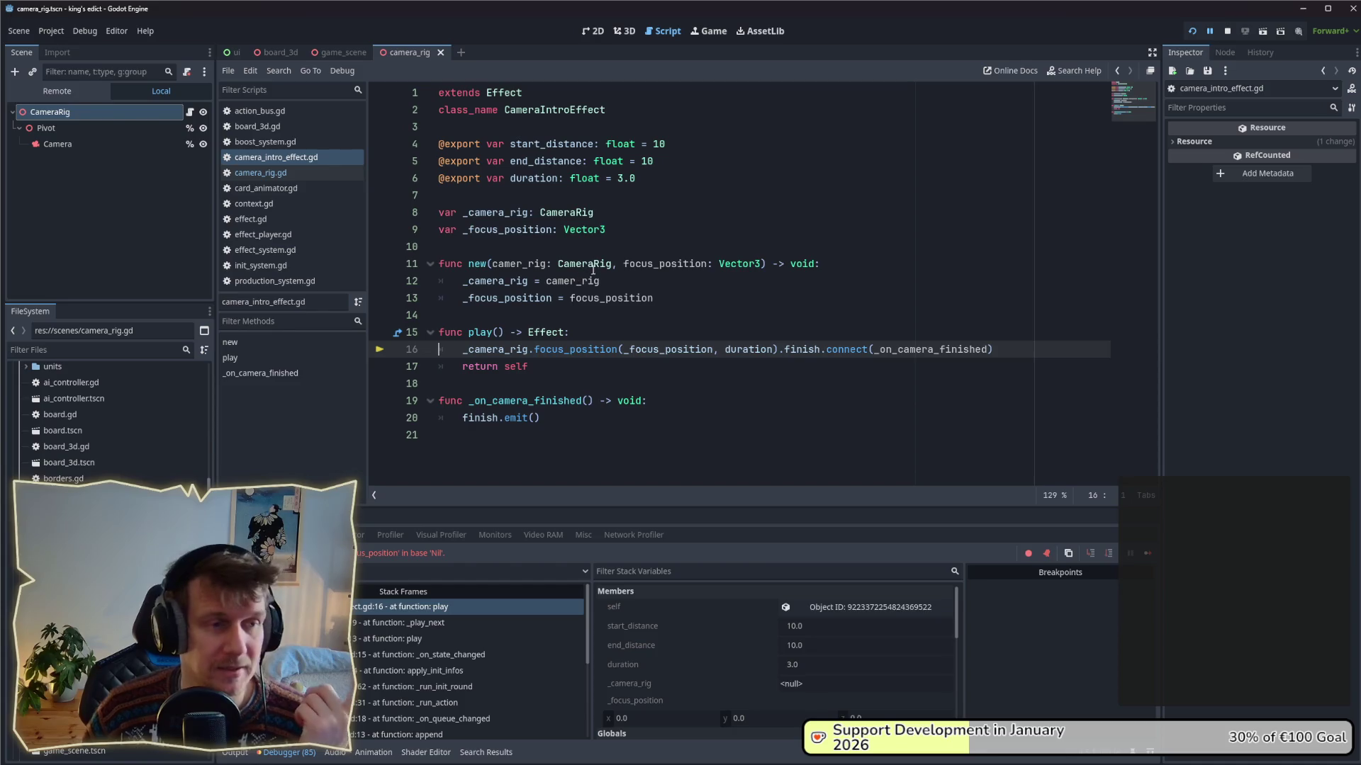
- Stop the debug session and inspect CameraIntroEffect's constructor parameters on line 11
left_click(1228, 31)
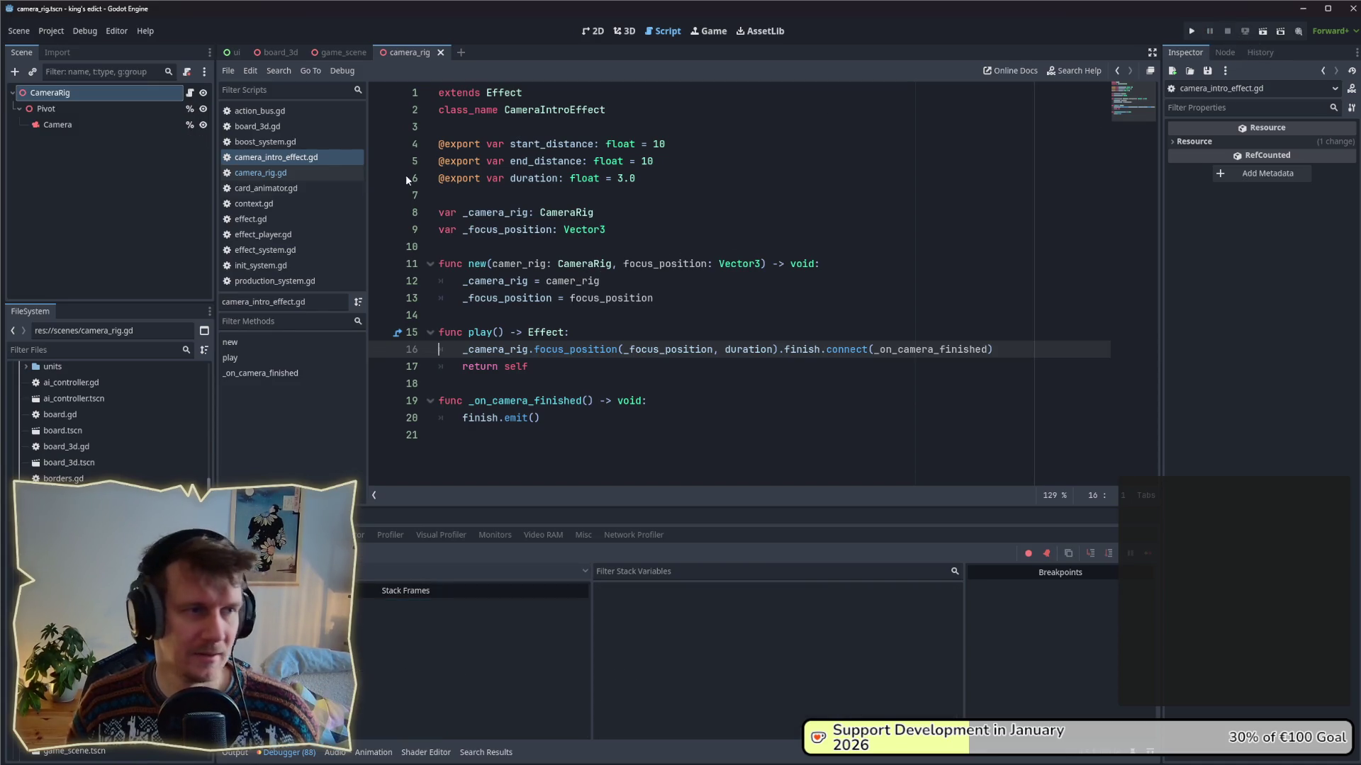
left_click(258, 172)
left_click(258, 160)
left_click(258, 172)
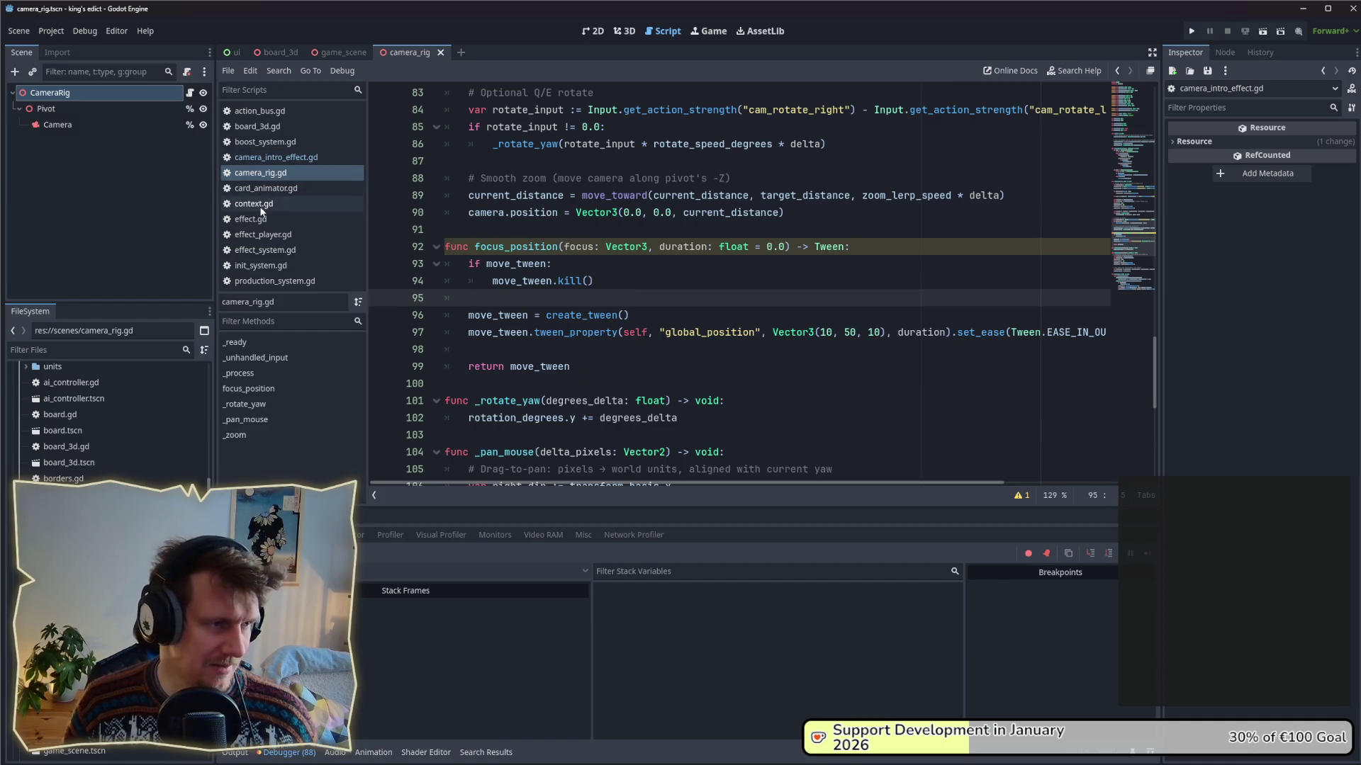
left_click(264, 250)
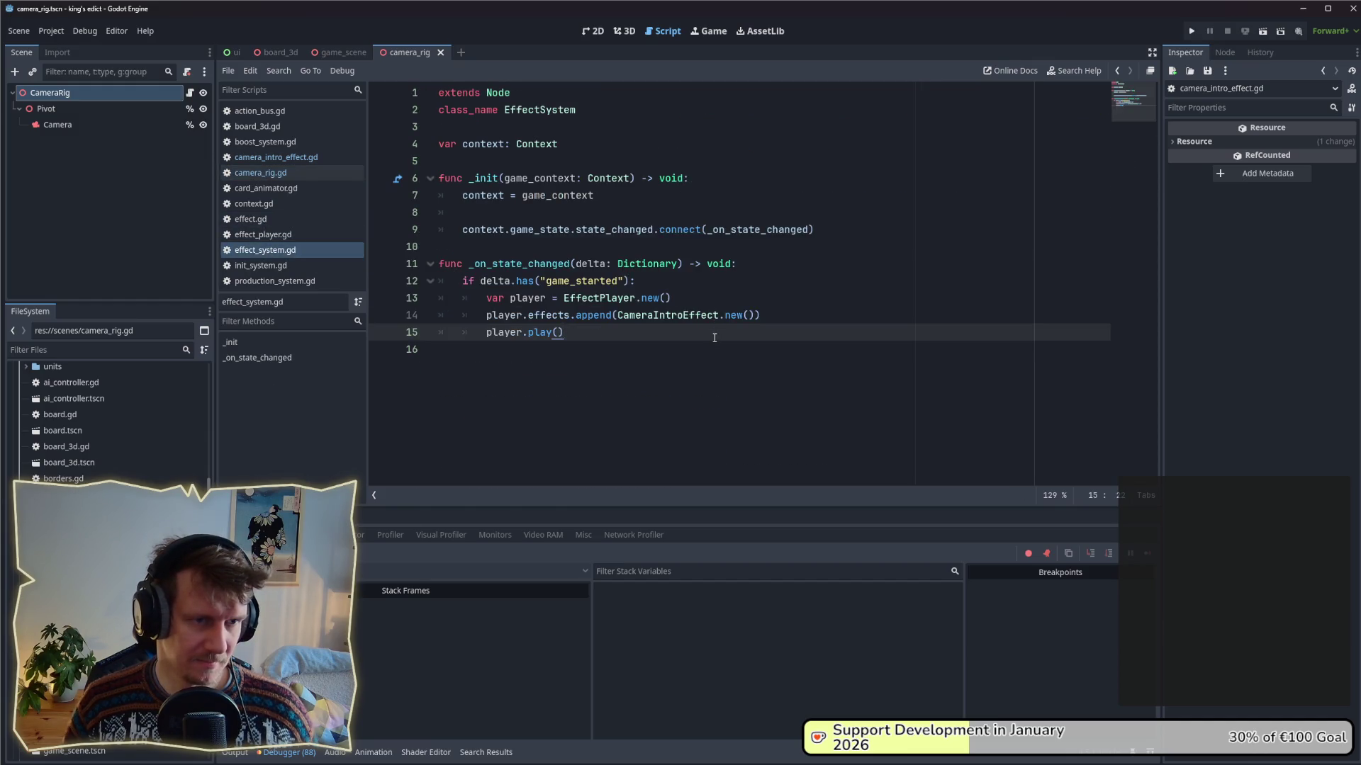
left_click(875, 319)
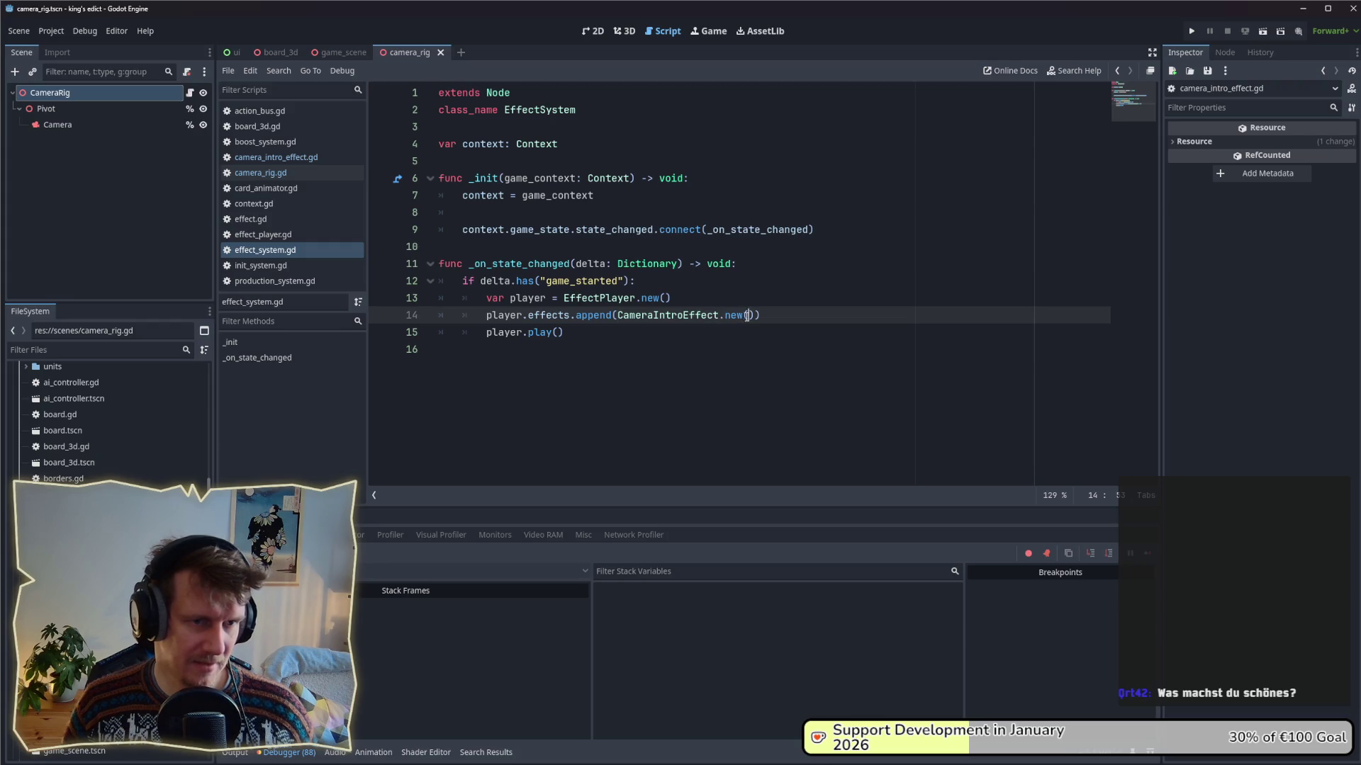
left_click(685, 318, "ctrl")
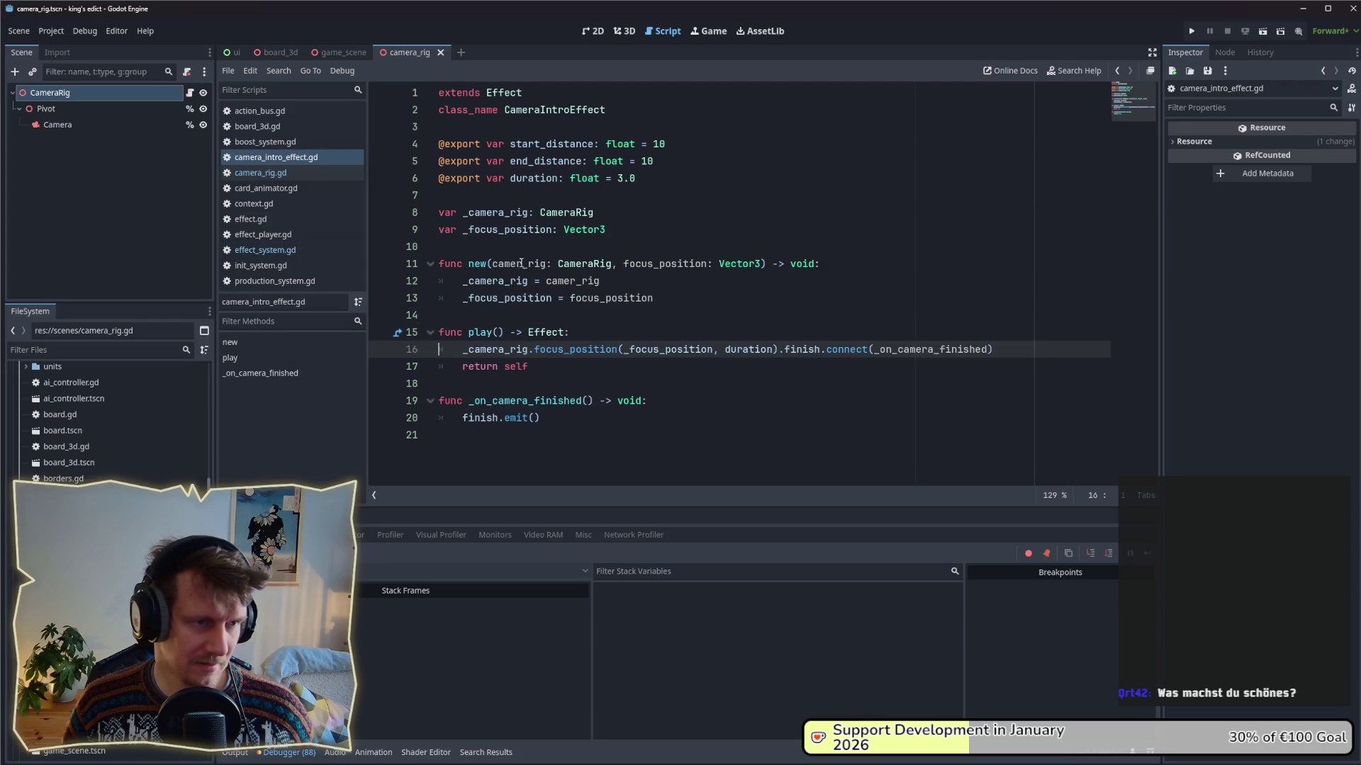
left_click_drag(491, 263, 765, 264)
left_click(687, 264)
left_click(623, 264)
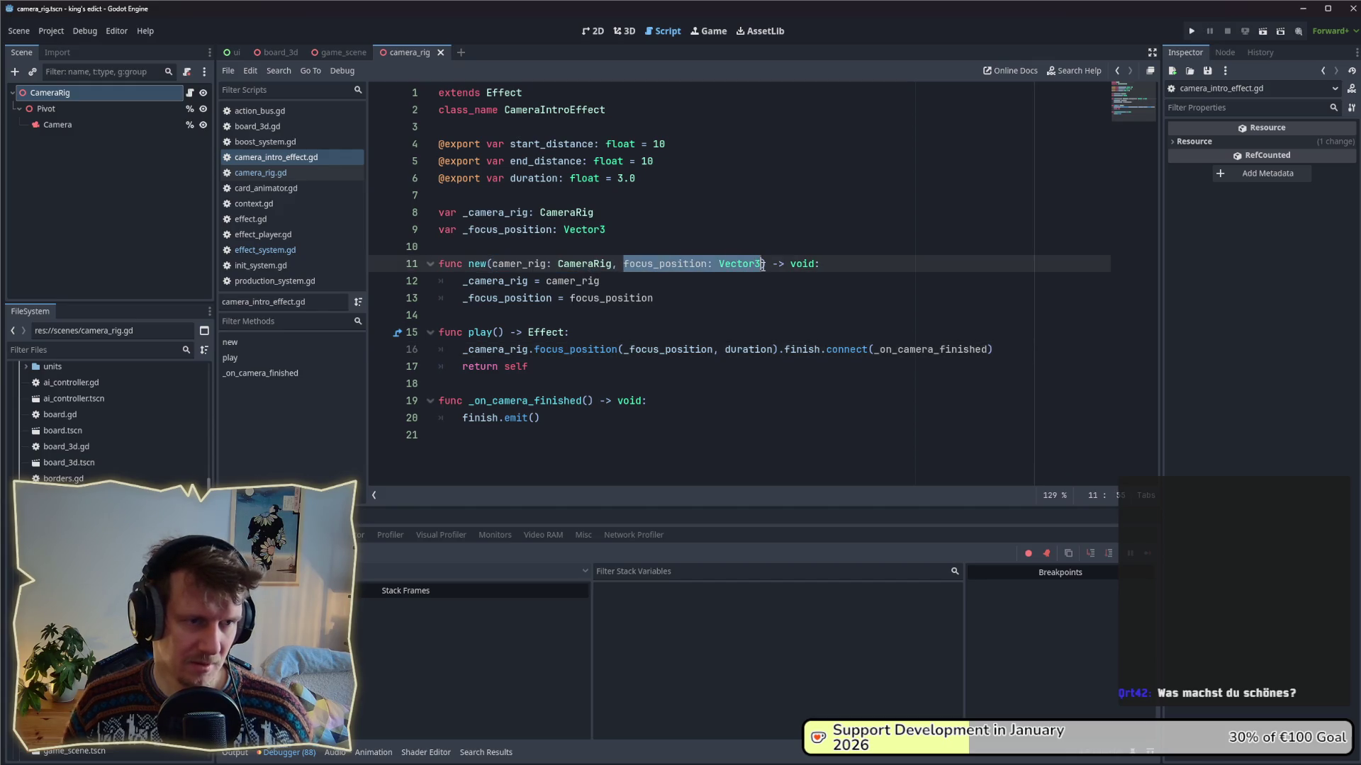
left_click(275, 250)
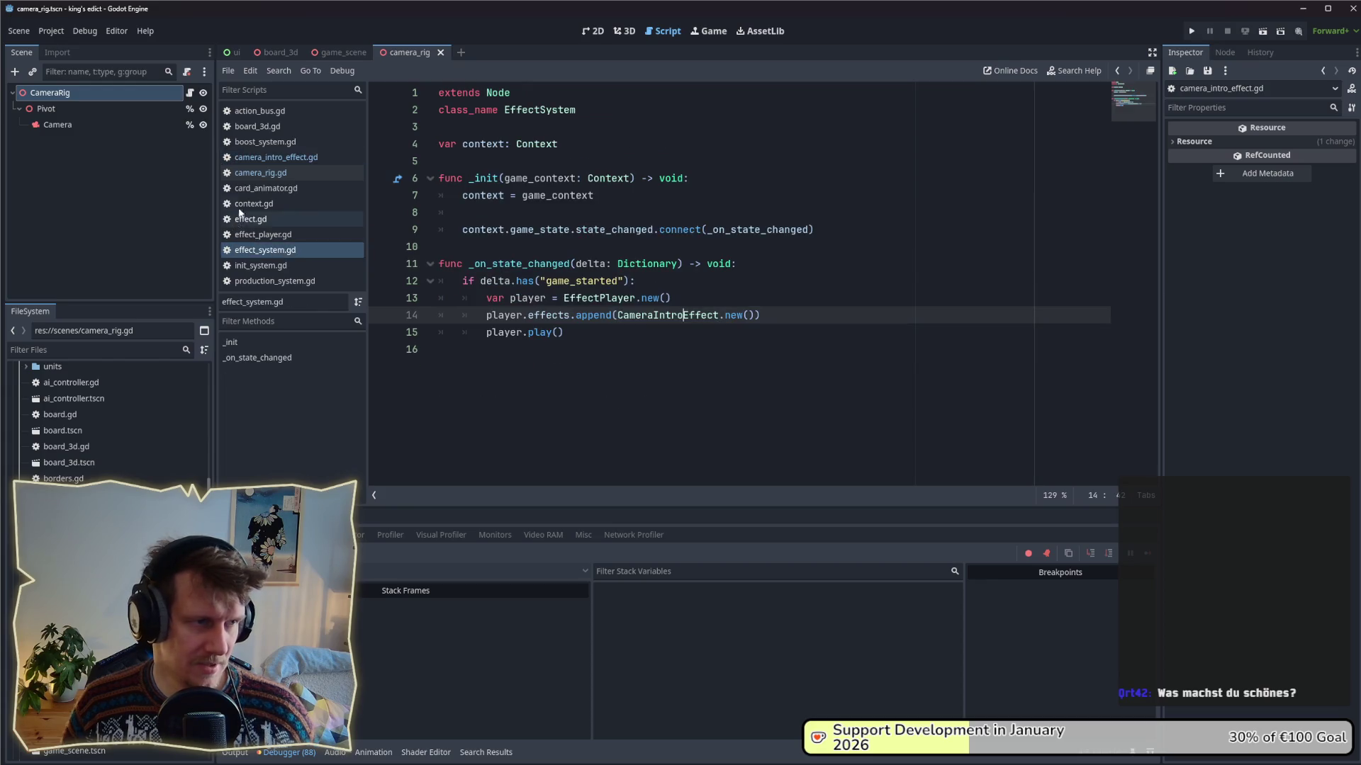
left_click(253, 176)
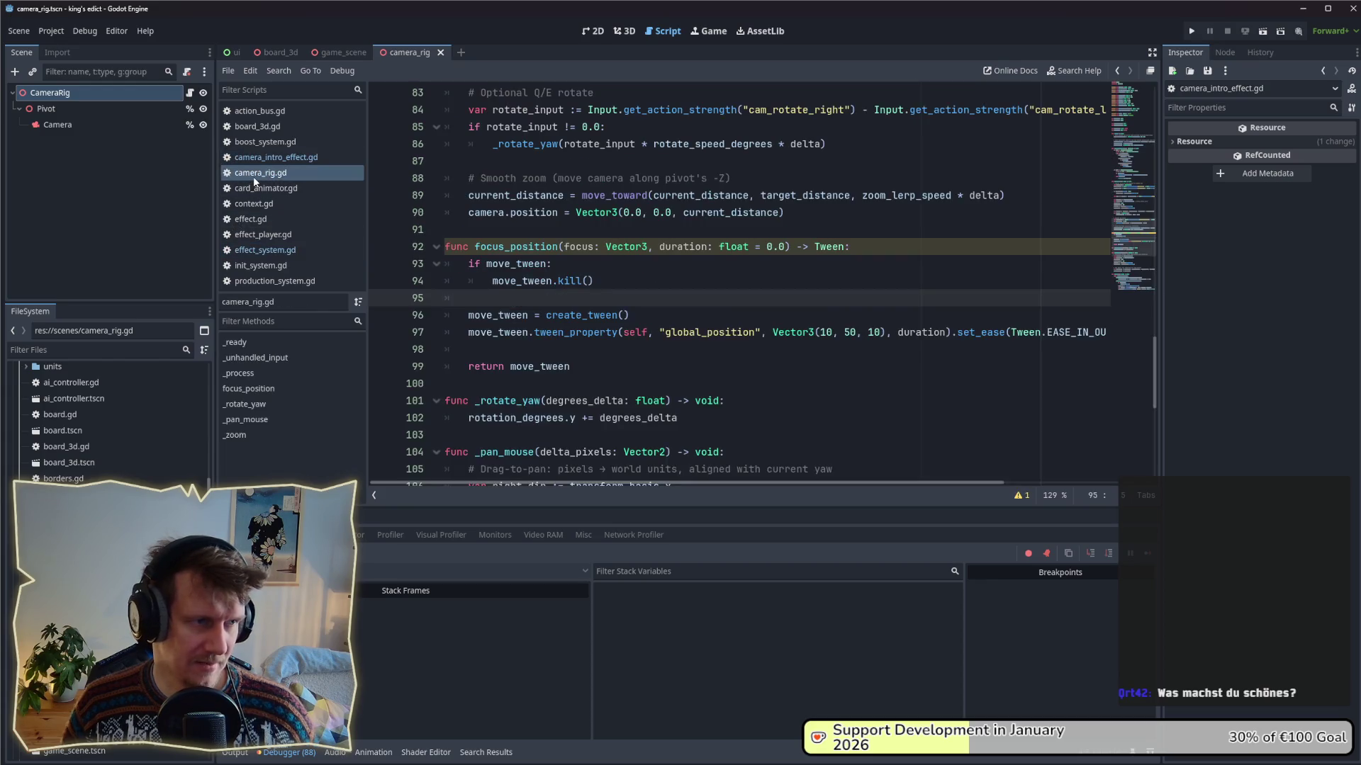
left_click(253, 250)
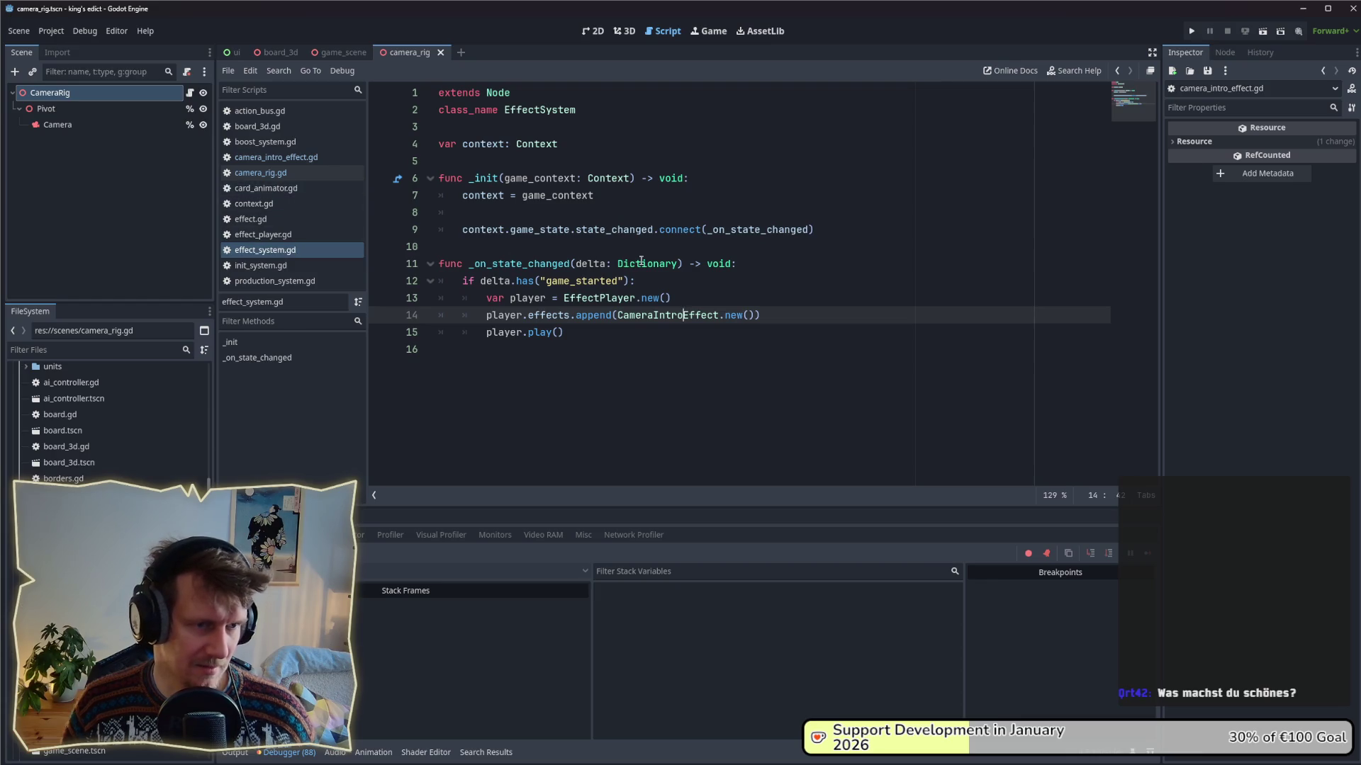
- Pass null and Vector3(10, 50, 10) into CameraIntroEffect.new() and save effect_system.gd
left_click(750, 316)
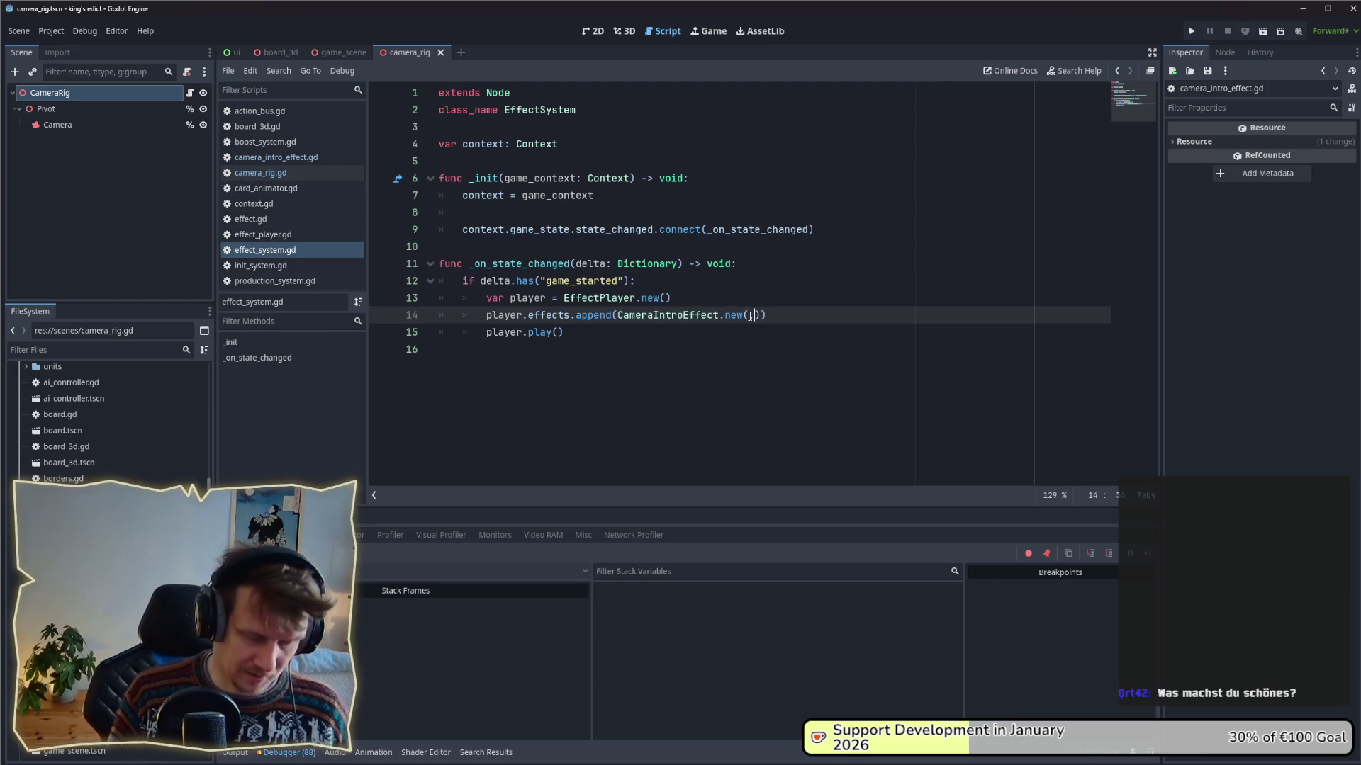
type("Vector3")
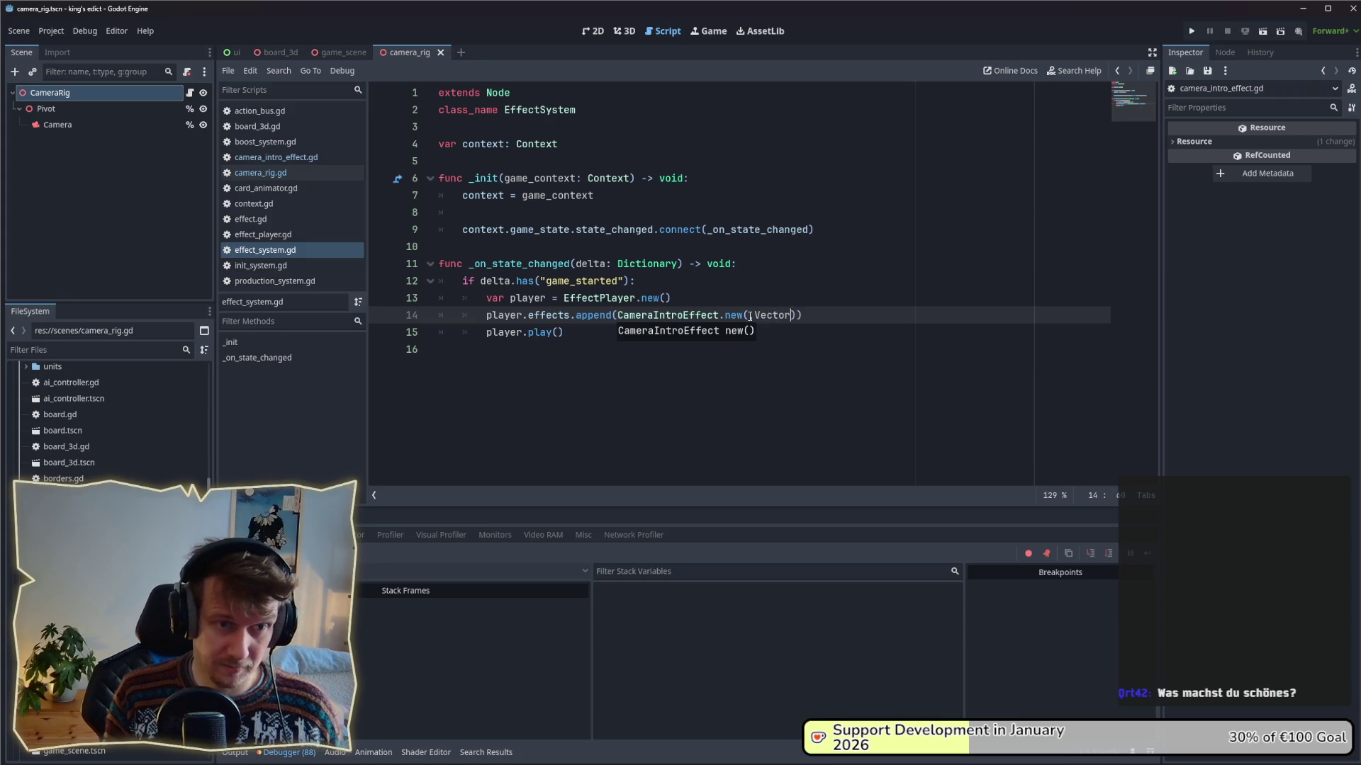
key("Return")
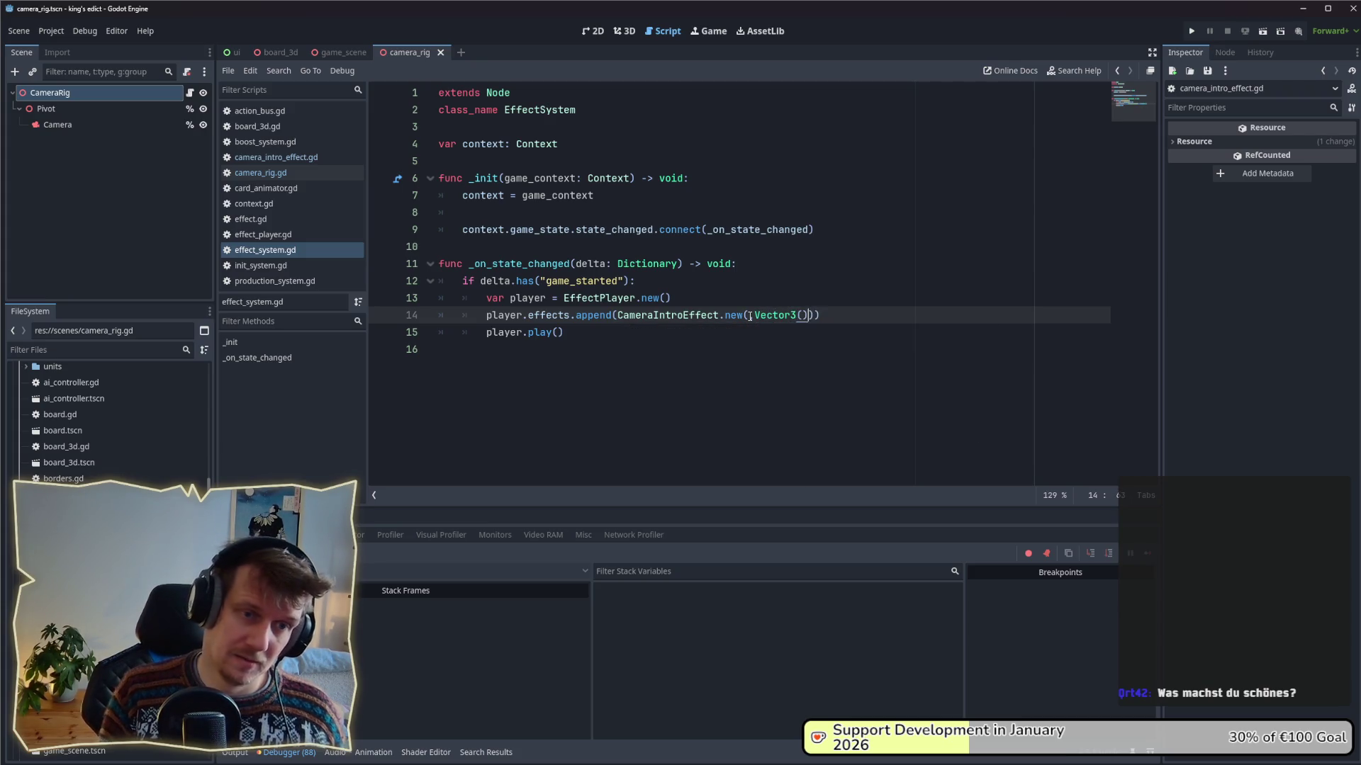
type("10, 50")
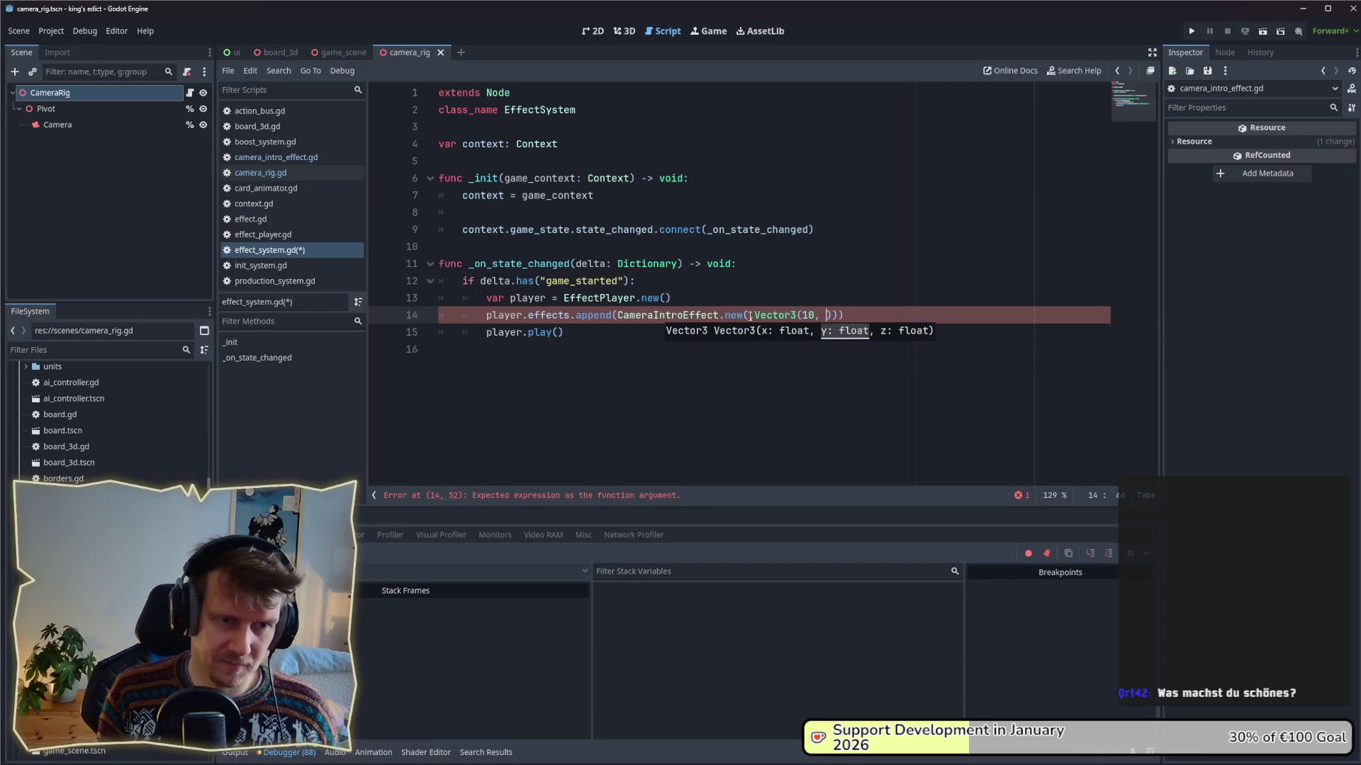
type(", 10")
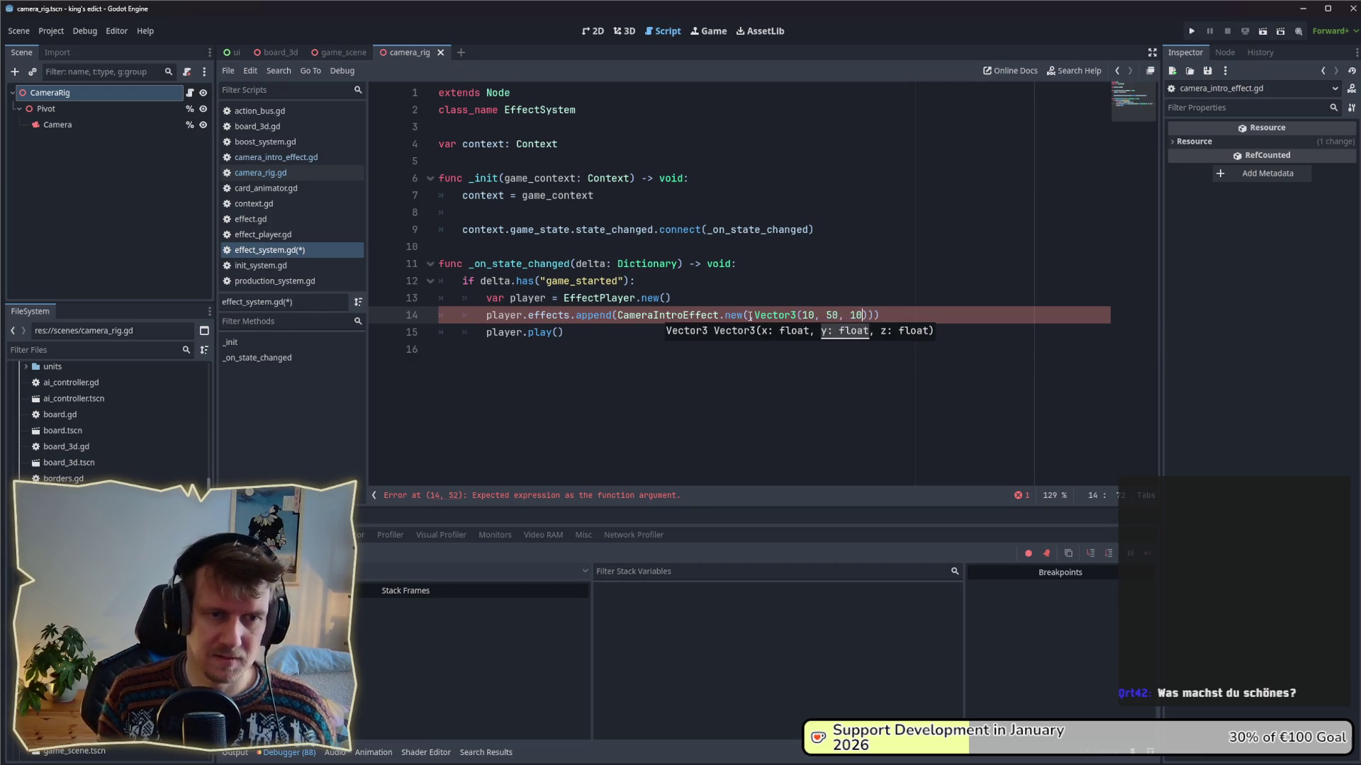
key("ctrl+s")
type("null ,")
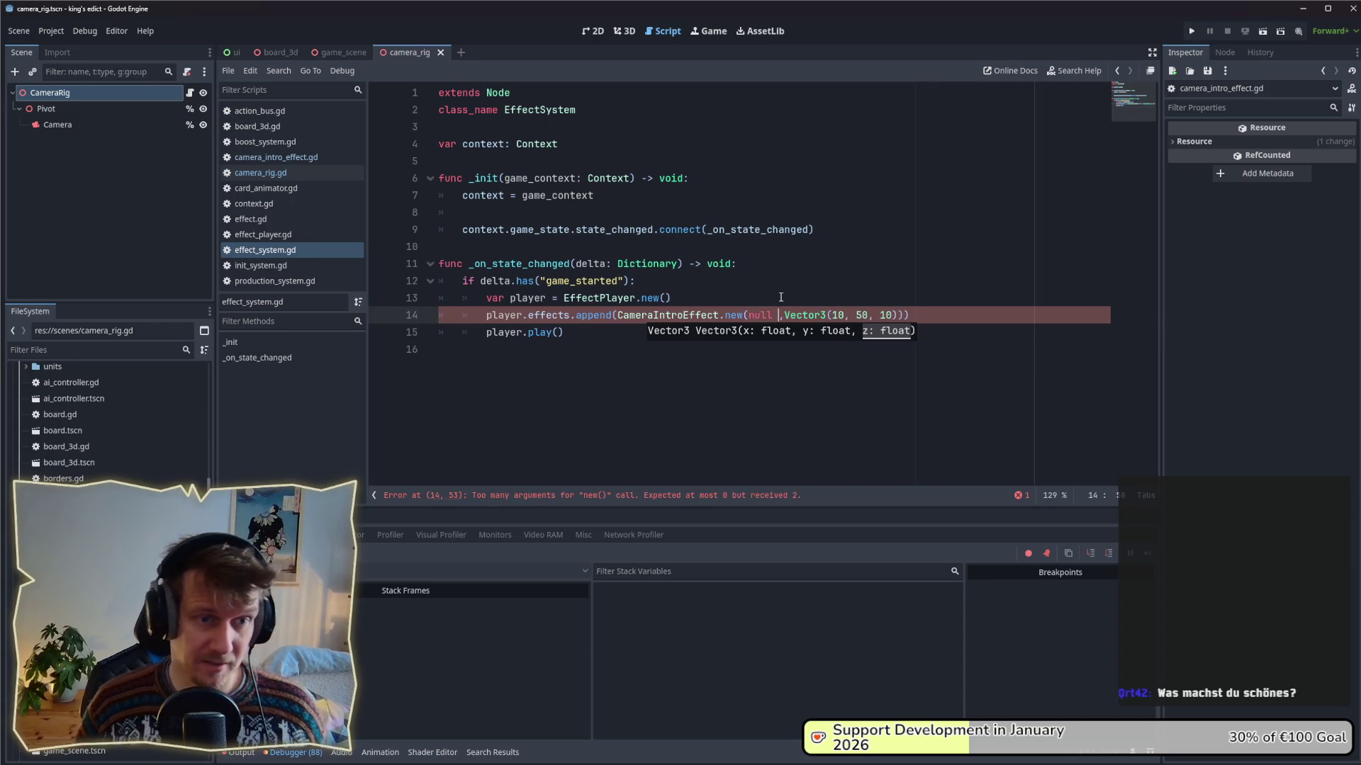
left_click(780, 297)
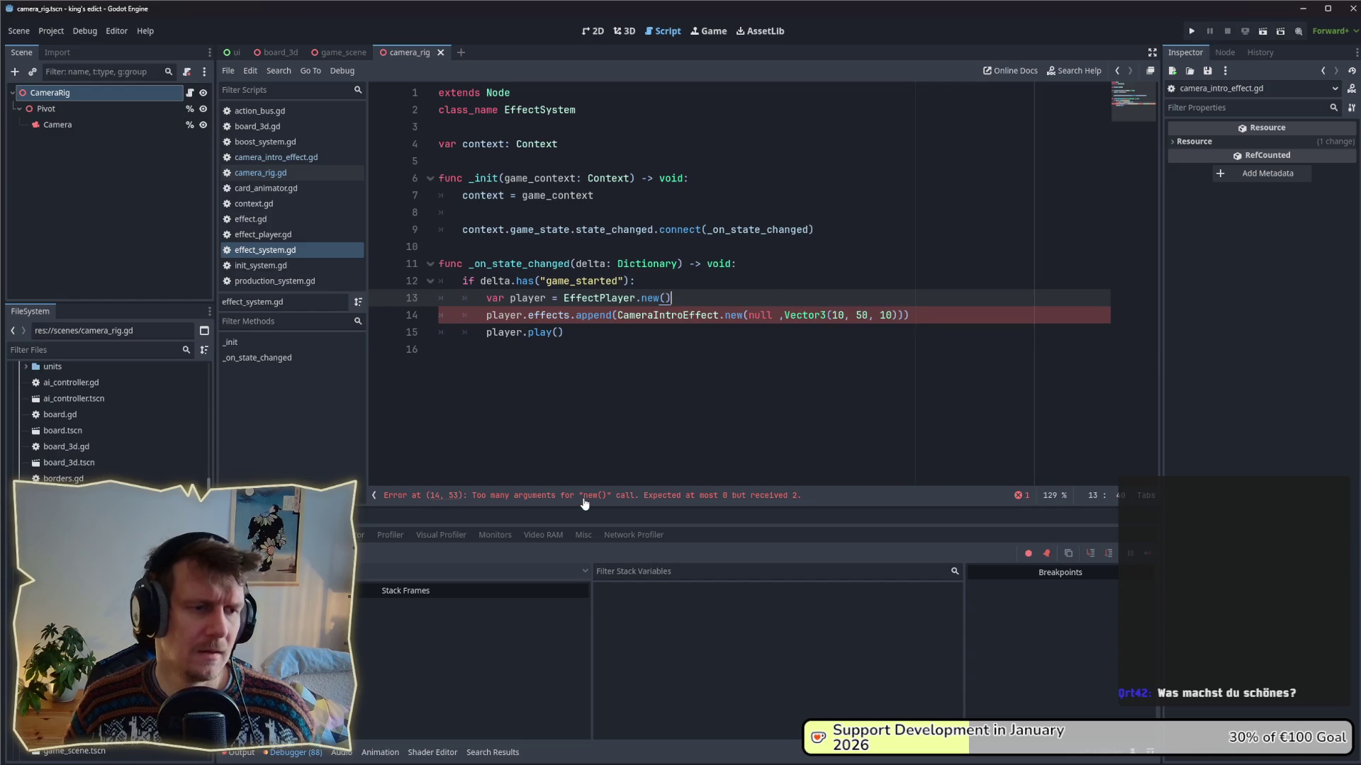
left_click(267, 172)
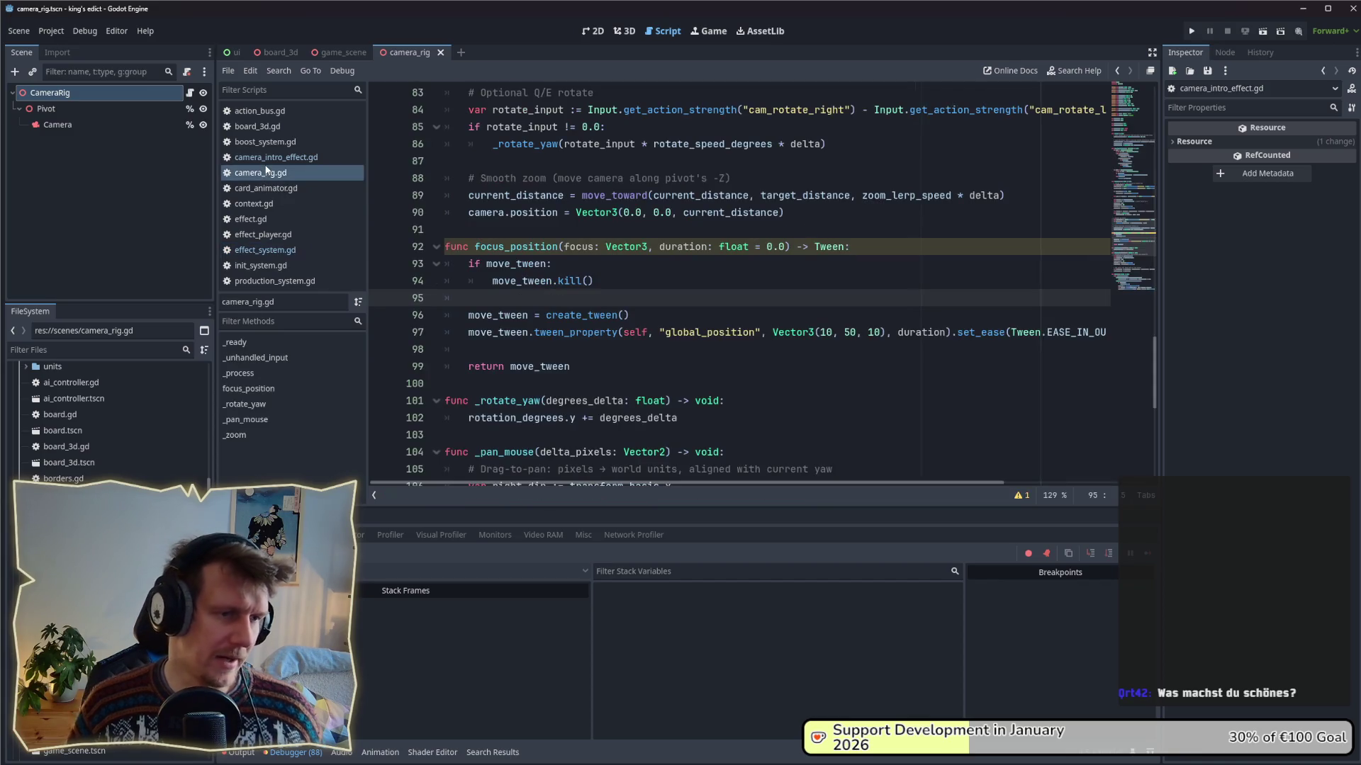
- Rename the constructor from new to _ini and delete the stray space after null in effect_system.gd
left_click(269, 158)
left_click(486, 280)
double_click(477, 264)
type("_ini")
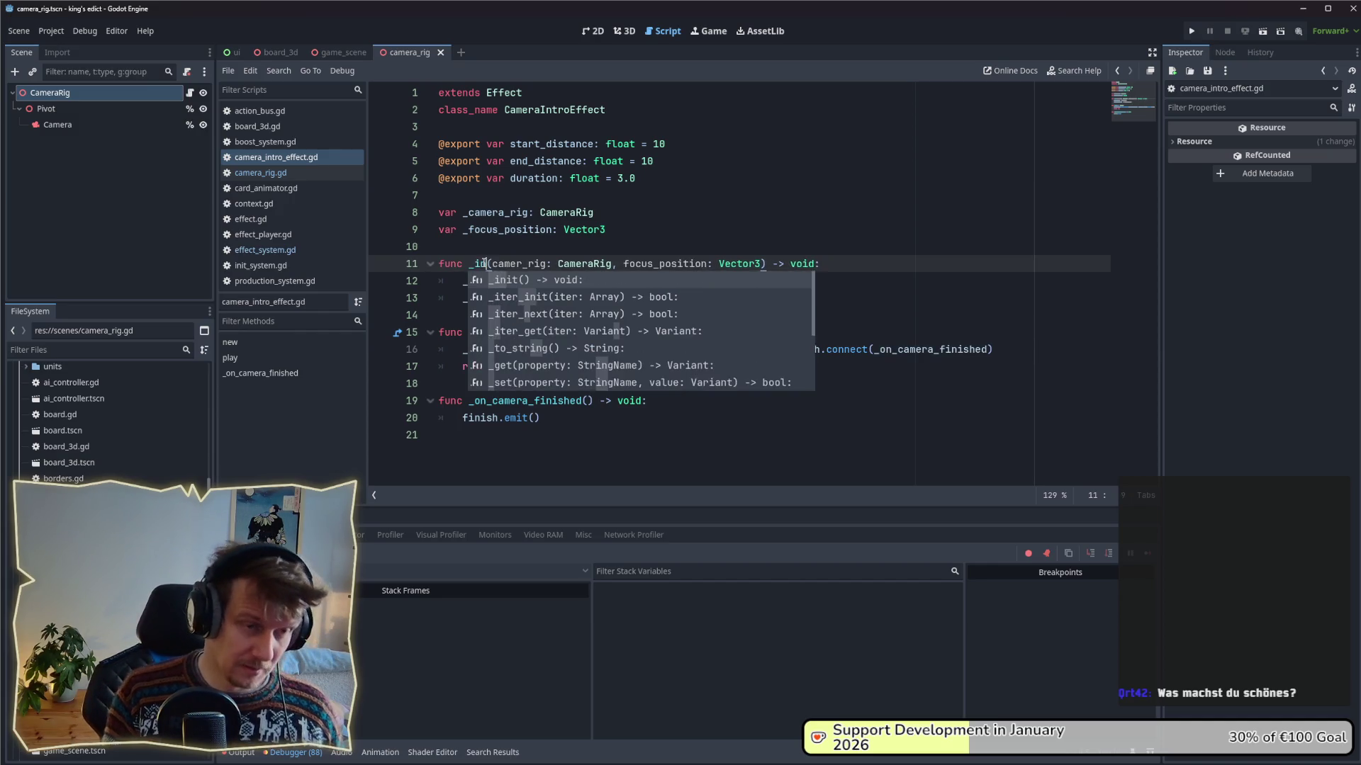
key("Escape")
key("Up")
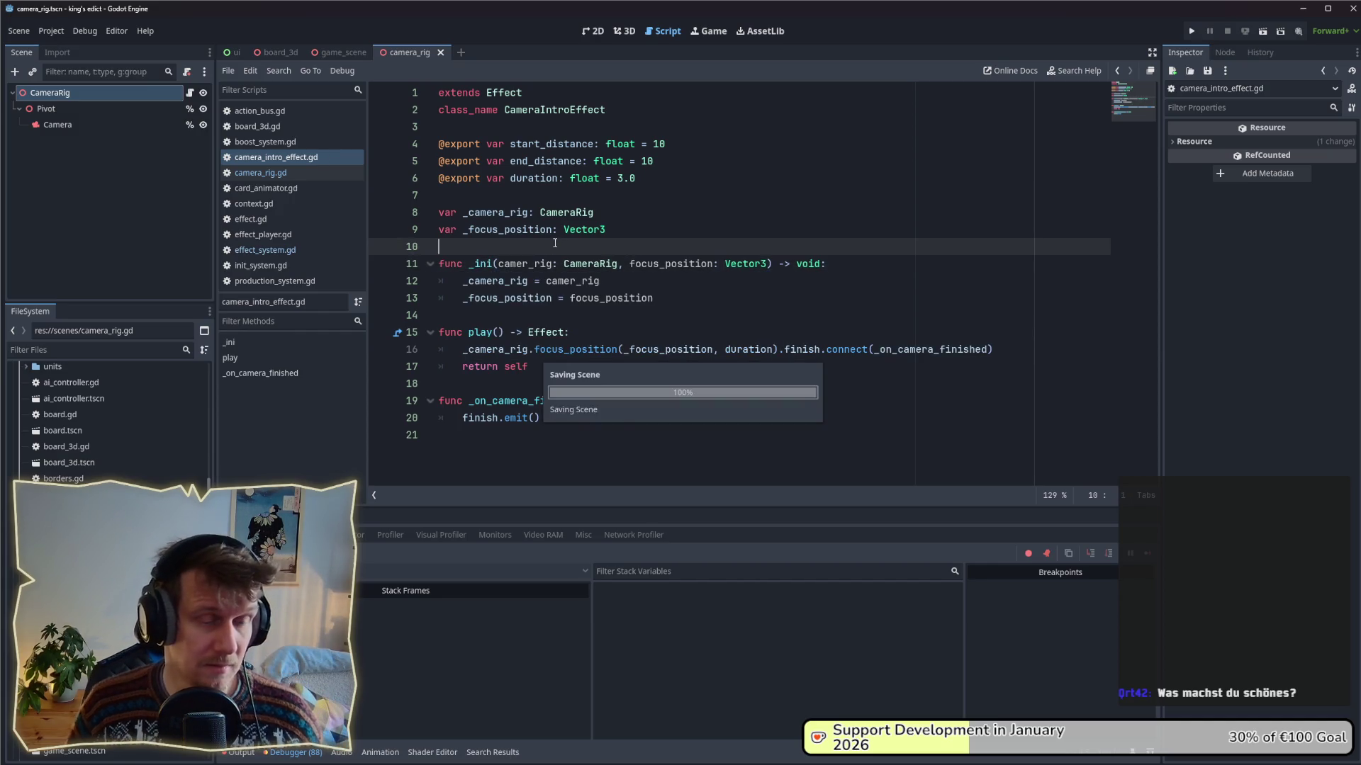
left_click(637, 288)
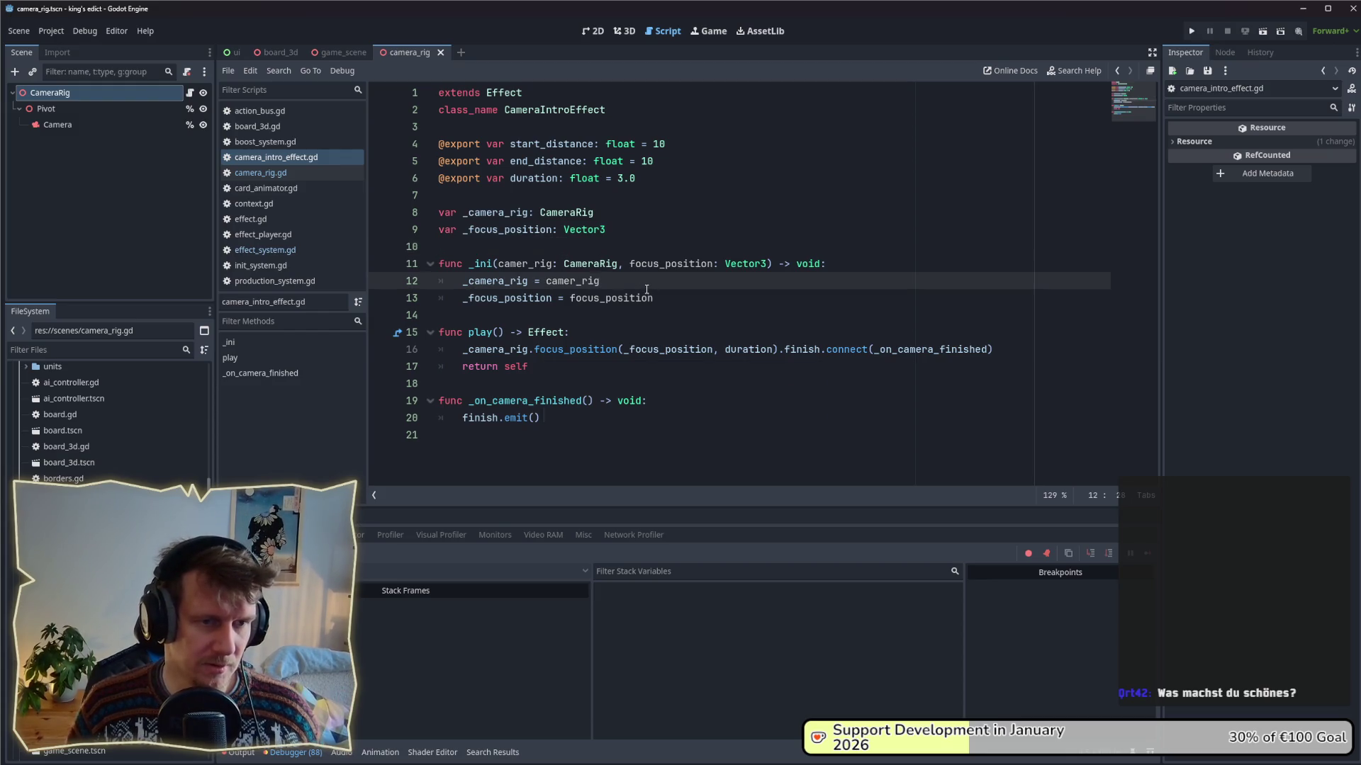
left_click(284, 250)
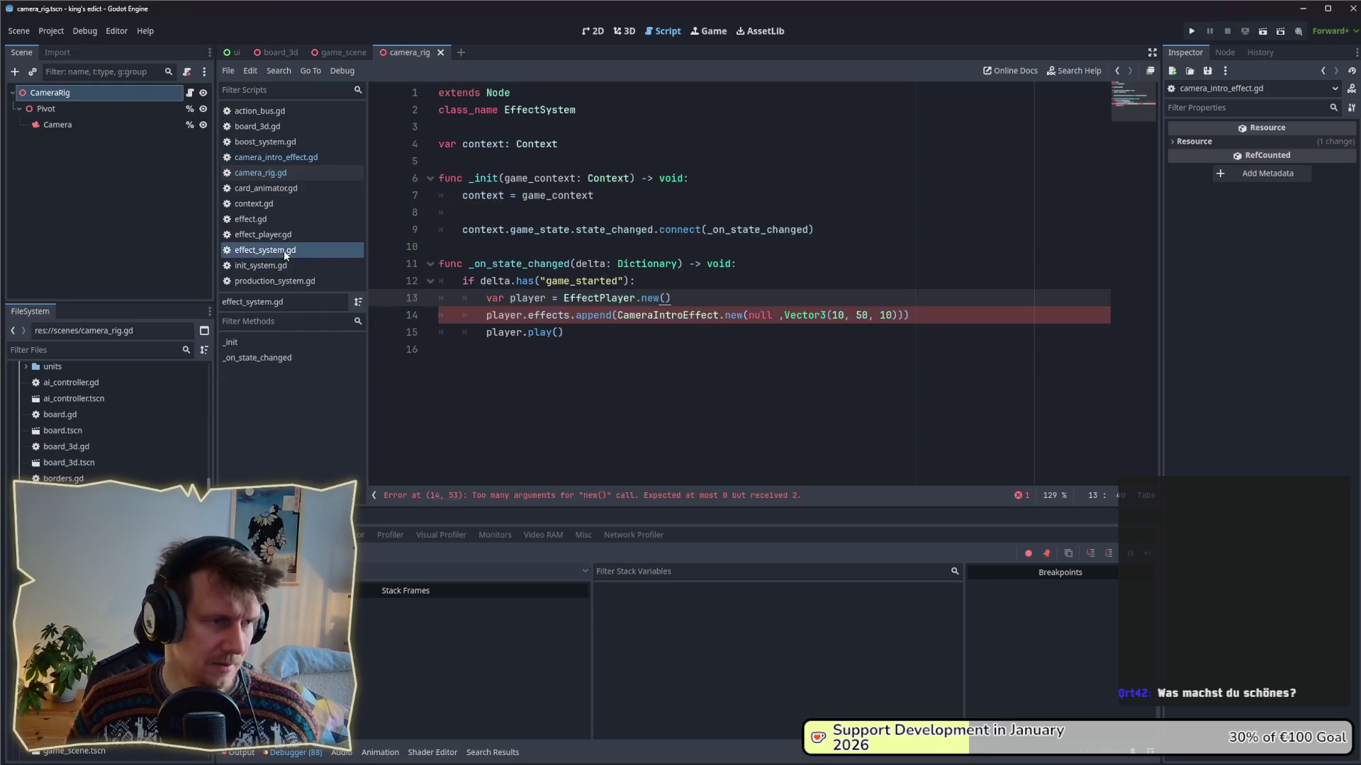
left_click(784, 316)
key("BackSpace")
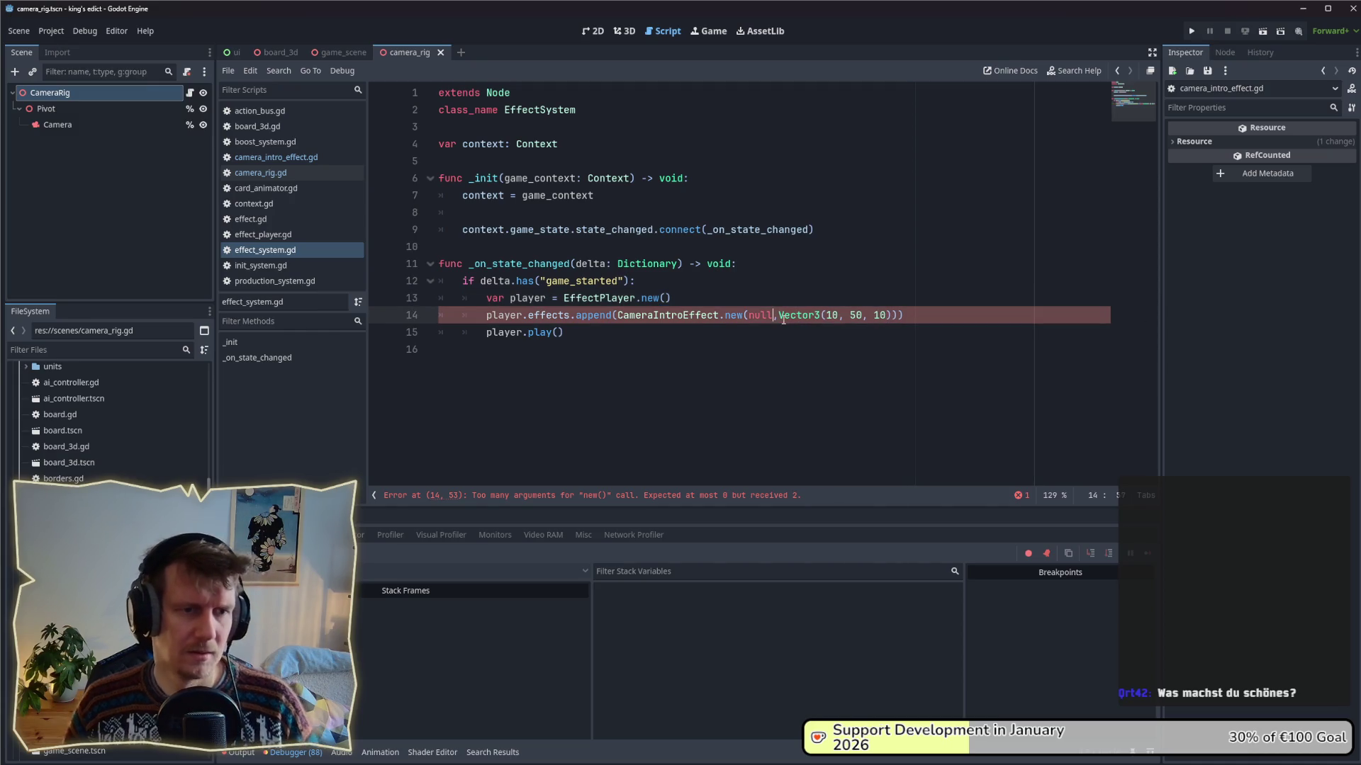
type(",")
- In camera_rig.gd, replace the hardcoded Vector3(10, 50, 10) target with focus
left_click(673, 316, "ctrl")
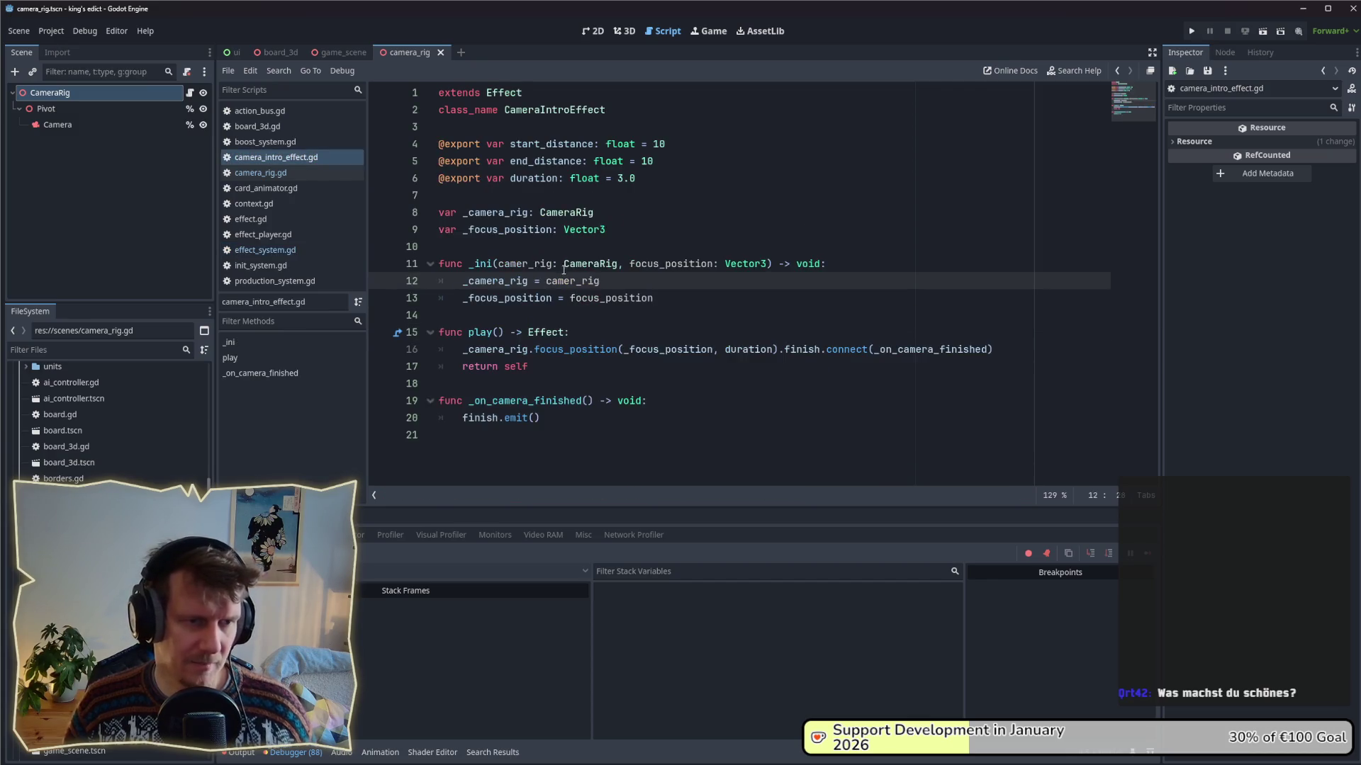
double_click(670, 263)
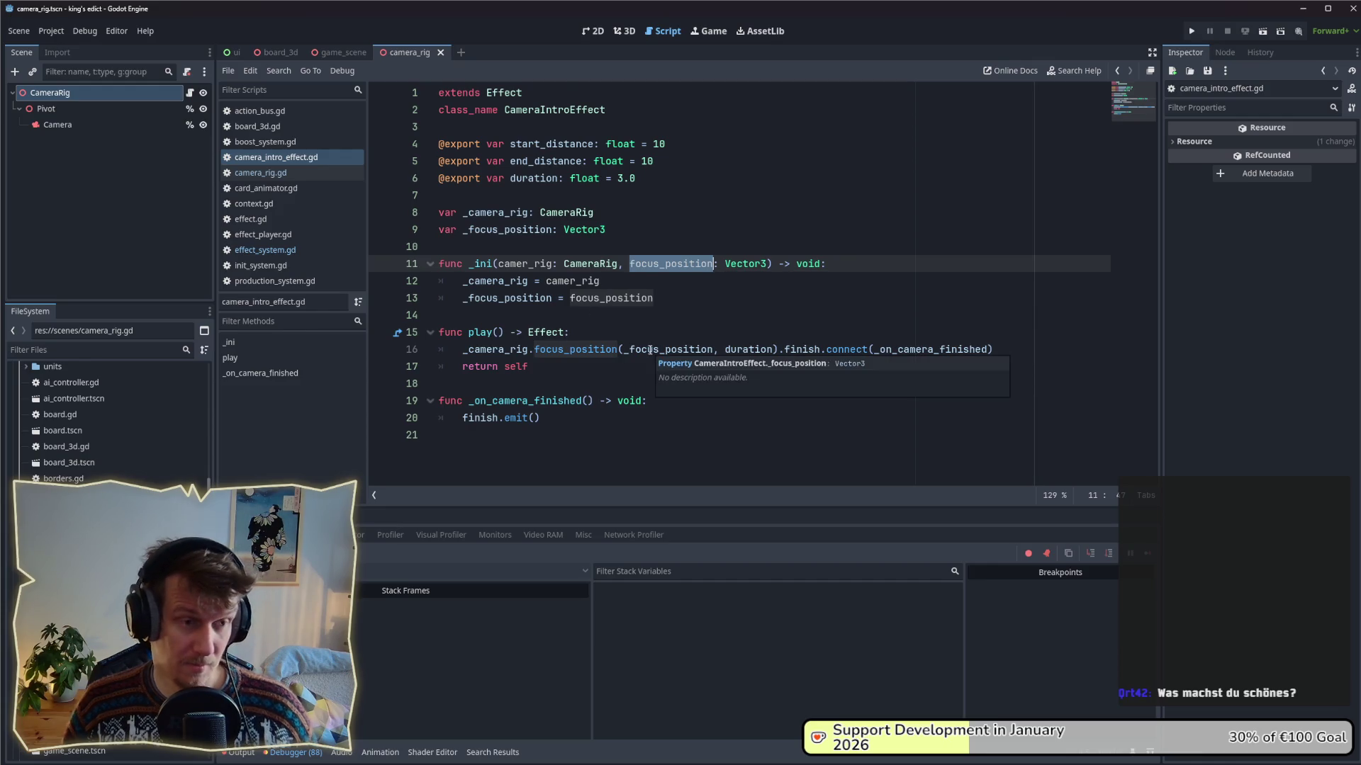
left_click(575, 350, "ctrl")
double_click(576, 282)
key("ctrl+c")
left_click_drag(772, 367, 884, 368)
key("ctrl+v")
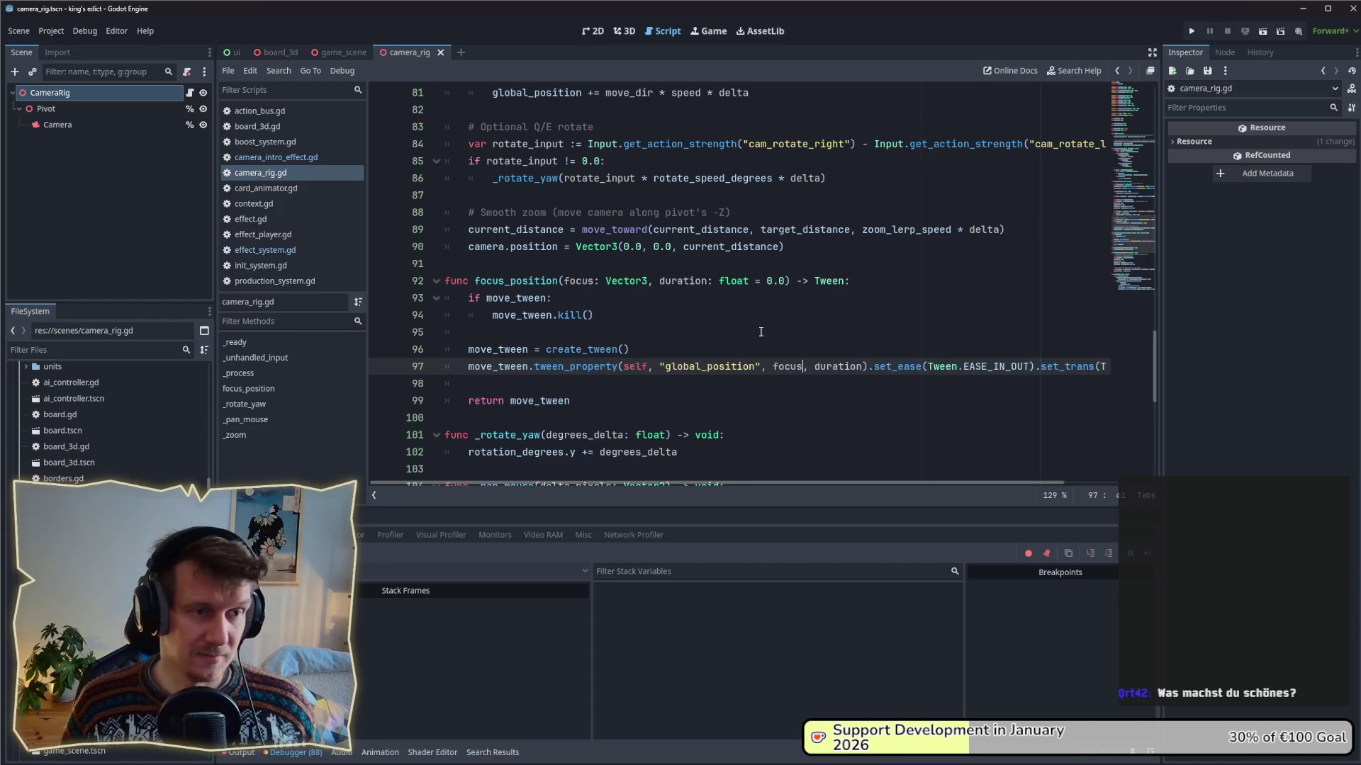
- Switch away from Godot to another open window with Alt+Tab
key("alt+Tab")
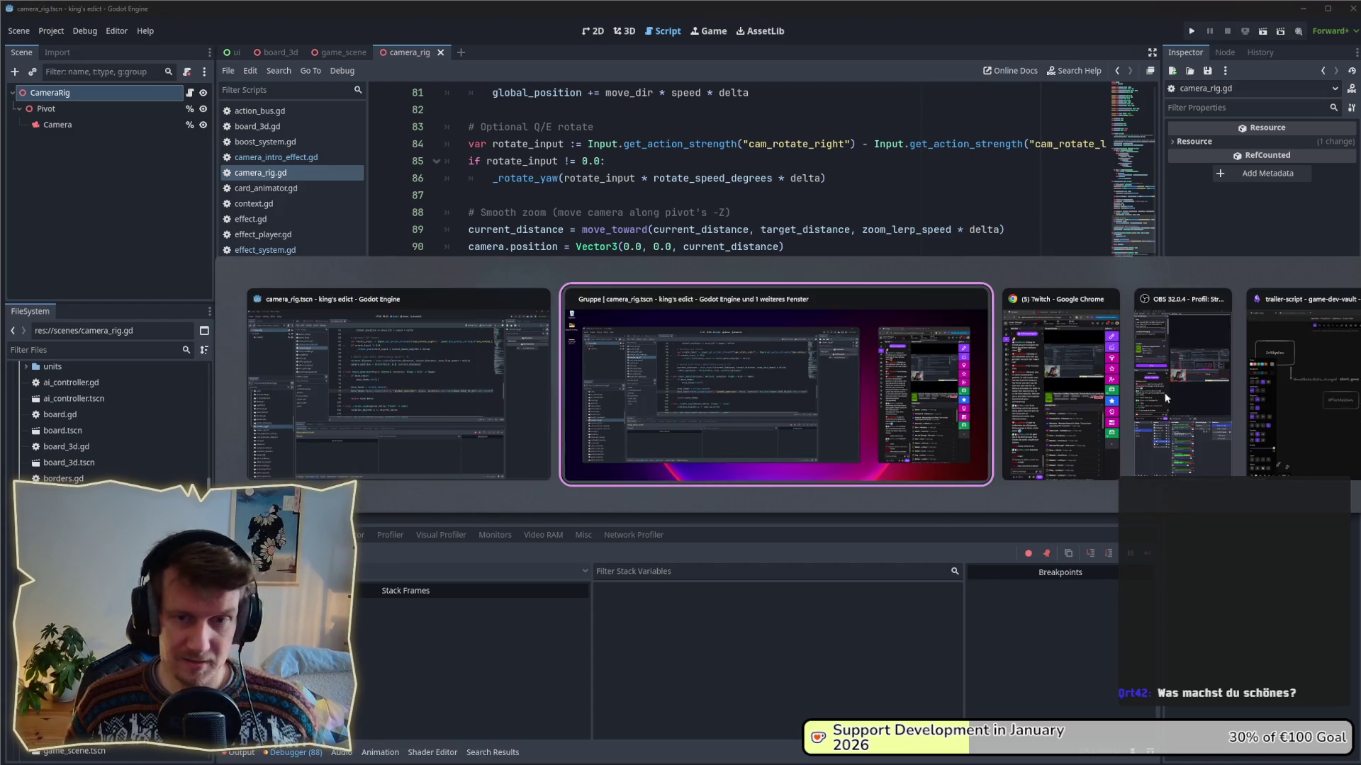
- Pan the trailer-script Excalidraw canvas to the Game Intro Scene notes and hex tiles, then select the CameraAnimator text block
scroll(665, 601, "down", 10)
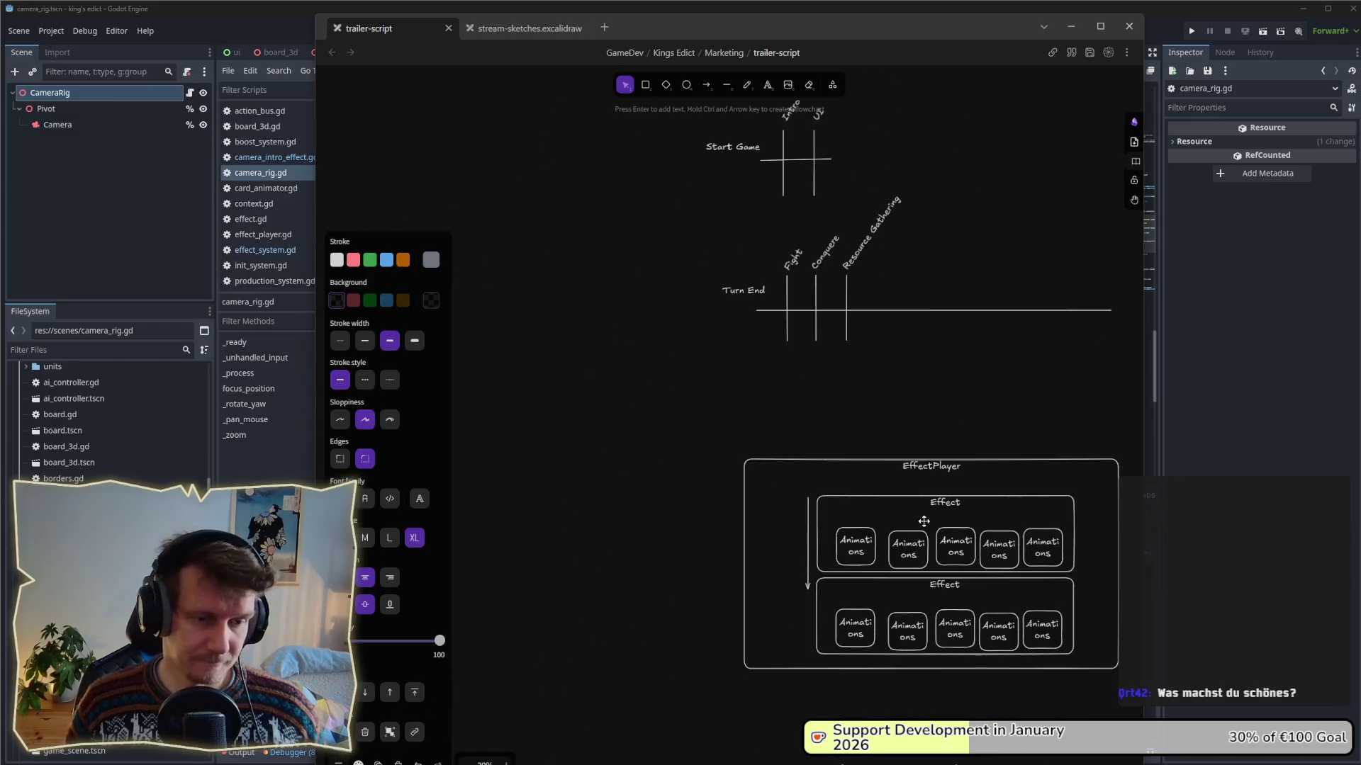
left_click_drag(815, 475, 719, 303)
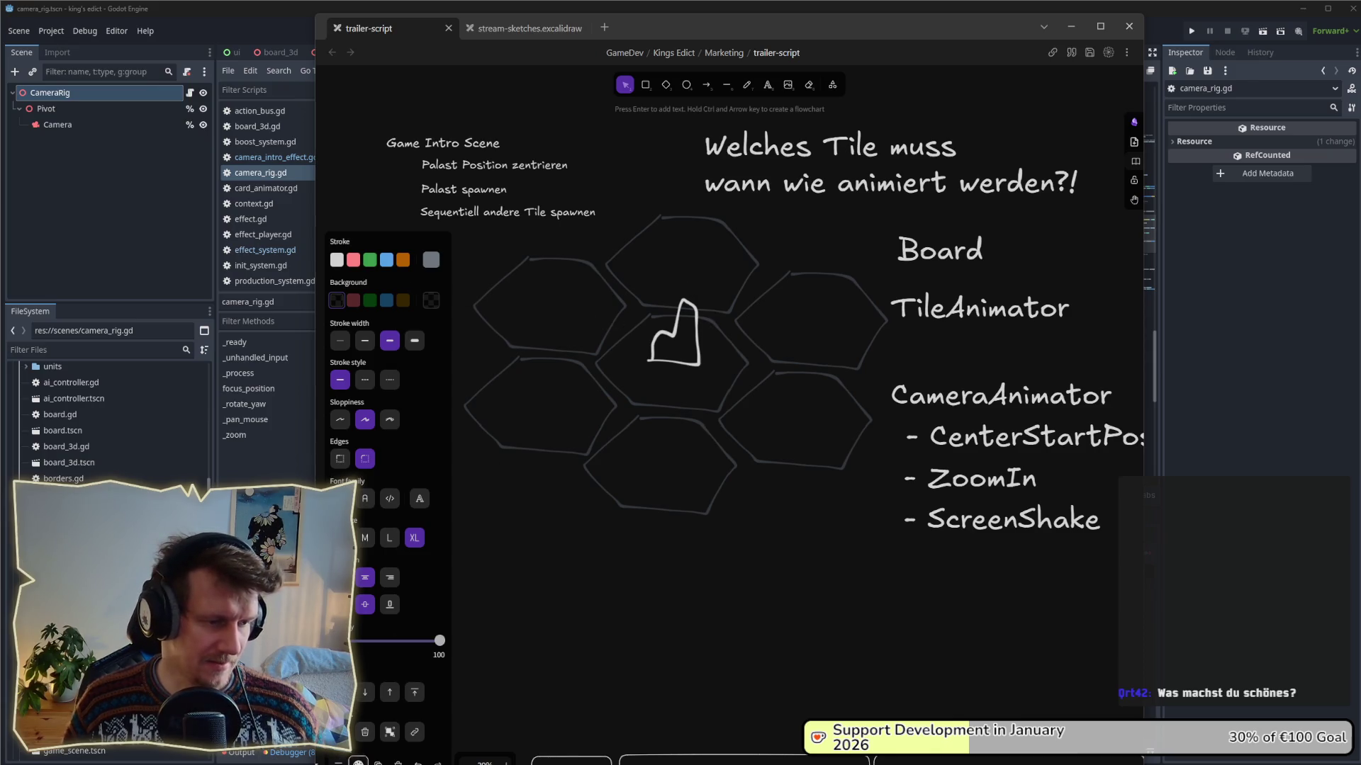
left_click(625, 300)
scroll(616, 355, "up", 2)
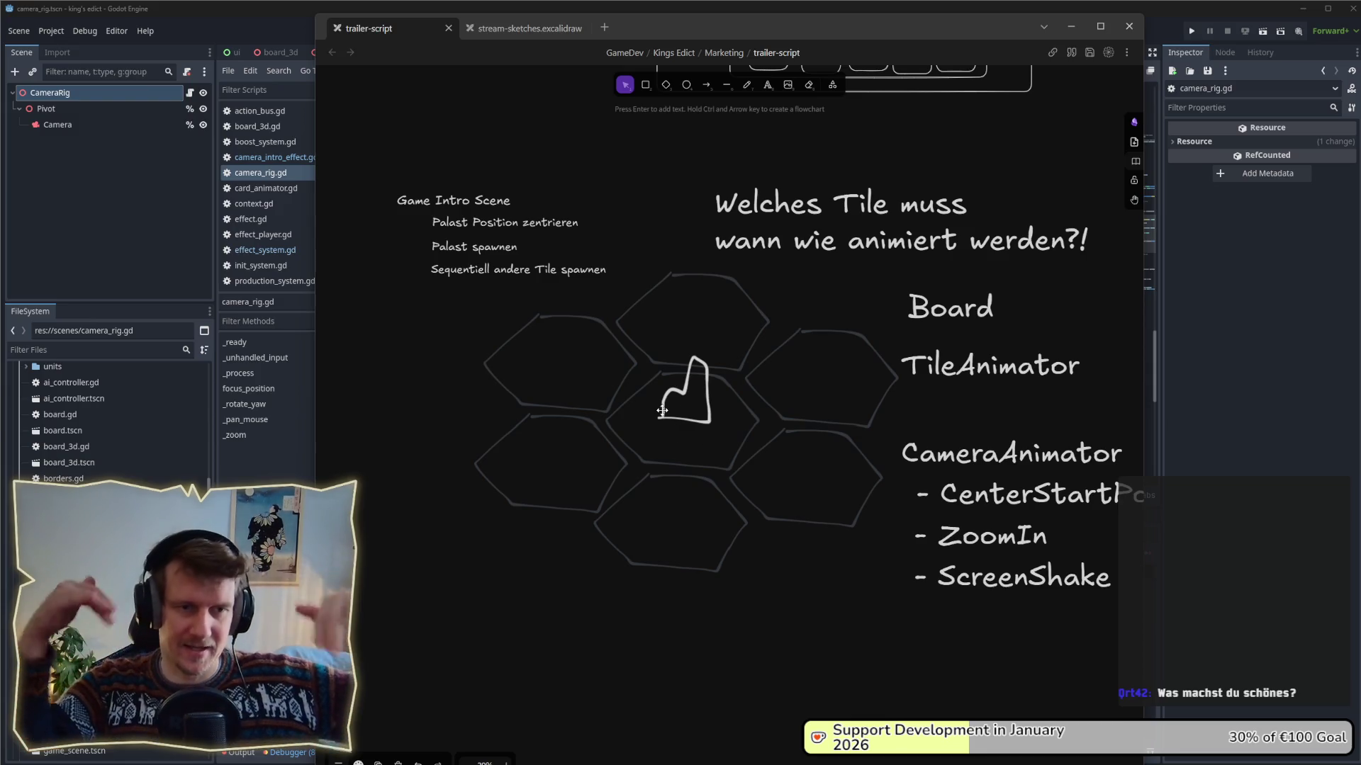
scroll(751, 389, "right", 2)
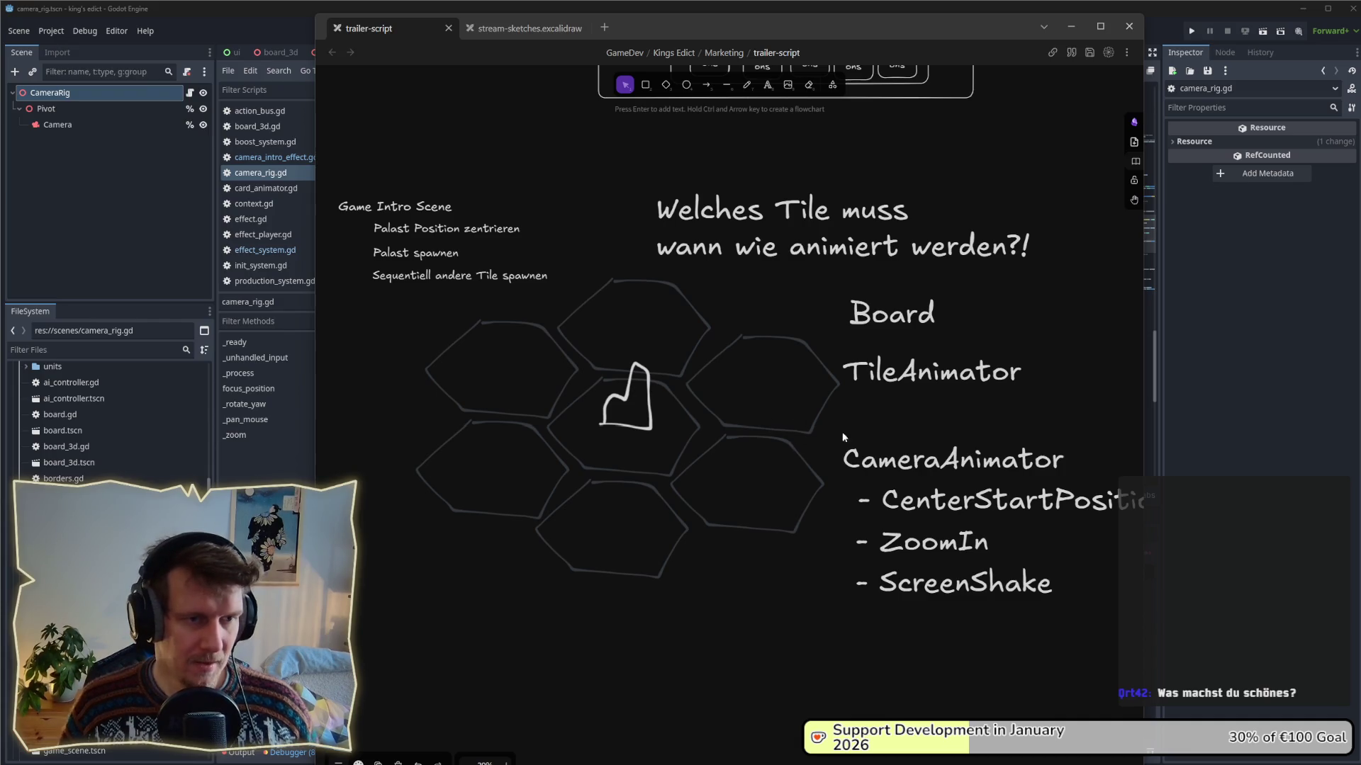
mouse_move(823, 631)
left_mouse_down()
mouse_move(902, 551)
mouse_move(1074, 432)
mouse_move(1112, 423)
mouse_move(819, 457)
left_mouse_up()
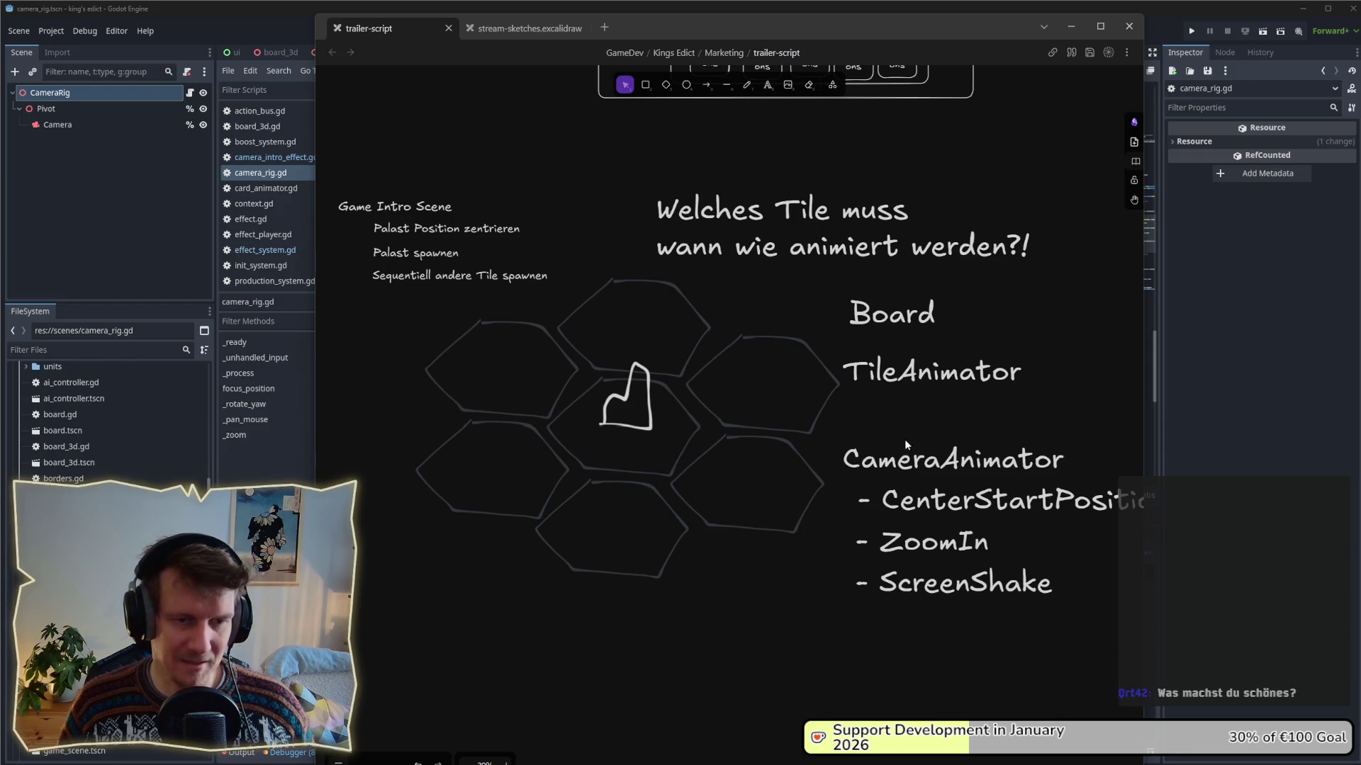
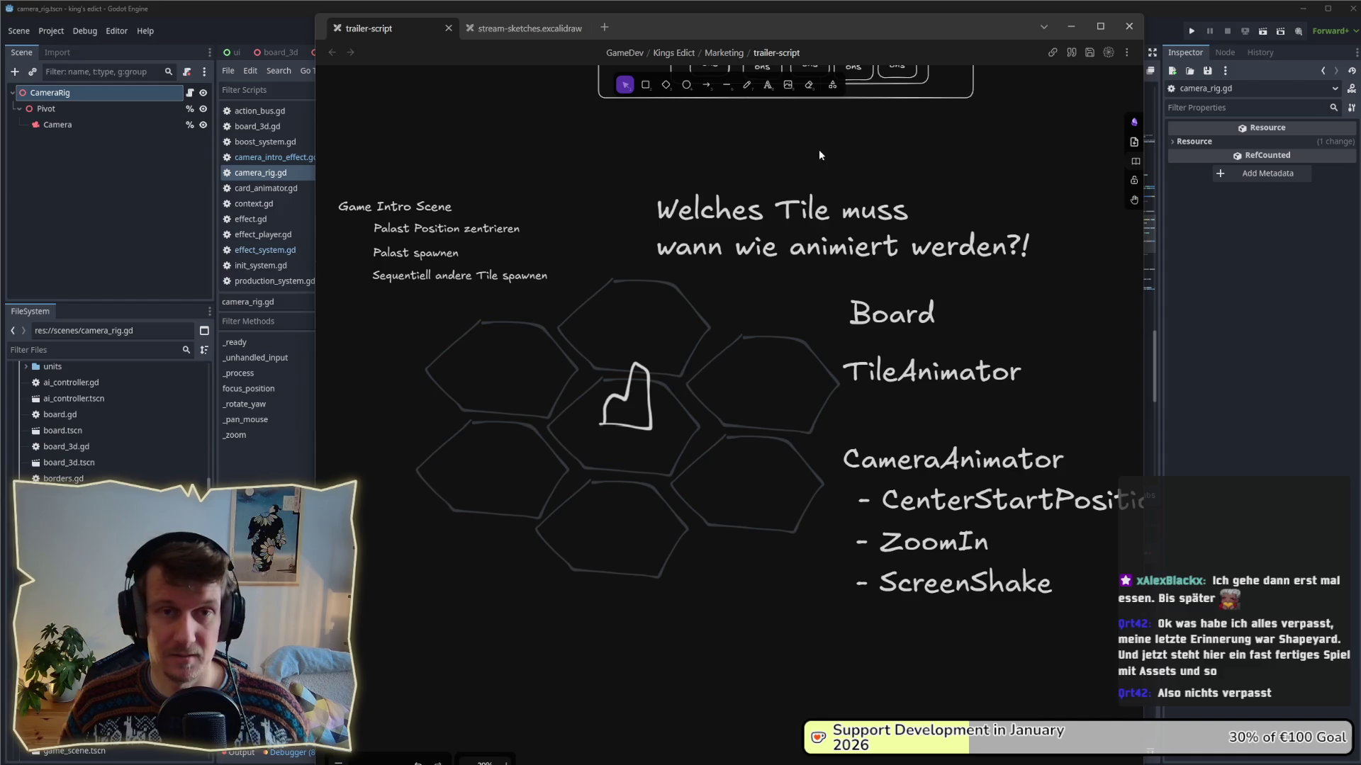
- Bring the Godot window with camera_rig.gd back in front of the Excalidraw plan
left_click(980, 8)
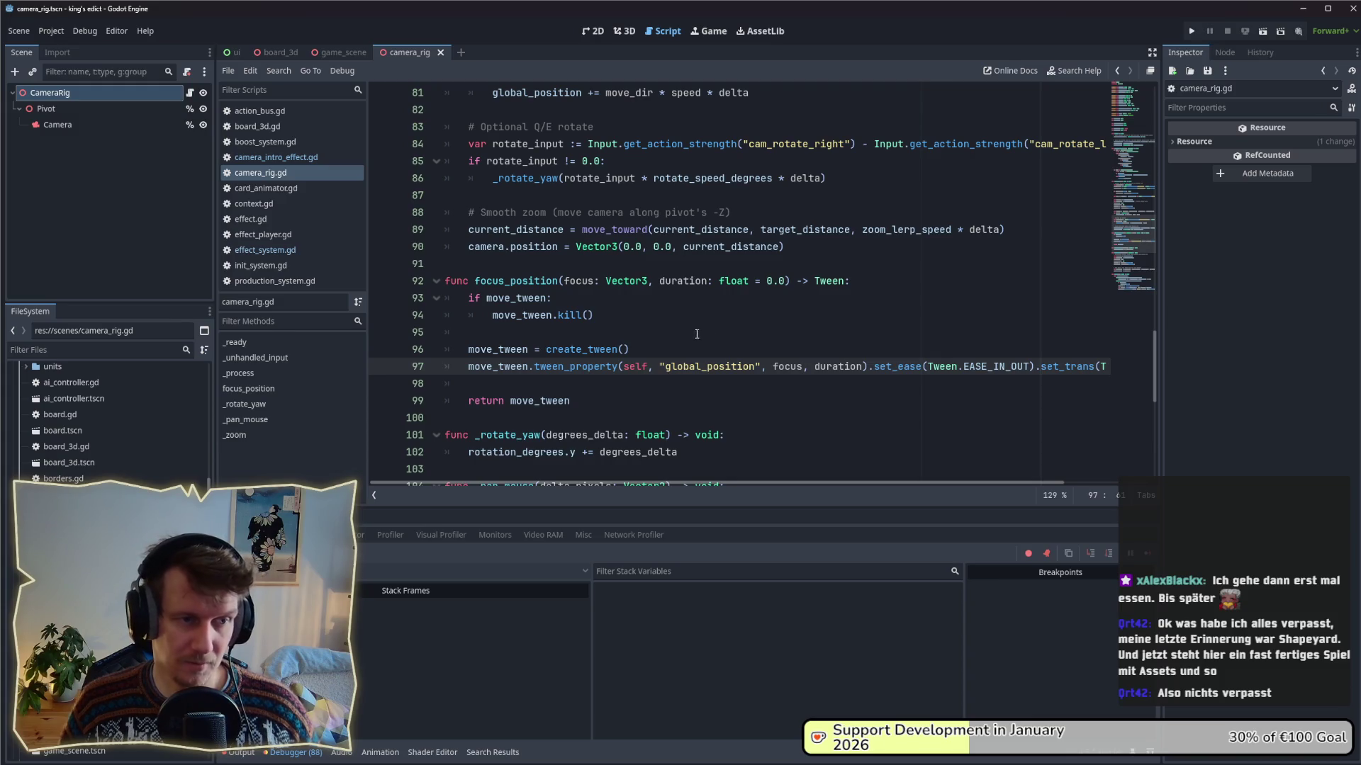
- Comment out line 16's camera focus call in camera_intro_effect.gd and run the game
left_click(277, 158)
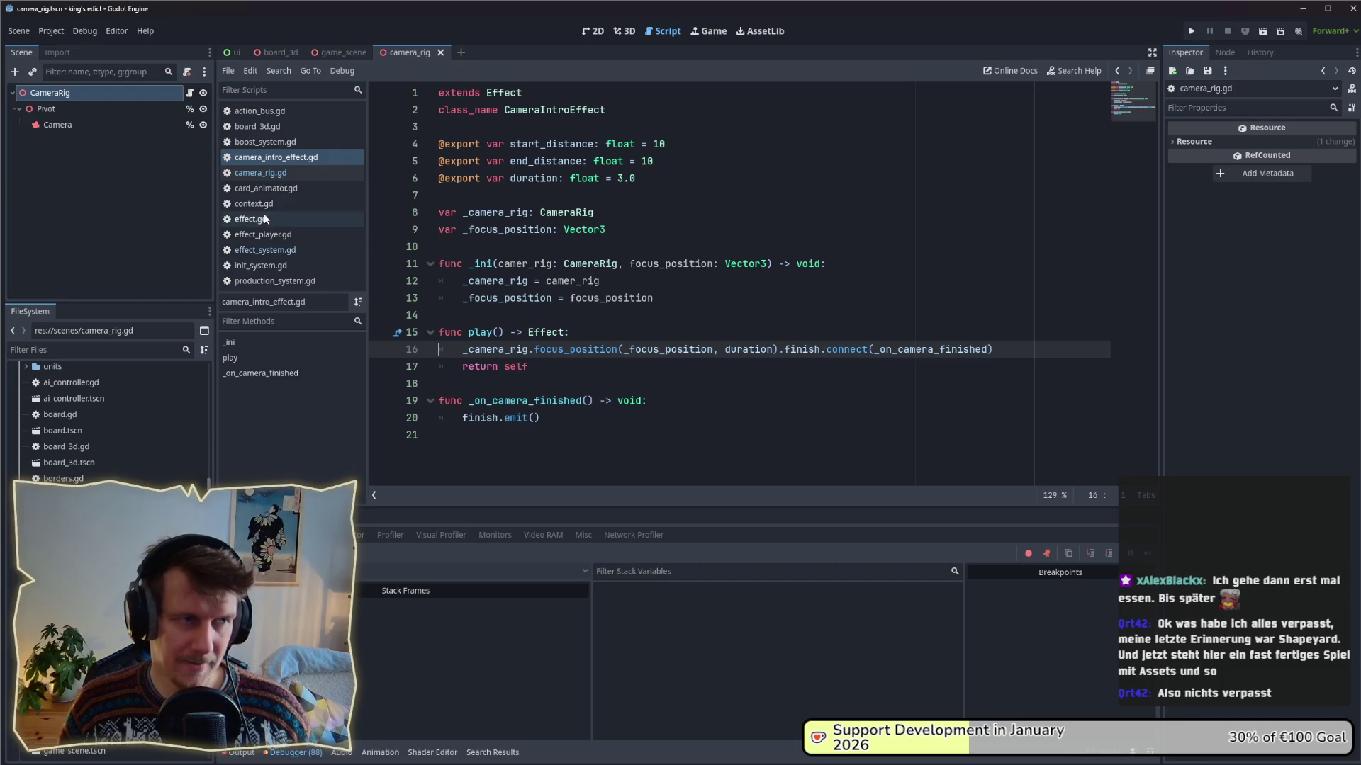
type("#")
left_click(1191, 31)
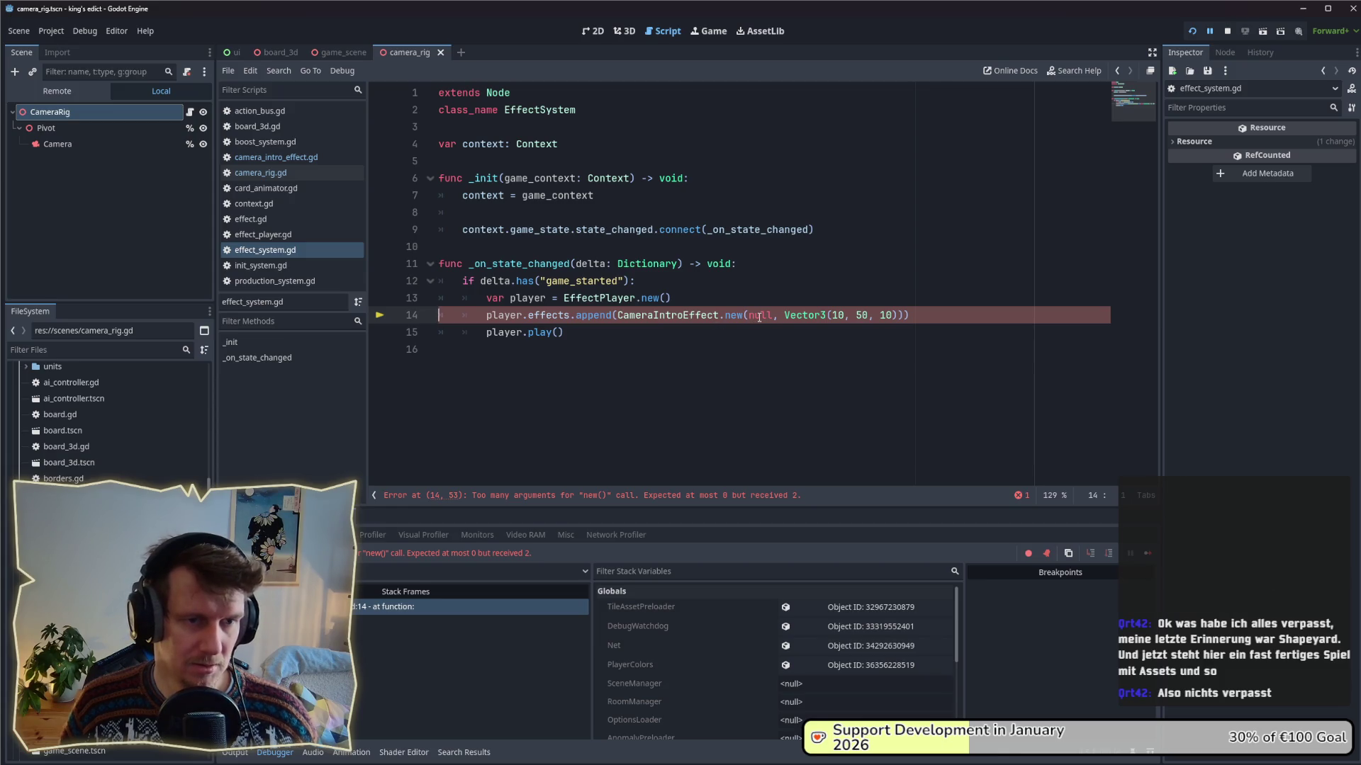
- Add an early return in effect_system.gd, comment out the effect lines, save, and relaunch
left_click(487, 299)
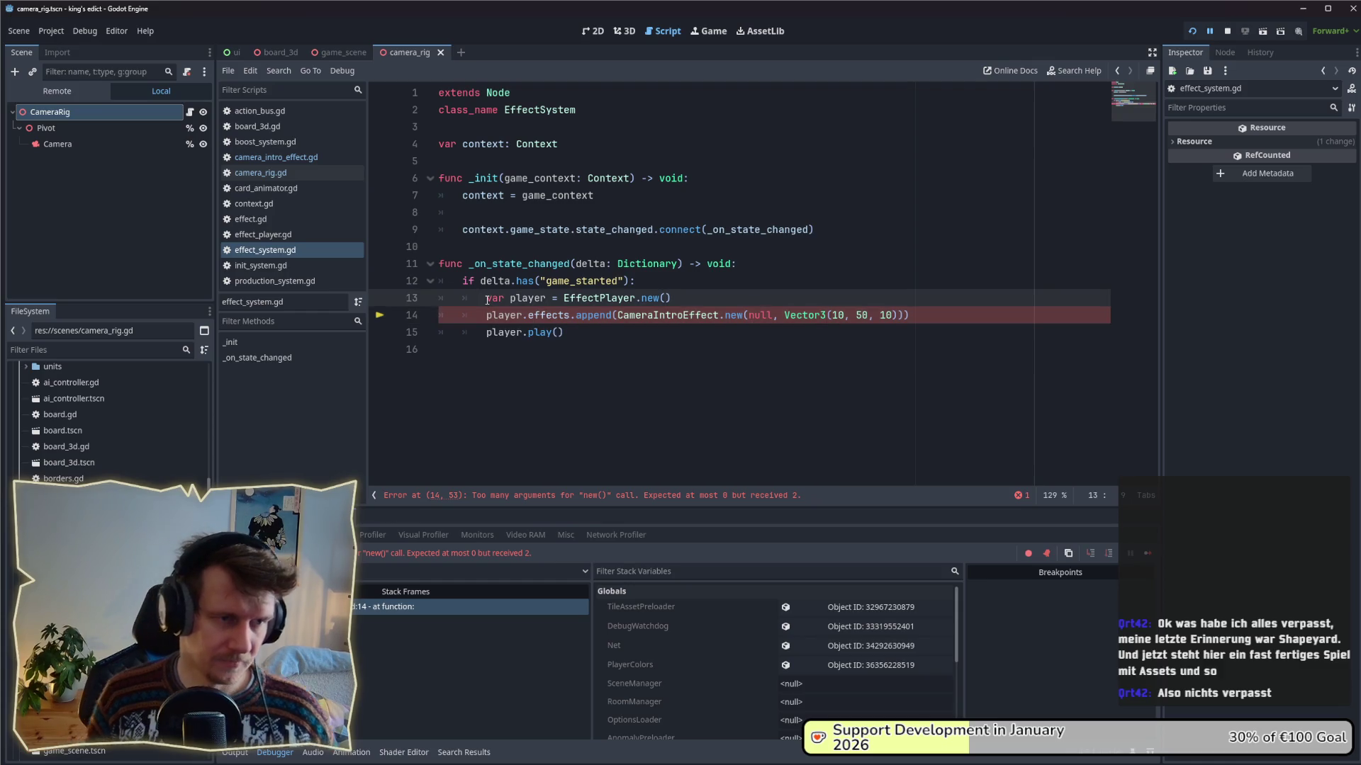
key("Return")
key("Up")
type("return")
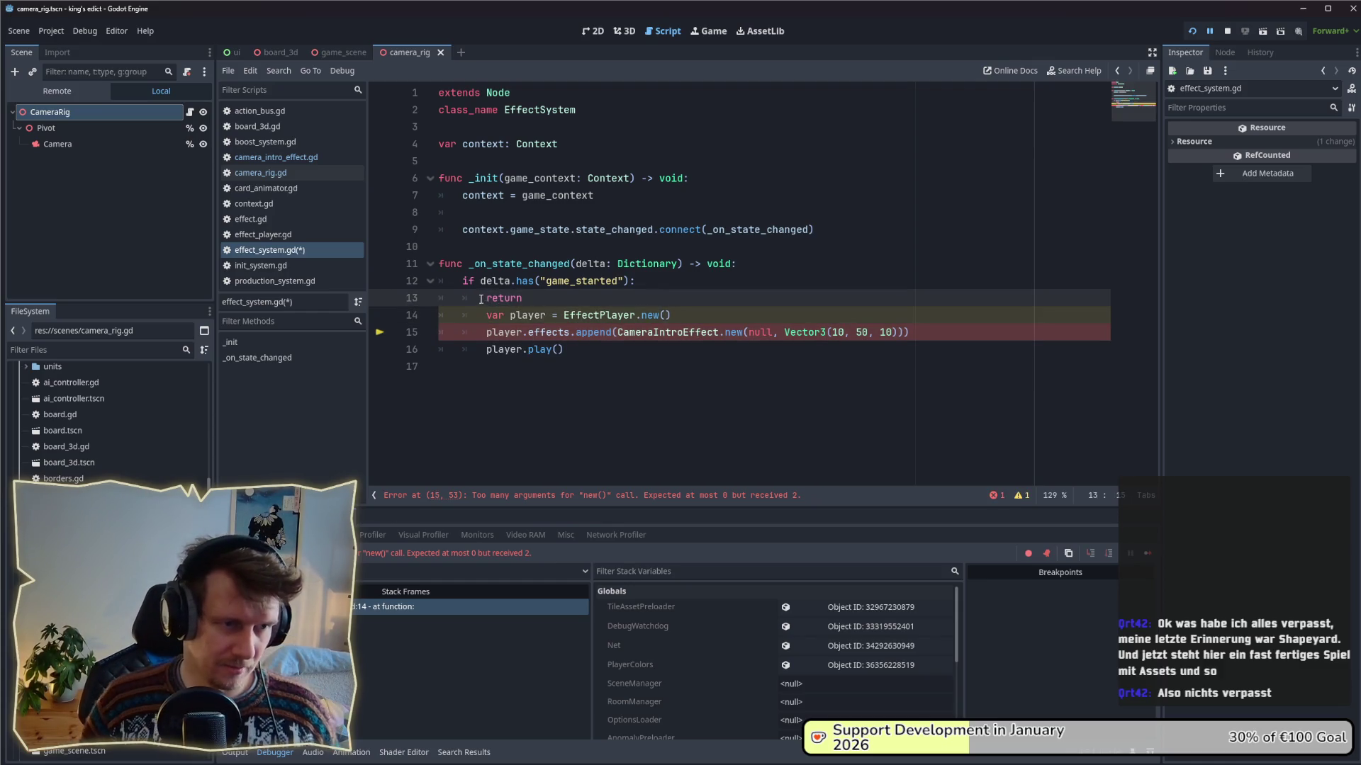
left_click(486, 315)
key("ctrl+k")
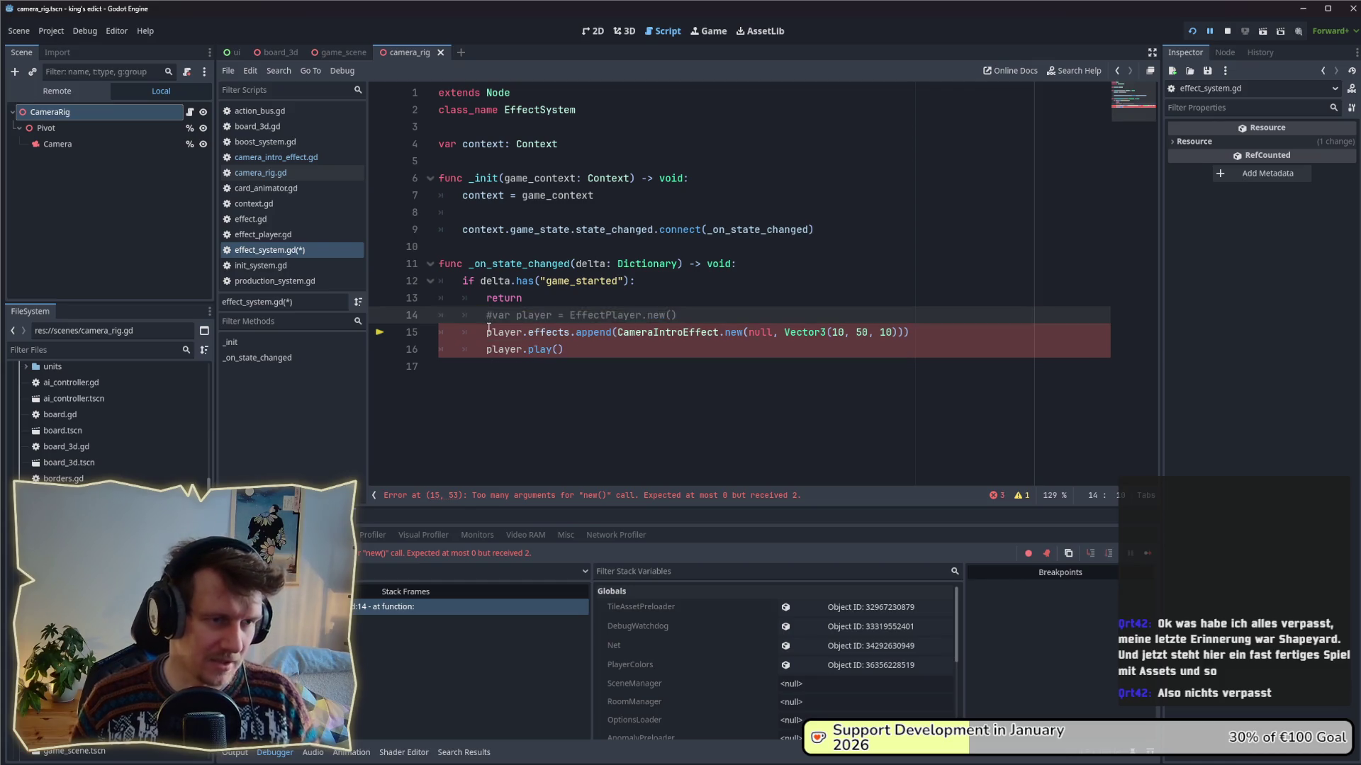
key("ctrl+k")
key("ctrl+s")
left_click(1193, 30)
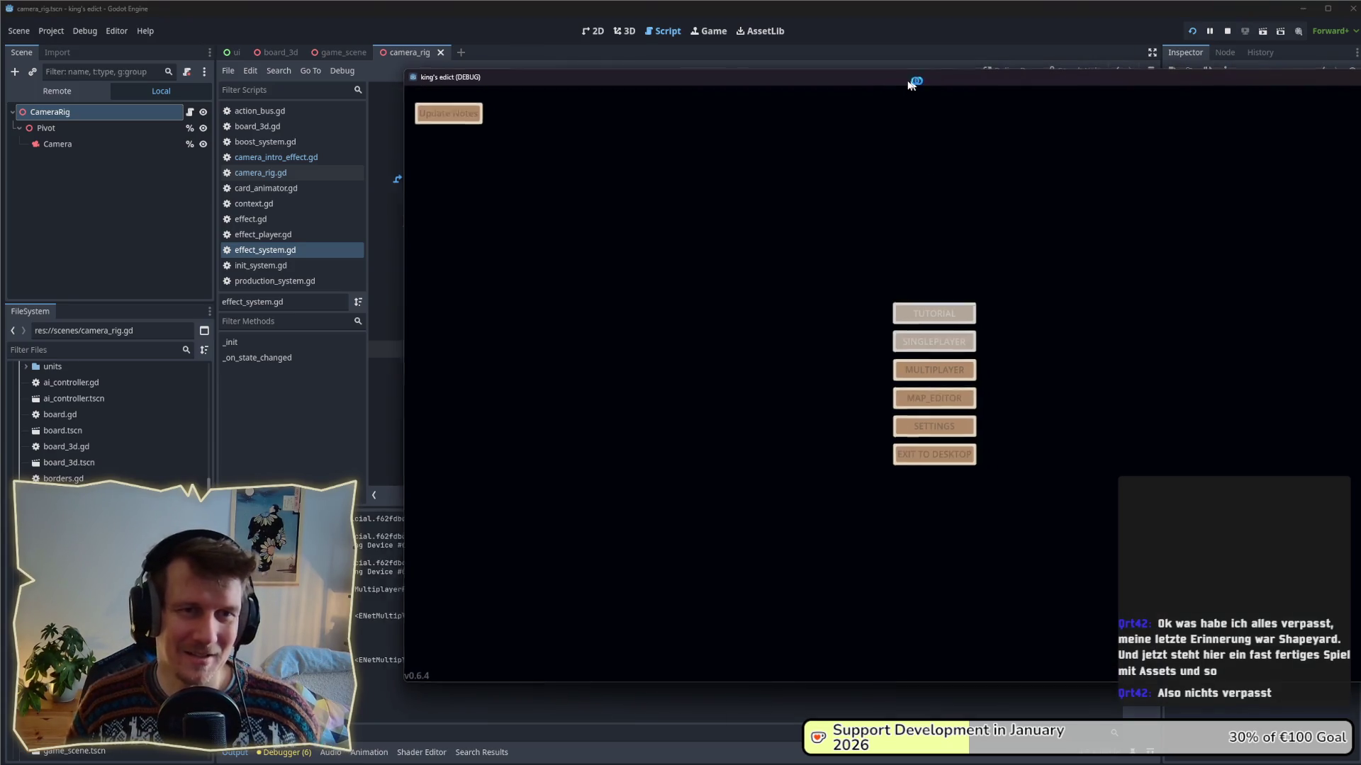
- Create a multiplayer game on even_steven.map starting from position 0
left_click_drag(910, 80, 742, 66)
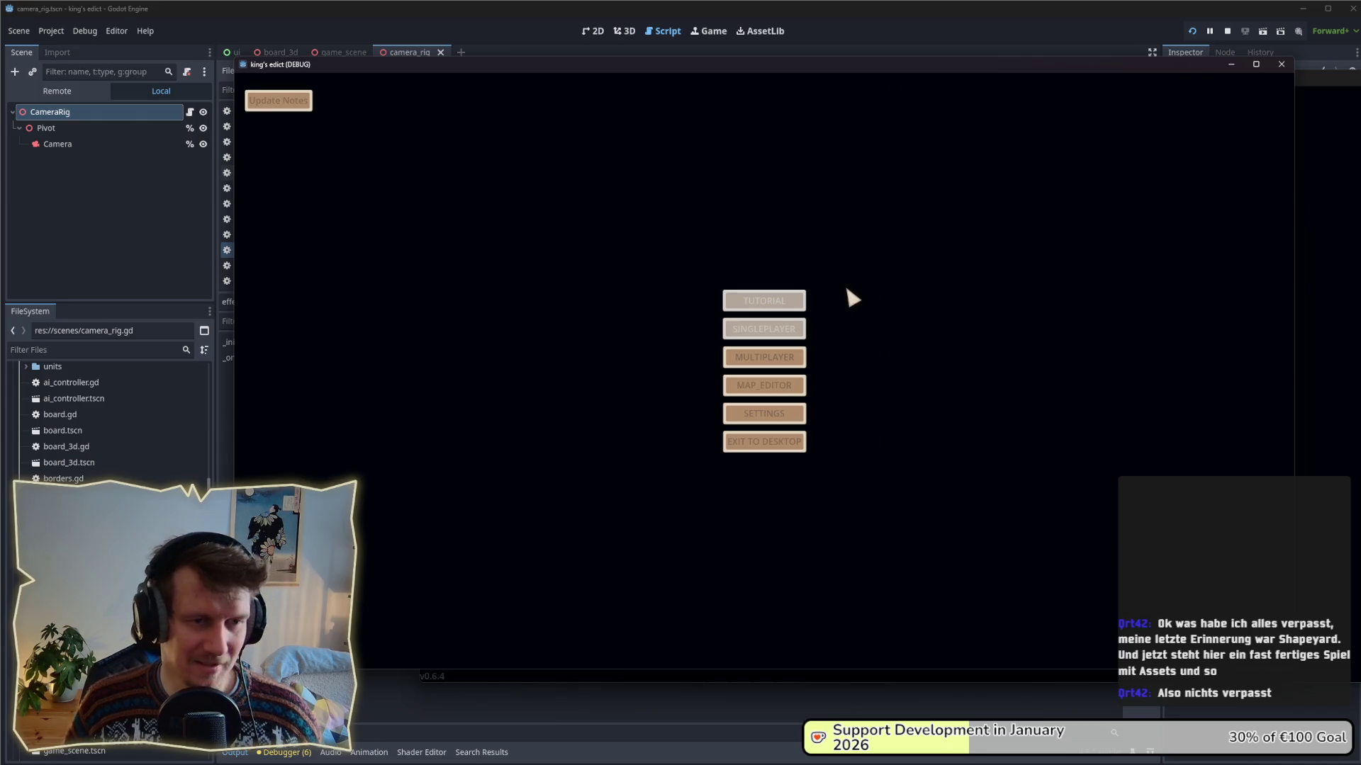
left_click(797, 357)
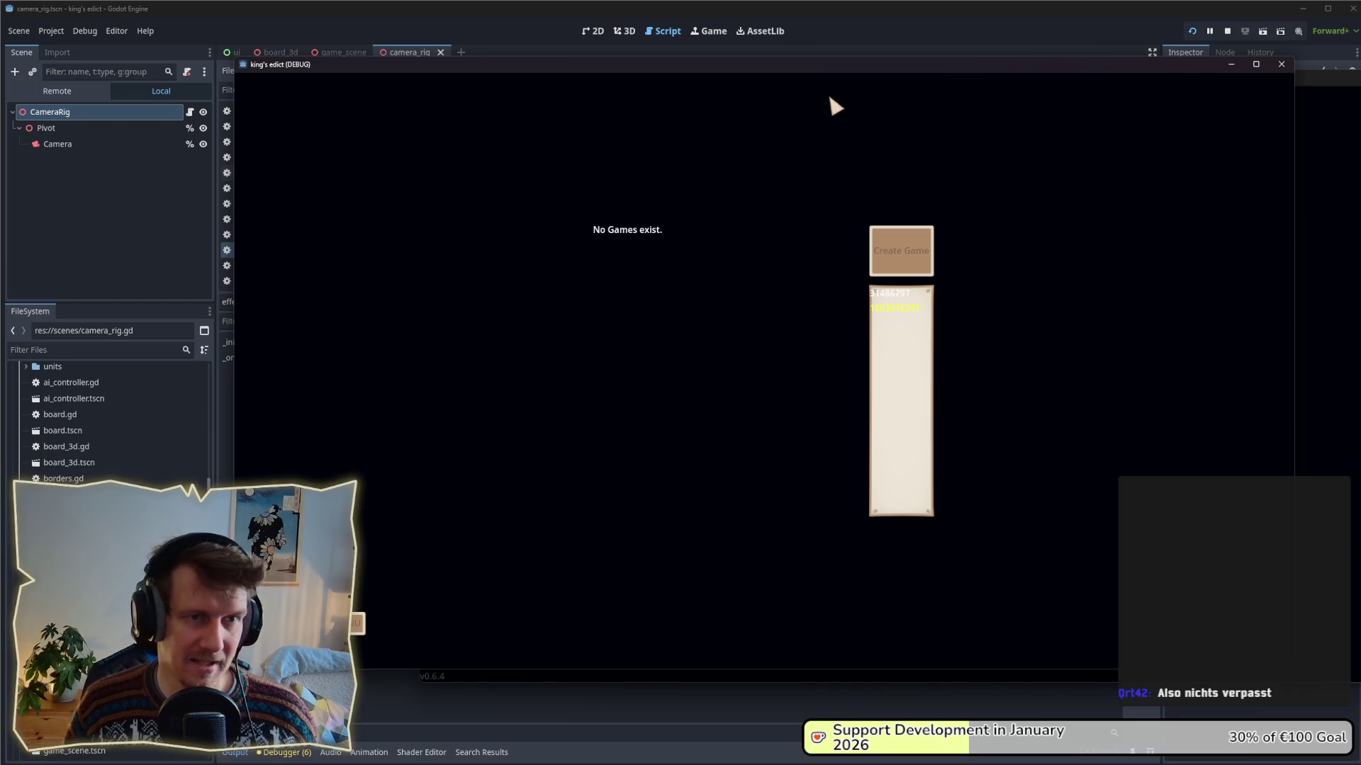
left_click(880, 249)
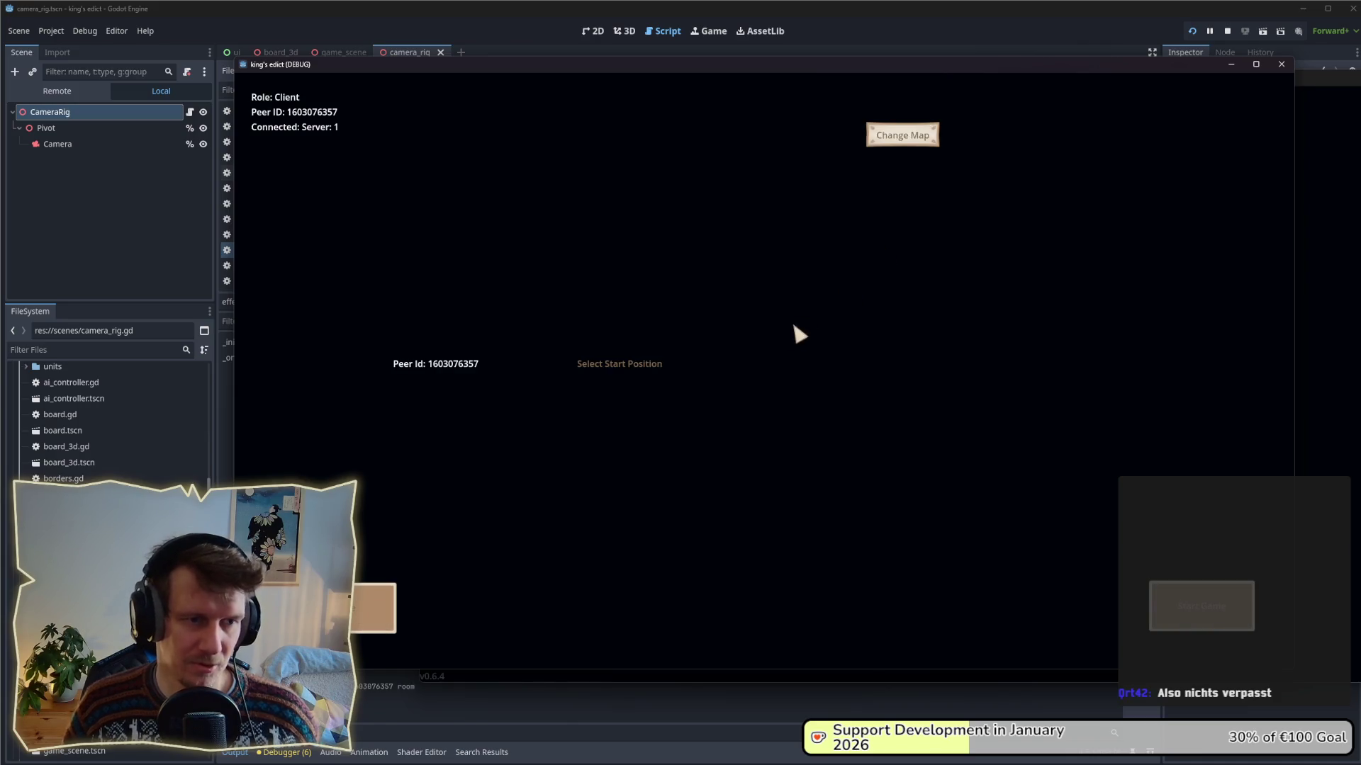
left_click(901, 135)
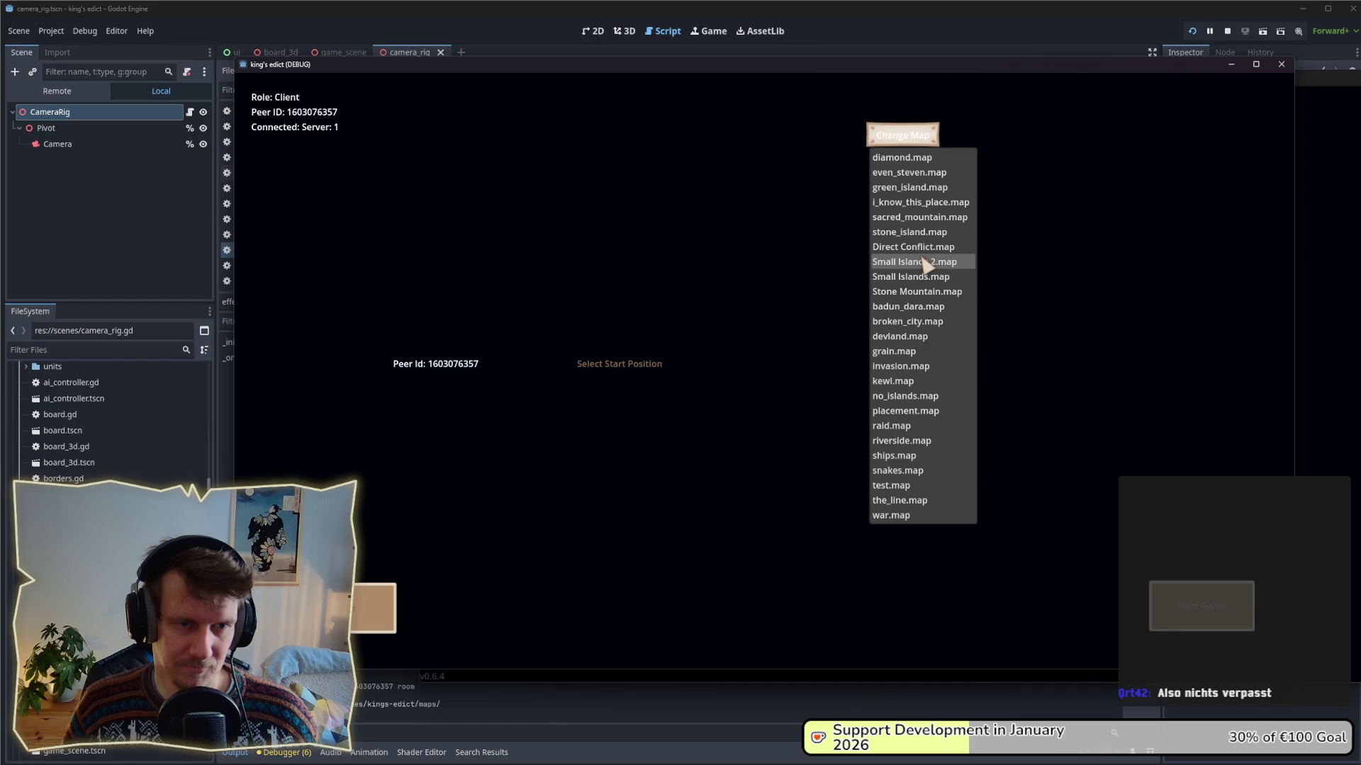
left_click(920, 173)
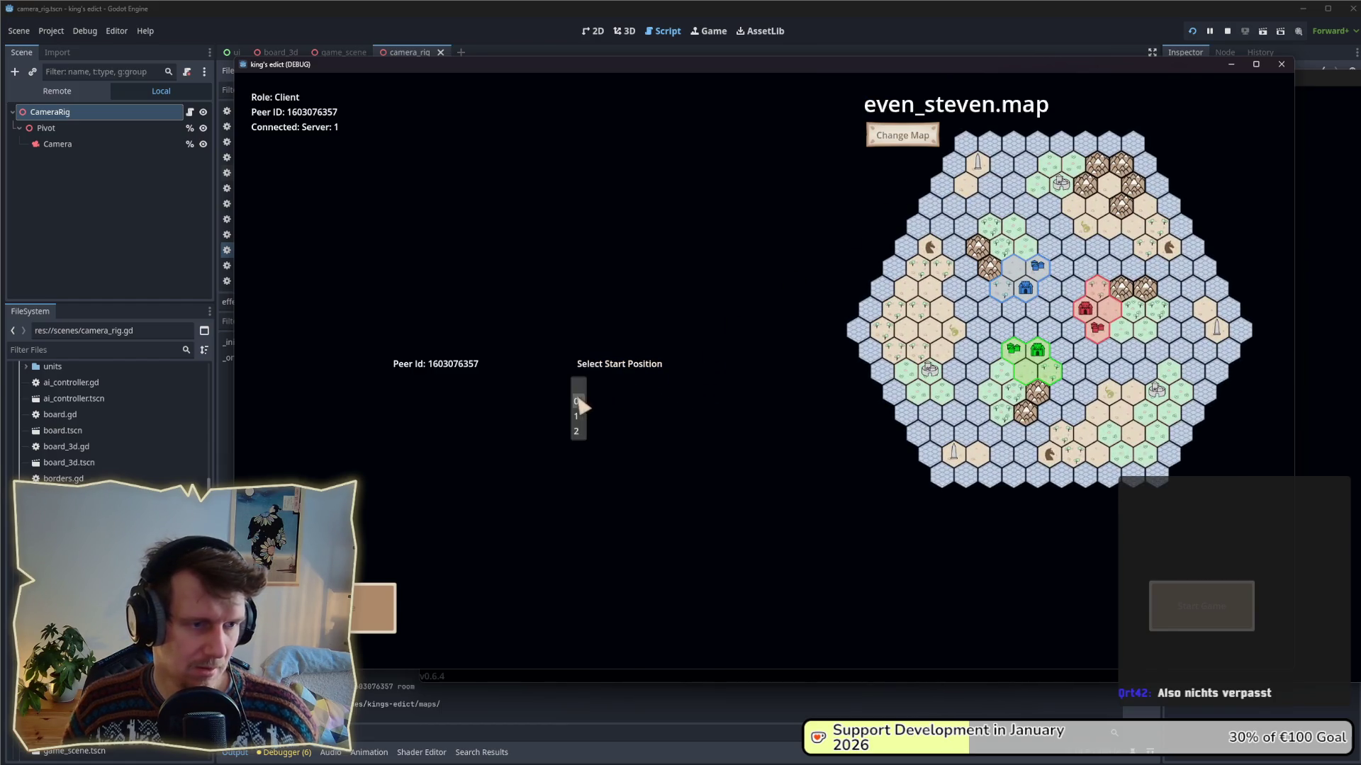
left_click(578, 402)
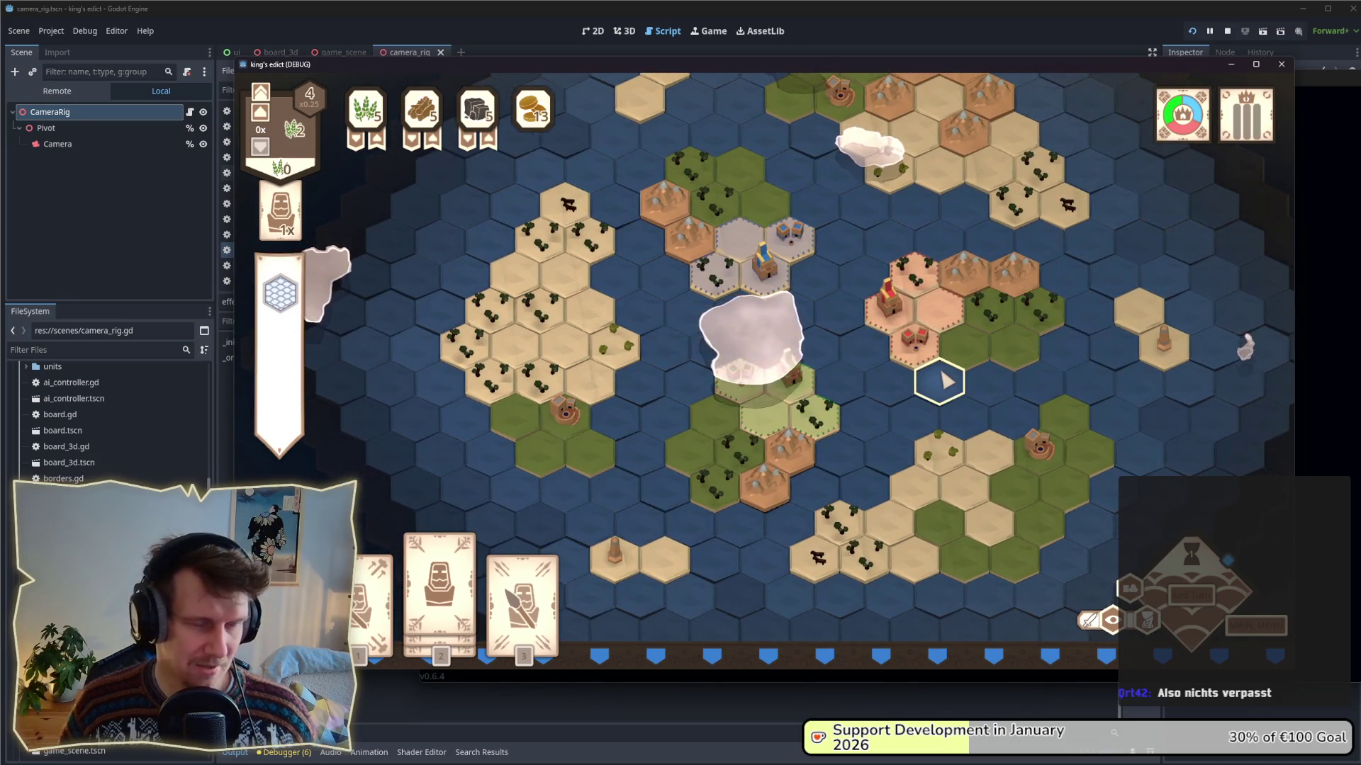
- Zoom the board in and out, then nudge the game window right to frame the island
scroll(885, 312, "up", 2)
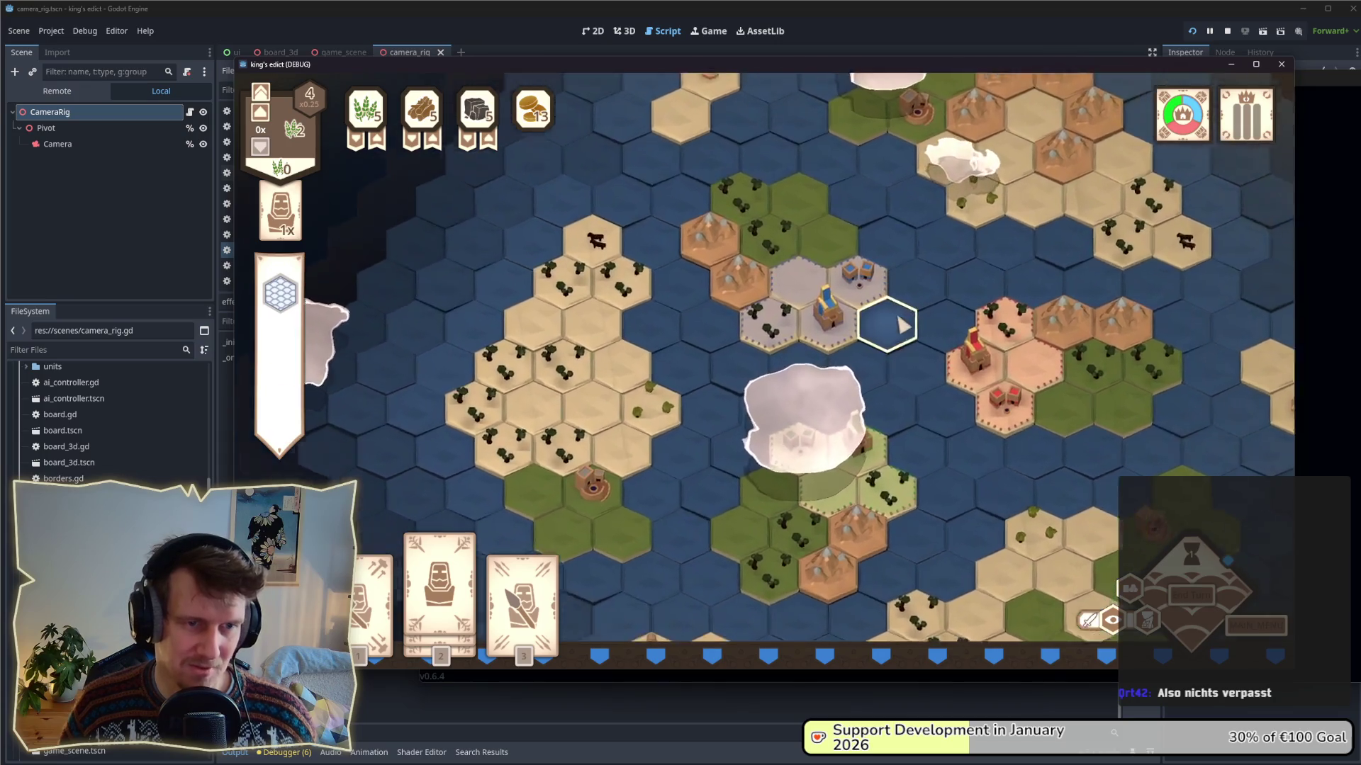
scroll(912, 354, "down", 3)
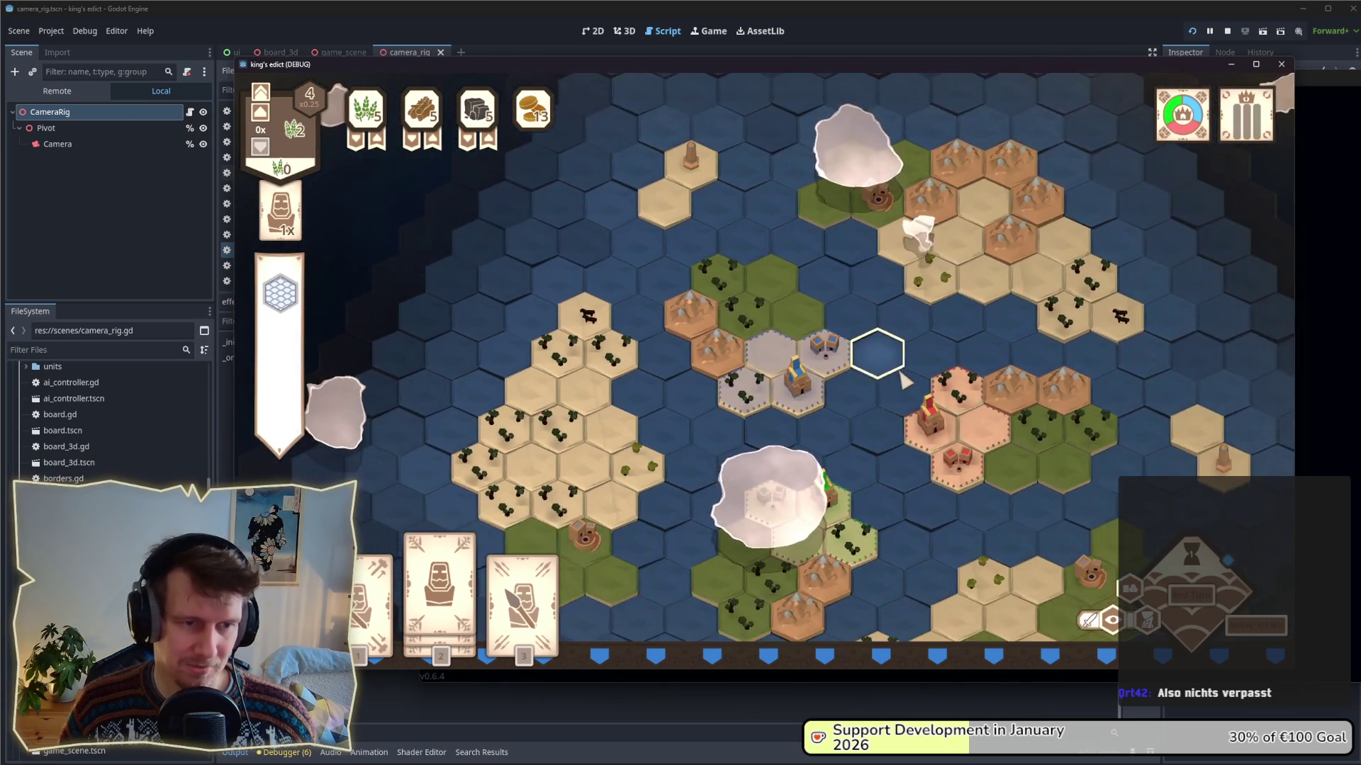
scroll(893, 397, "up", 4)
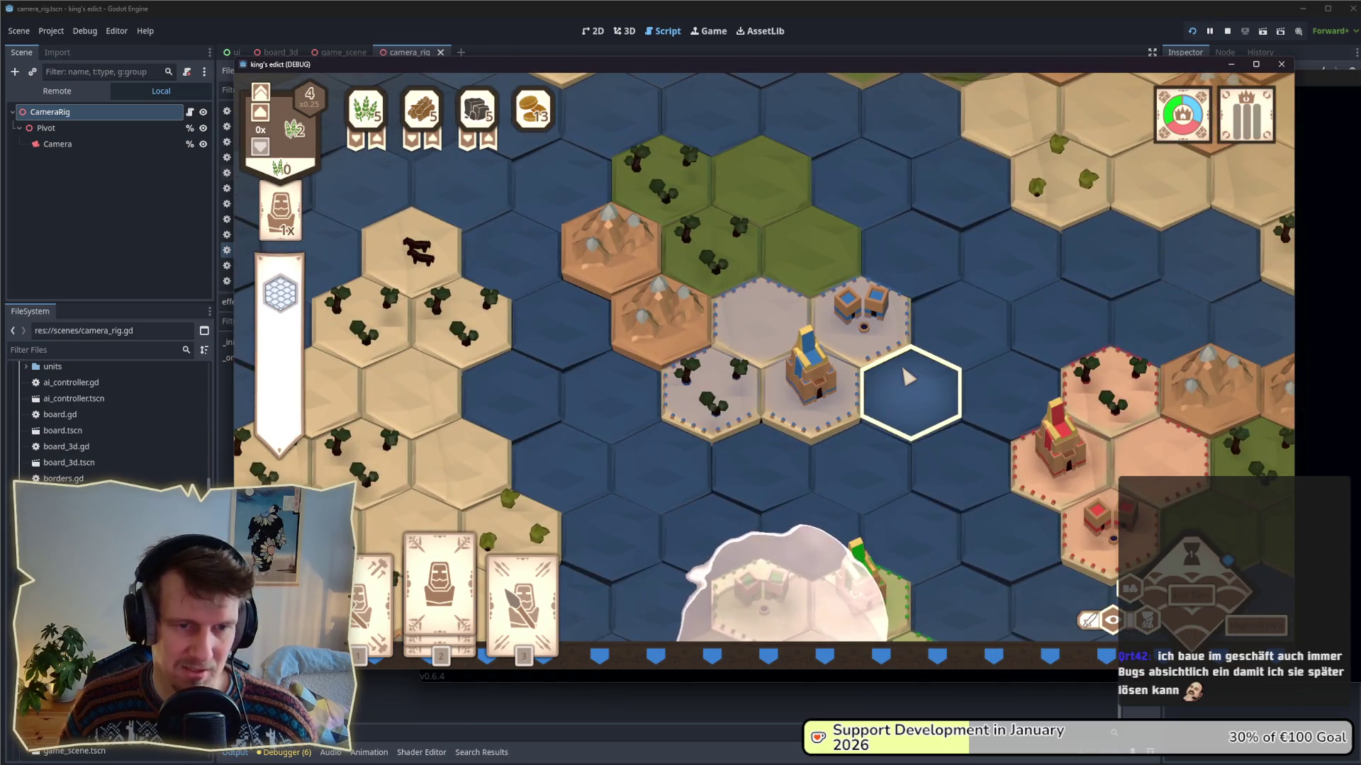
scroll(907, 378, "down", 3)
scroll(907, 378, "up", 4)
scroll(908, 378, "down", 5)
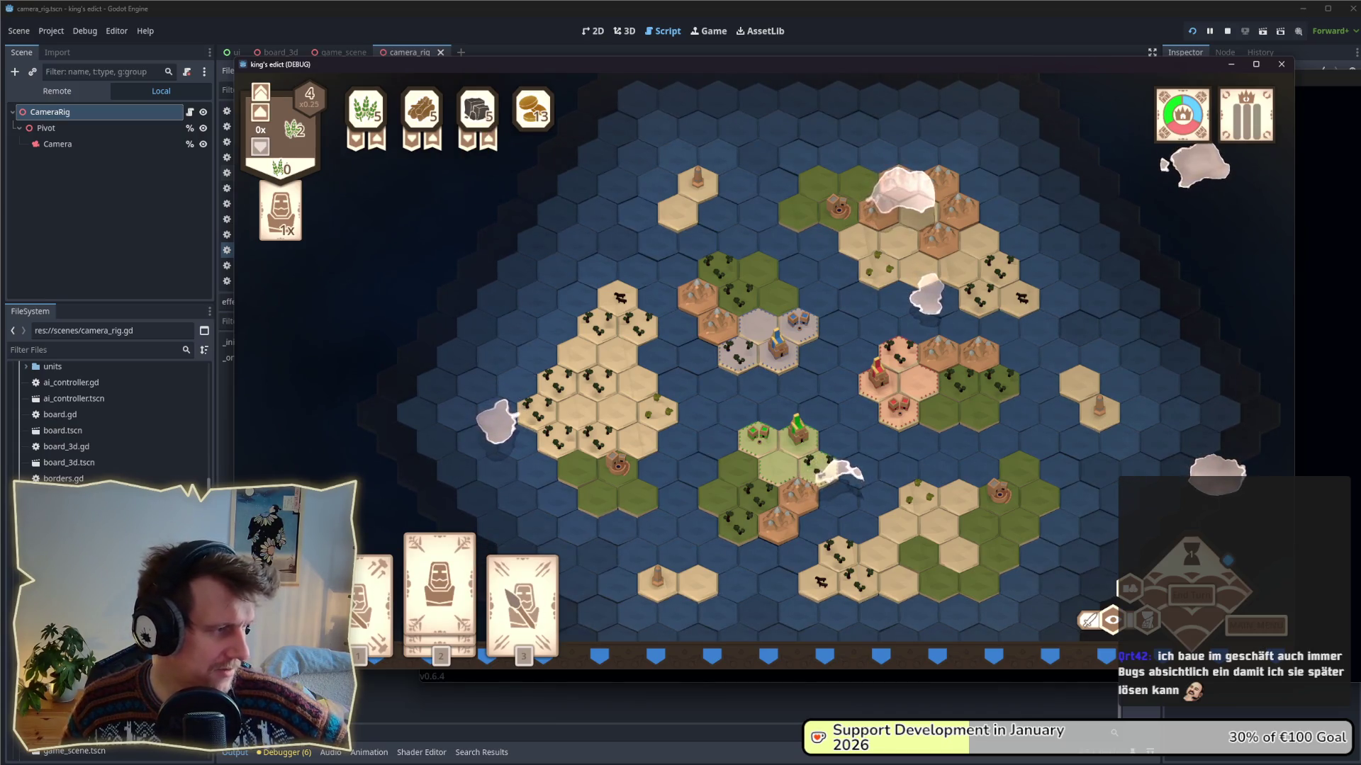
left_click_drag(679, 68, 720, 69)
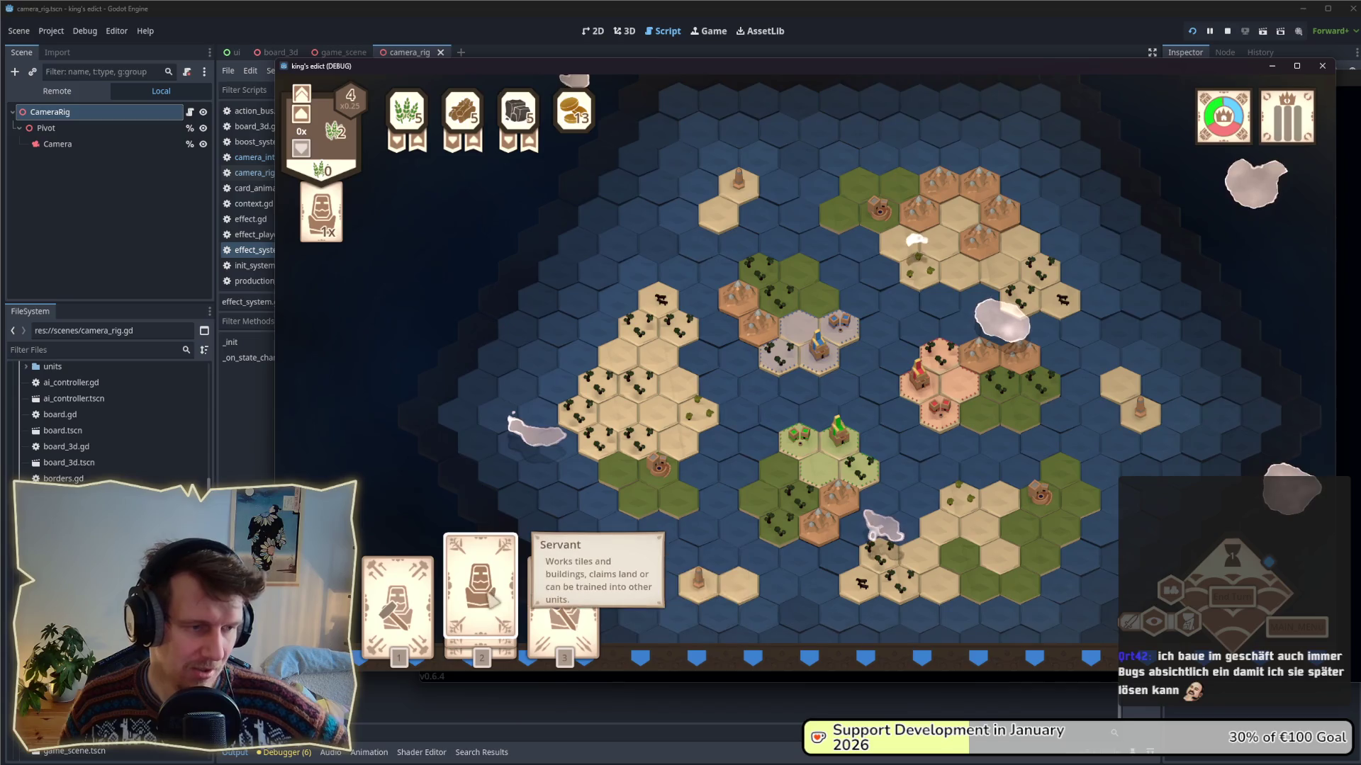
- Use the Builder card to build a SAW_MILL on the tile above the palace
left_click(399, 585)
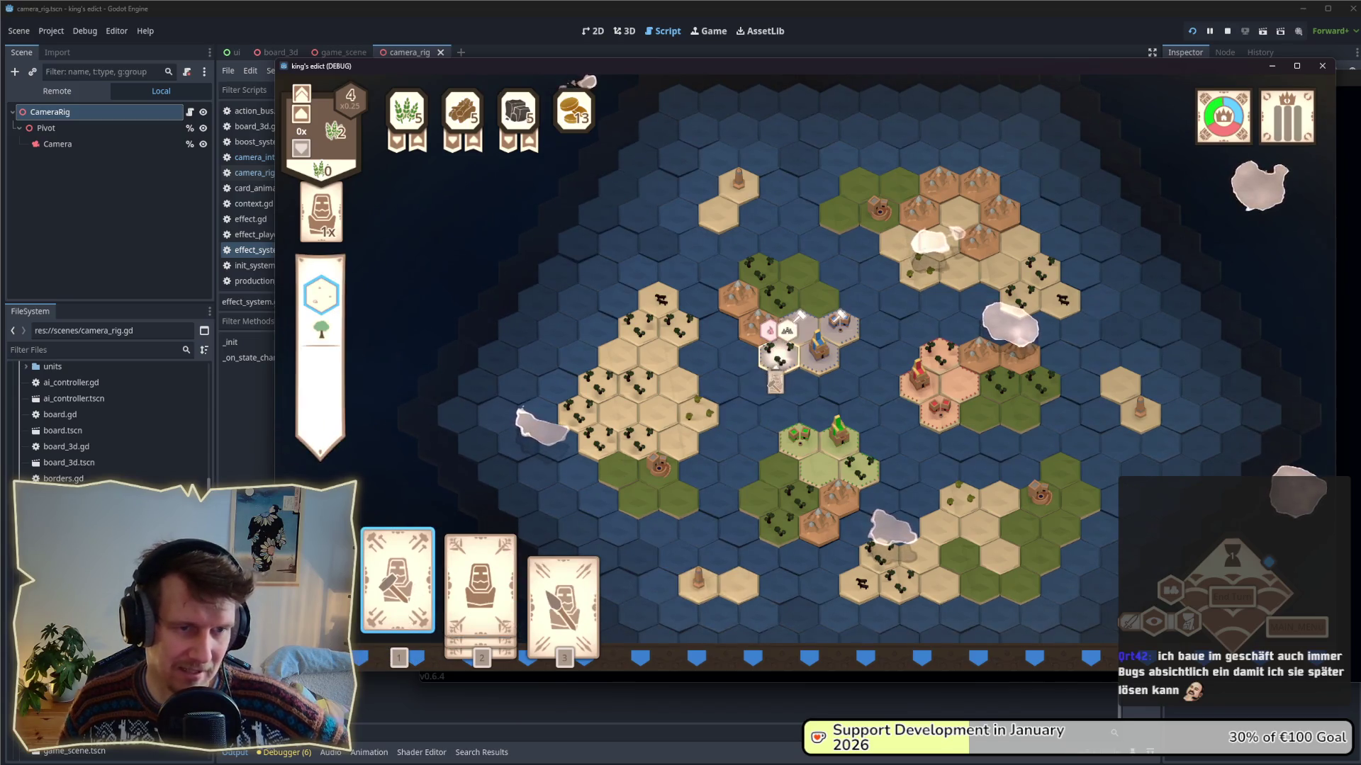
scroll(780, 358, "up", 5)
mouse_move(794, 333)
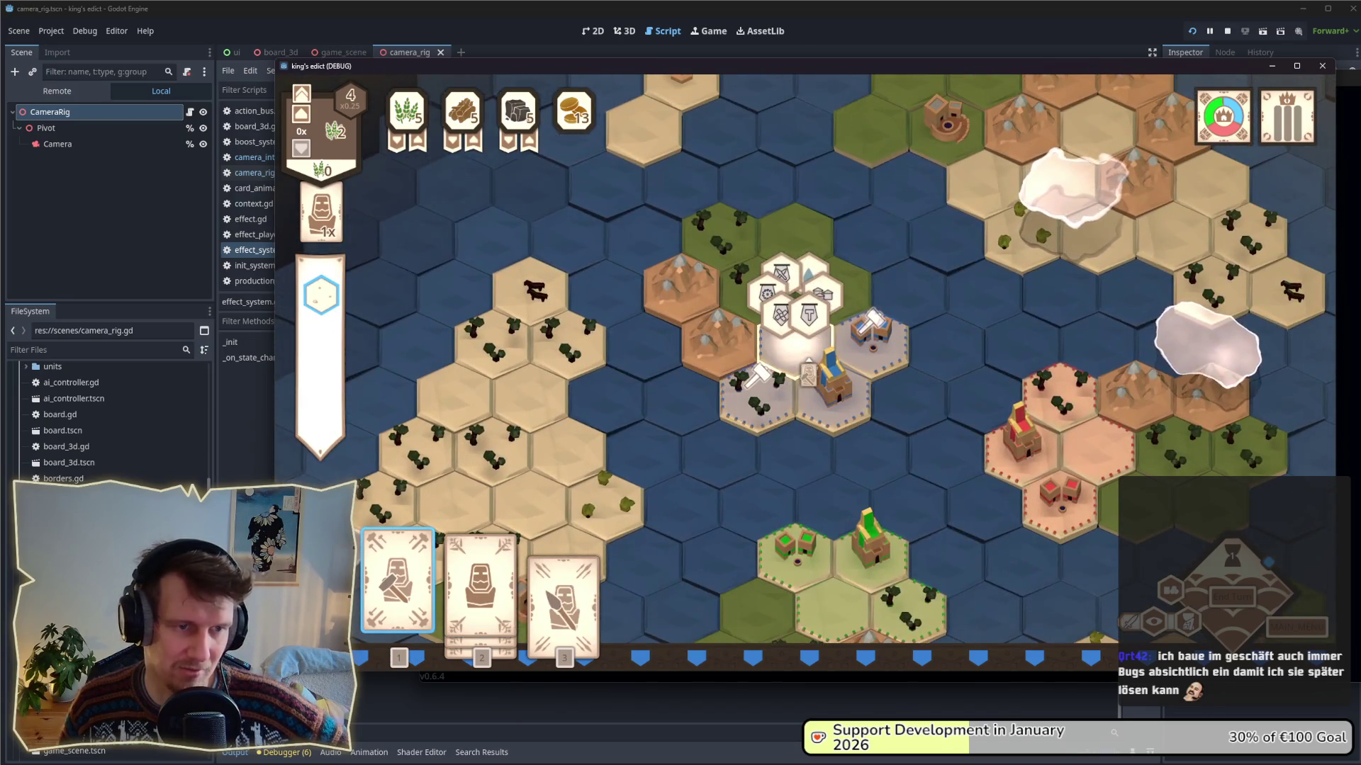
left_click(800, 358)
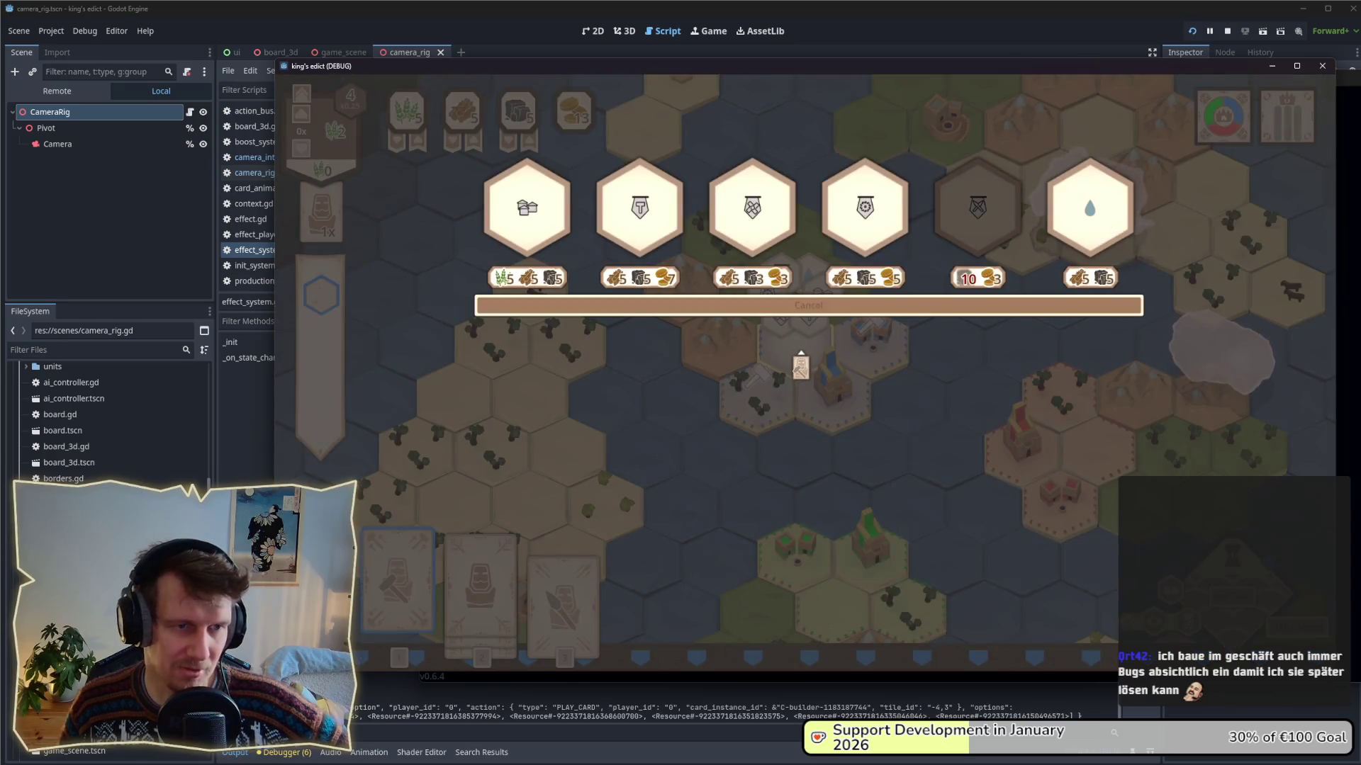
mouse_move(841, 232)
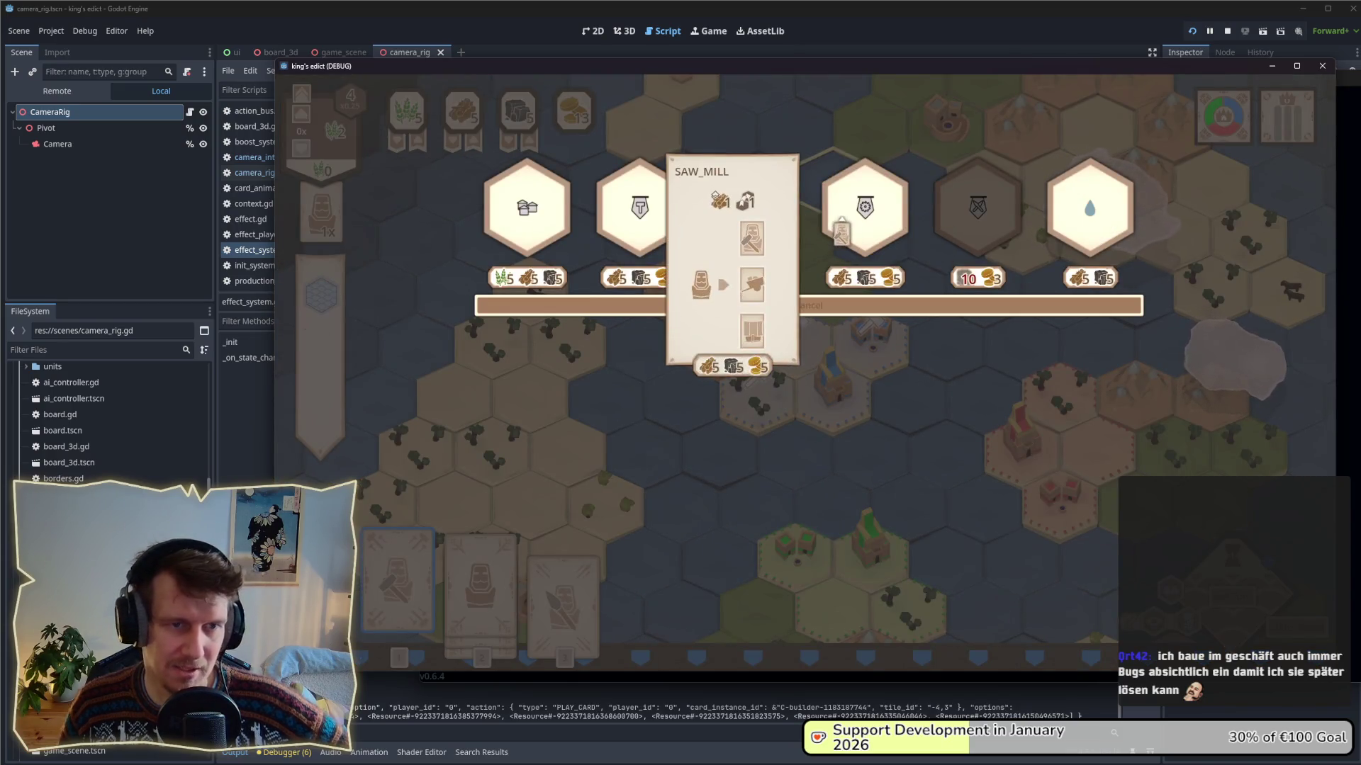
left_click(842, 232)
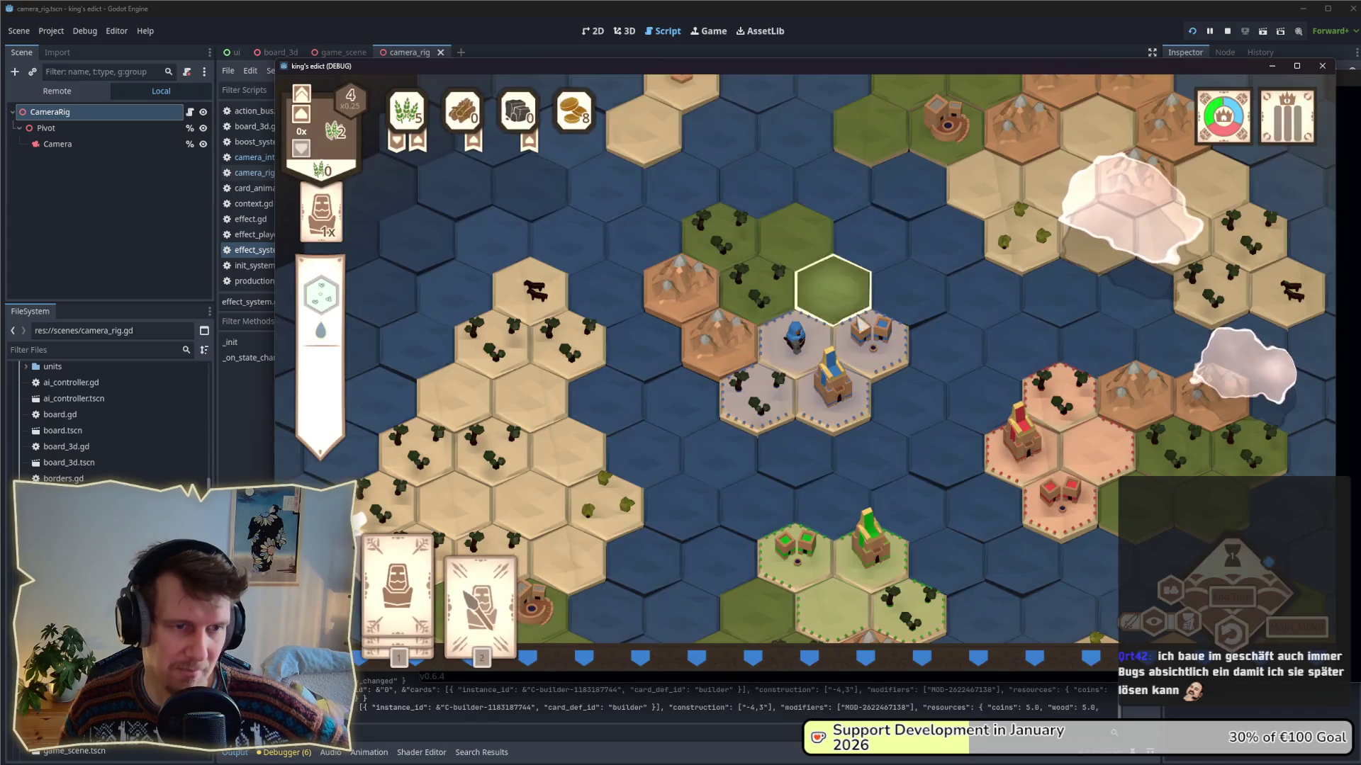
- Place a Servant on a green hex and recruit the first unit option for 2 coins
left_click(423, 601)
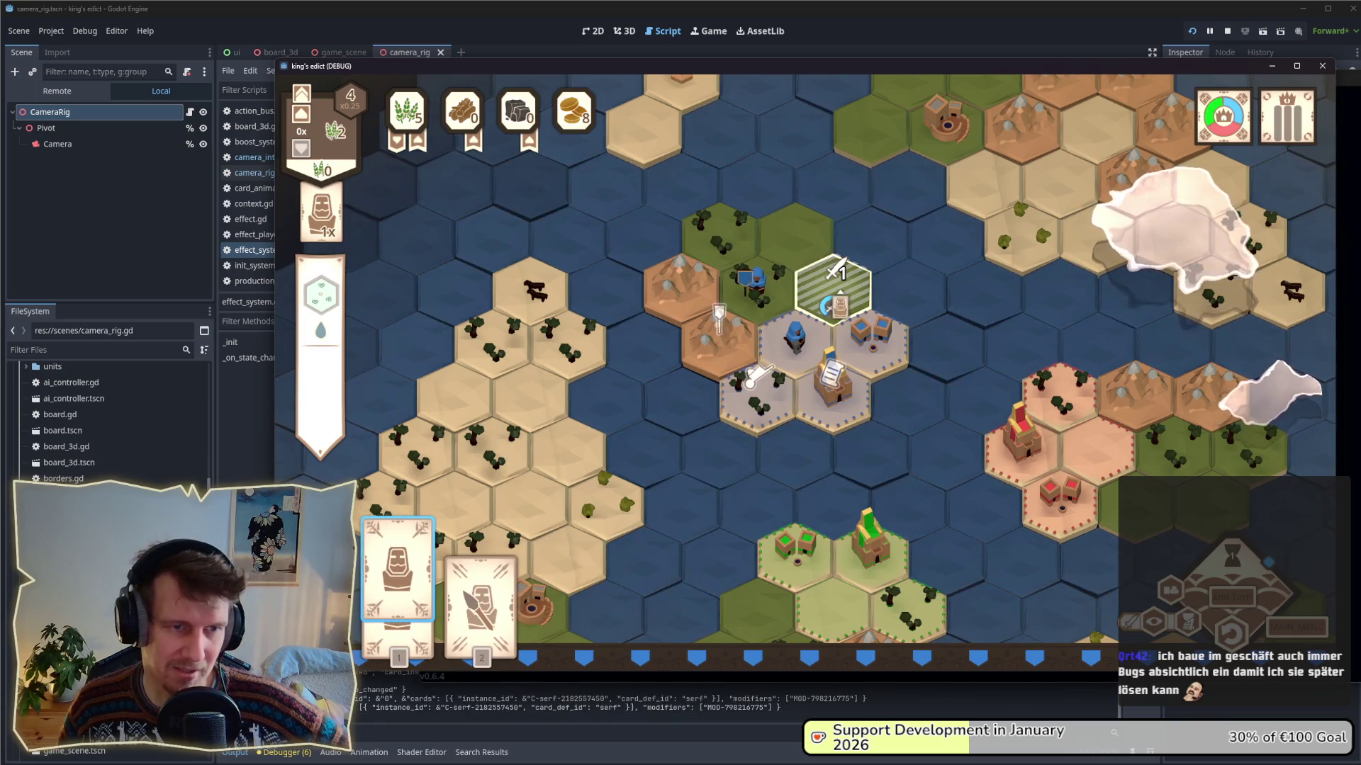
left_click(835, 288)
left_click(825, 400)
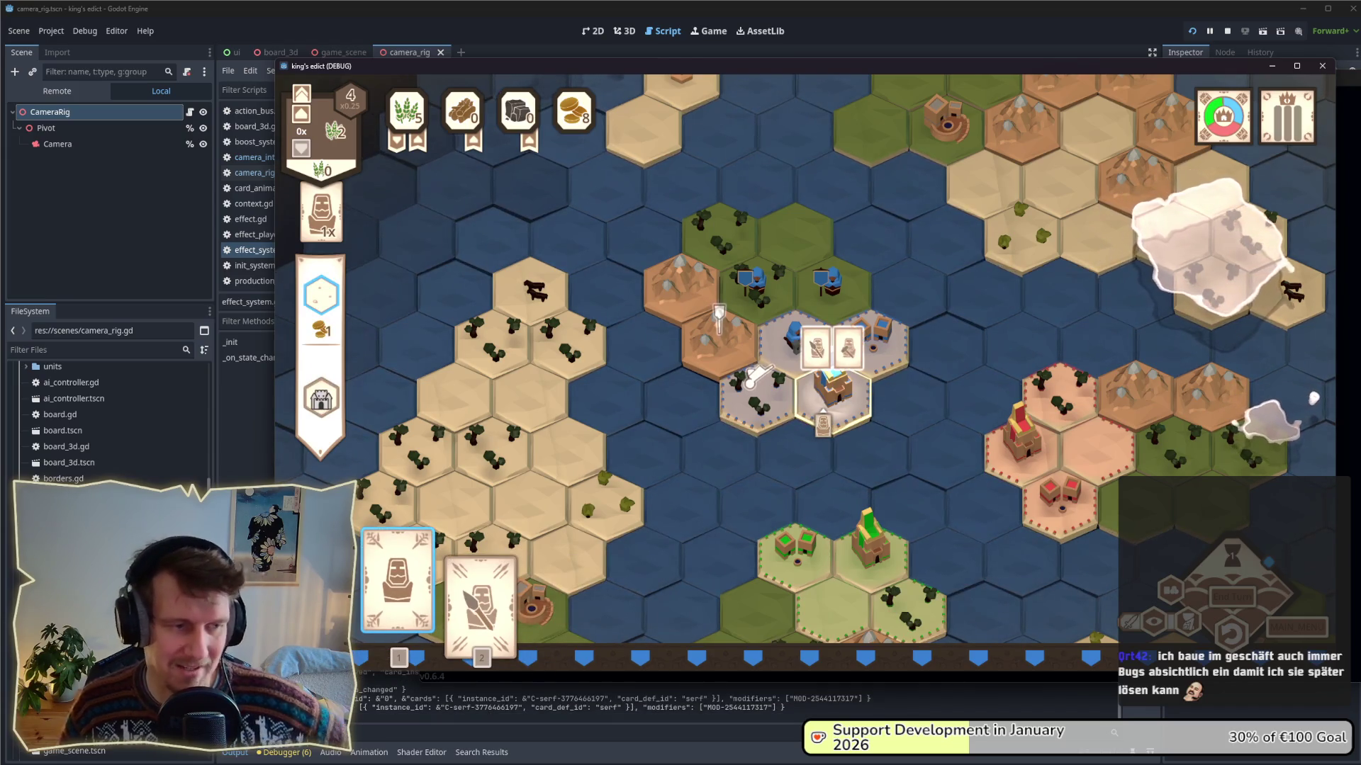
left_click(816, 347)
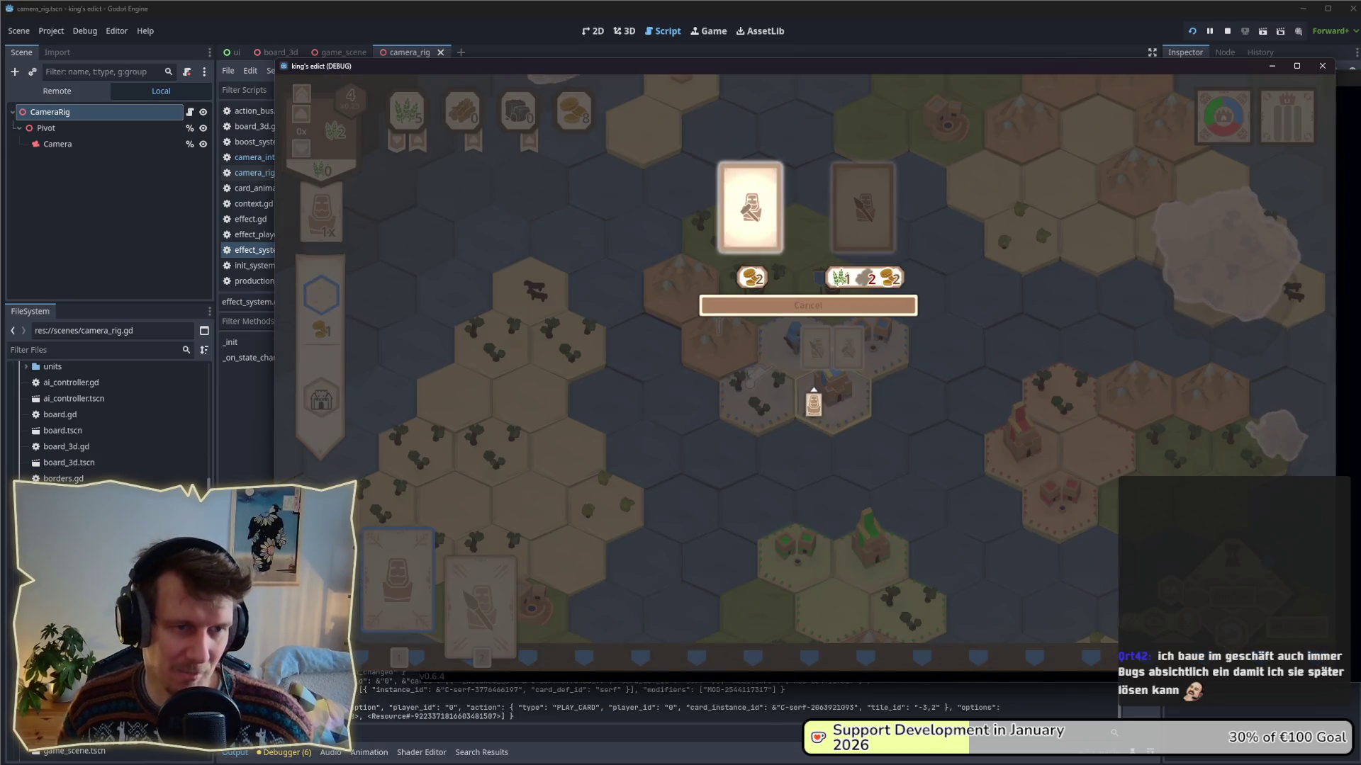
left_click(752, 213)
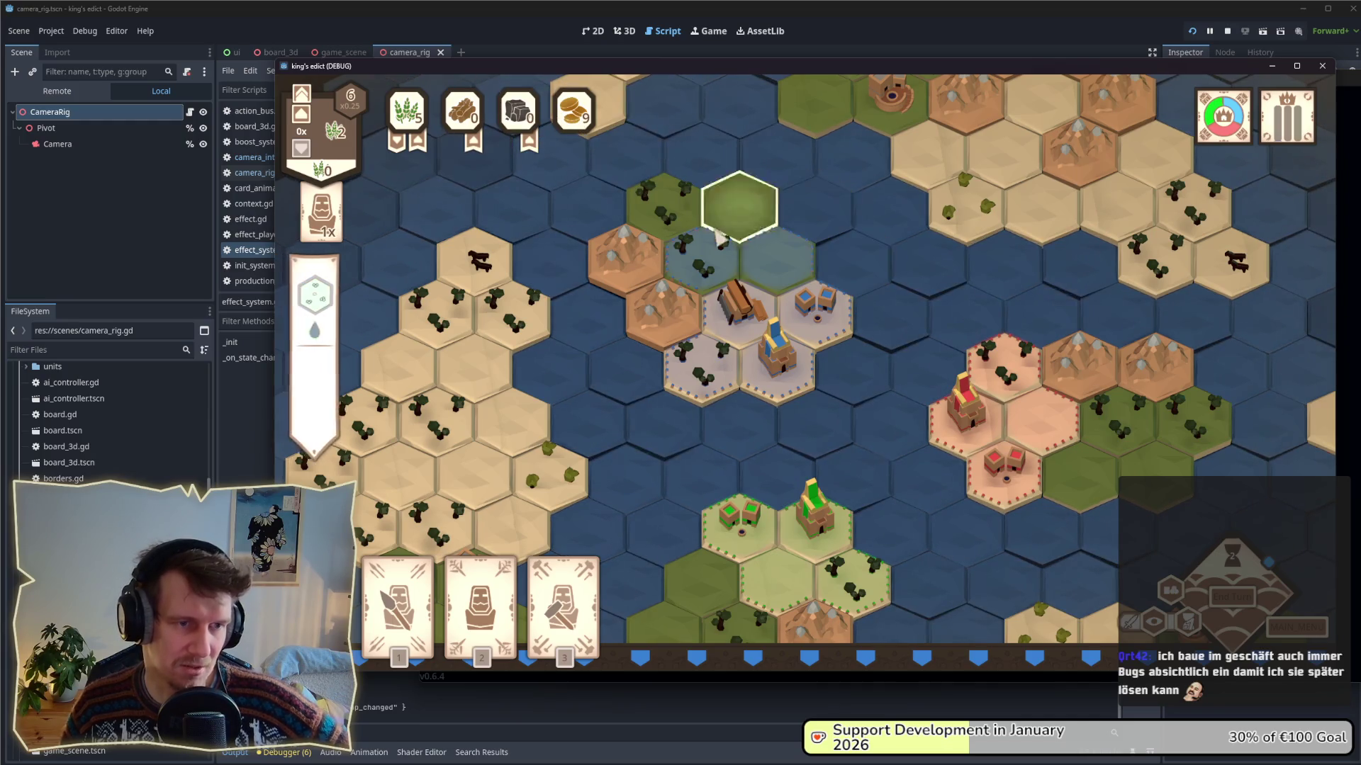
key("a")
key("w")
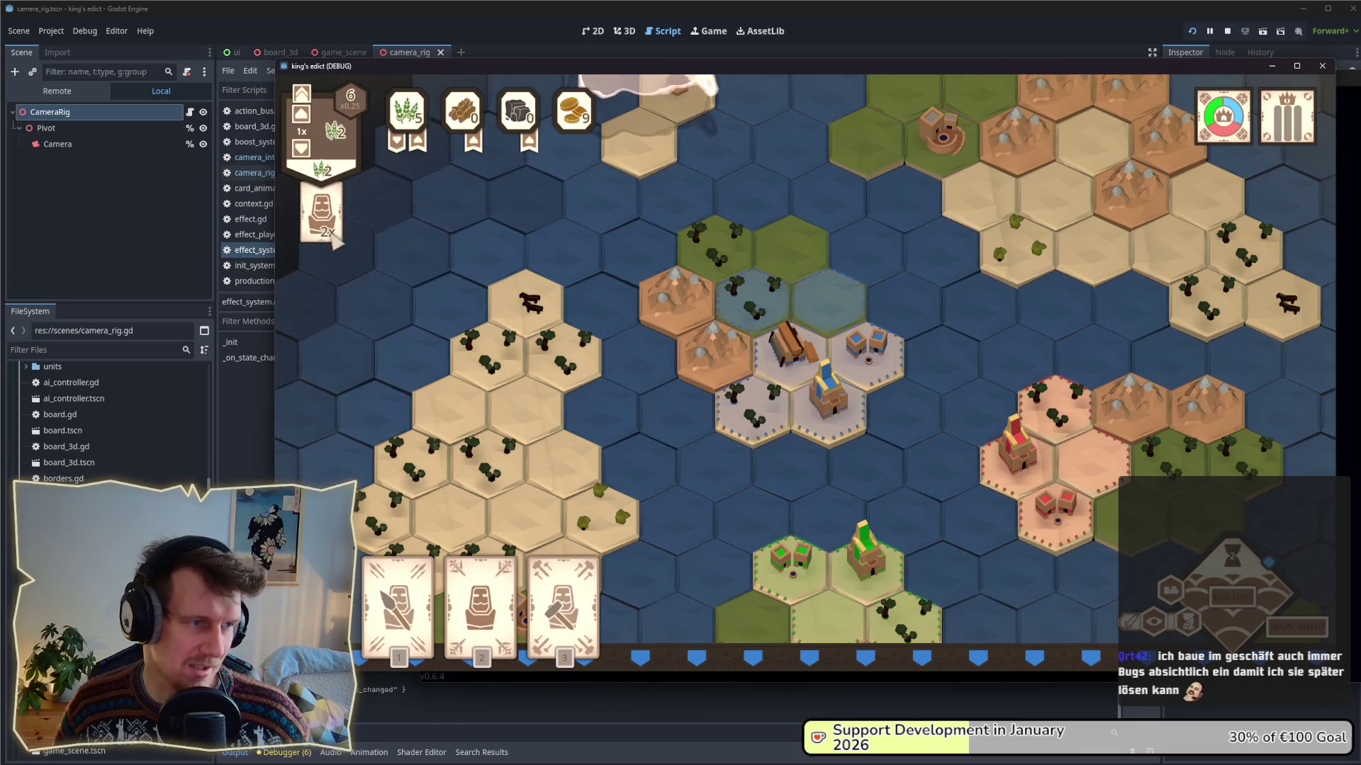
left_click(480, 589)
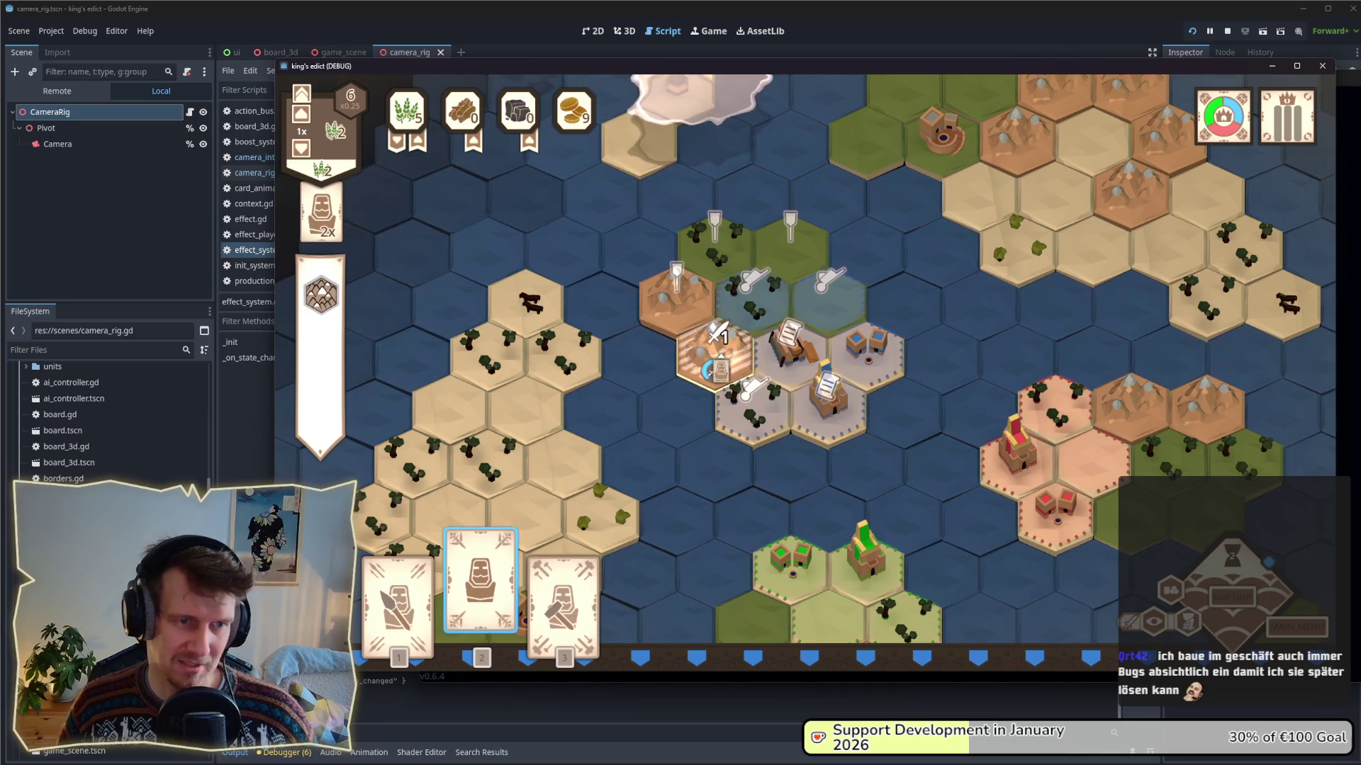
right_click(780, 333)
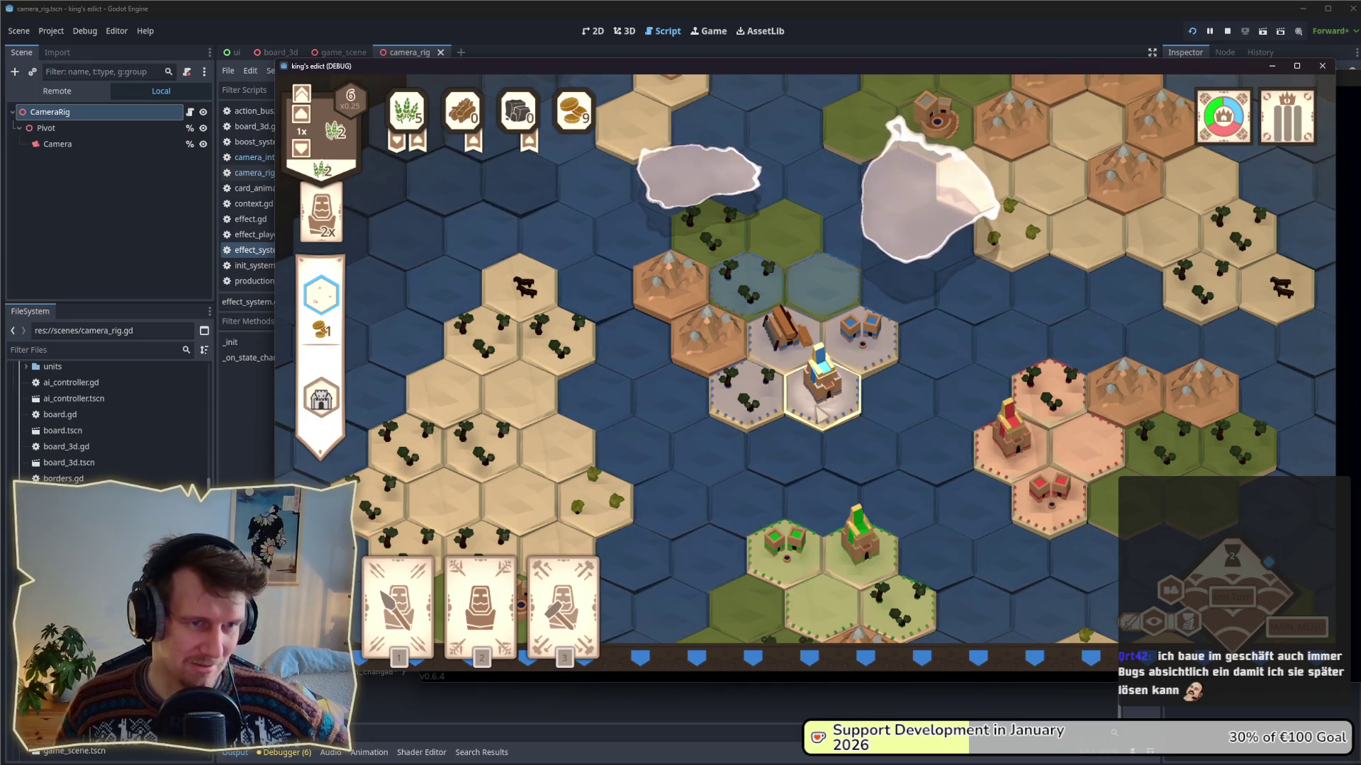
scroll(838, 423, "down", 3)
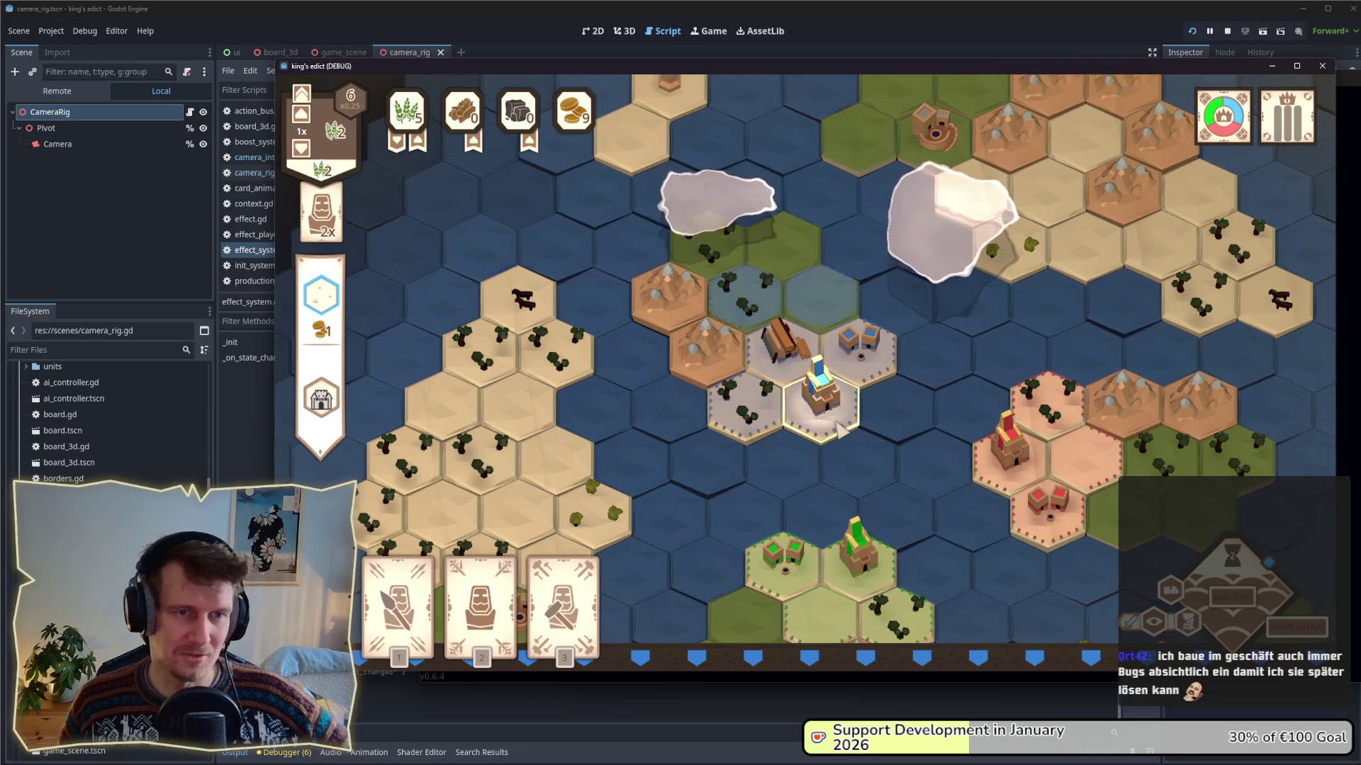
- Inspect the water hex beside the city and pan and zoom around the map
left_click(844, 439)
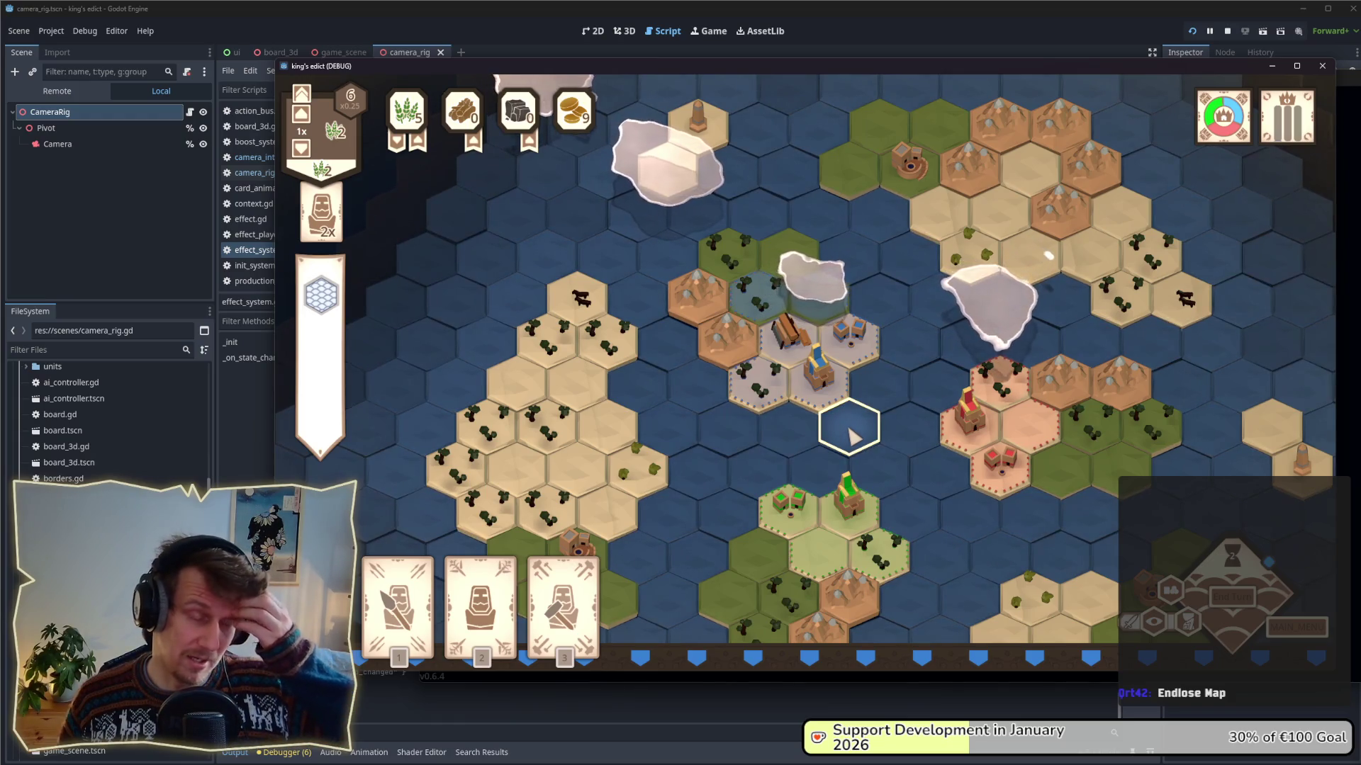
key("d")
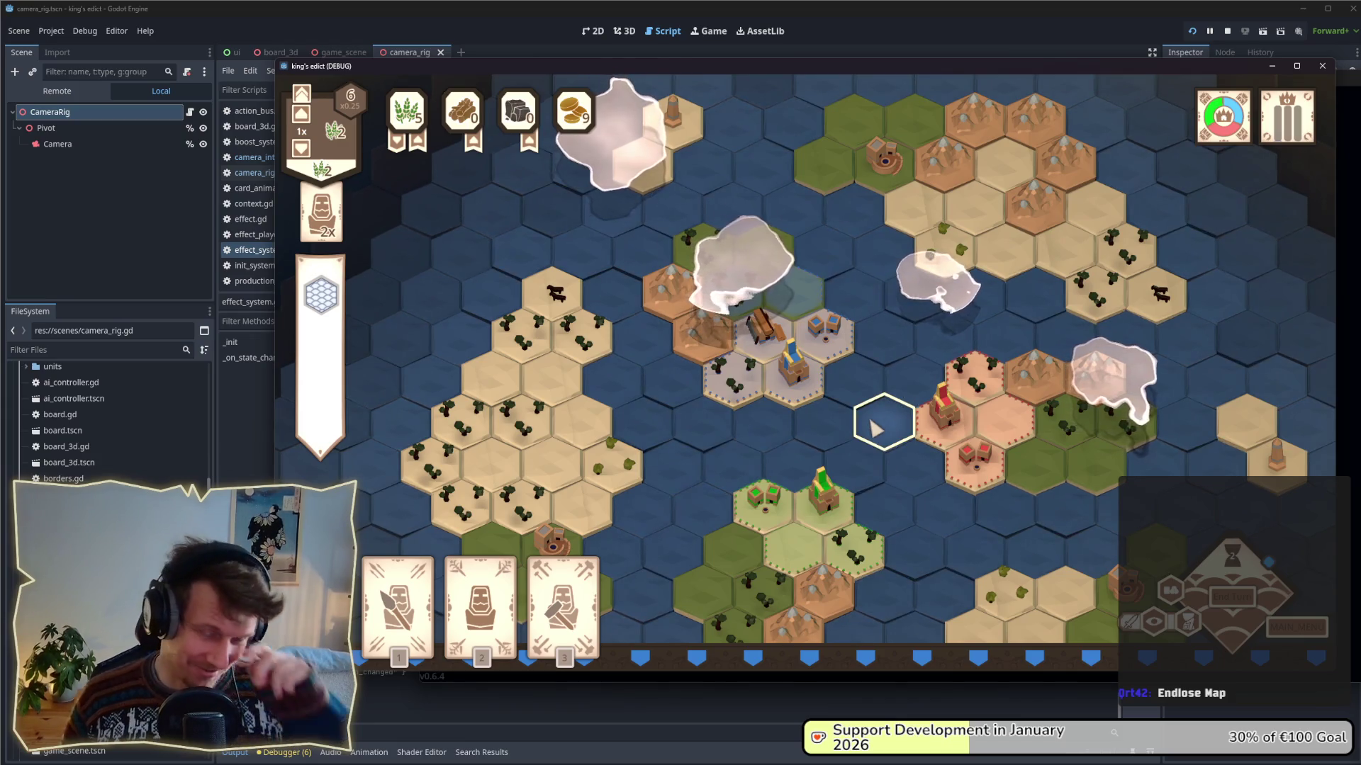
scroll(875, 427, "down", 3)
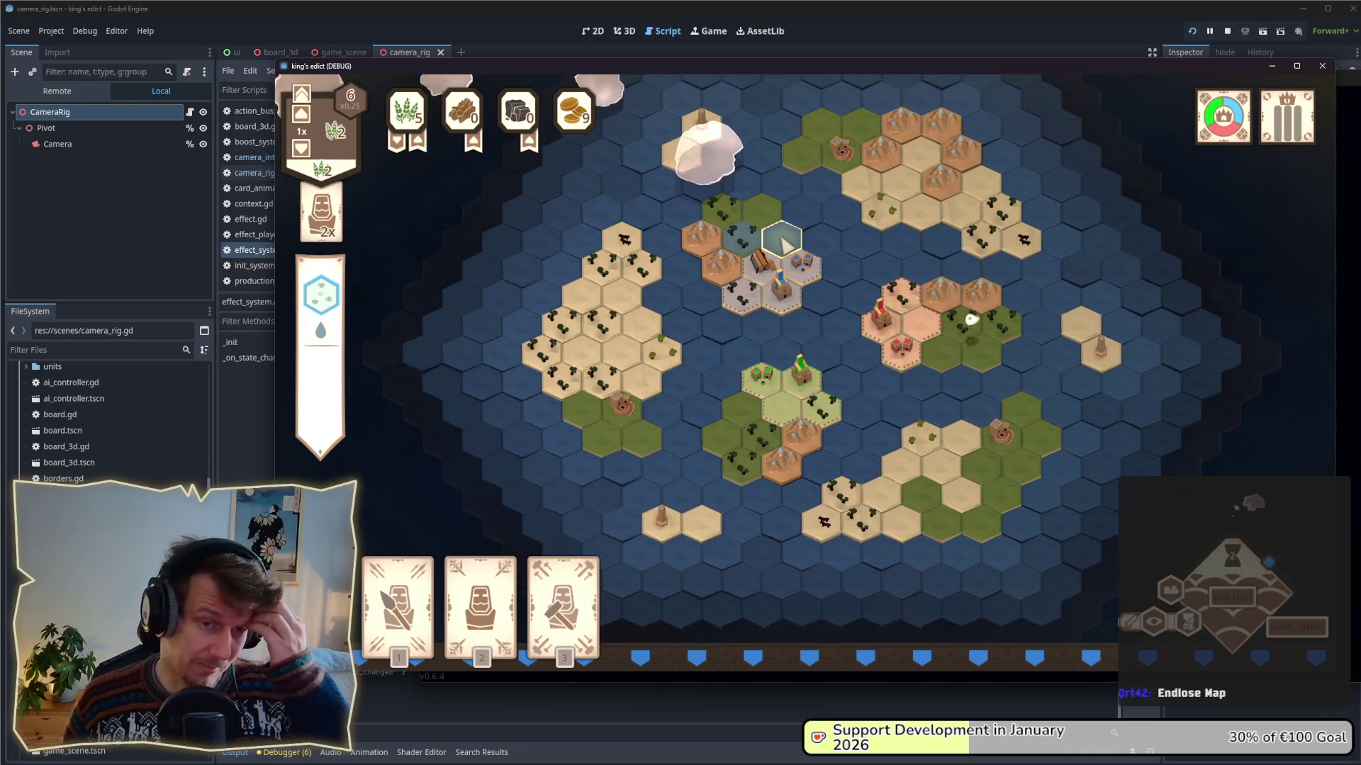
scroll(950, 241, "up", 3)
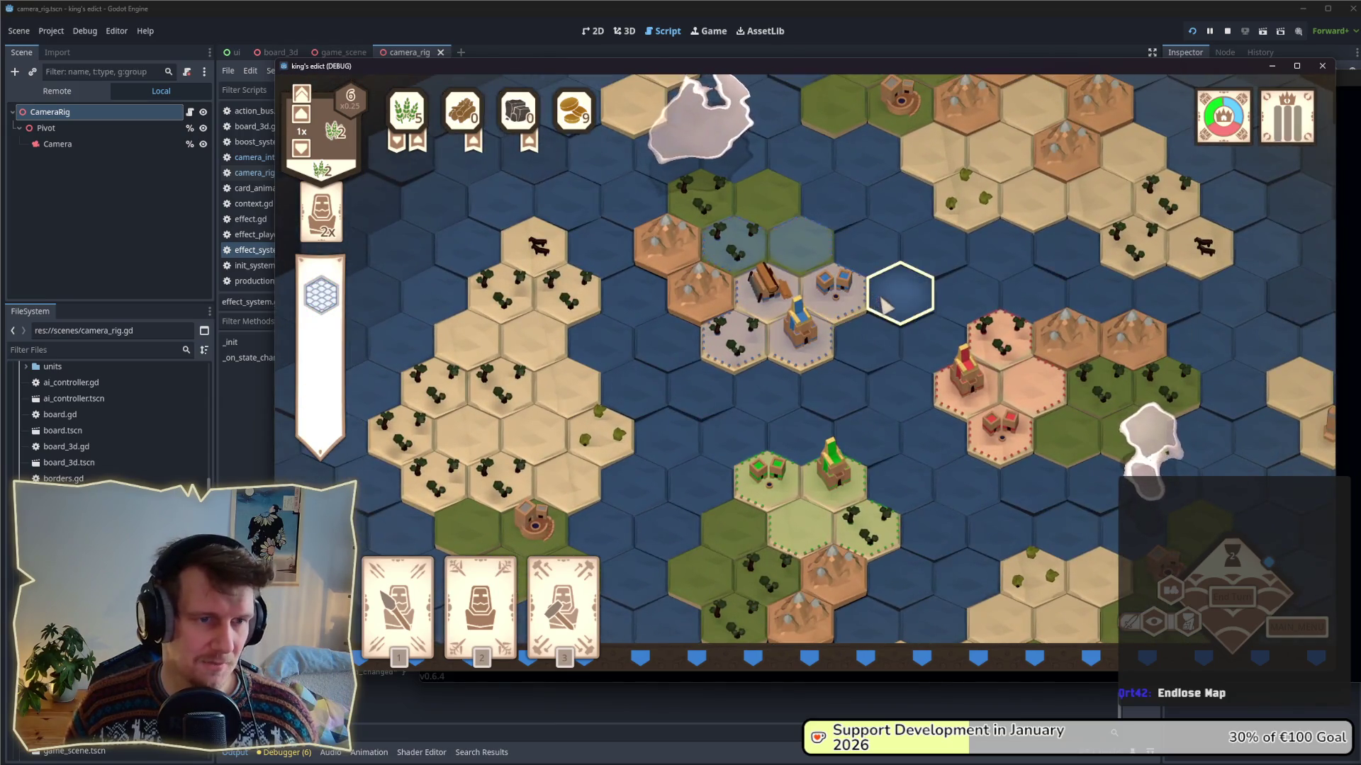
- Place a Servant on the green hex north of the city, inspect nearby water, advance to turn 7
mouse_move(1236, 138)
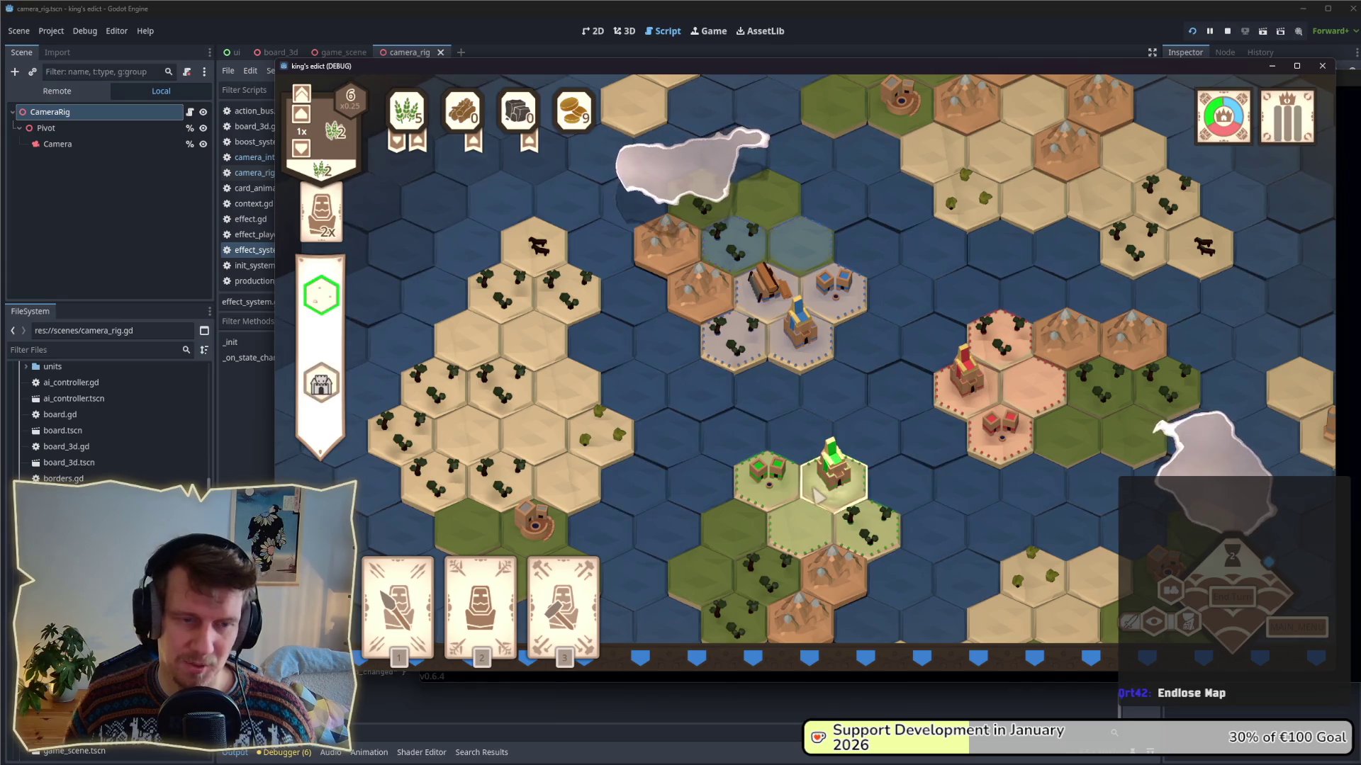
mouse_move(1281, 135)
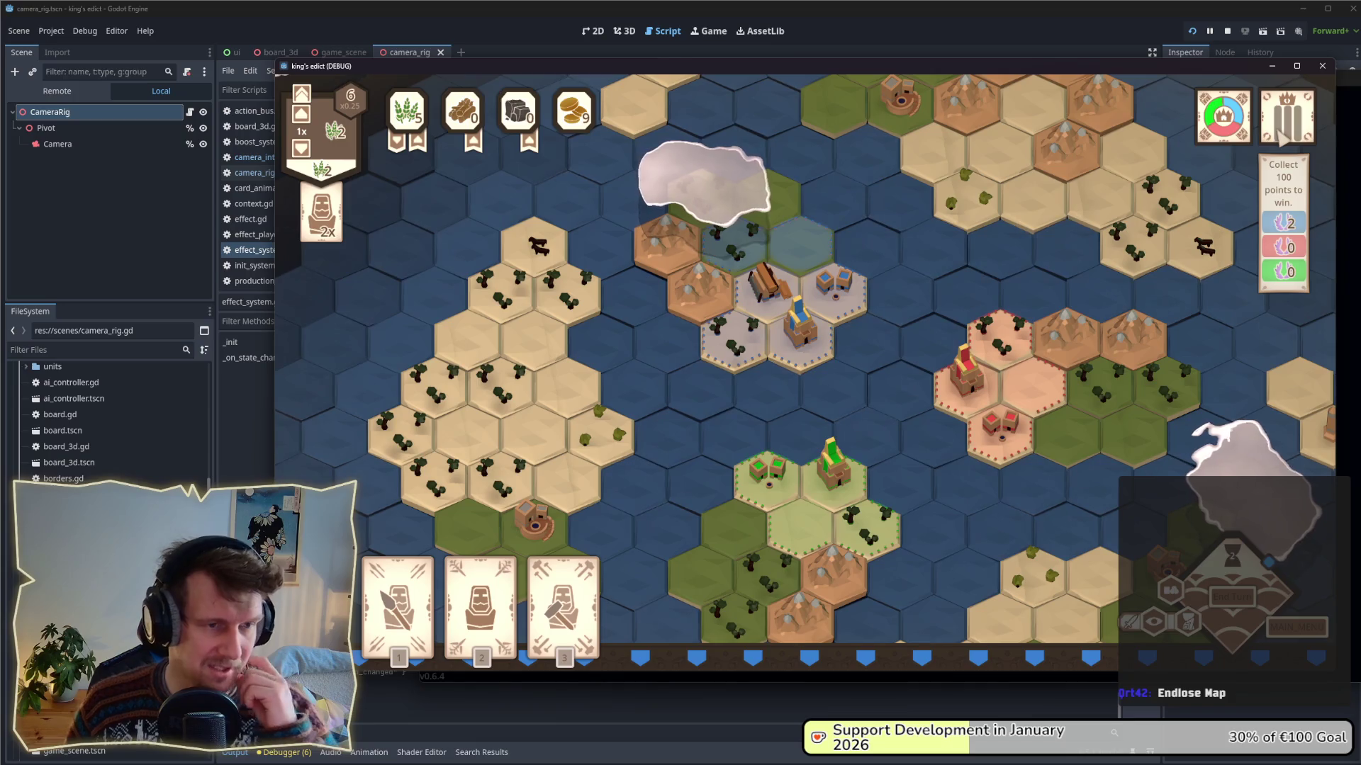
left_click(502, 617)
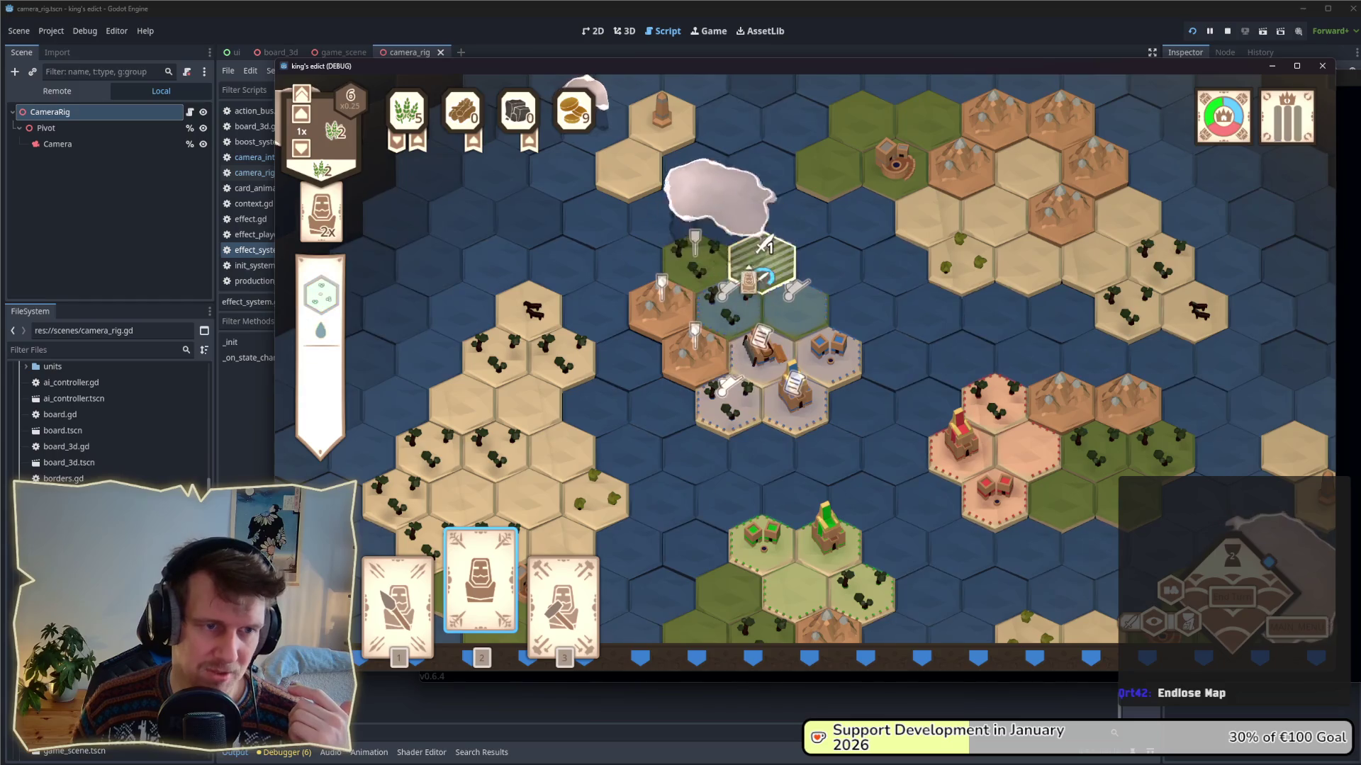
left_click(764, 264)
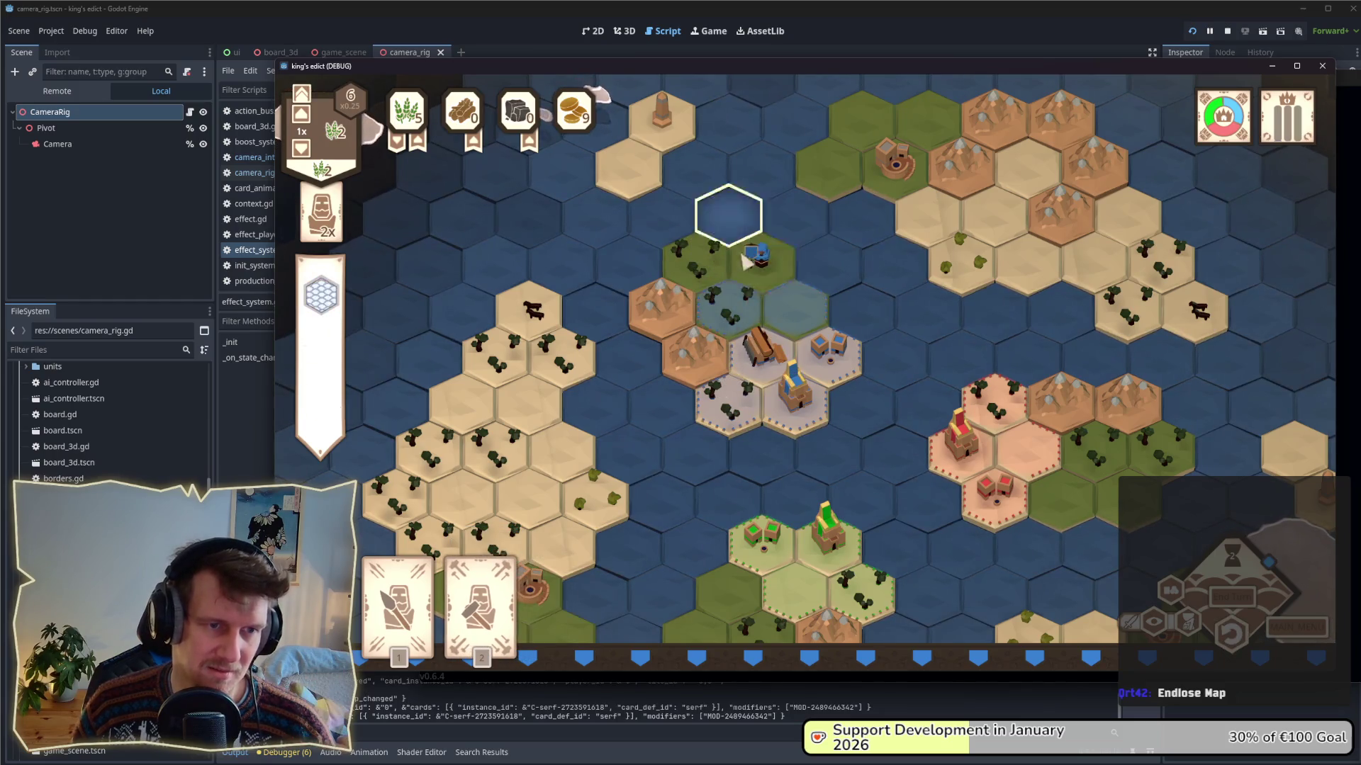
left_click(765, 271)
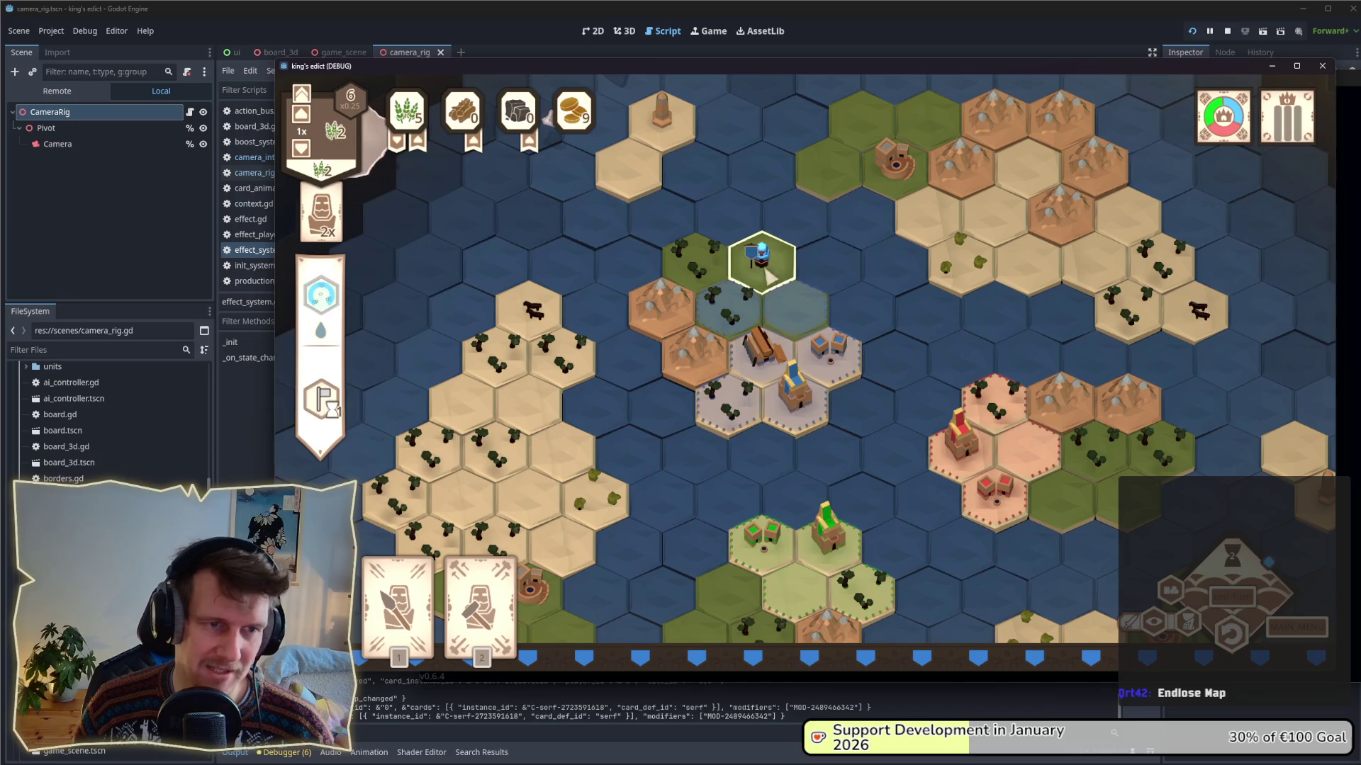
left_click(763, 263)
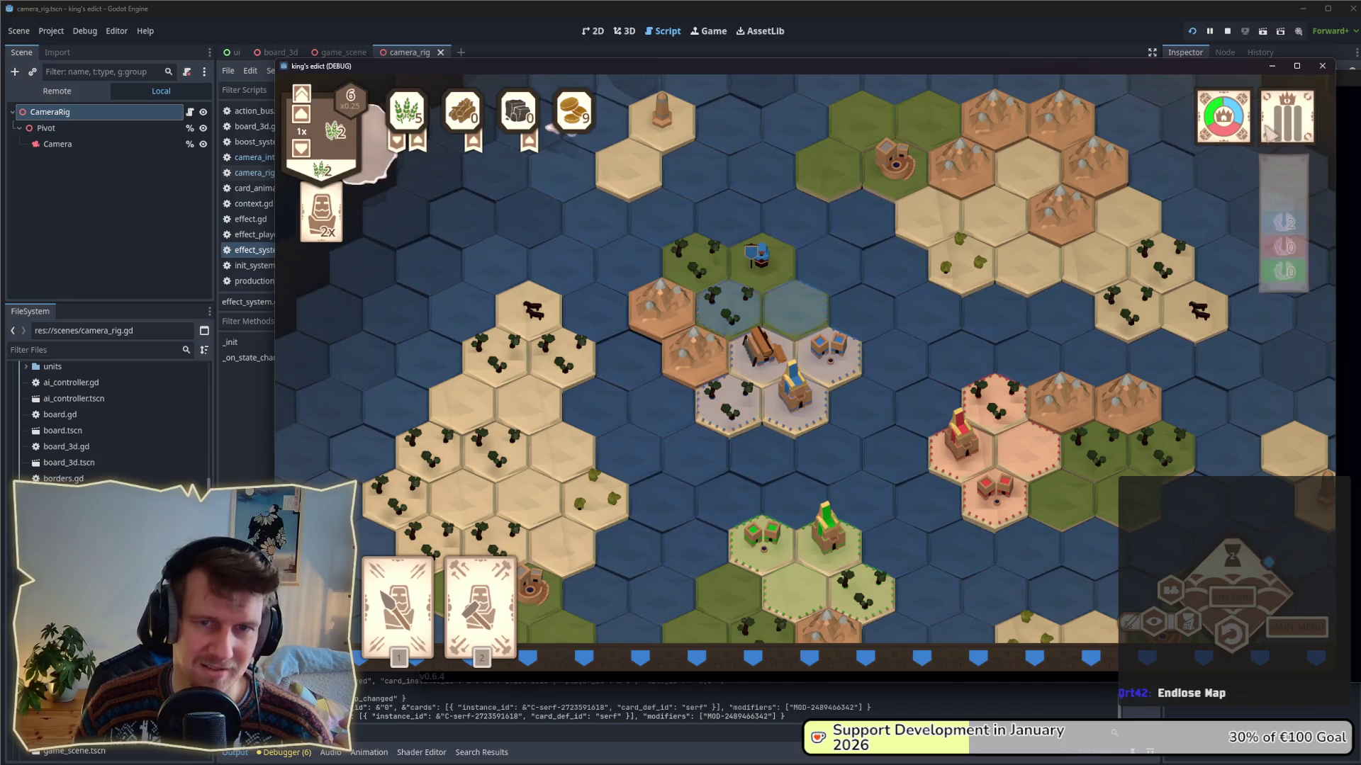
left_click(829, 311)
mouse_move(1289, 141)
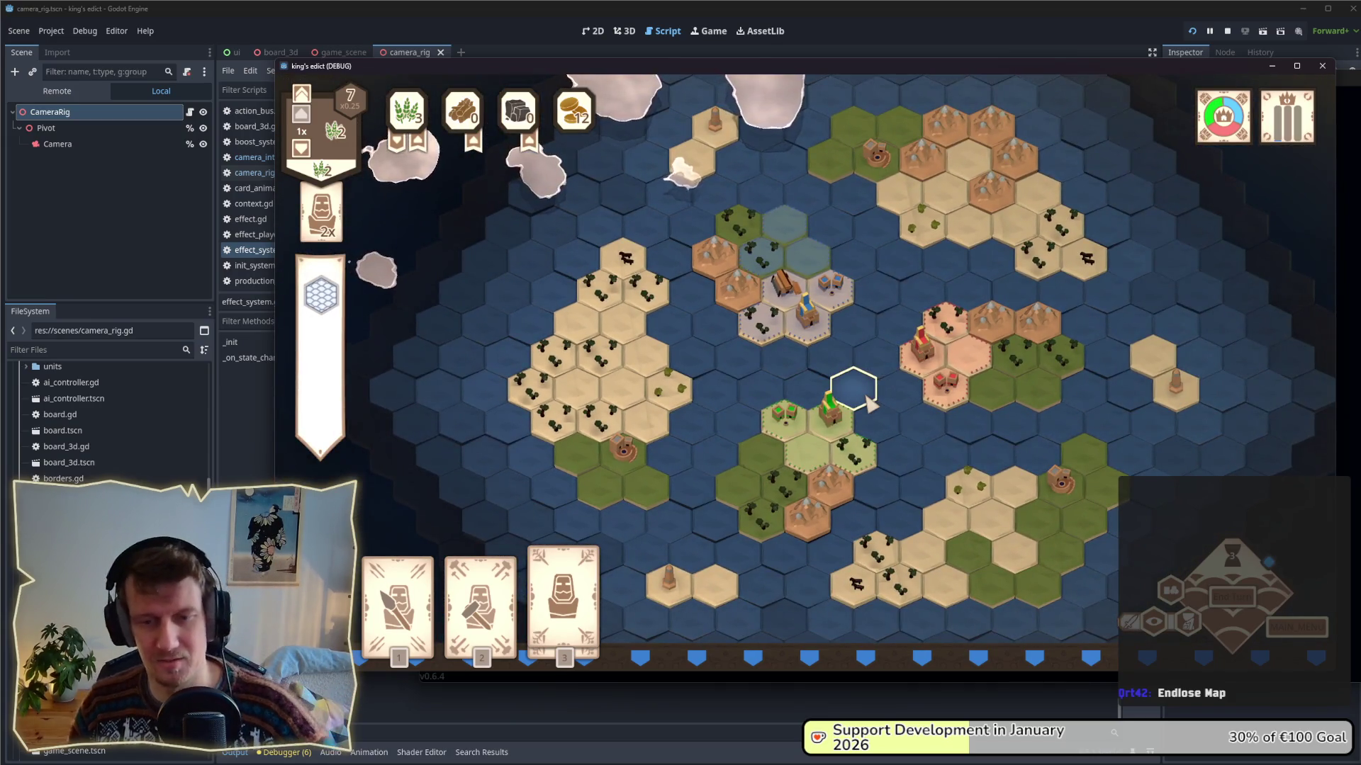
left_click_drag(868, 360, 868, 373)
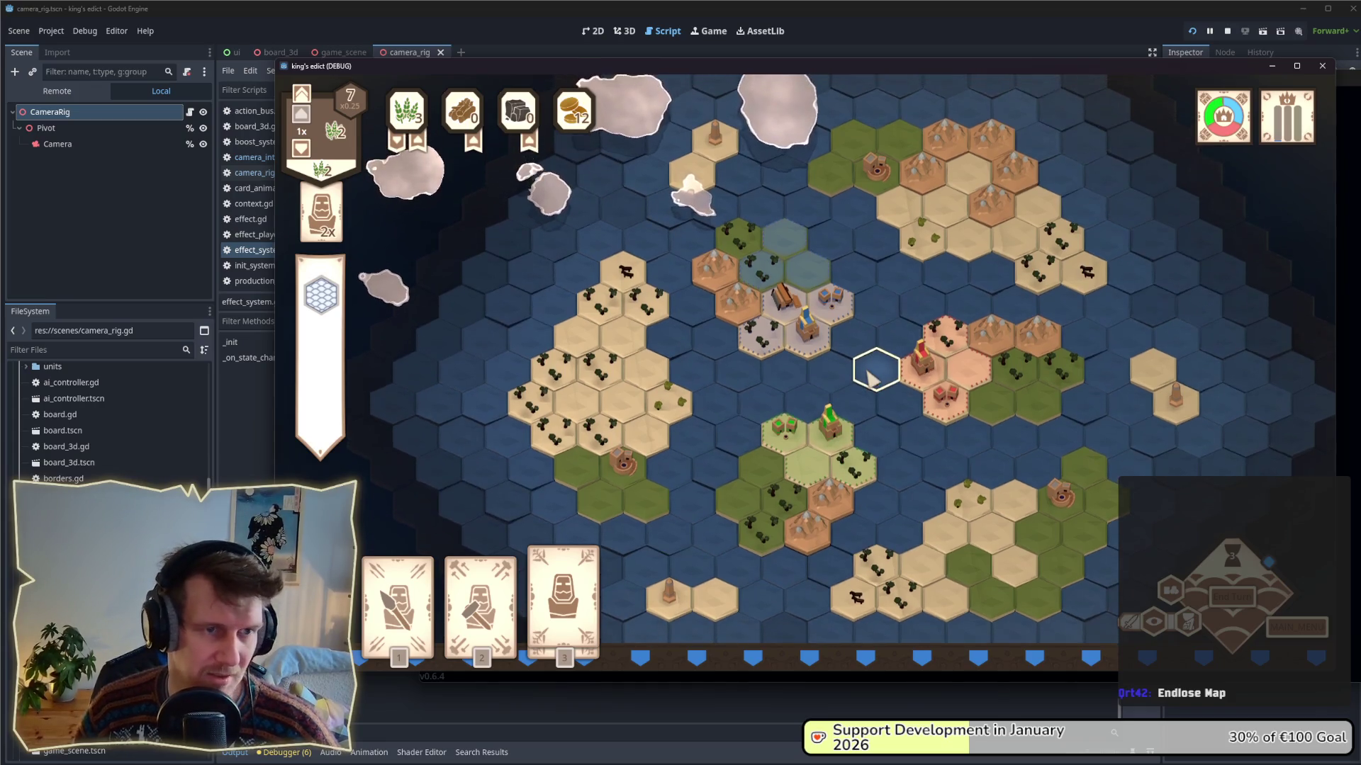
key("s")
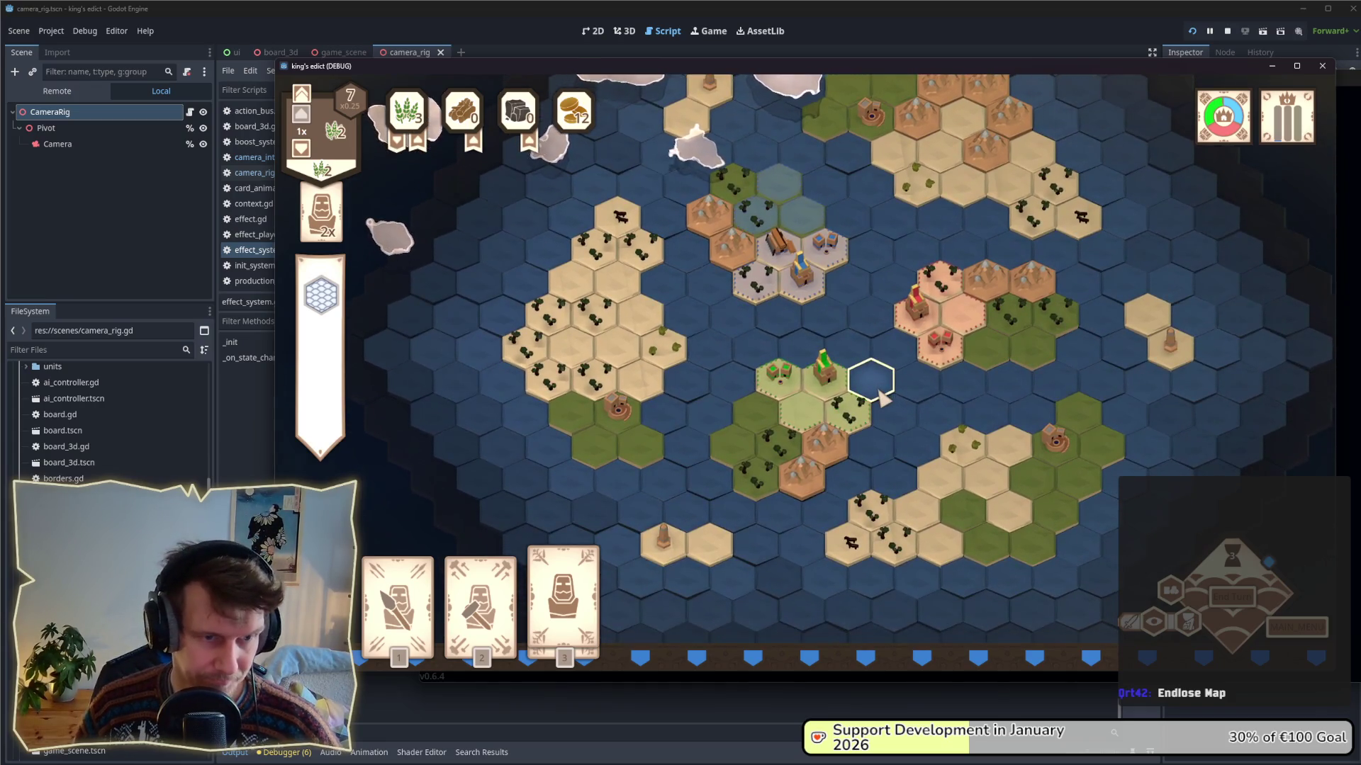
key("w")
key("a")
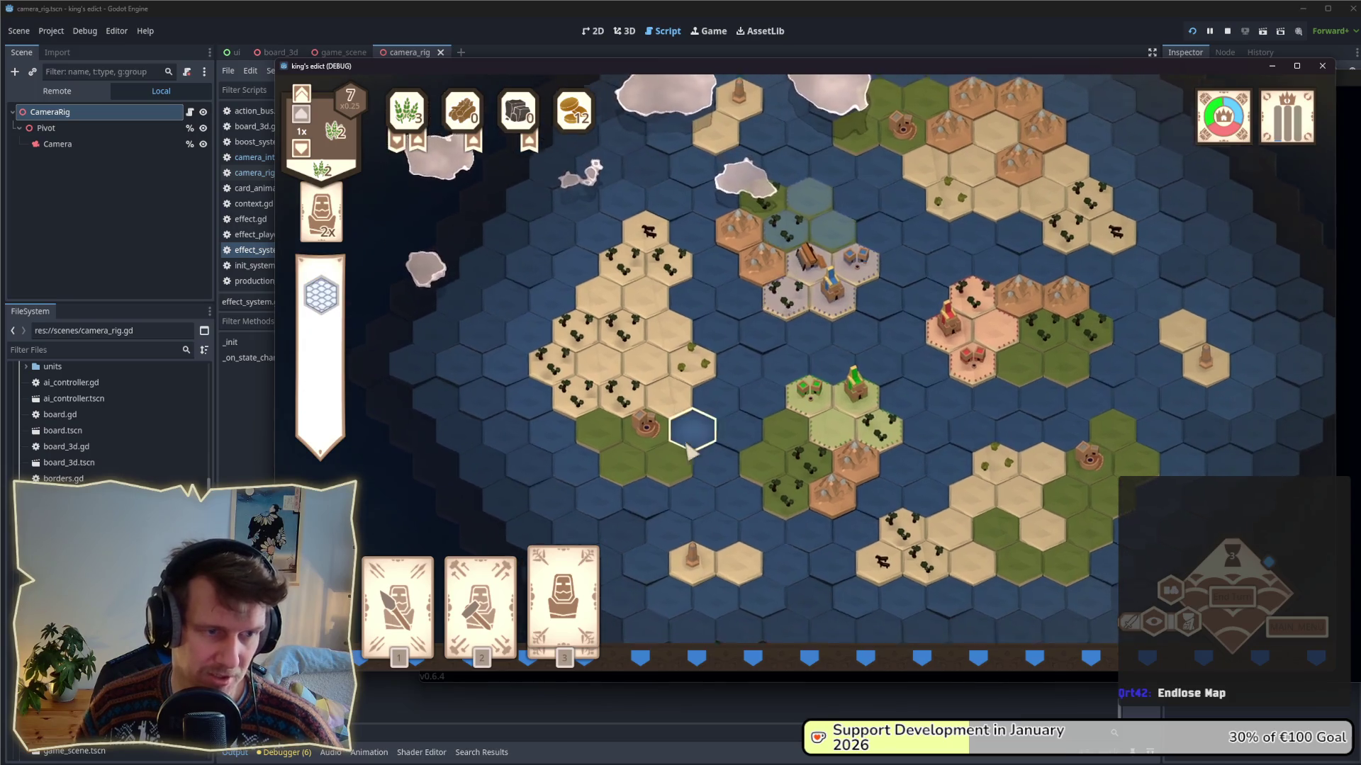
scroll(708, 439, "up", 5)
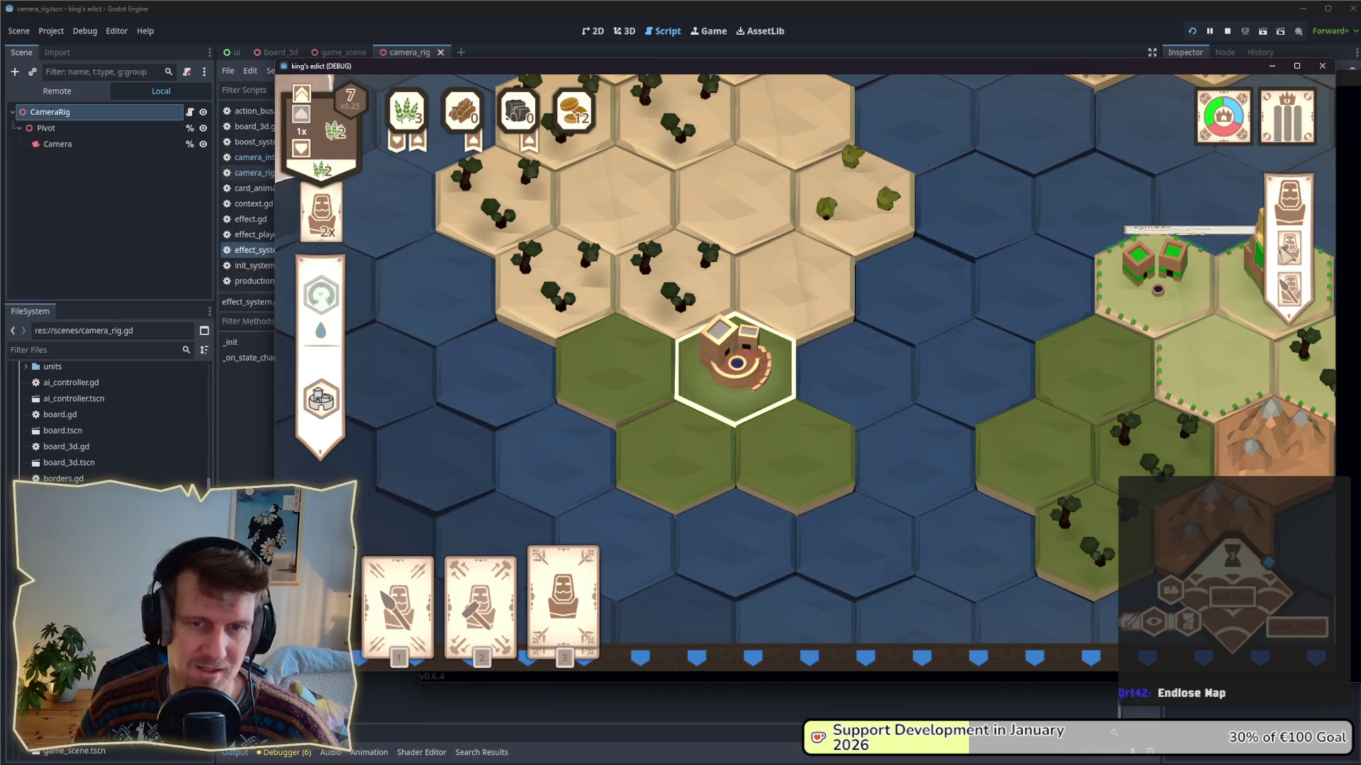
scroll(925, 409, "down", 5)
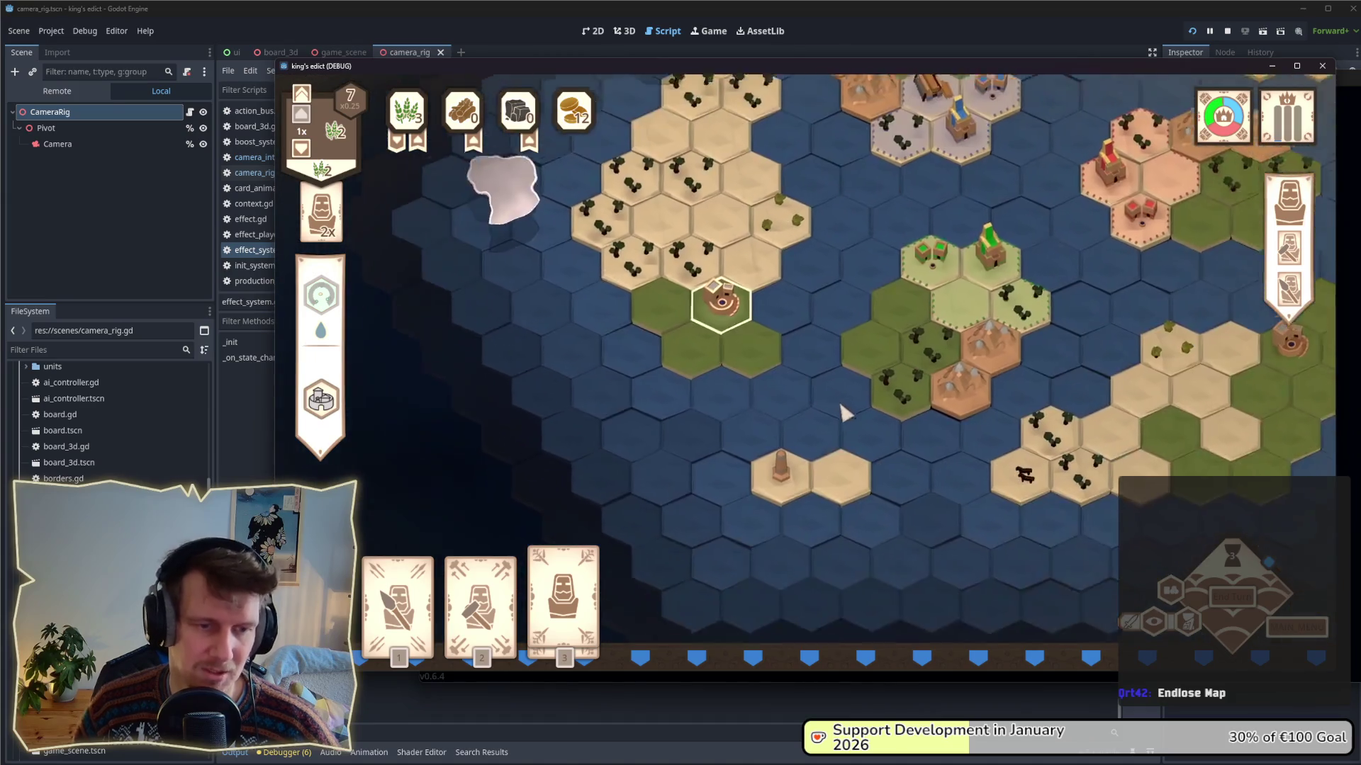
left_click(972, 425)
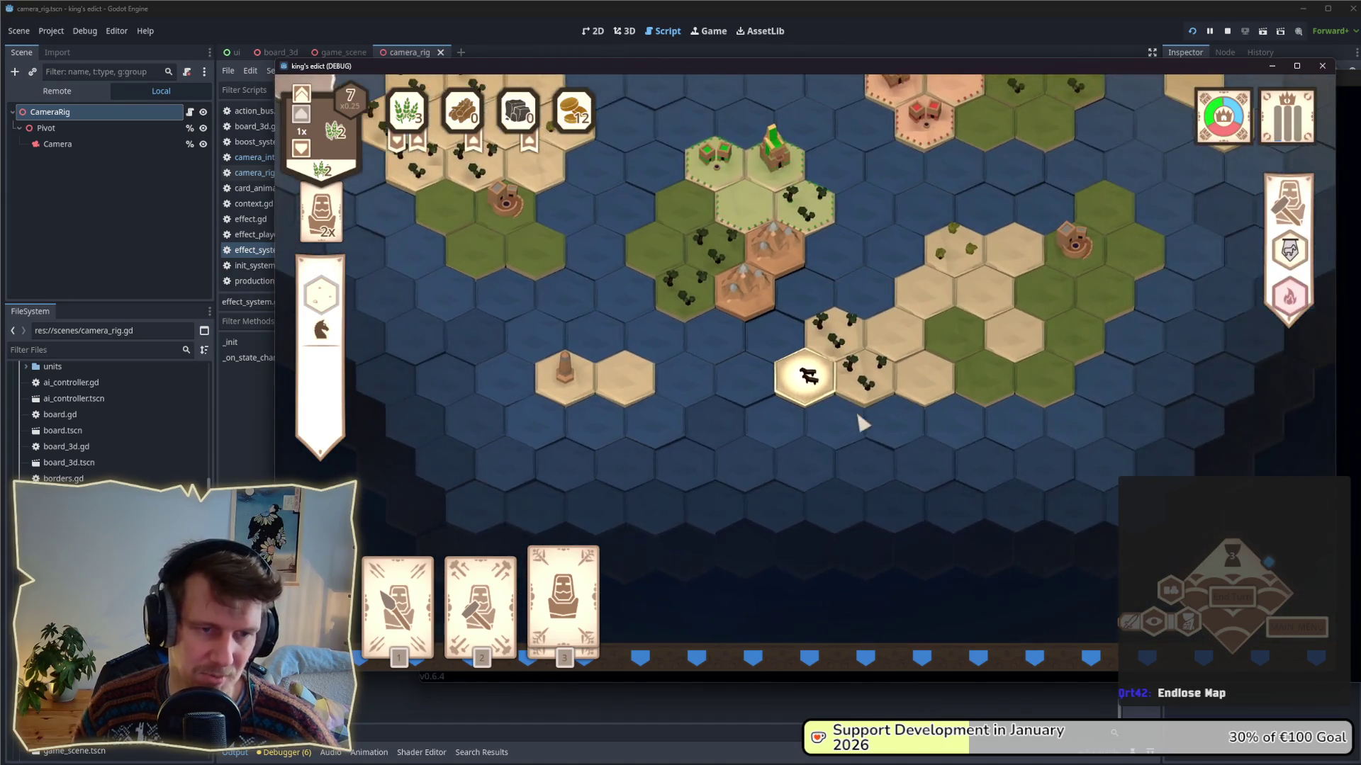
scroll(860, 425, "up", 5)
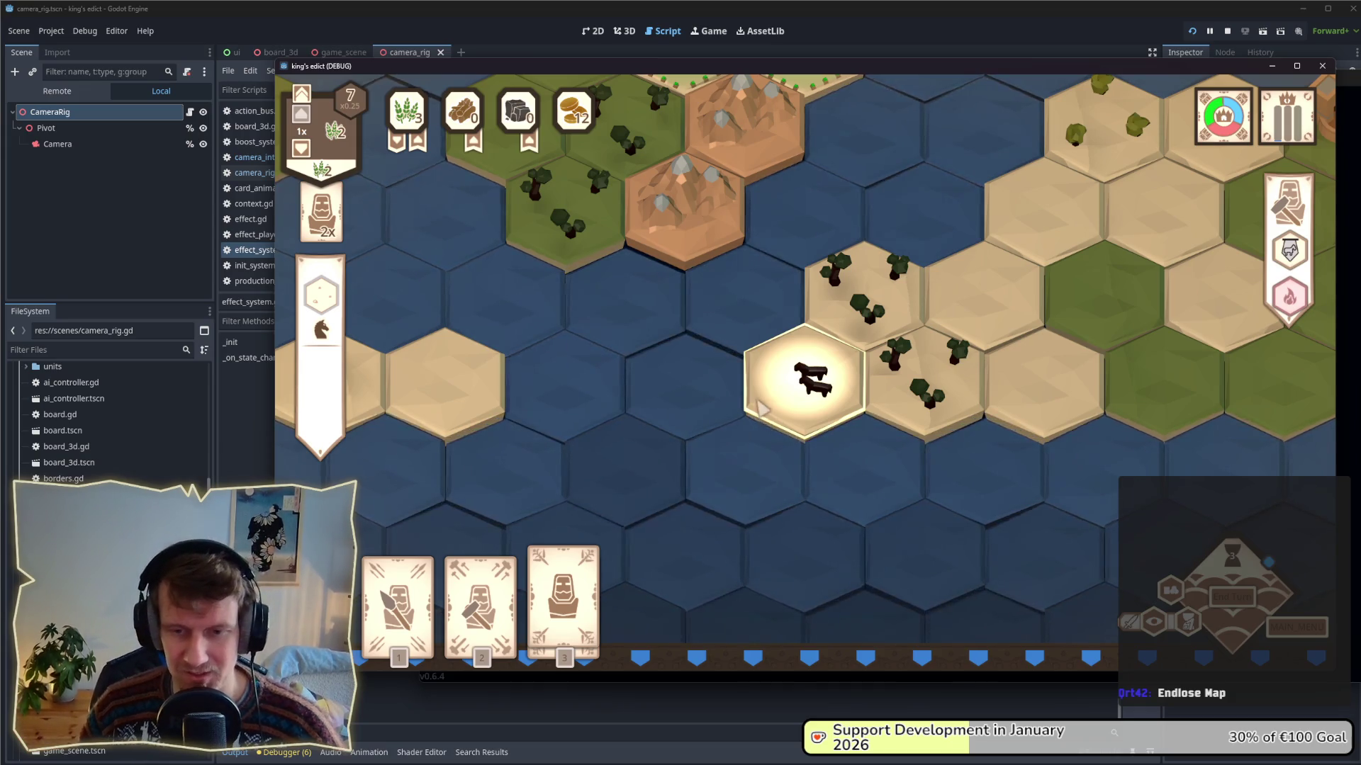
scroll(757, 389, "down", 2)
left_click_drag(775, 284, 808, 367)
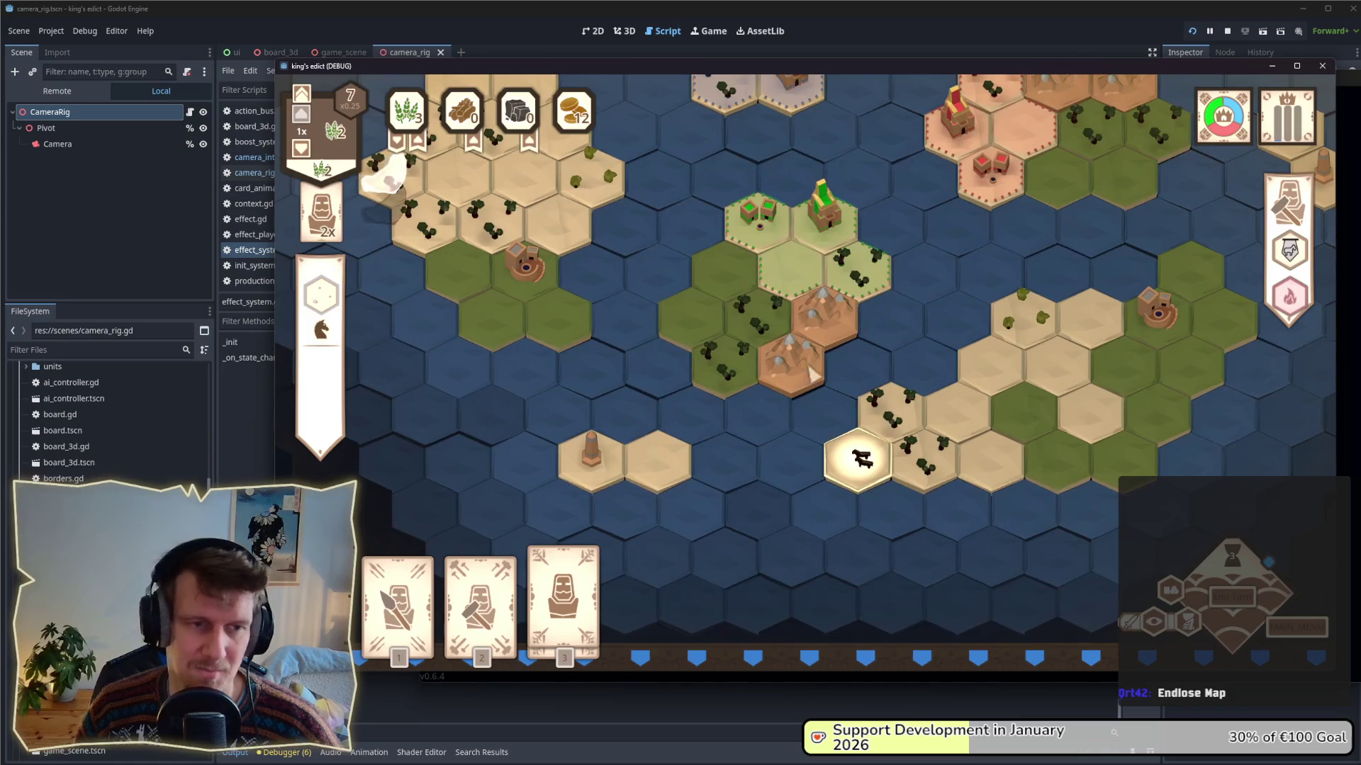
left_click(886, 408)
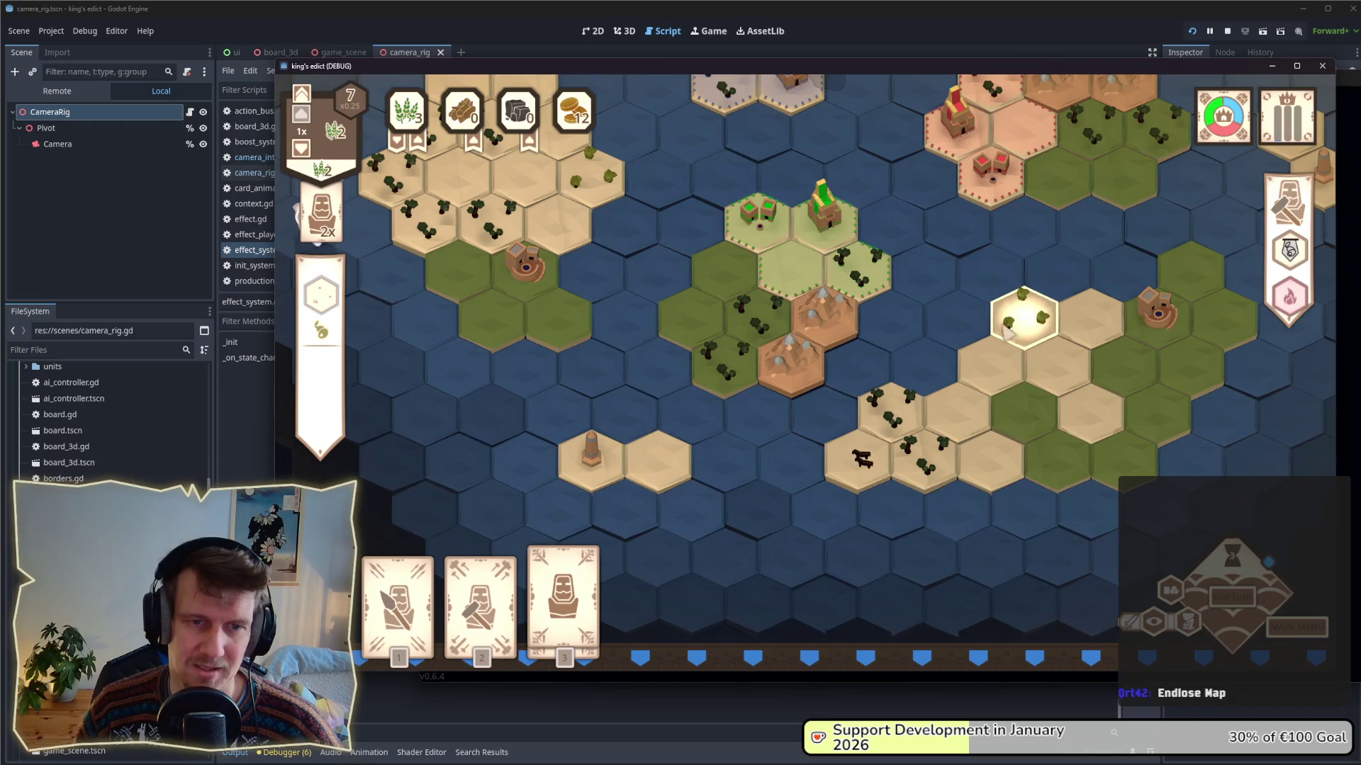
left_click(953, 326)
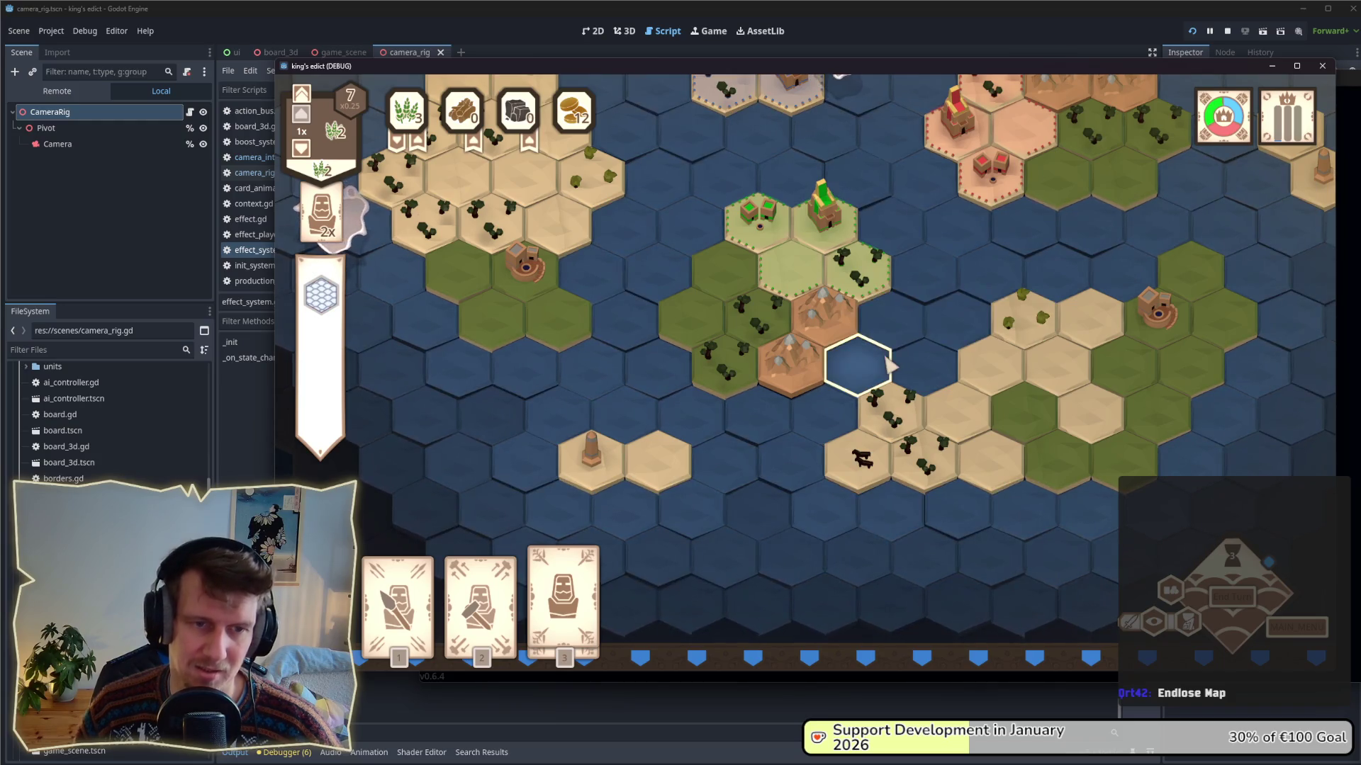
scroll(889, 363, "down", 3)
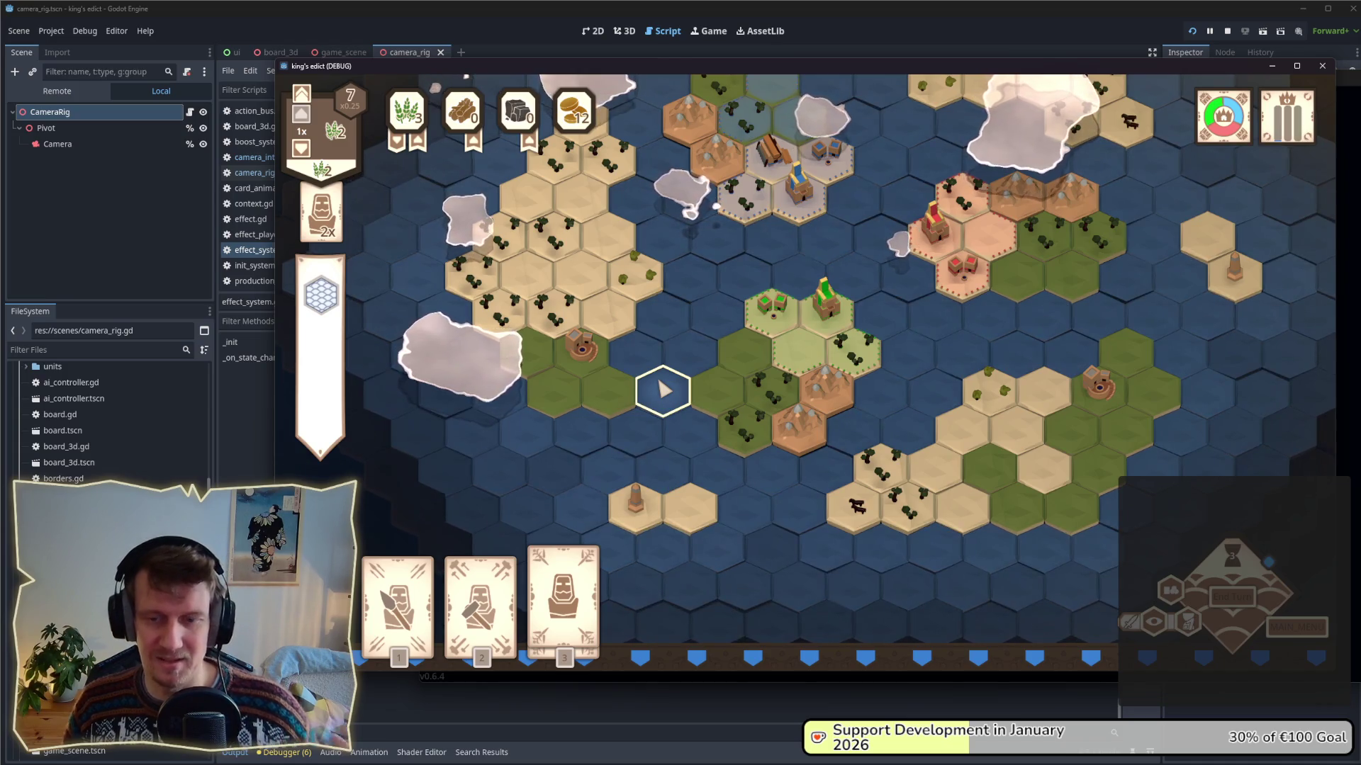
- Pan the map with W and zoom out and in to survey the board around the palace
key("w")
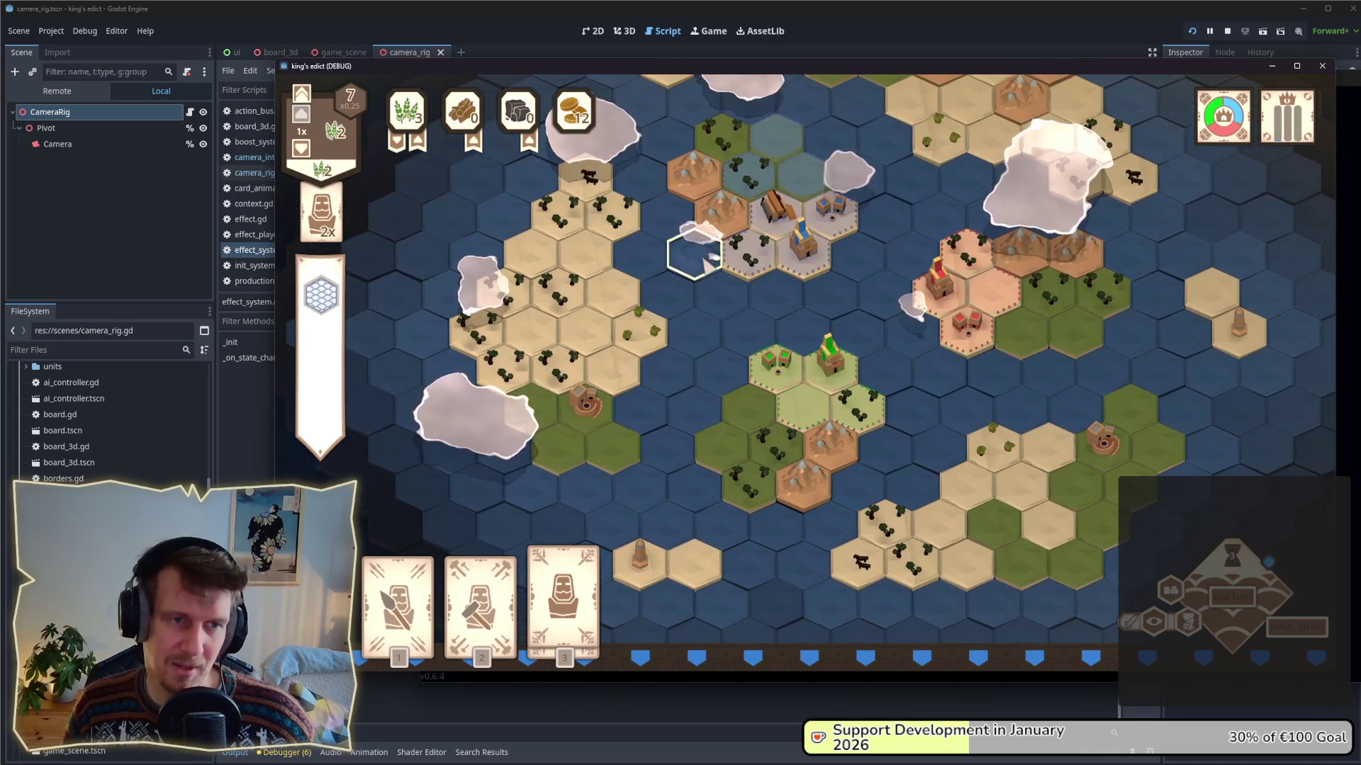
key("w")
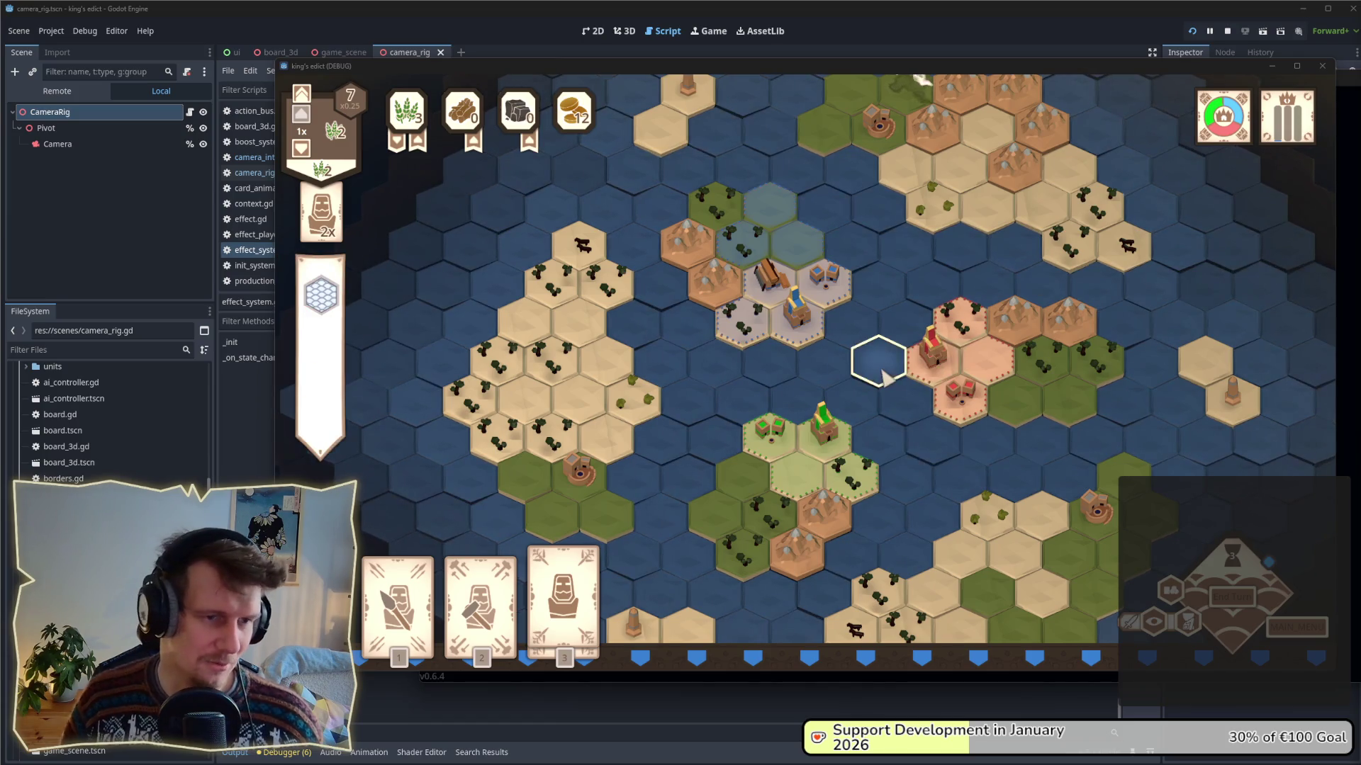
key("w")
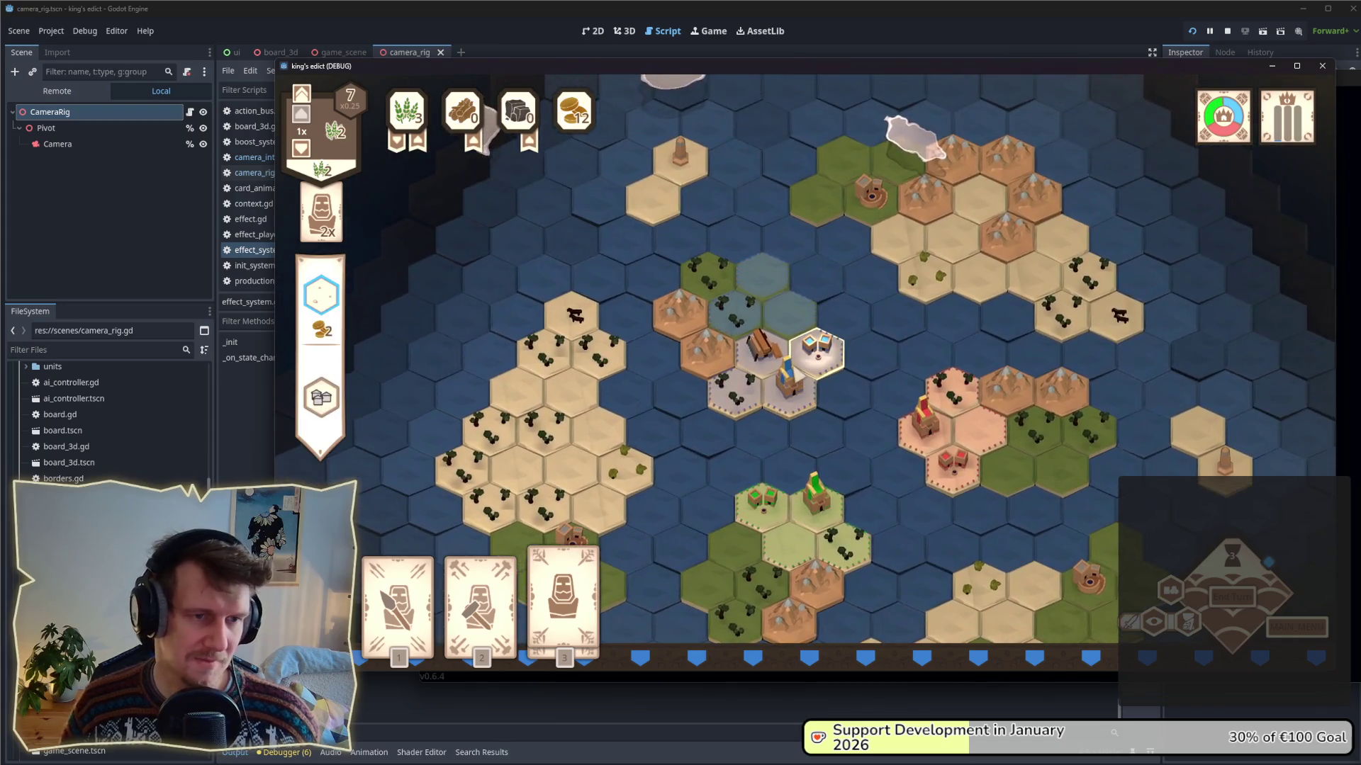
scroll(792, 411, "down", 3)
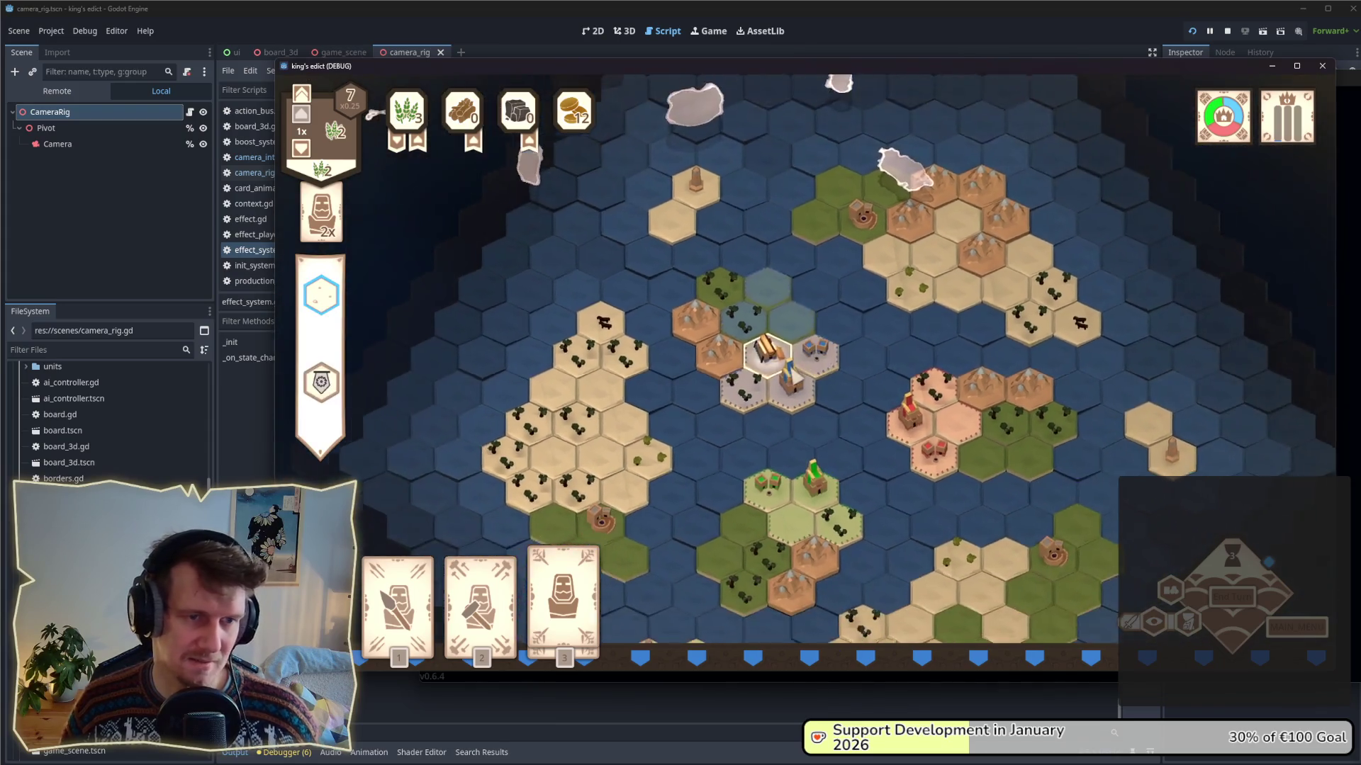
scroll(792, 411, "up", 1)
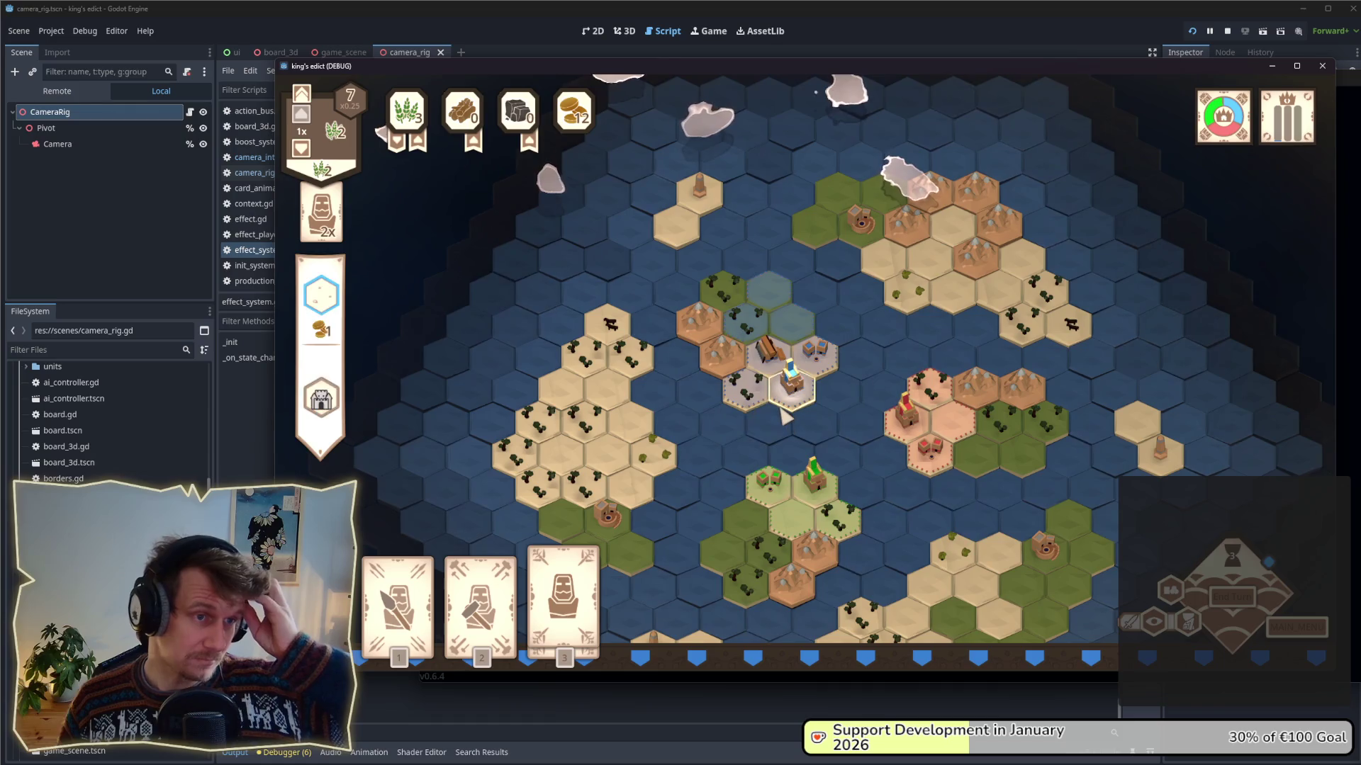
scroll(781, 411, "up", 3)
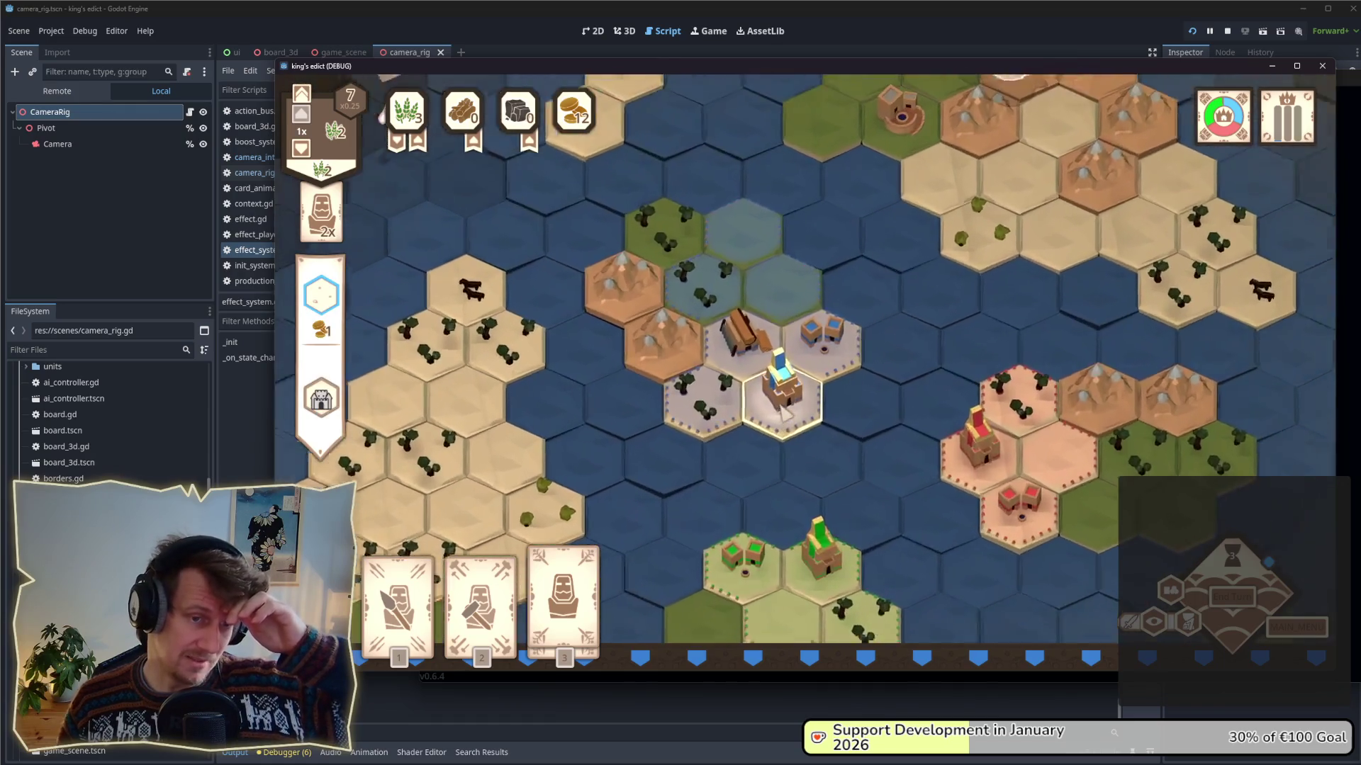
scroll(797, 418, "up", 3)
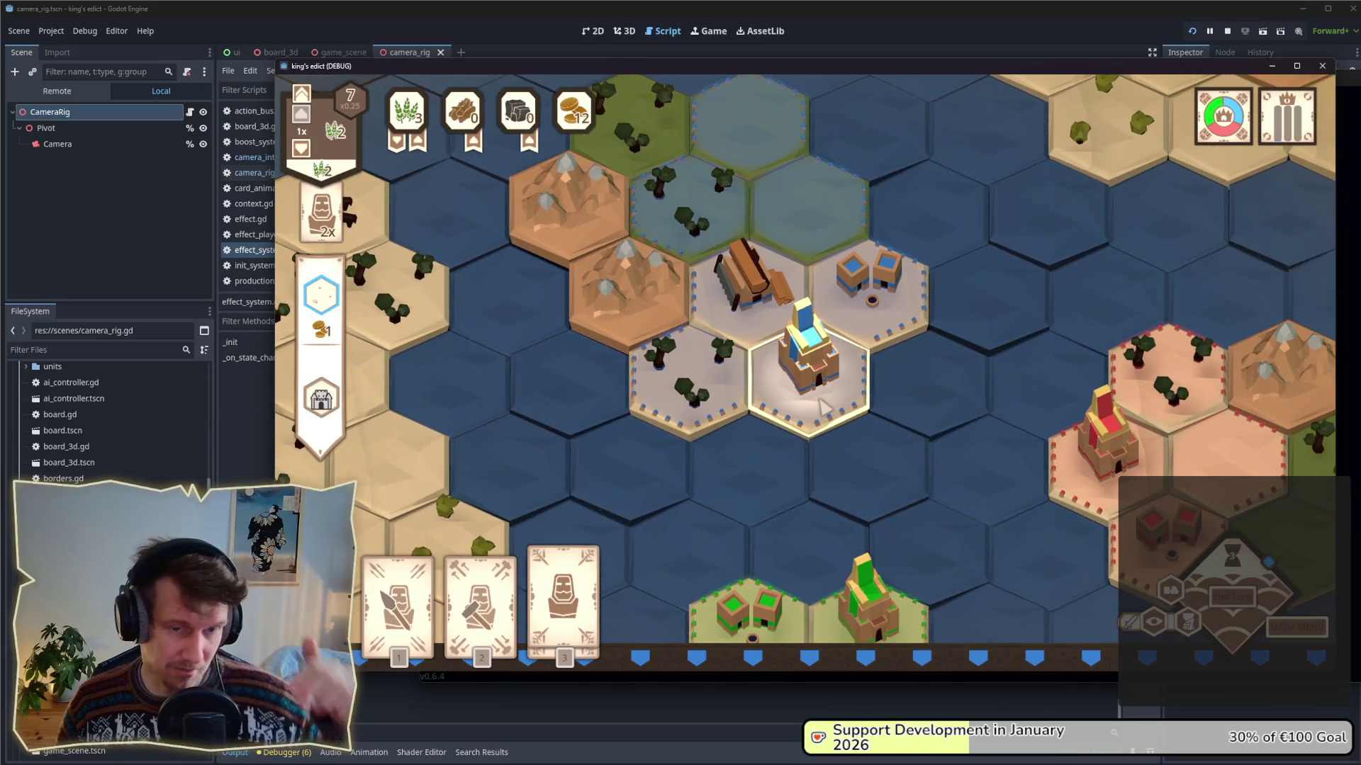
scroll(822, 407, "down", 3)
scroll(822, 407, "up", 2)
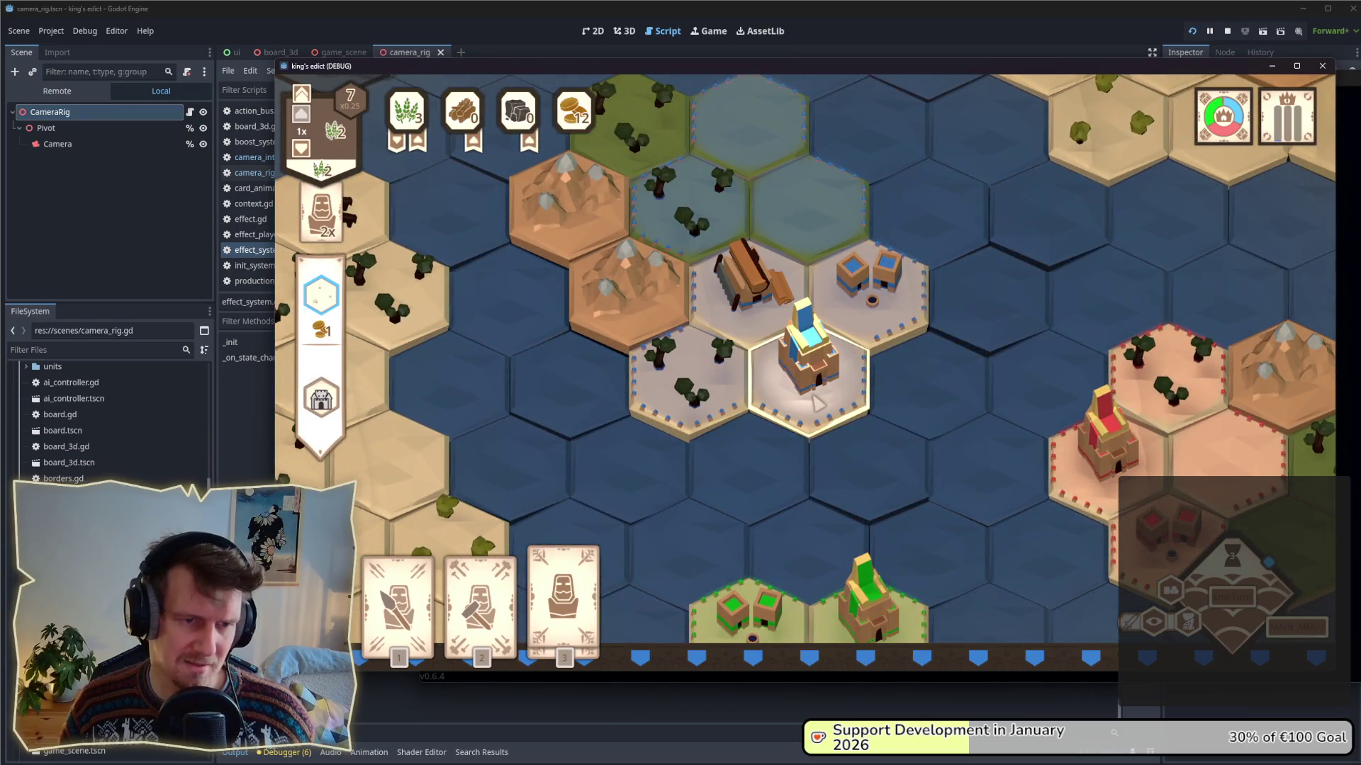
scroll(815, 403, "down", 5)
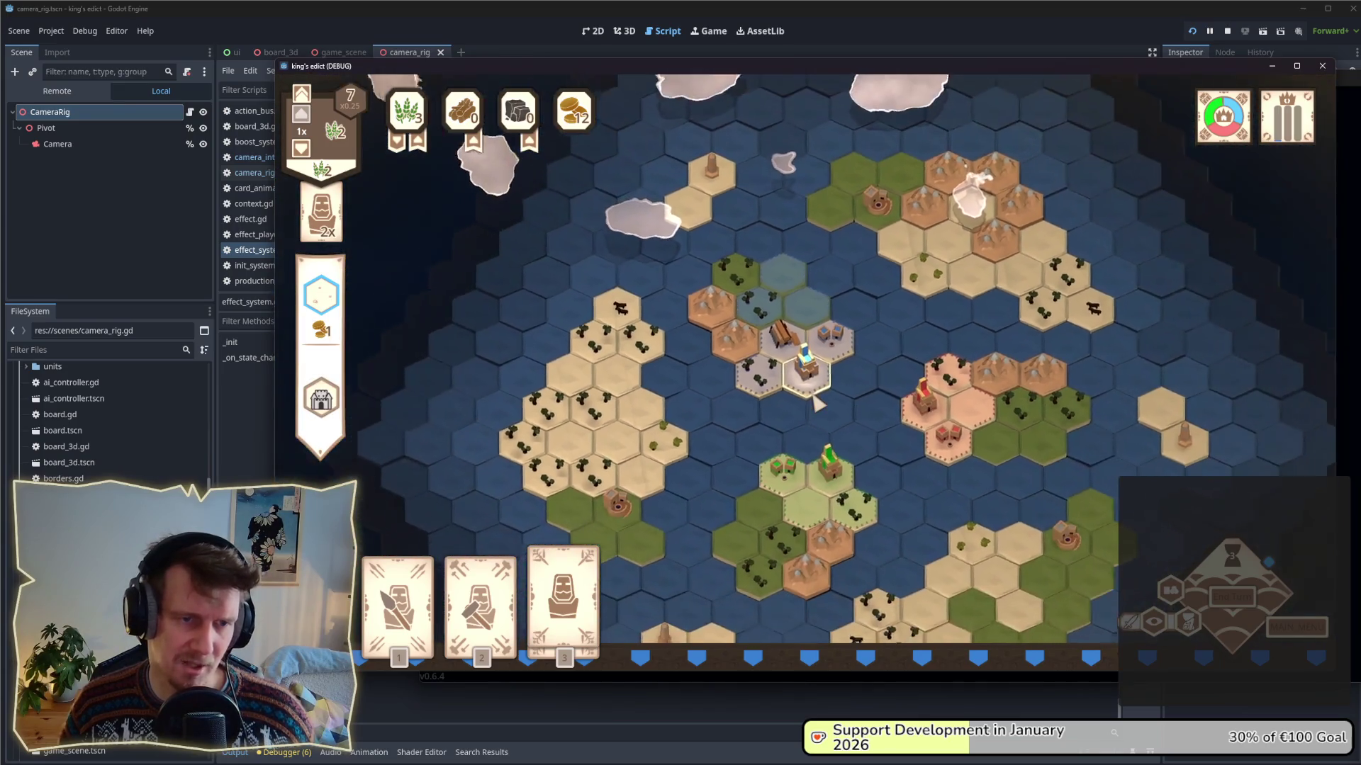
scroll(815, 402, "up", 3)
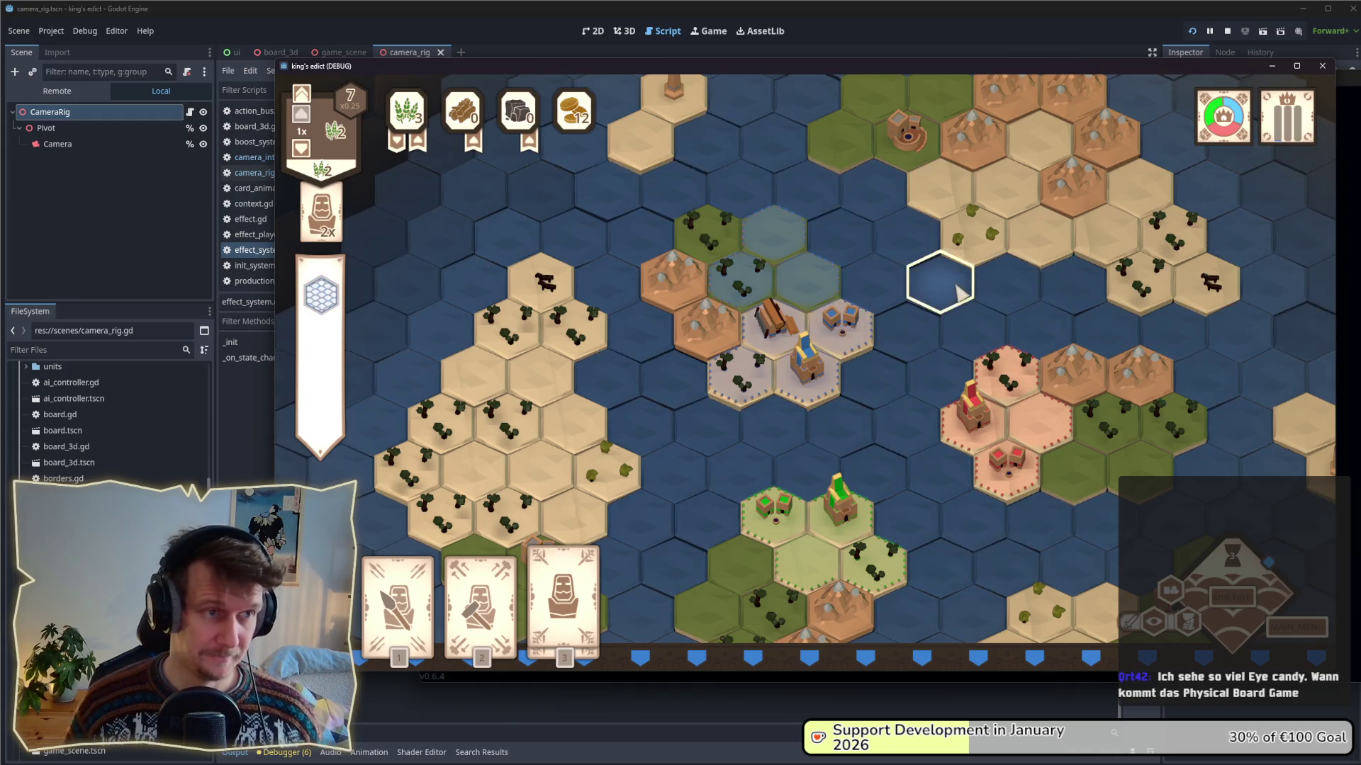
- Stop the running King's Edict game to return to the editor
mouse_move(1241, 95)
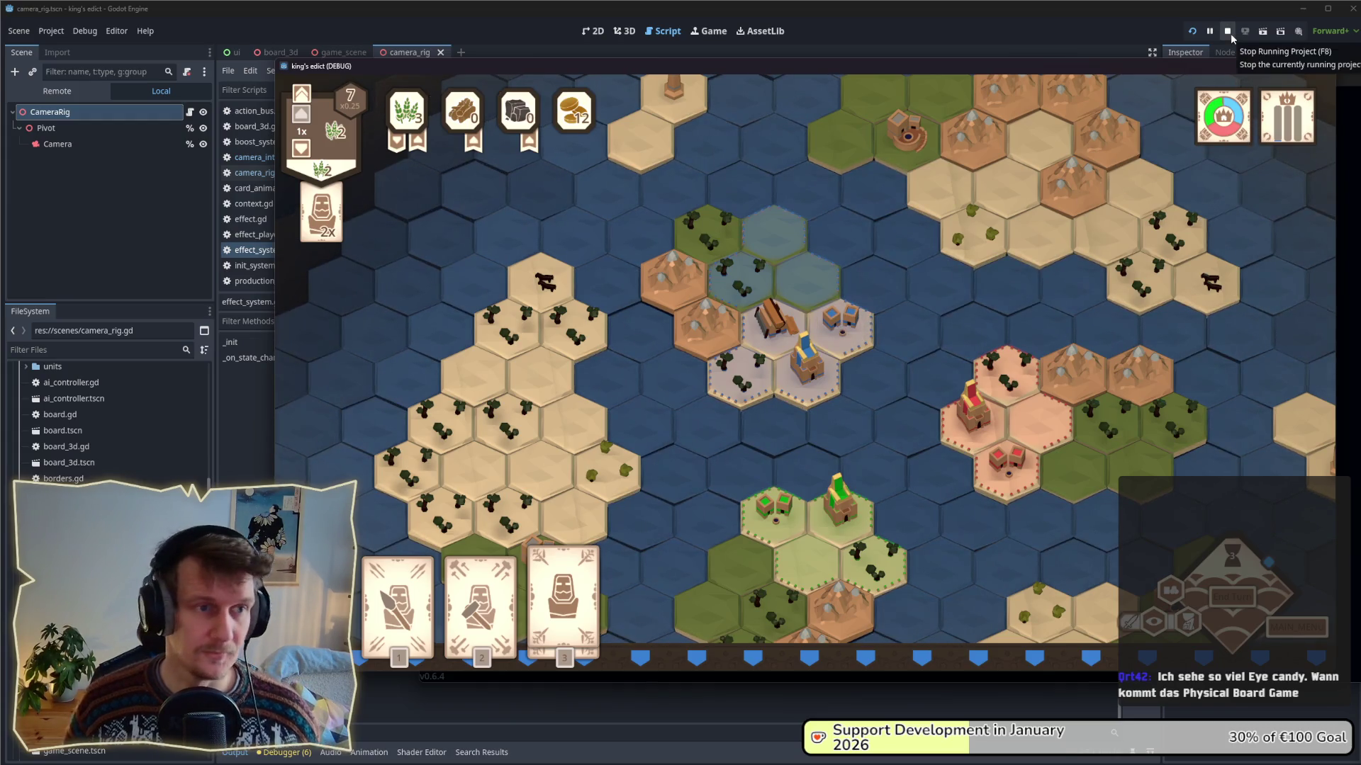
left_click(1229, 31)
- Uncomment effect lines 14–16 in effect_system.gd, delete the early return, and jump to CameraIntroEffect
left_click(524, 298)
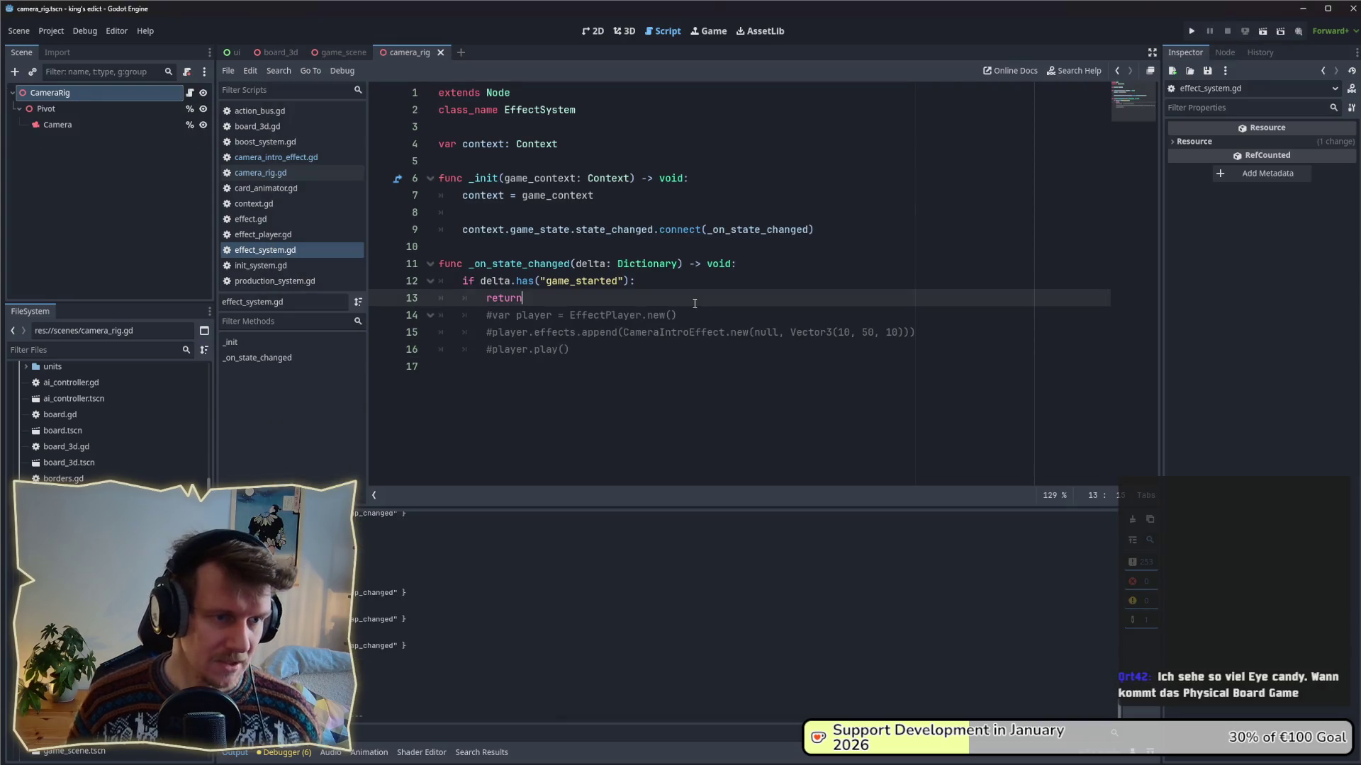
left_click(494, 315)
key("Down")
key("ctrl+k")
key("Down")
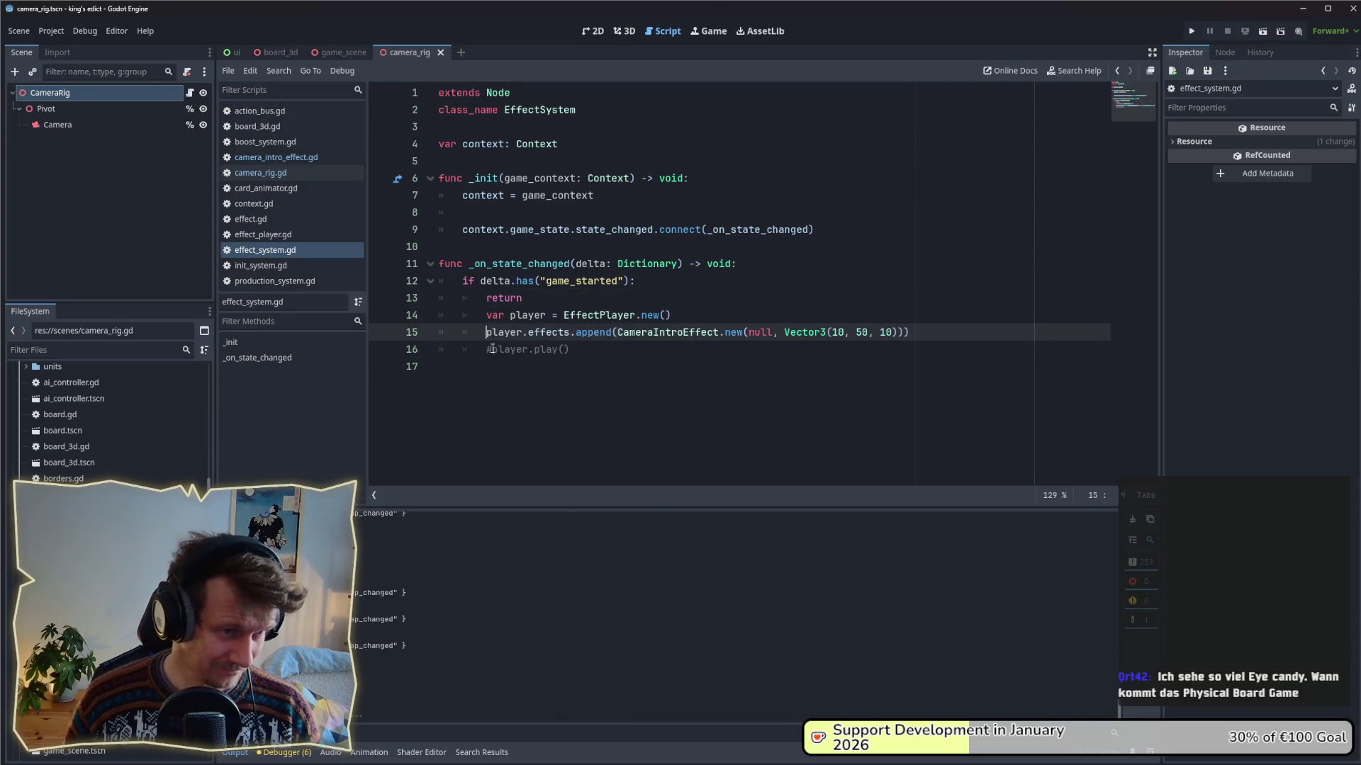
key("ctrl+k")
left_click_drag(525, 297, 426, 306)
key("BackSpace")
left_click(612, 328)
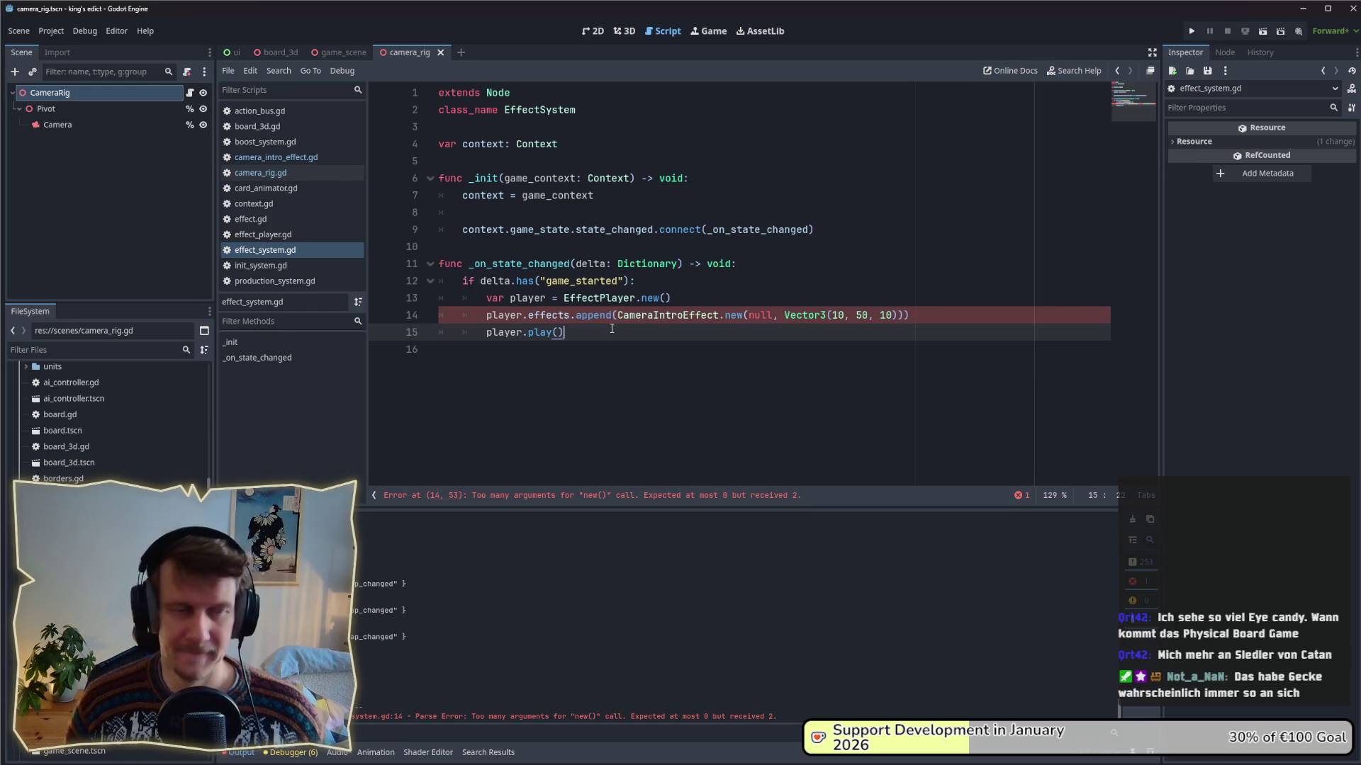
left_click(663, 318, "ctrl")
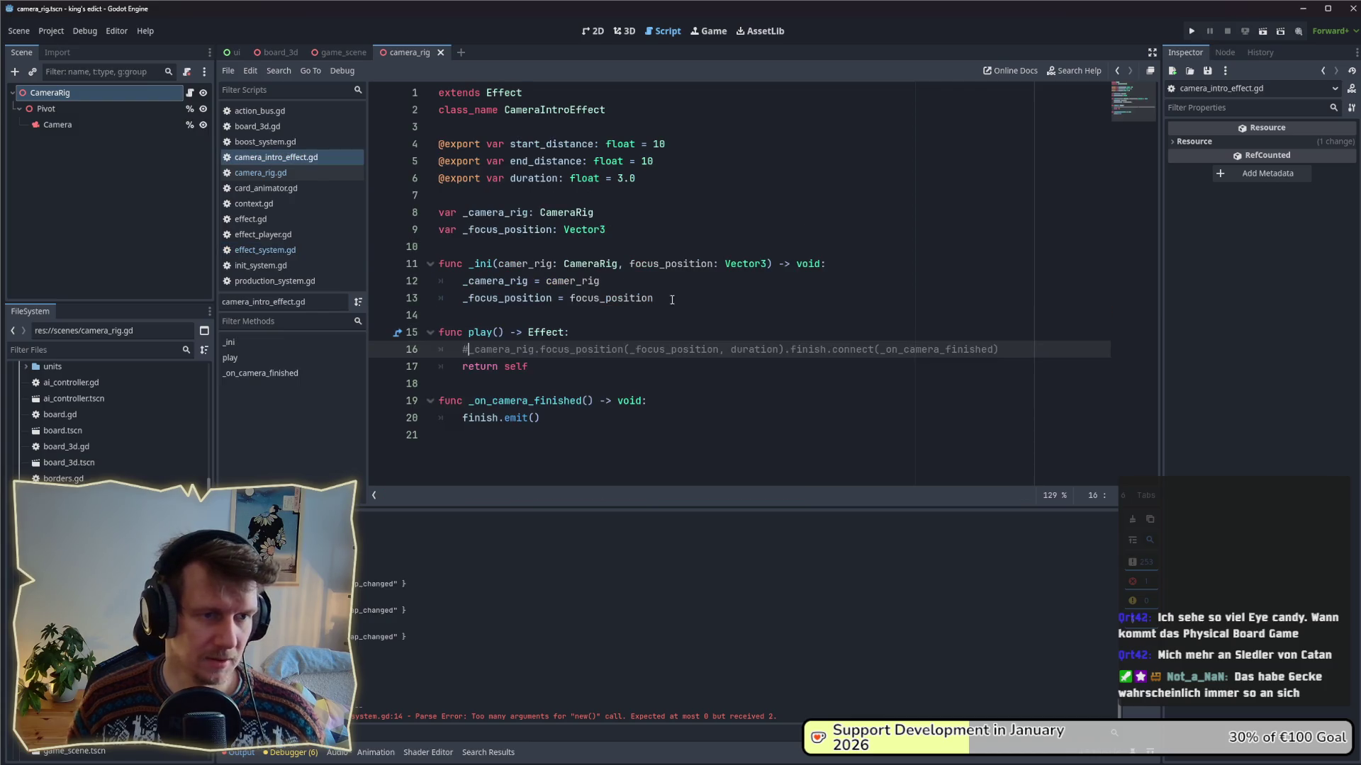
- Uncomment the camera focus call, rename the constructor _ini to _init, and save camera_intro_effect.gd
key("ctrl+k")
left_click(559, 367)
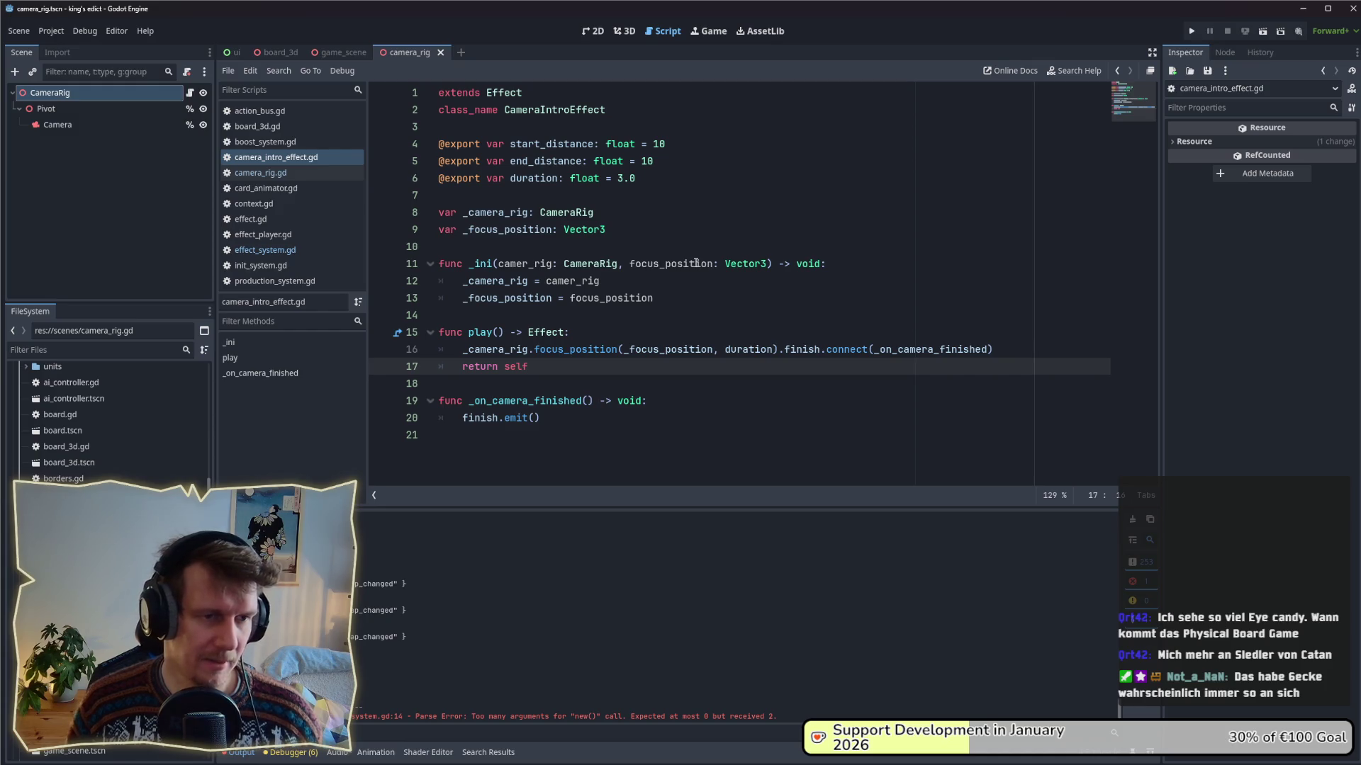
left_click(268, 255)
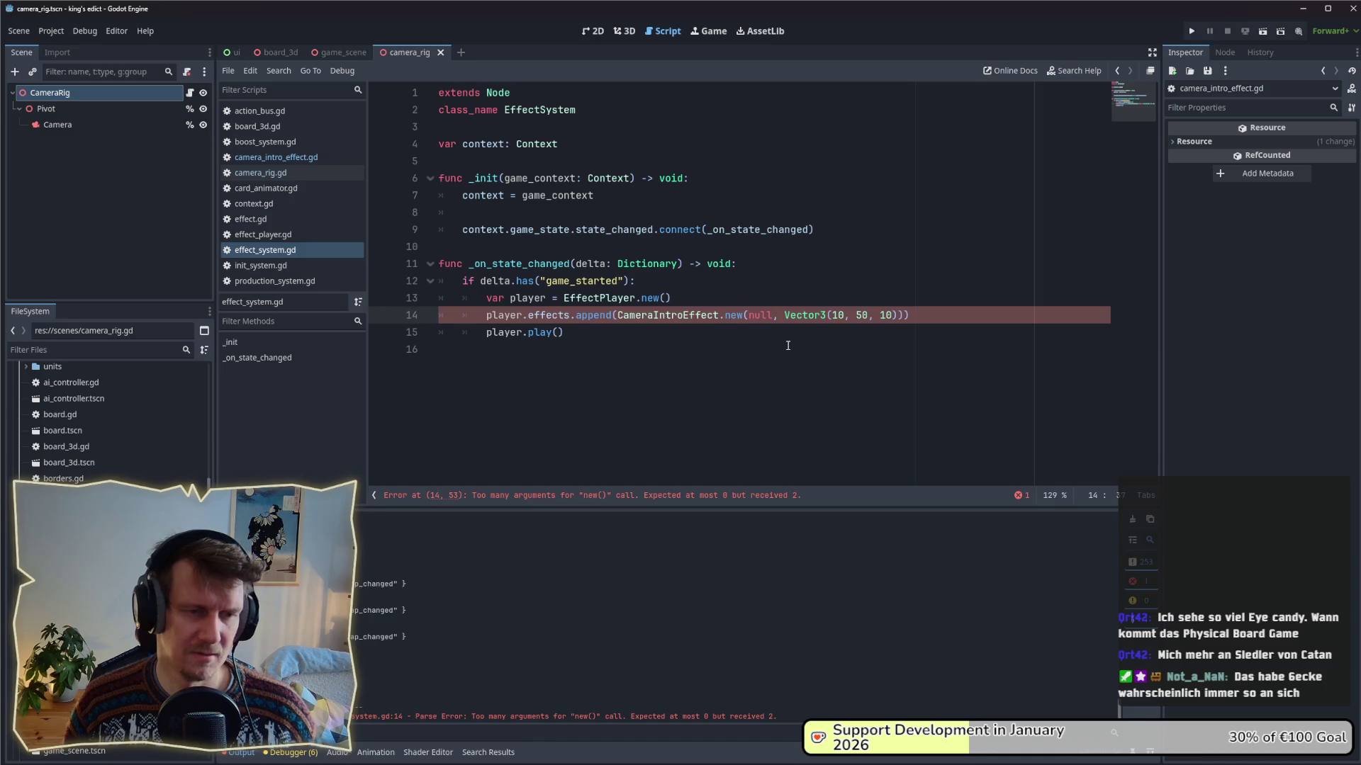
left_click(796, 330)
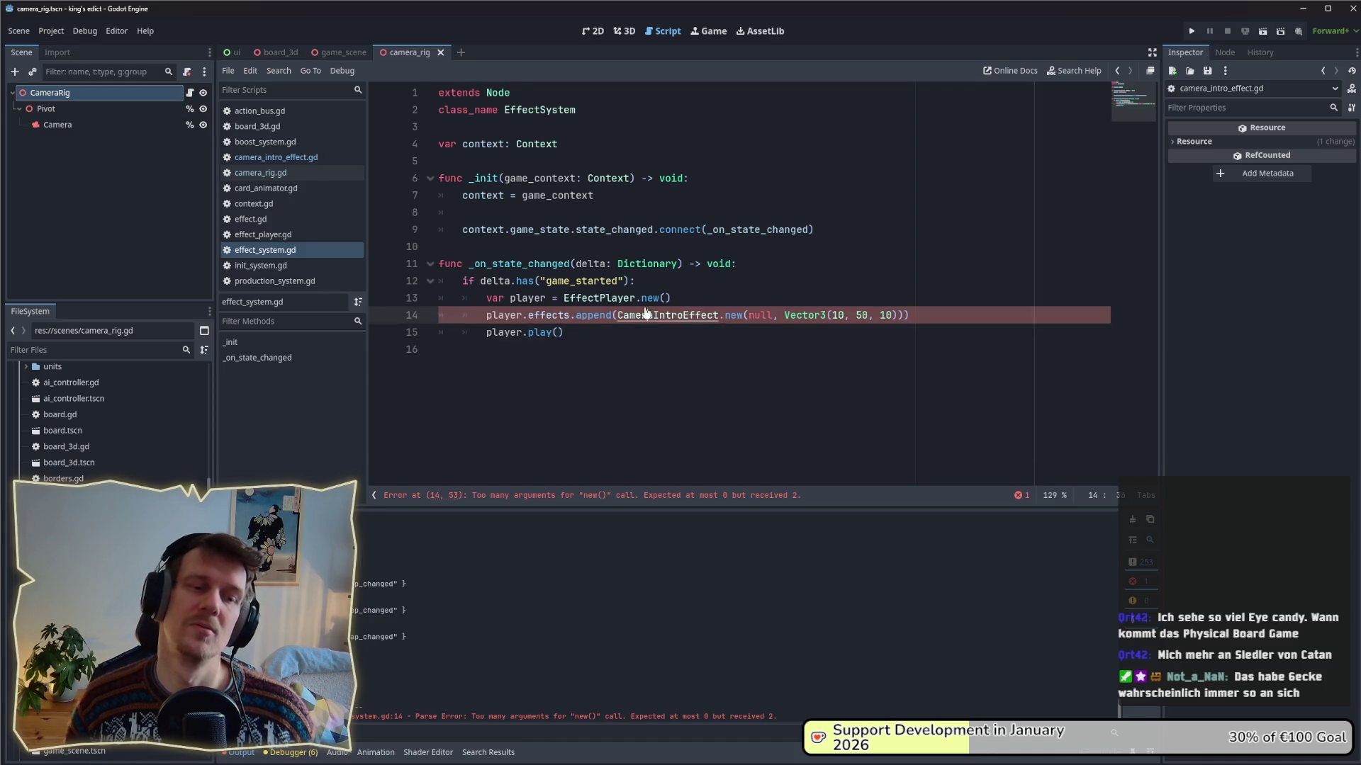
left_click(659, 315, "ctrl")
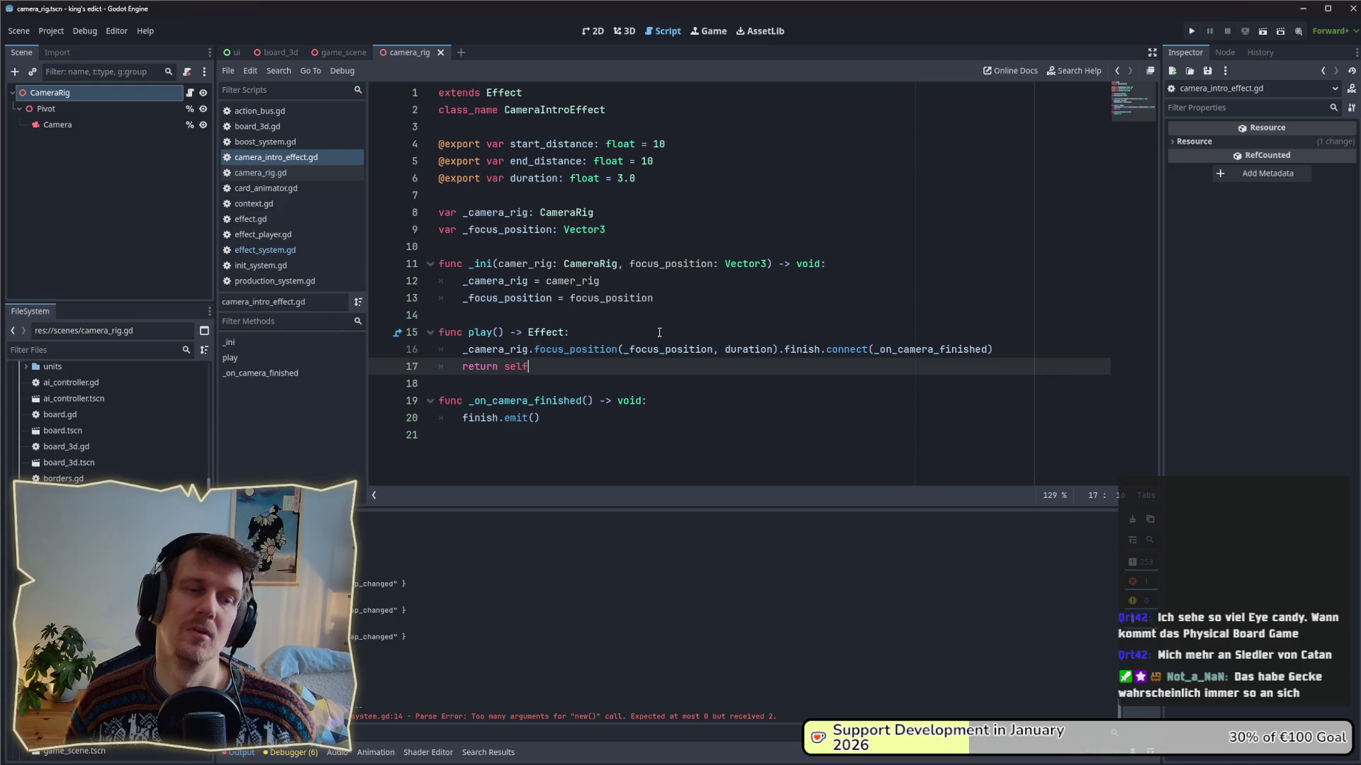
left_click(494, 264)
type("t")
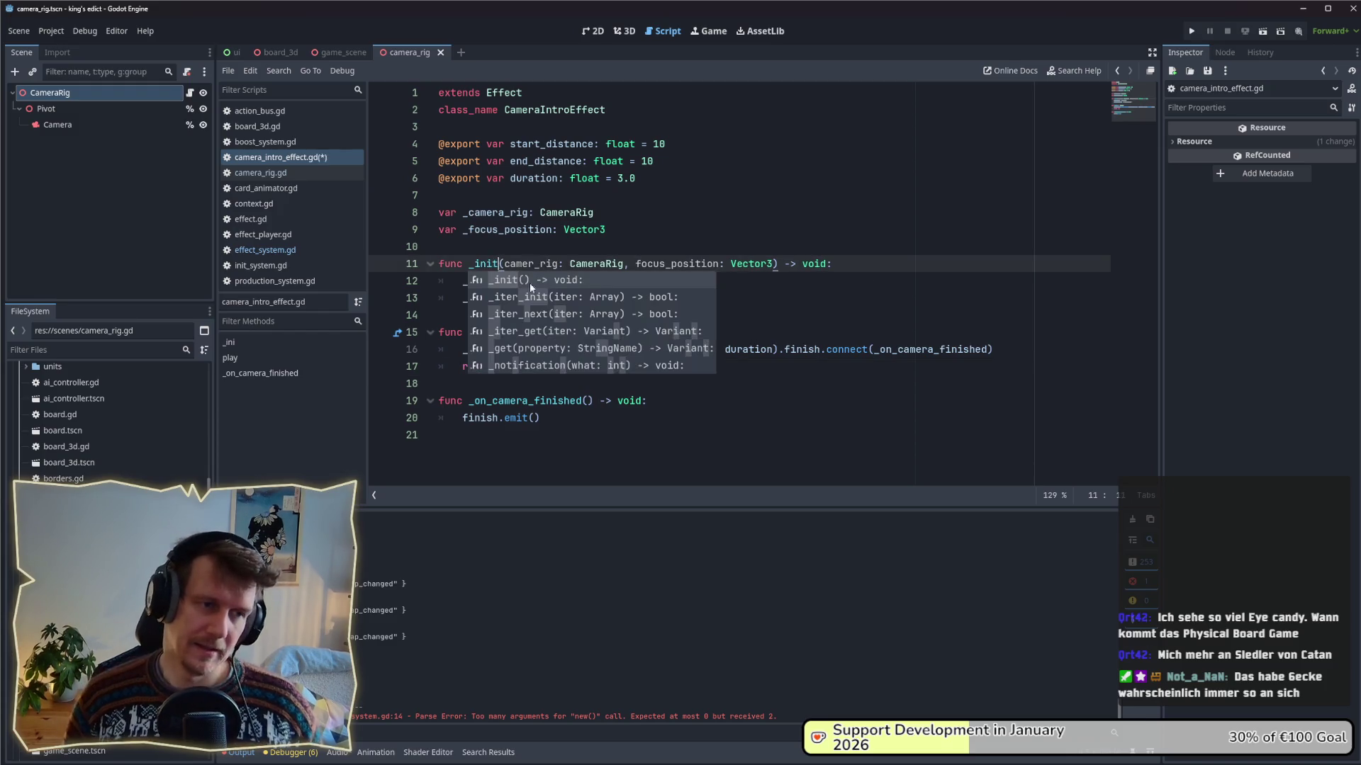
left_click(768, 296)
key("ctrl+s")
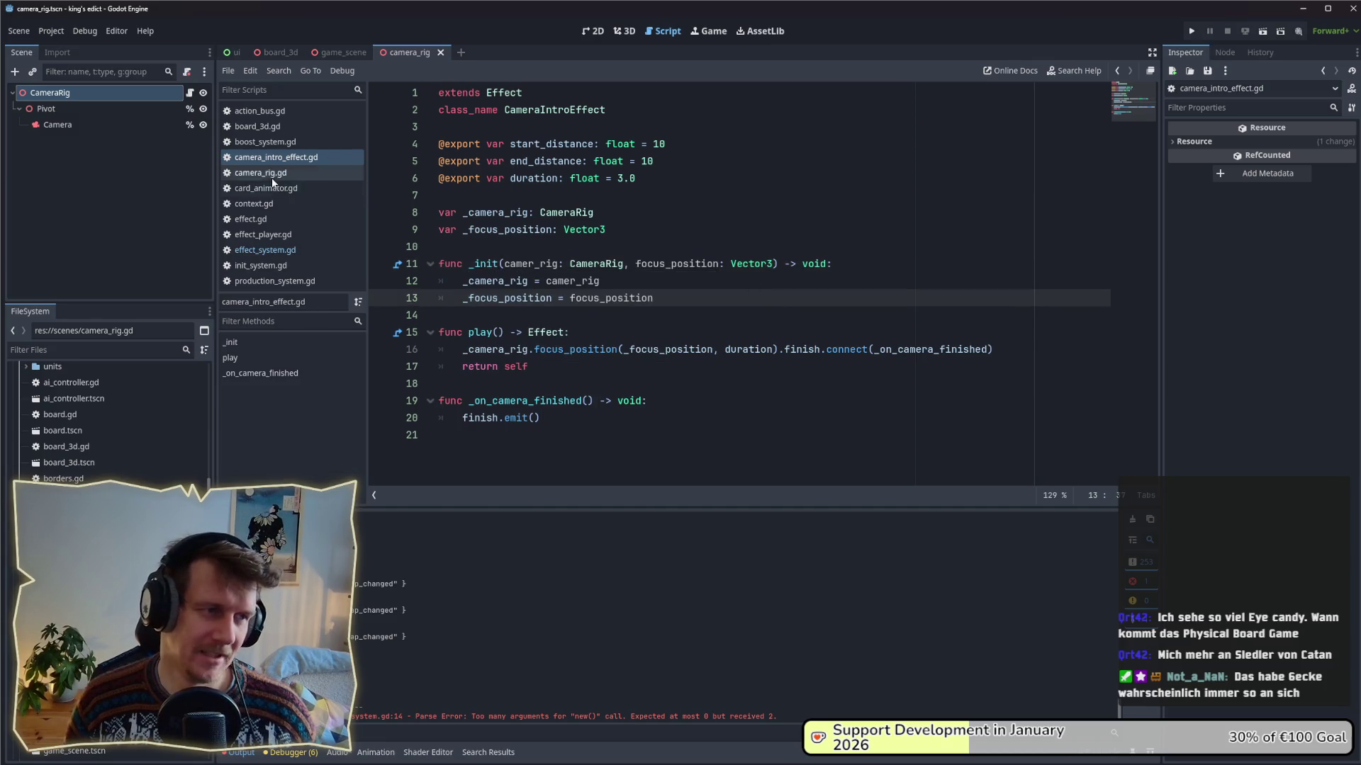
- Recheck the CameraIntroEffect call in effect_system.gd and its definition, then run the game
left_click(273, 173)
left_click(265, 249)
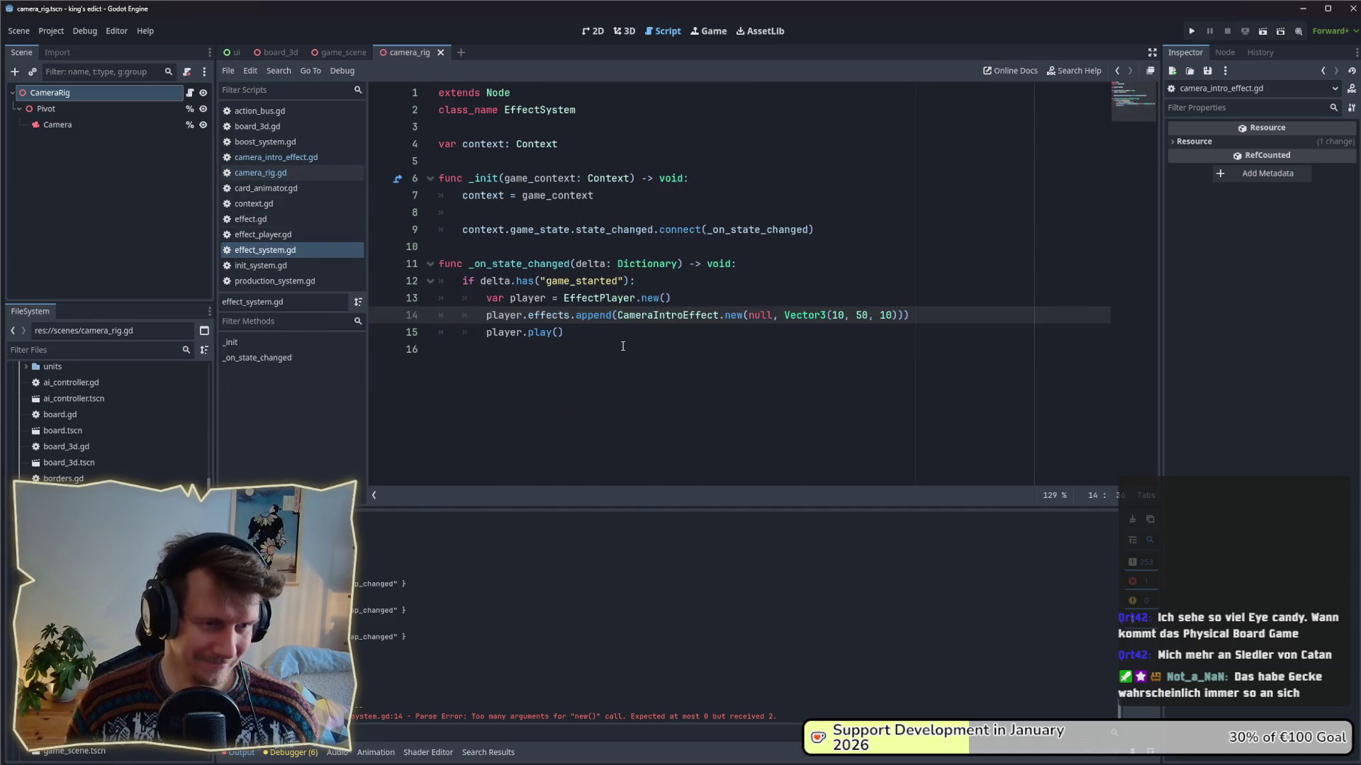
left_click(624, 328)
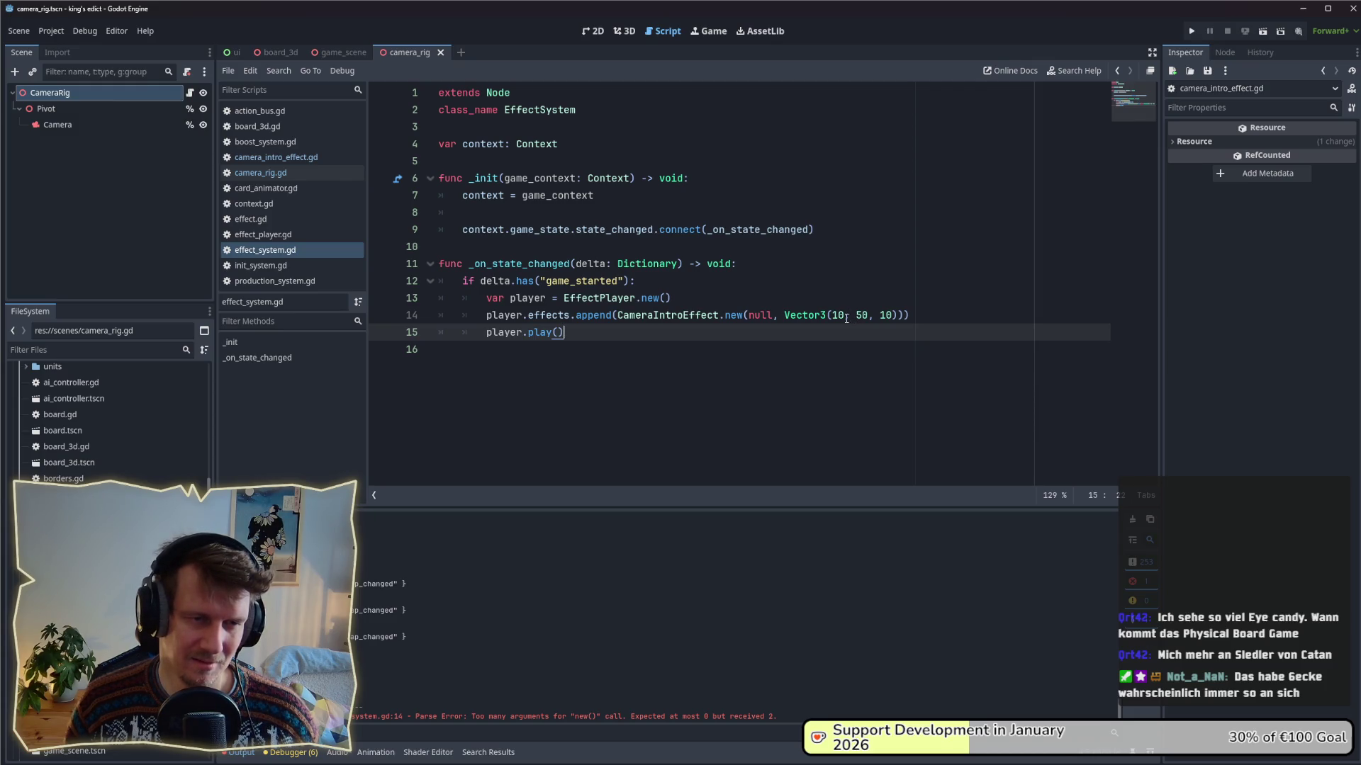
left_click(712, 316, "ctrl")
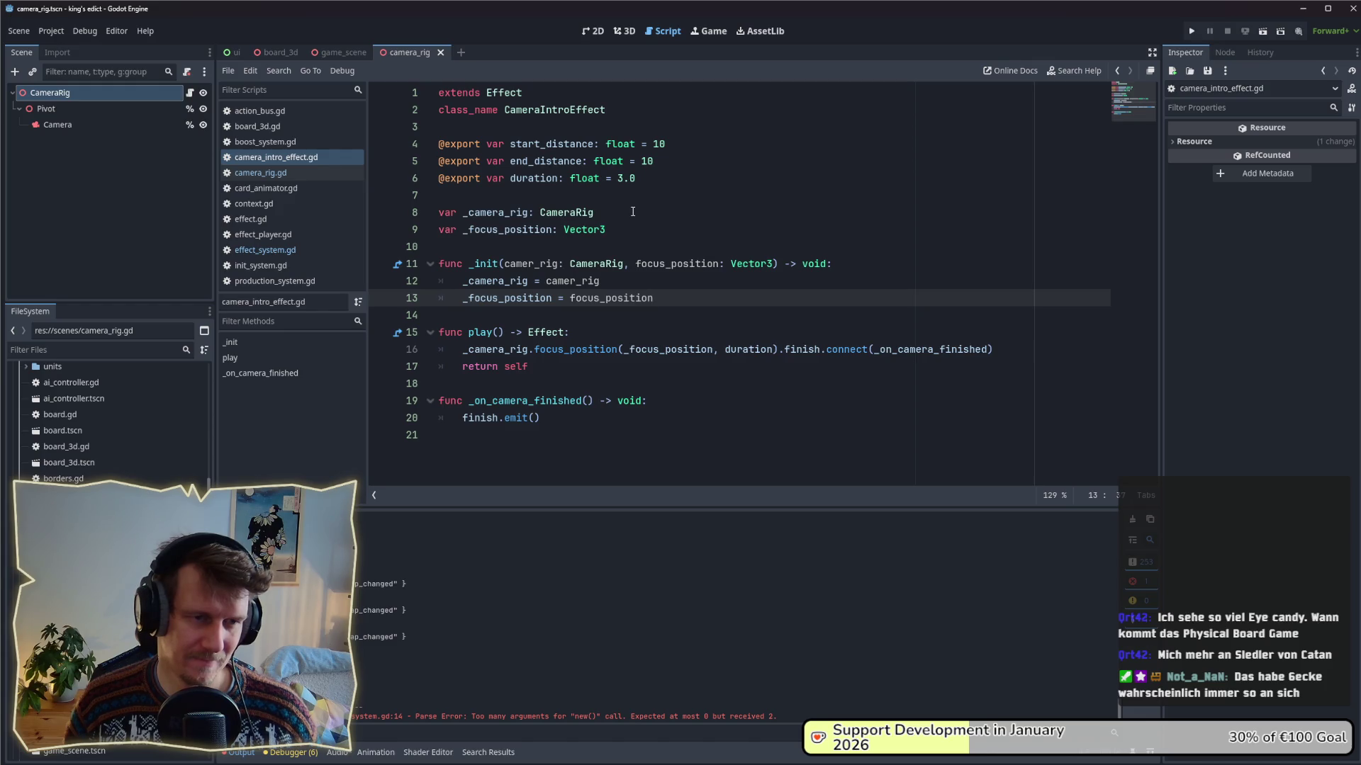
left_click_drag(655, 177, 504, 177)
left_click(559, 197)
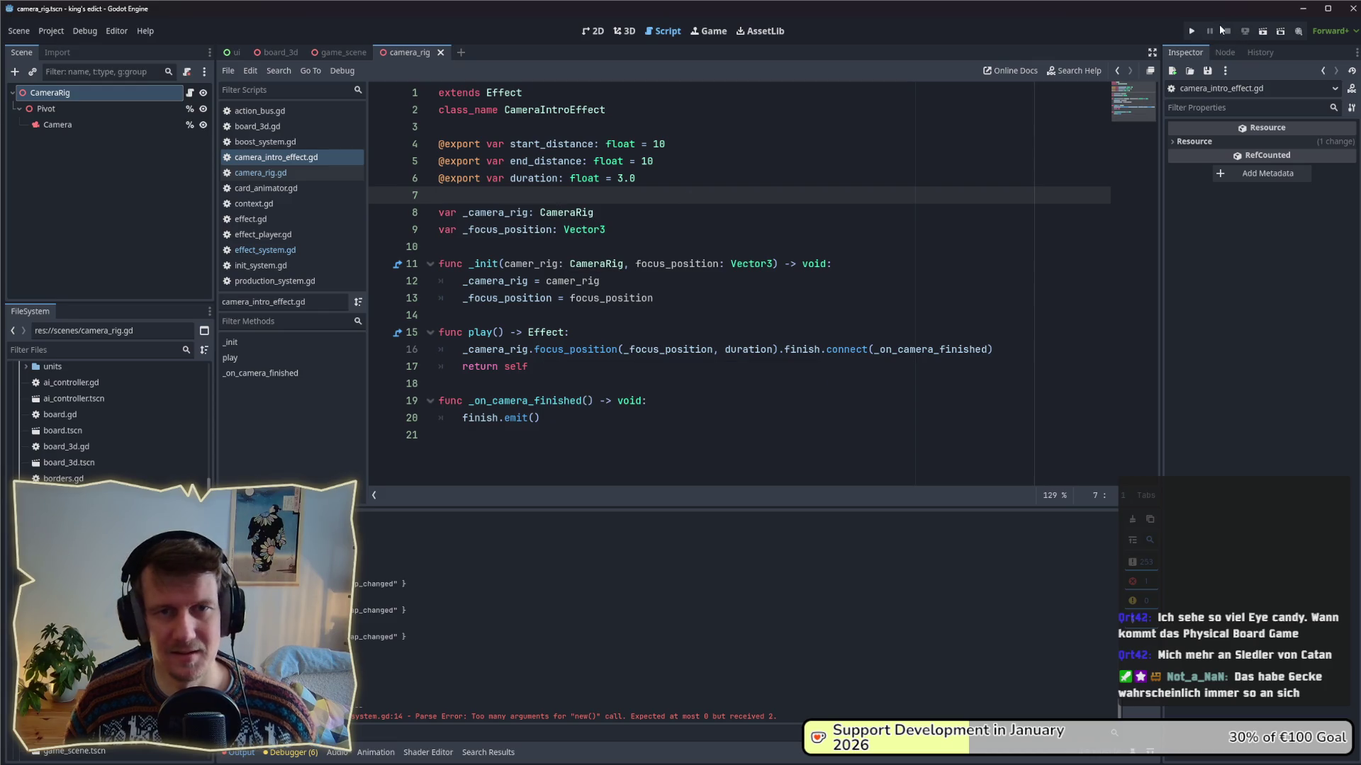
left_click(1191, 33)
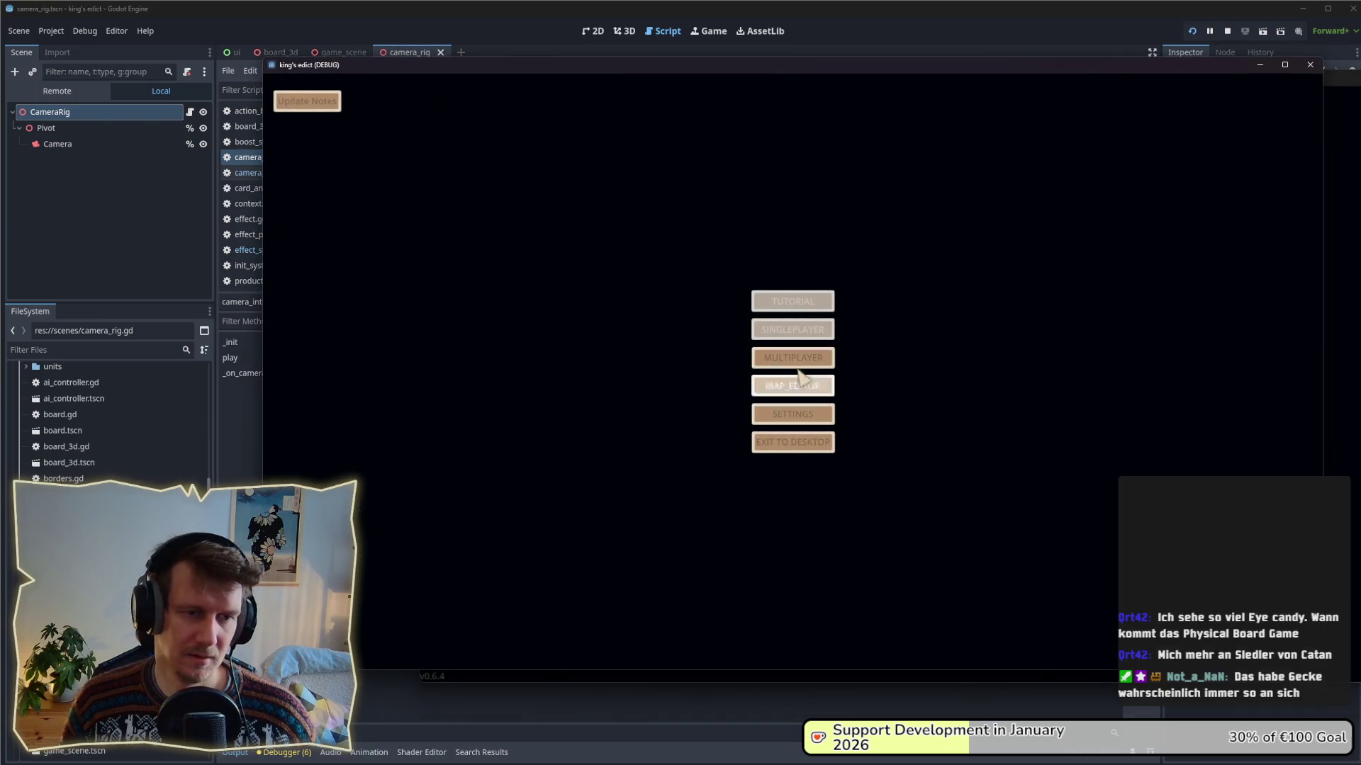
- Start a multiplayer match on devland.map from a chosen start position, reaching the null camera-rig crash
left_click(786, 358)
left_click(904, 252)
left_click(934, 136)
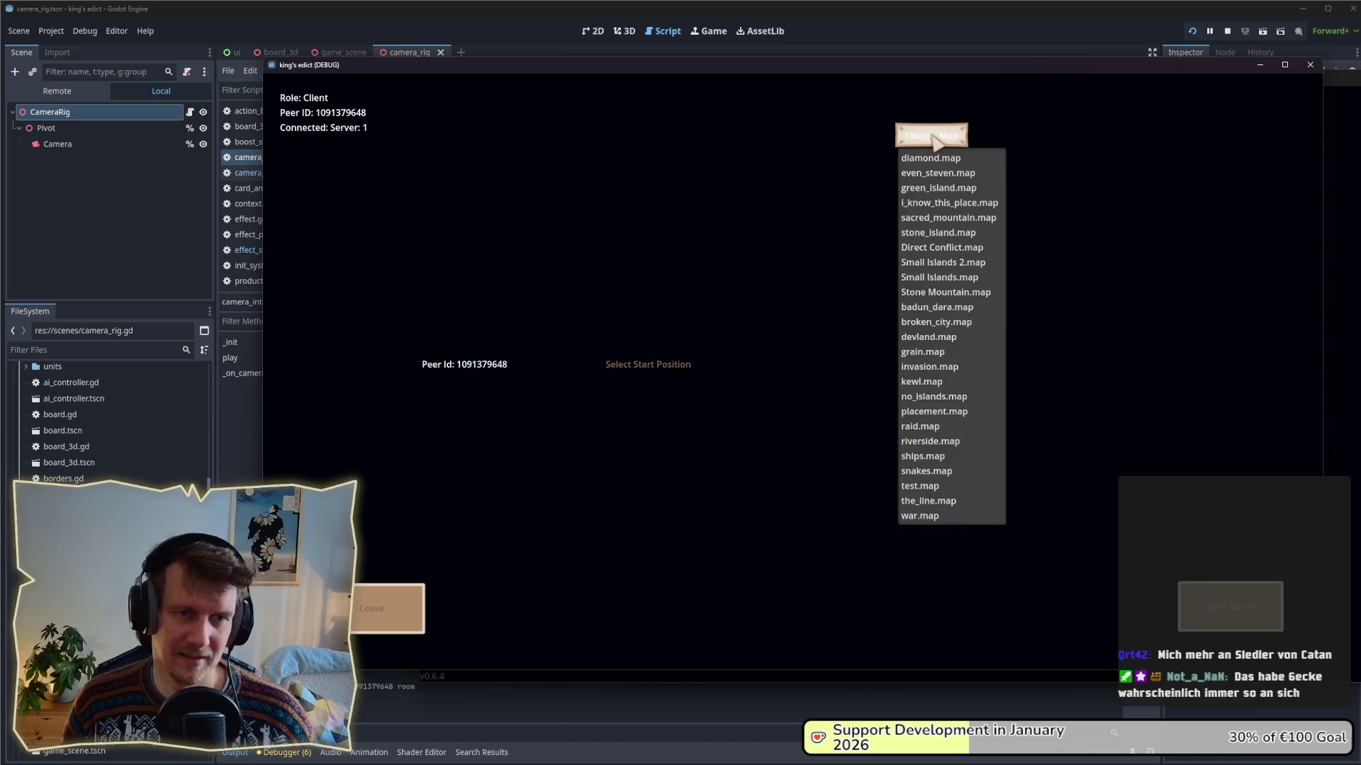
left_click(934, 337)
left_click(646, 364)
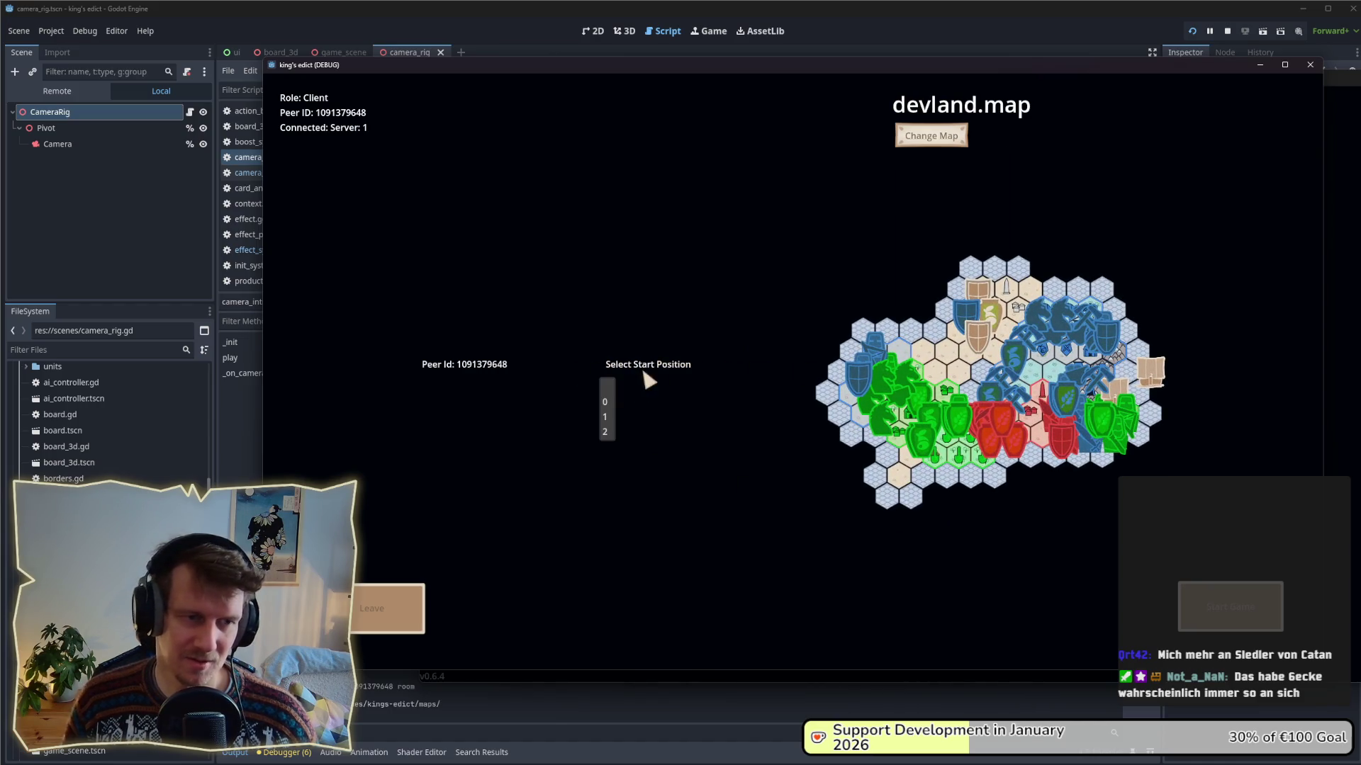
left_click(610, 419)
left_click(1218, 606)
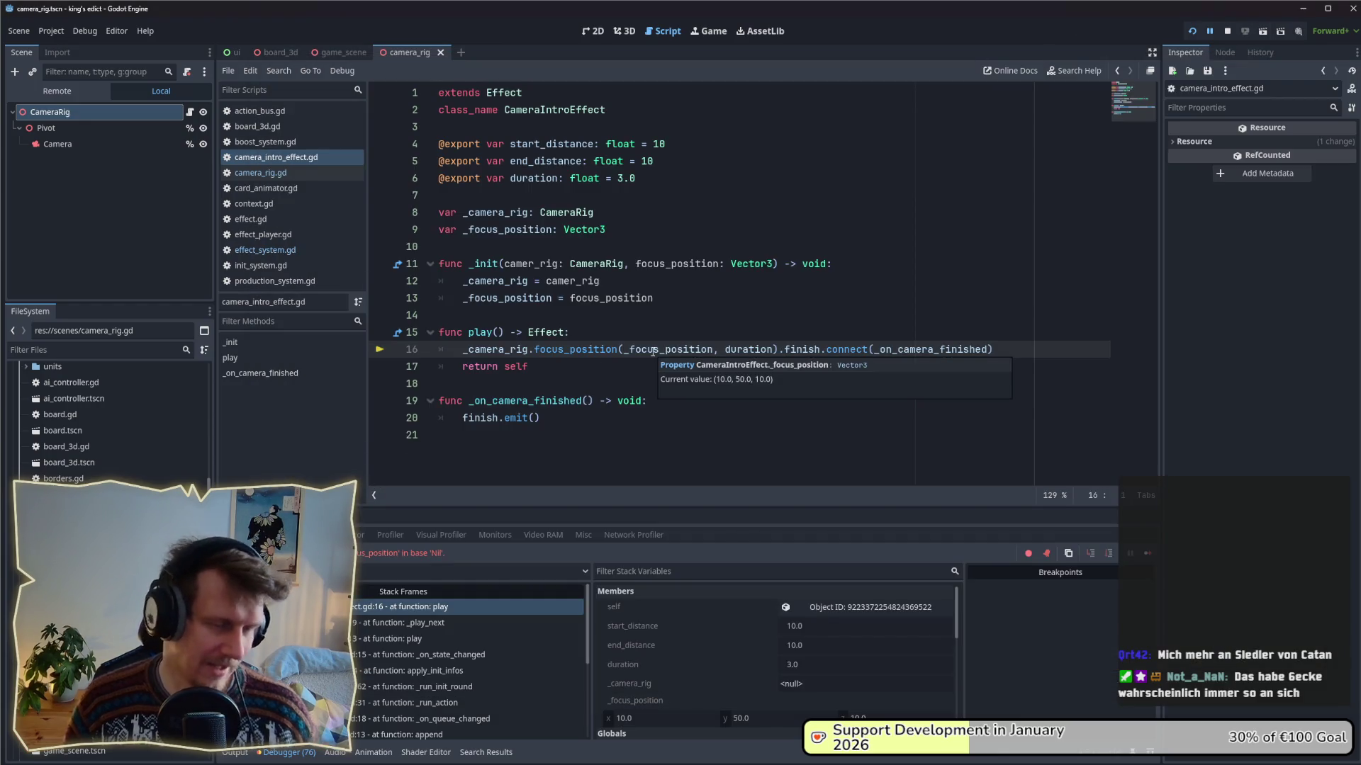
- Stop the crashed game after confirming the focus position is (10, 50, 10)
left_click(1229, 32)
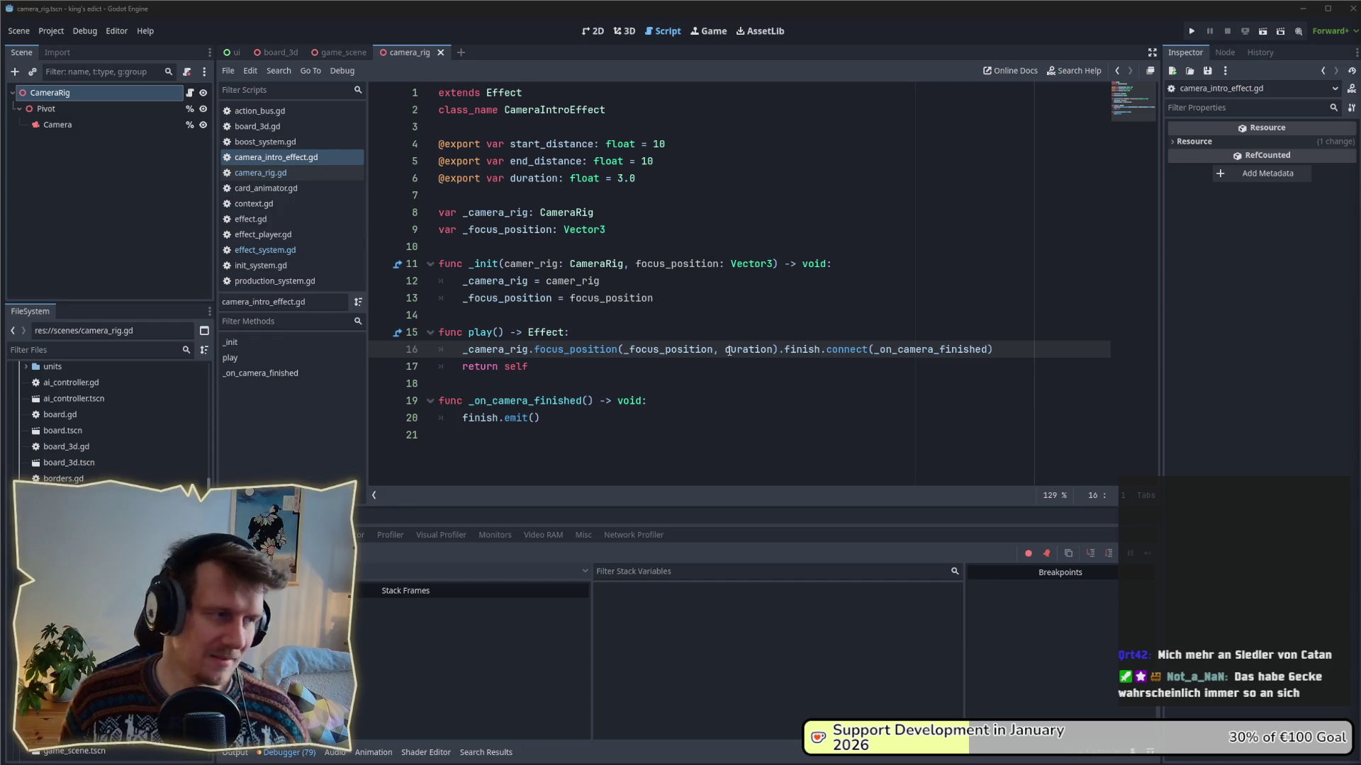
left_click(631, 373)
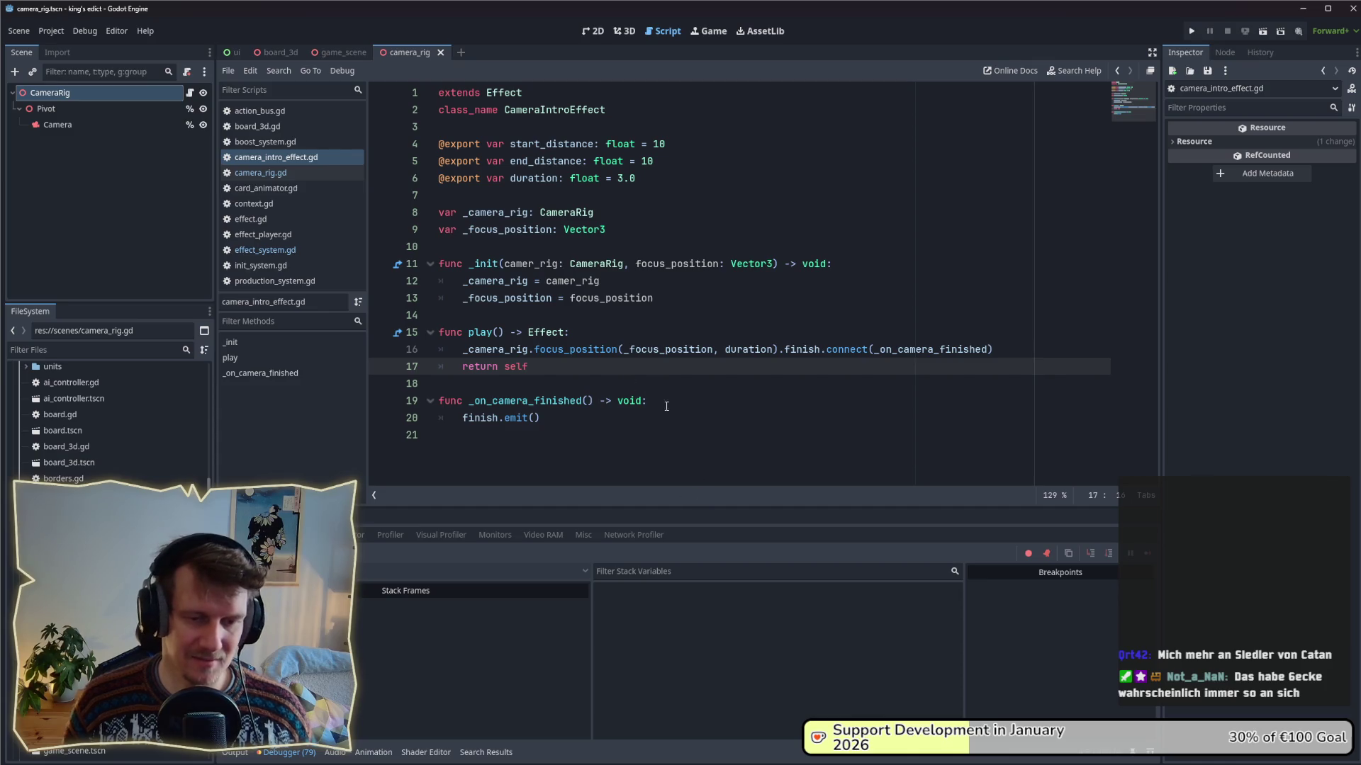
- Ctrl+click focus_position to open camera_rig.gd at its definition on line 92
left_click(571, 378)
left_click(567, 367)
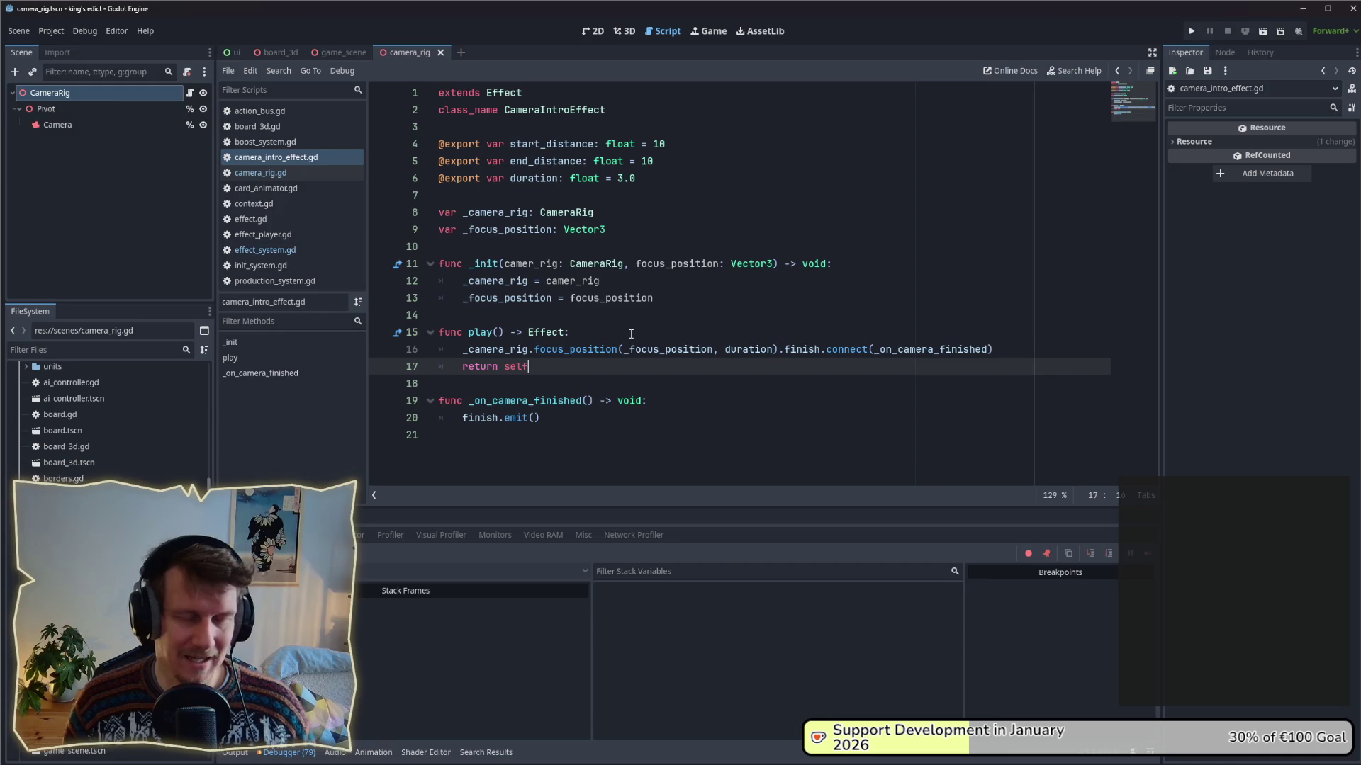
left_click(578, 350, "ctrl")
left_click(668, 314)
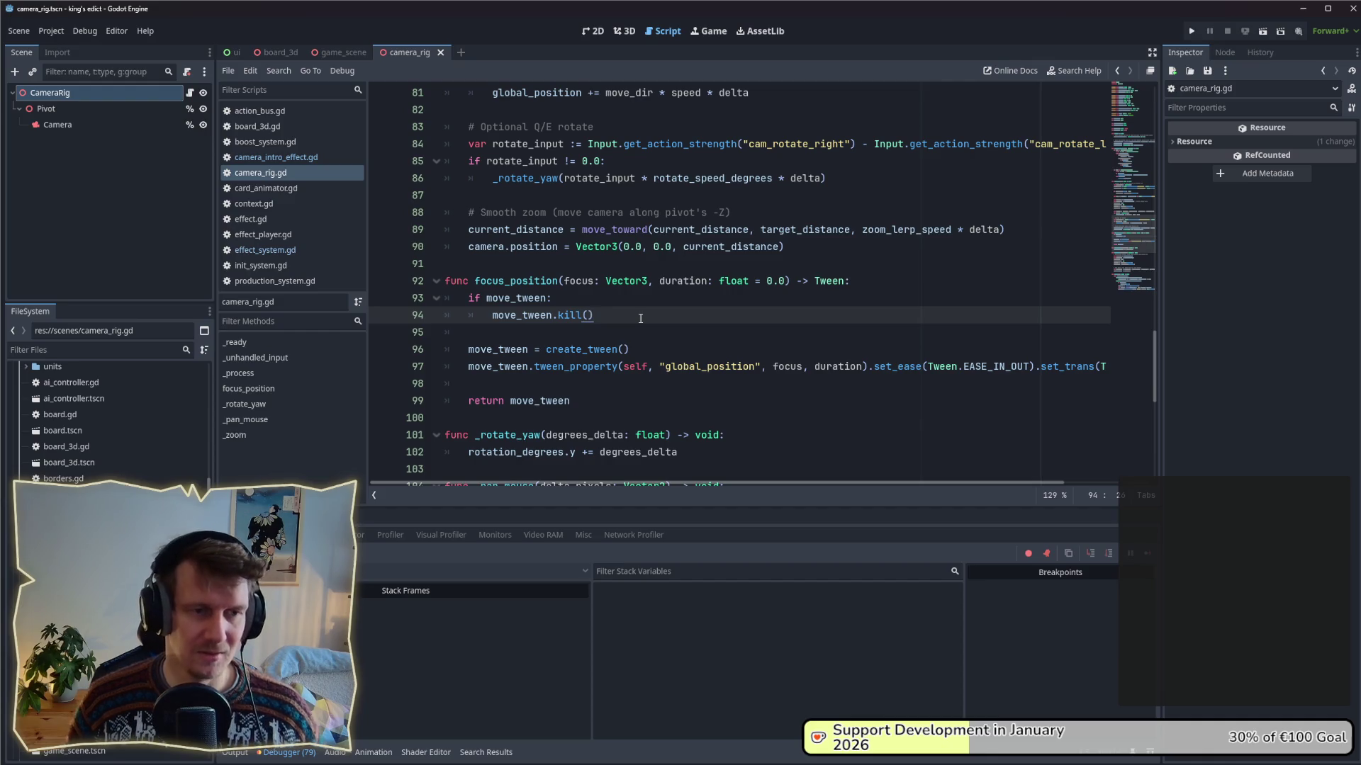
- Review play() in camera_intro_effect.gd, then open effect_system.gd from the script list
left_click(276, 158)
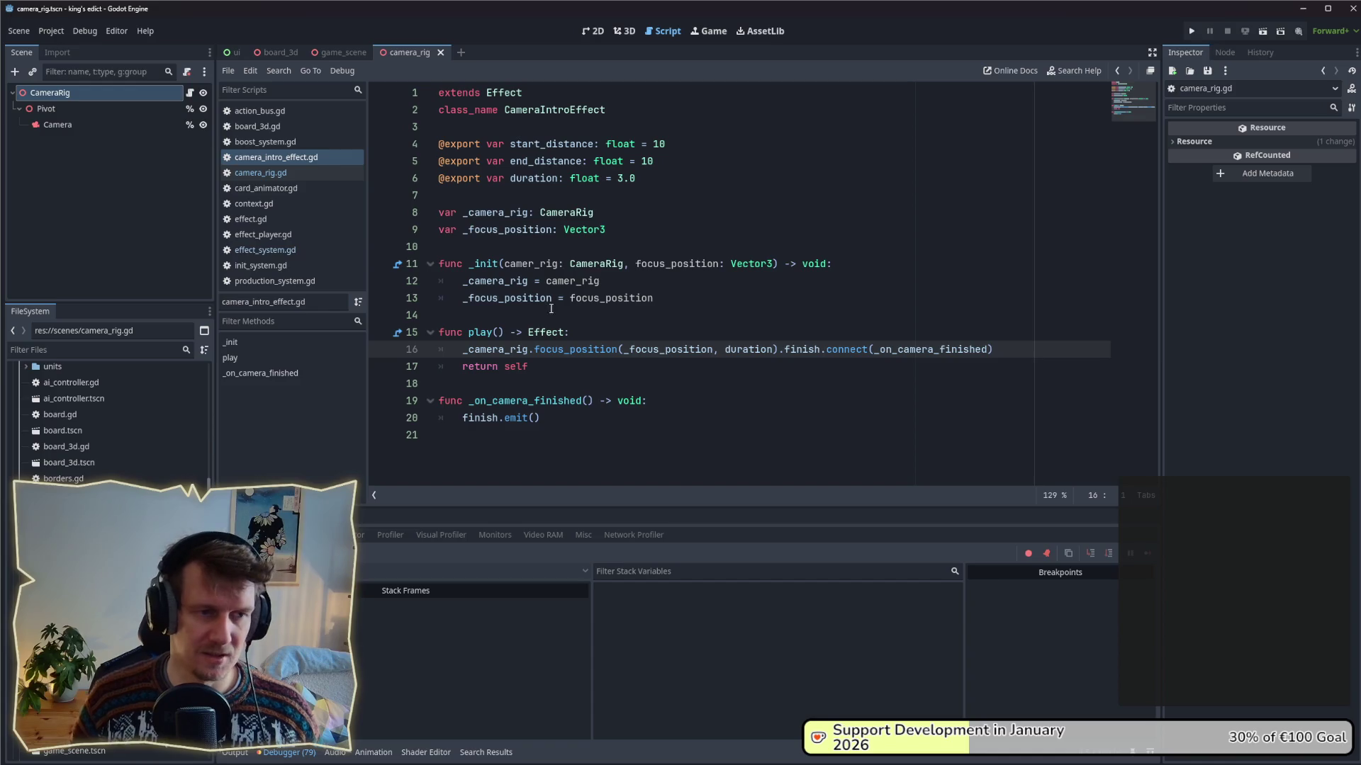
left_click(604, 326)
left_click(662, 300)
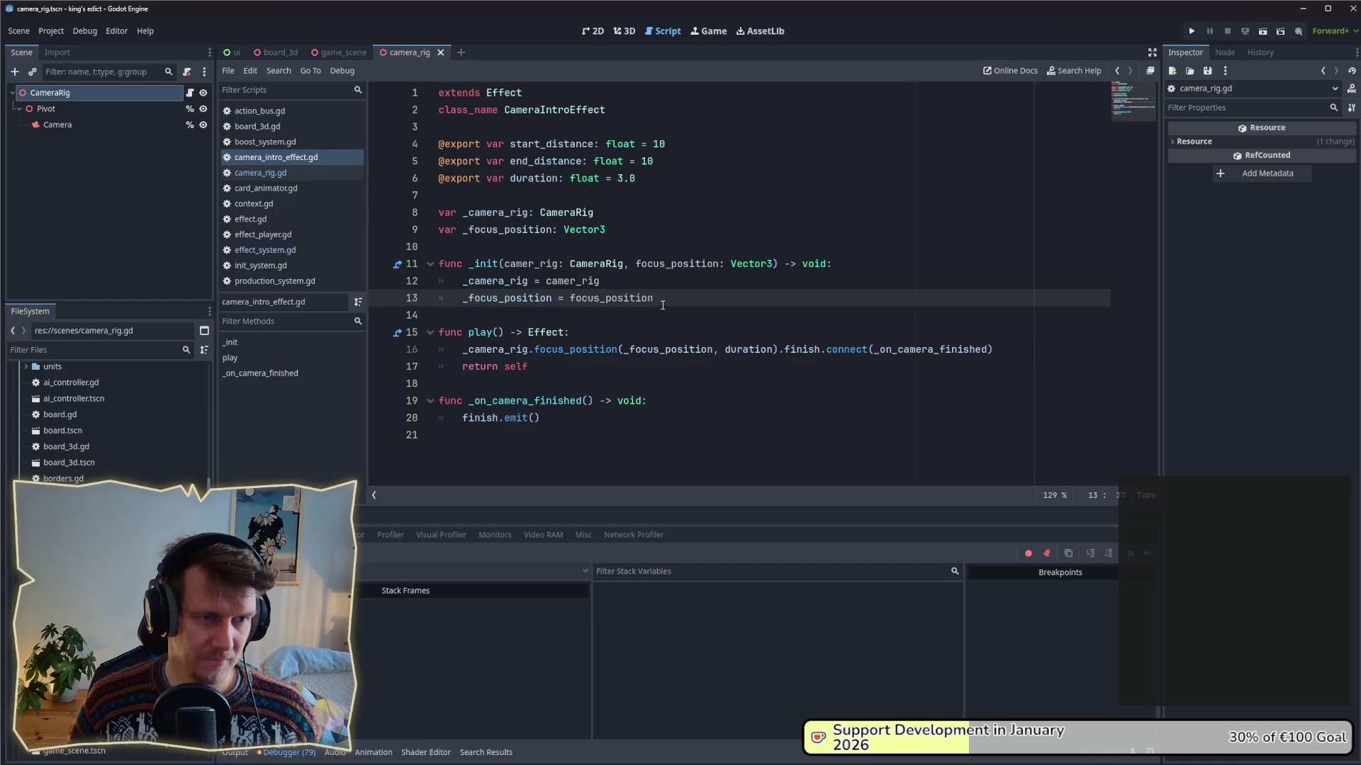
left_click(637, 359)
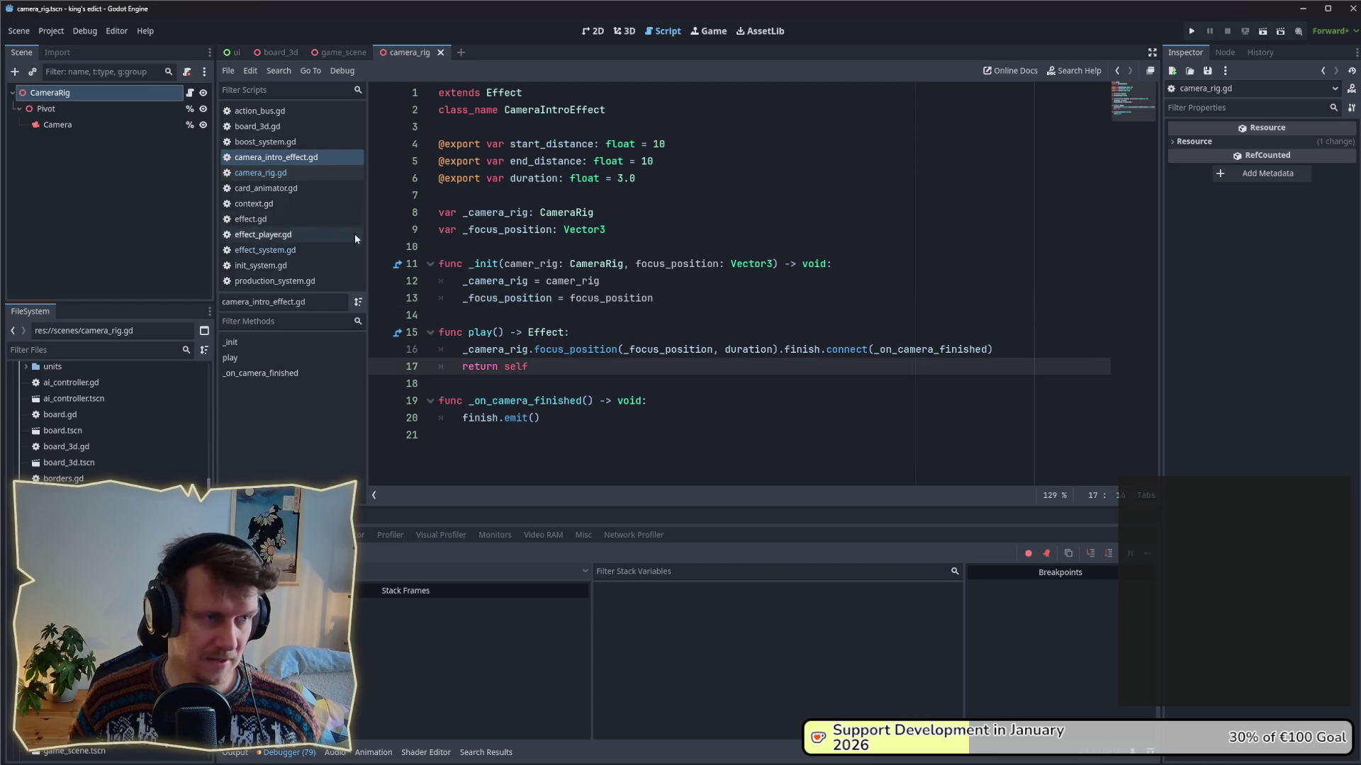
left_click(265, 250)
left_click(700, 299)
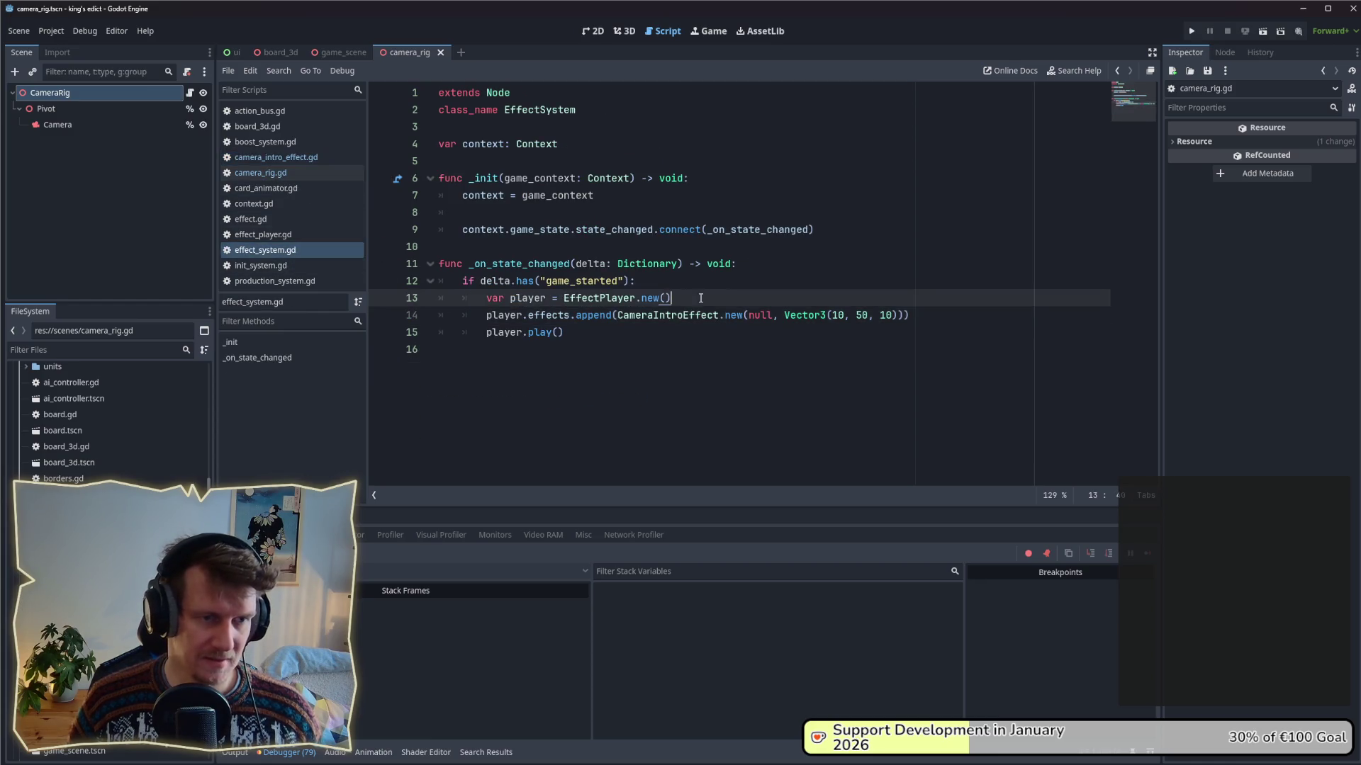
- Select the null camera-rig argument, open context.gd and highlight its action_bus and game_state declarations
mouse_move(684, 325)
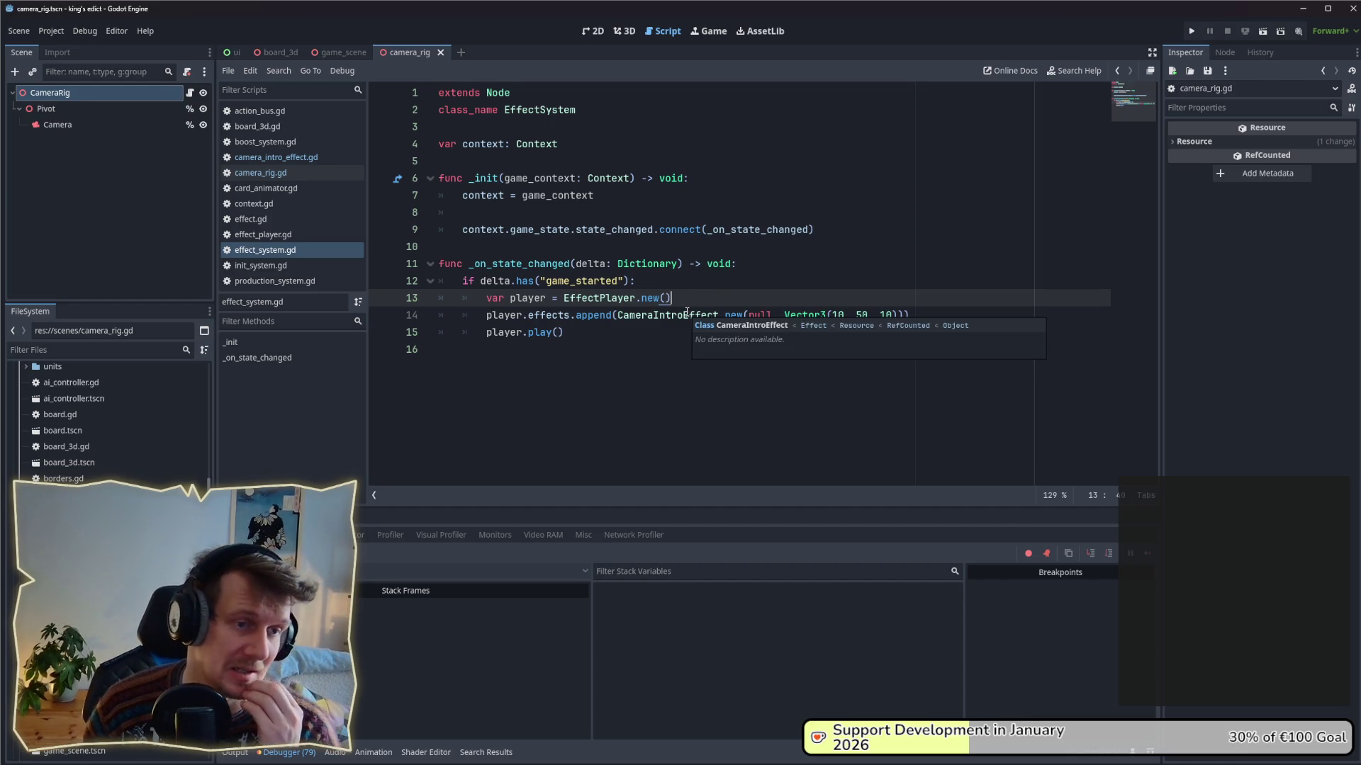
left_click(762, 315)
double_click(762, 315)
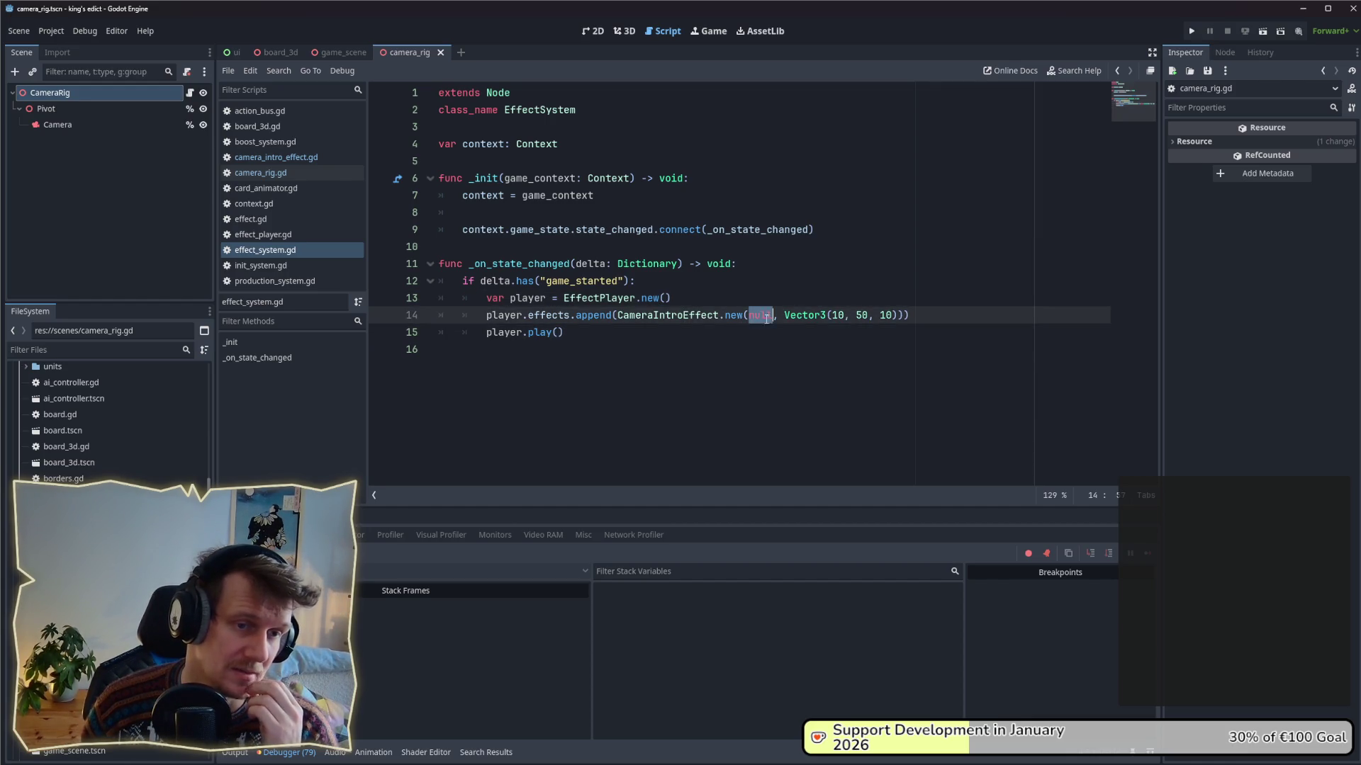
left_click(538, 144, "ctrl")
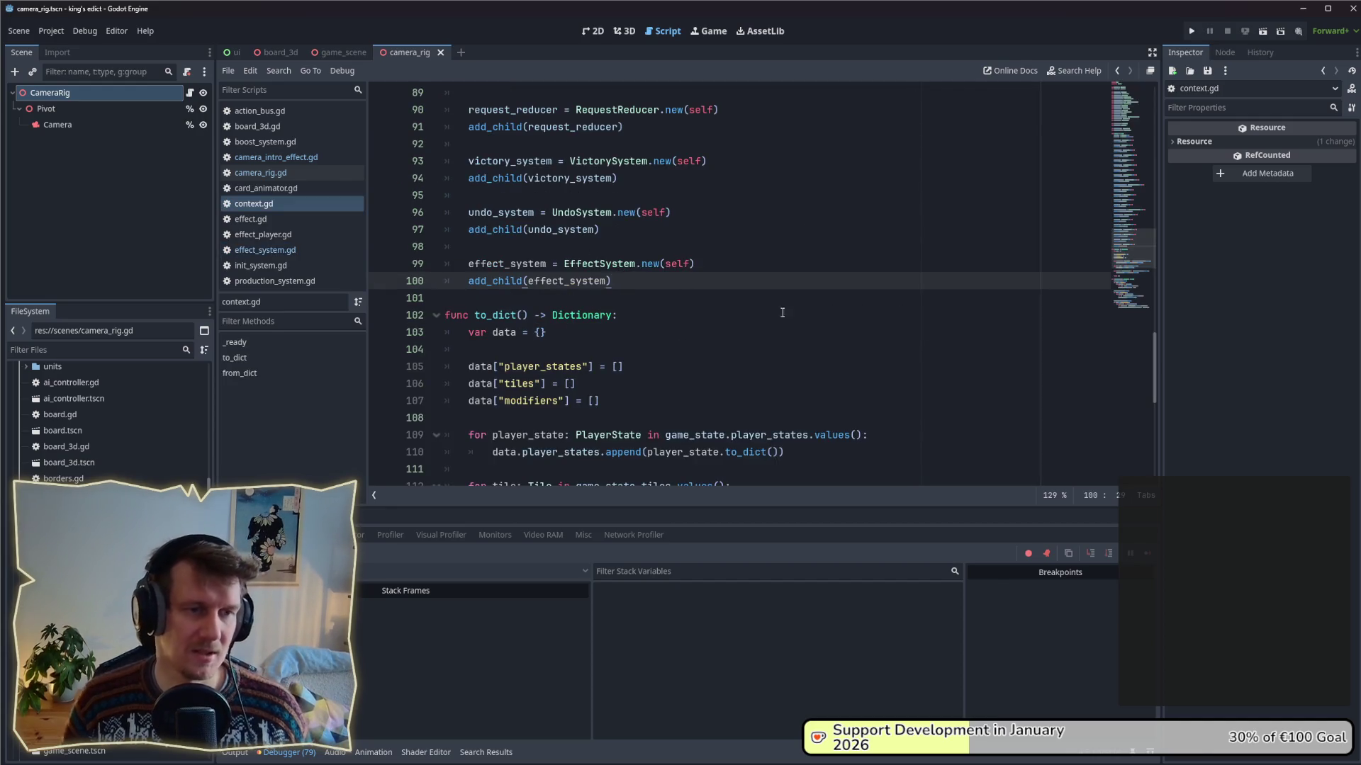
left_click_drag(1157, 361, 1166, 94)
left_click_drag(594, 161, 426, 151)
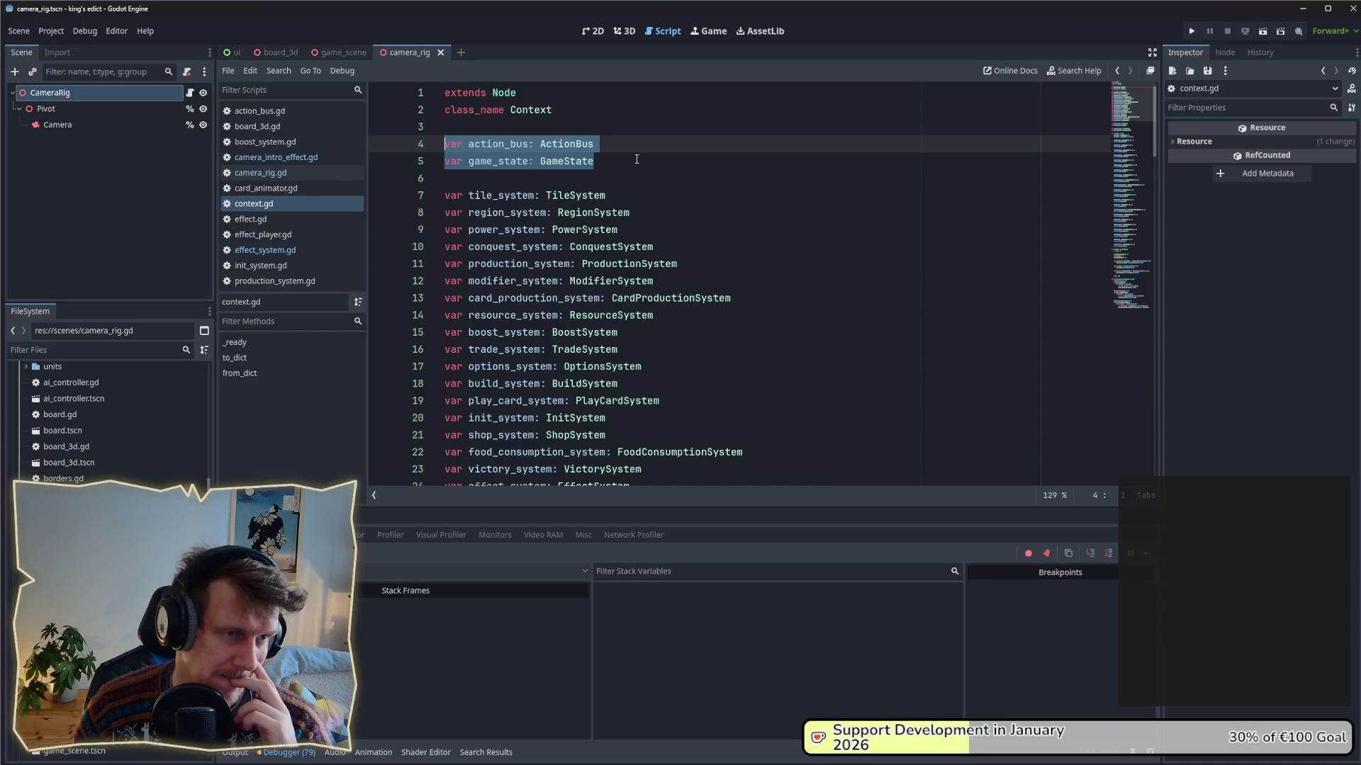
left_click(122, 350)
- Filter files by 'game_', open game_scene.gd and game_scene.tscn, inspect CameraRig and open the scene script
type("game_")
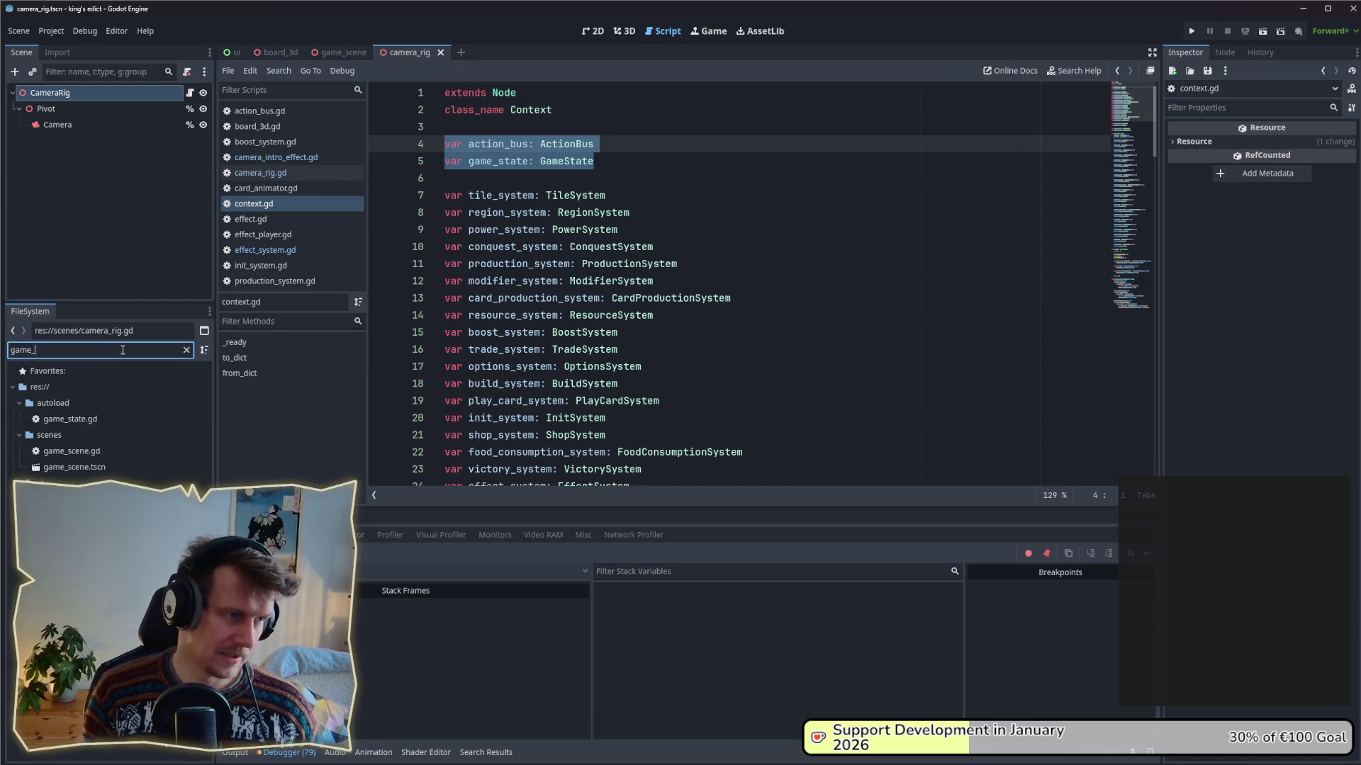
double_click(101, 452)
double_click(75, 467)
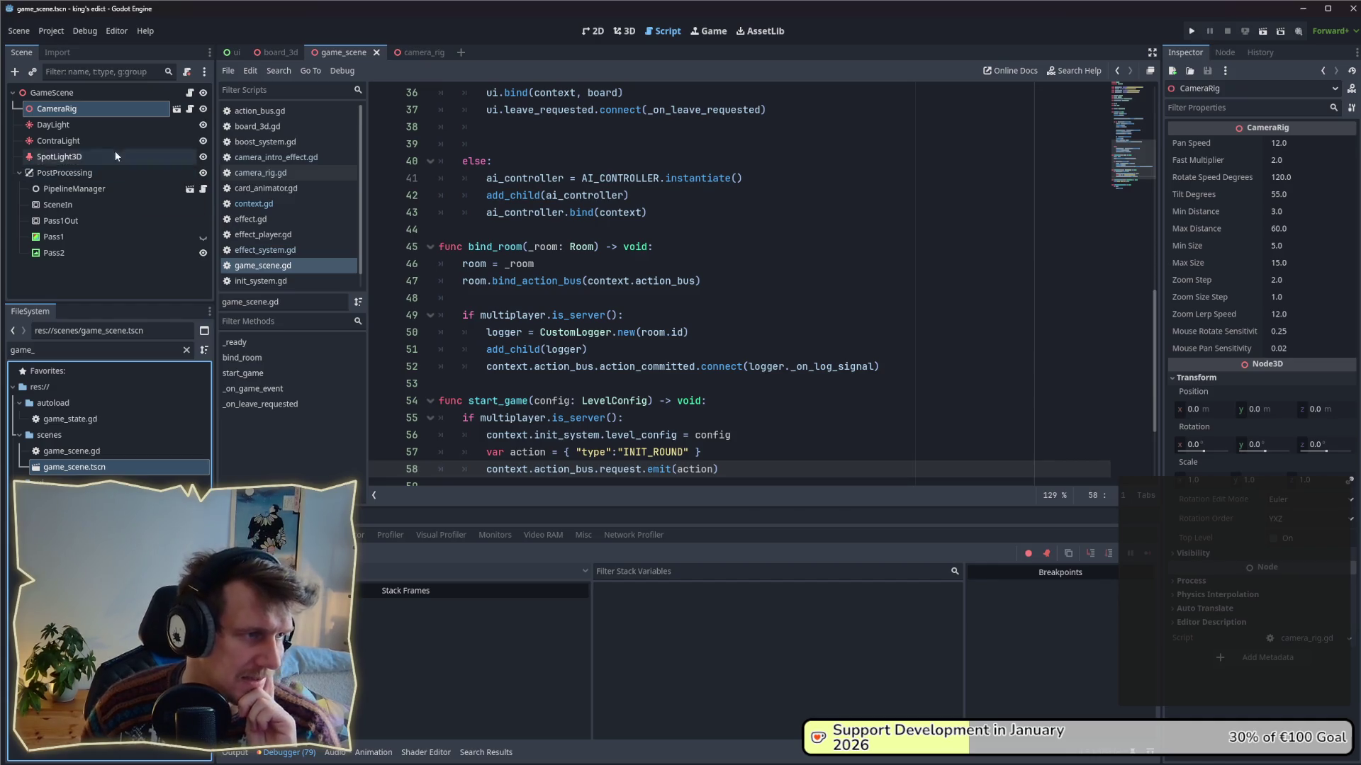
left_click(88, 99)
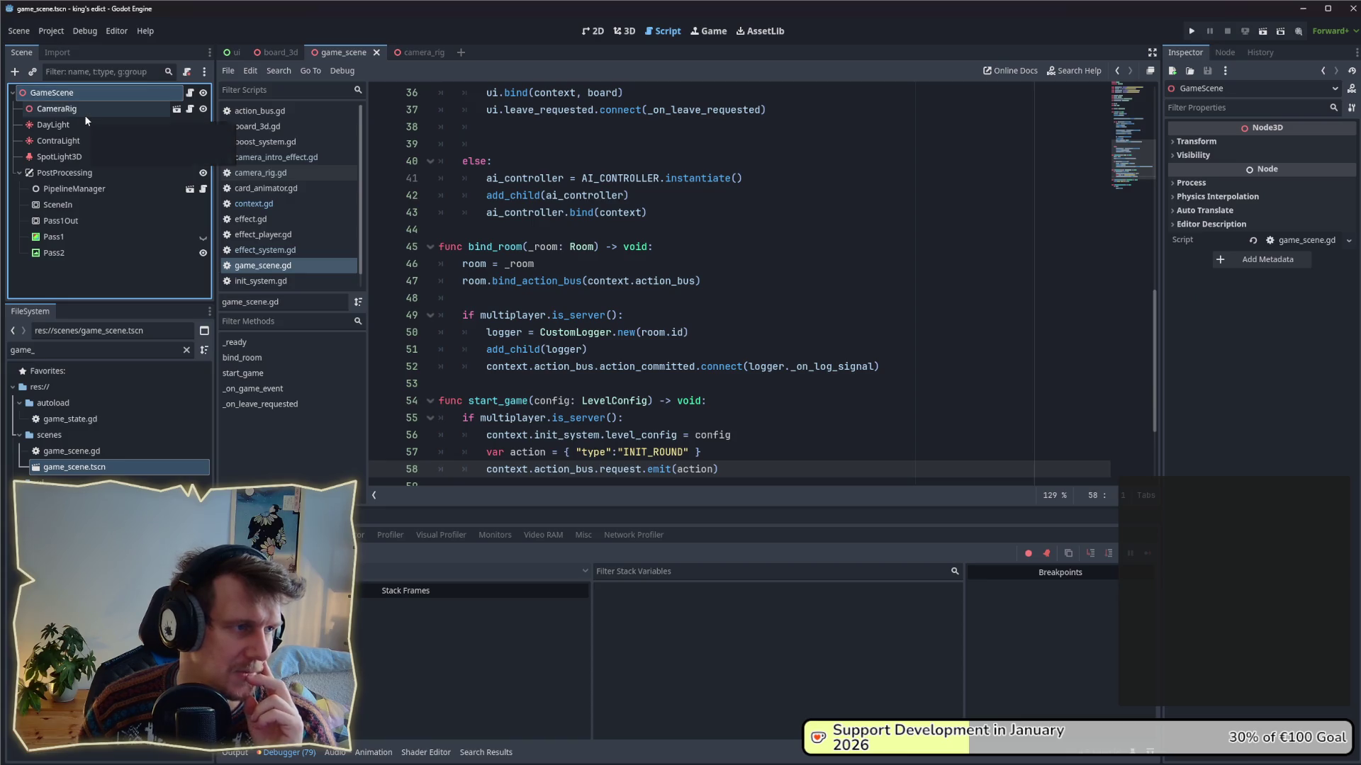
left_click(84, 115)
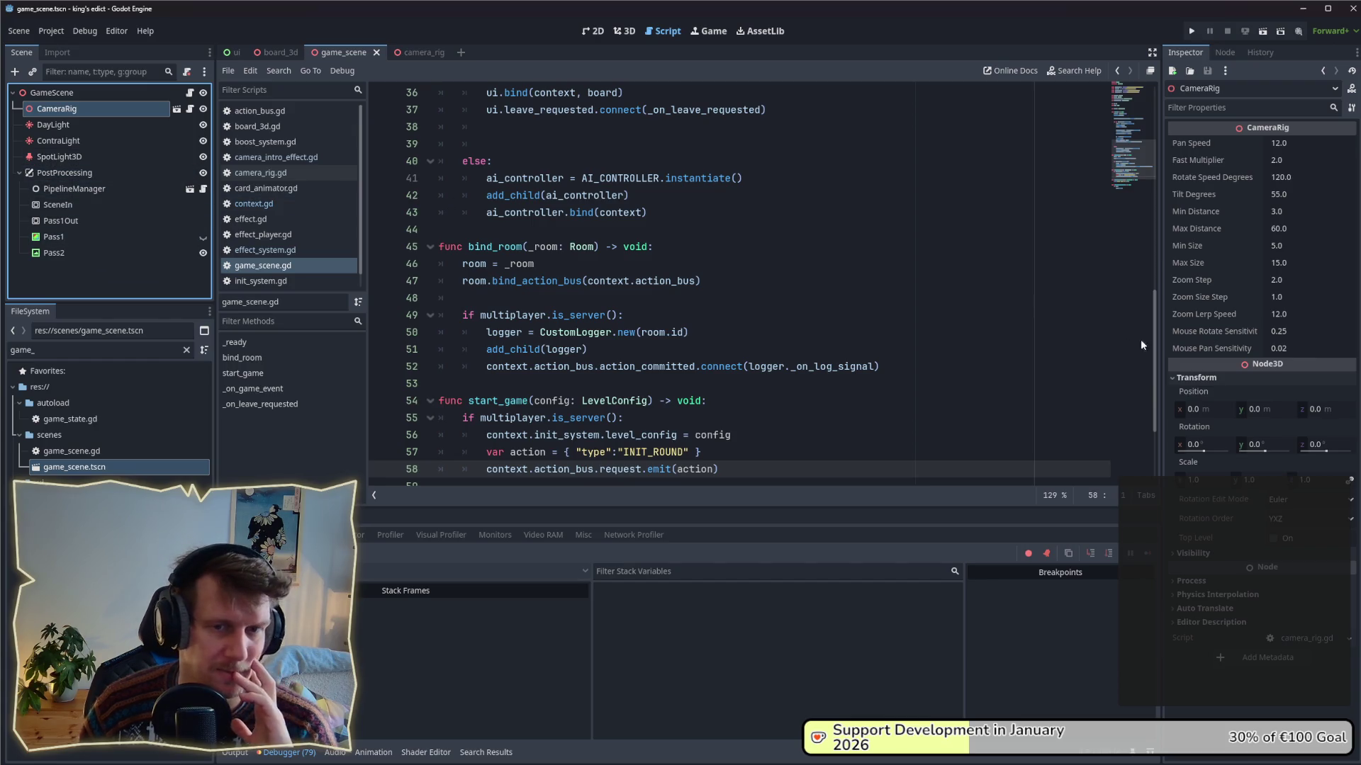
left_click_drag(1158, 338, 1168, 137)
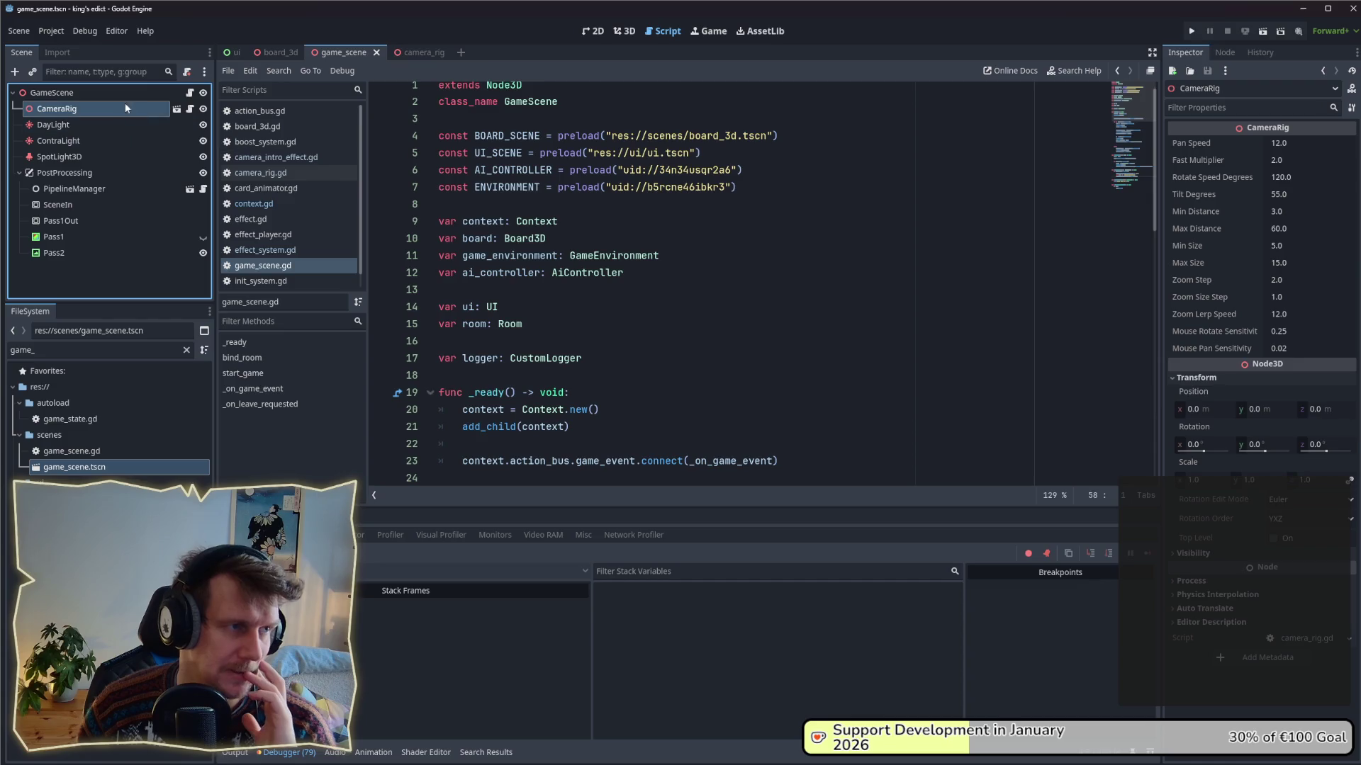
left_click(190, 95)
- Read through _ready, highlighting the non-server board, environment and UI setup on lines 25–37
scroll(627, 239, "down", 6)
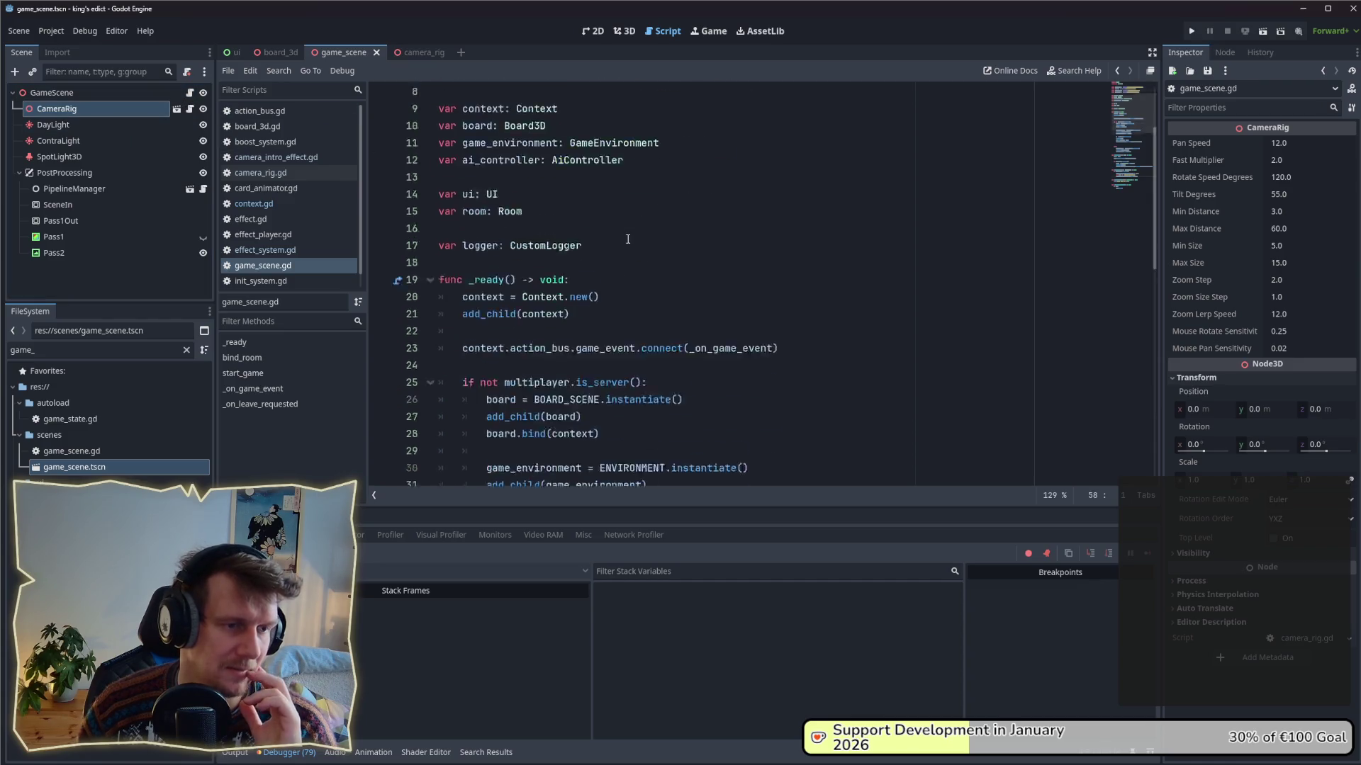
mouse_move(506, 226)
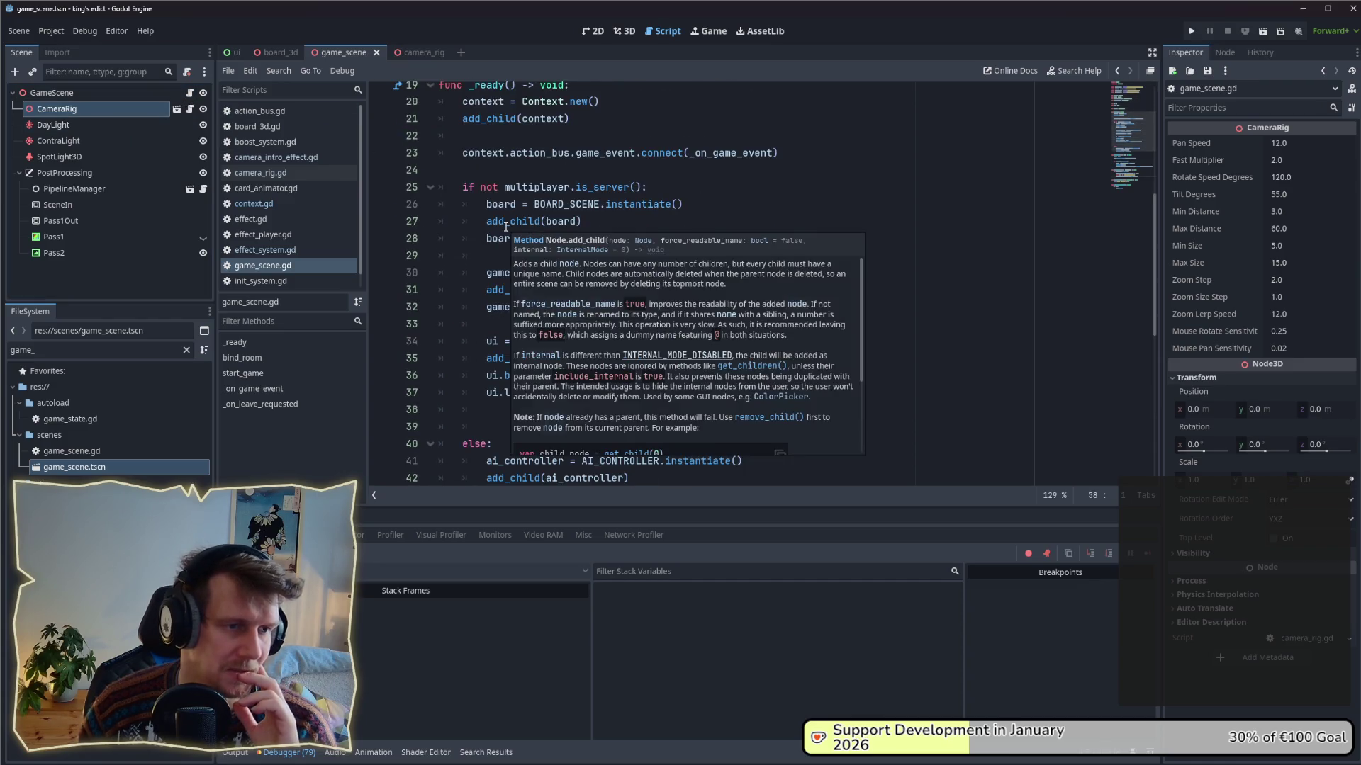
left_click(714, 212)
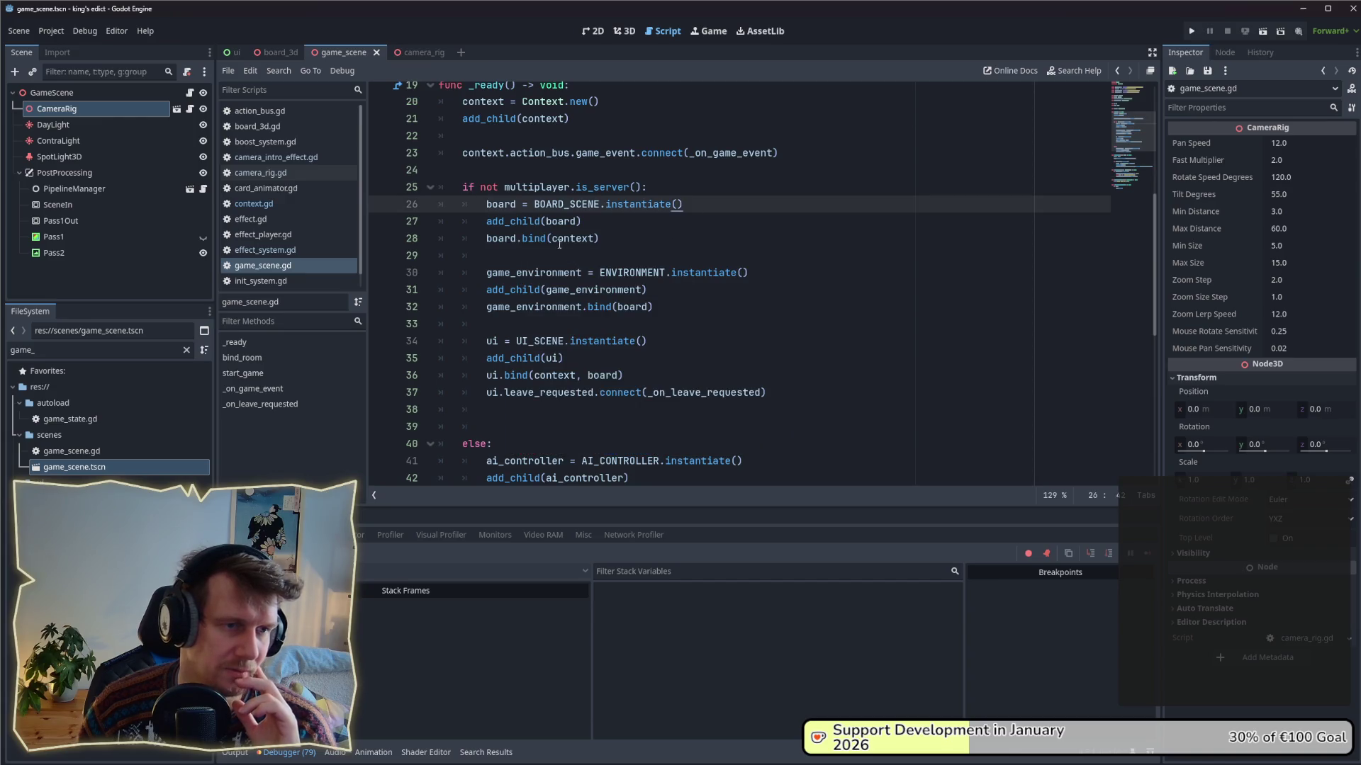
mouse_move(464, 187)
left_mouse_down()
mouse_move(539, 205)
mouse_move(780, 359)
mouse_move(778, 393)
left_mouse_up()
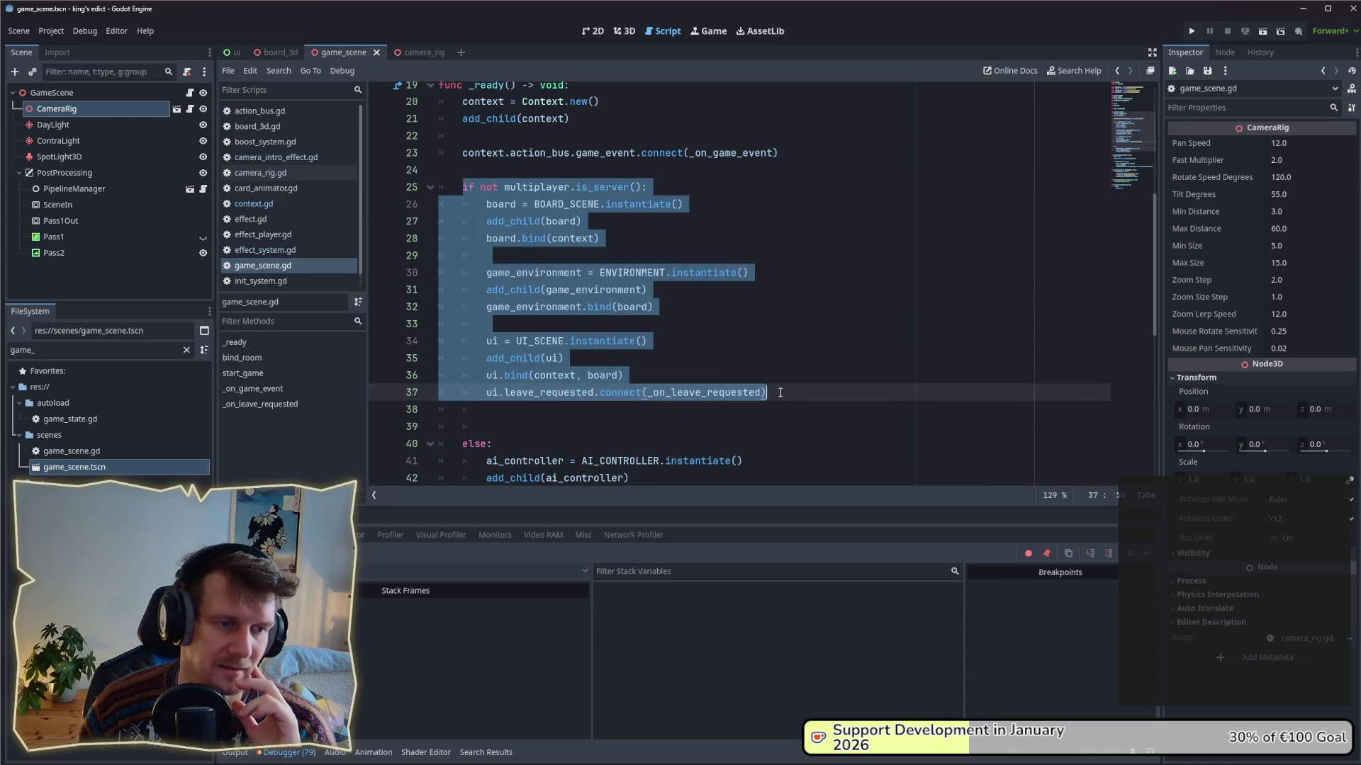
scroll(547, 270, "down", 3)
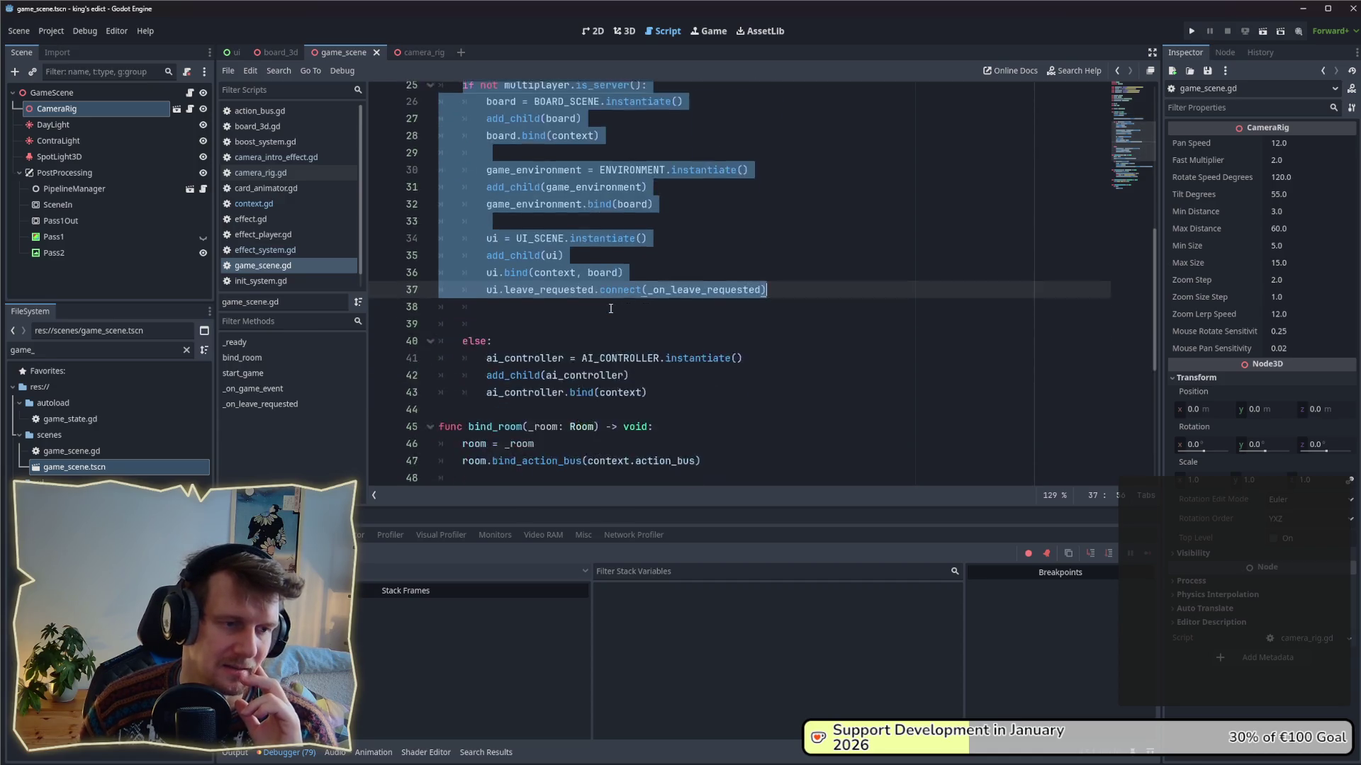
left_click_drag(663, 352, 438, 309)
scroll(538, 291, "up", 3)
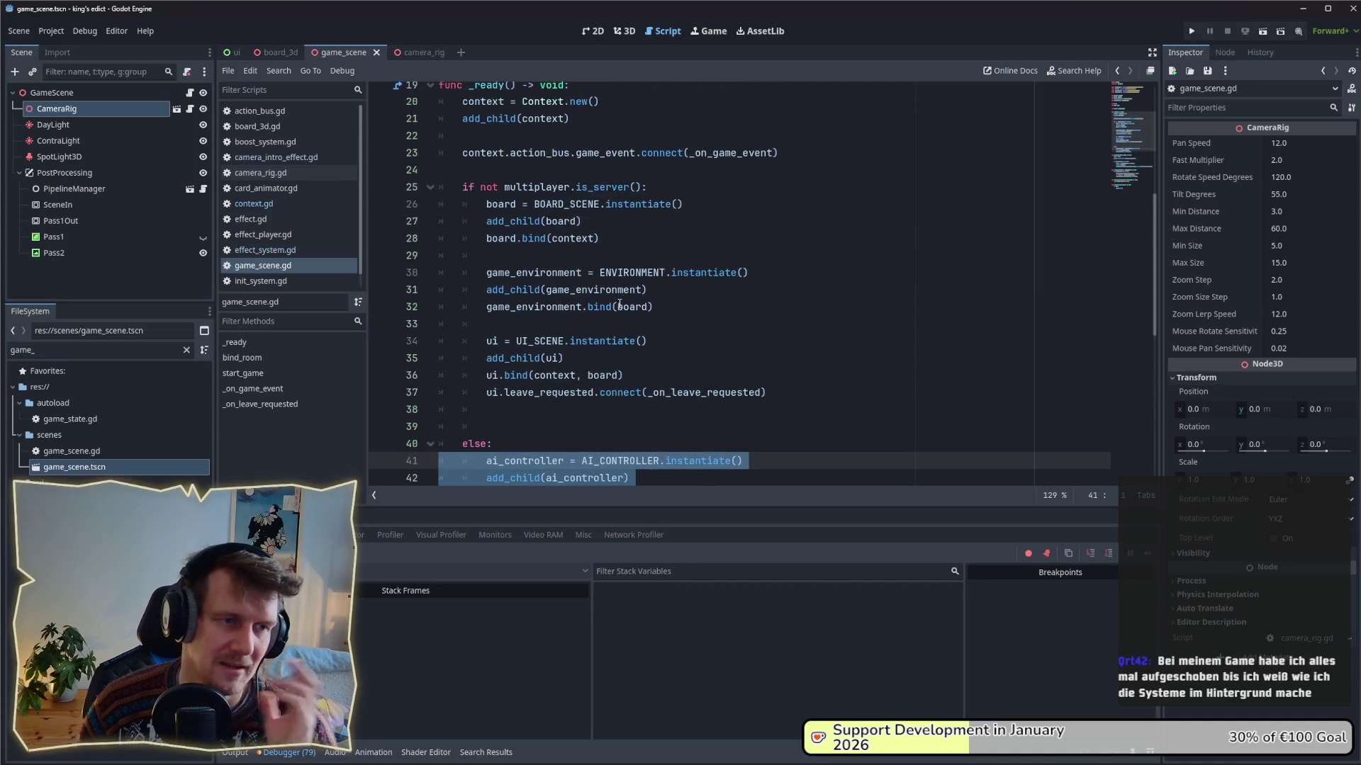
mouse_move(620, 305)
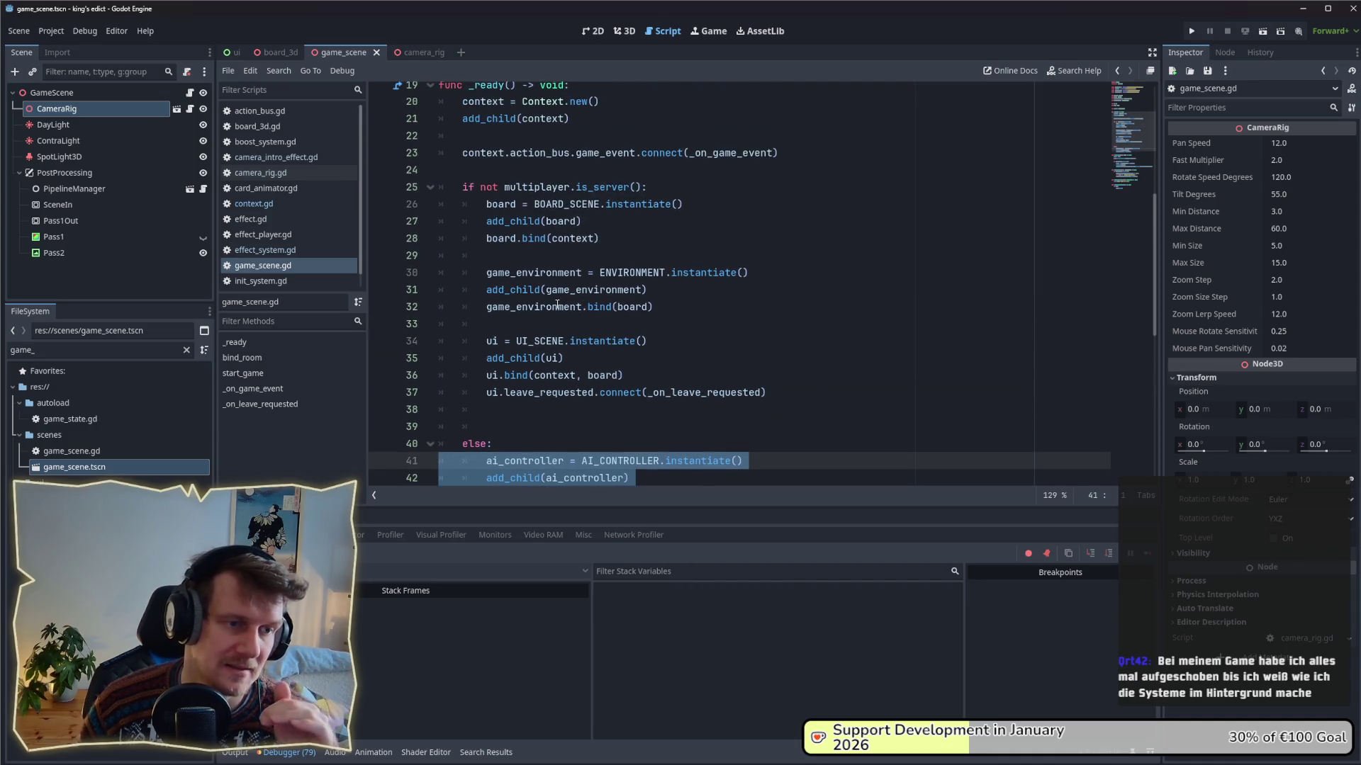
scroll(655, 385, "down", 2)
left_click(655, 384)
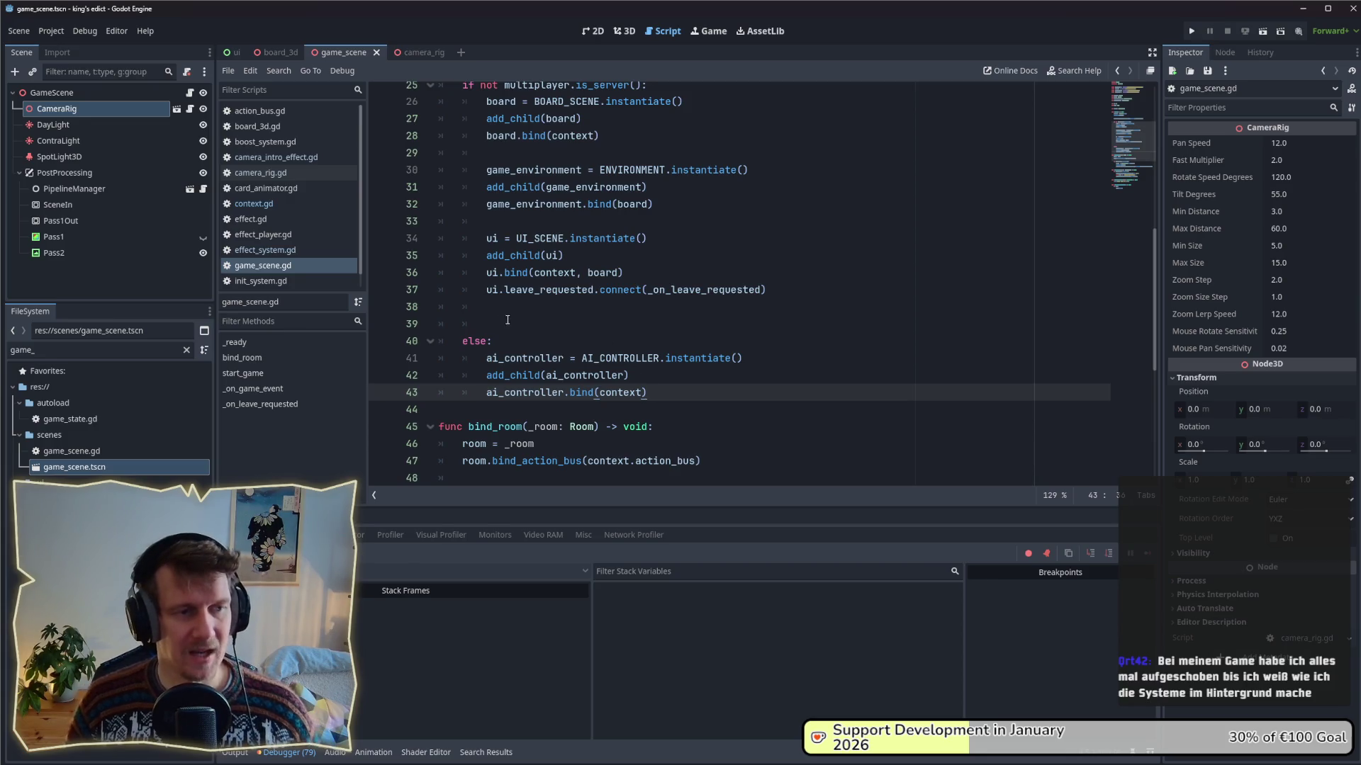
left_click_drag(508, 319, 433, 323)
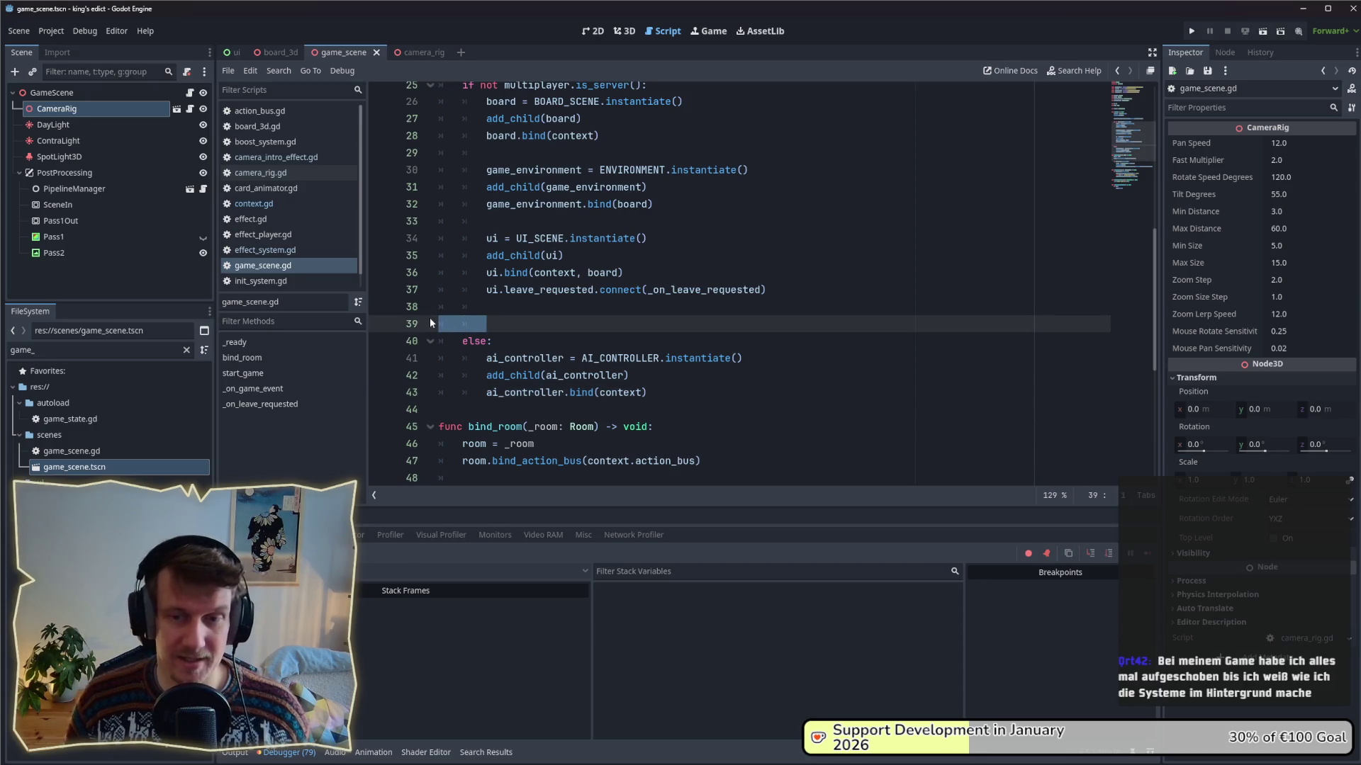